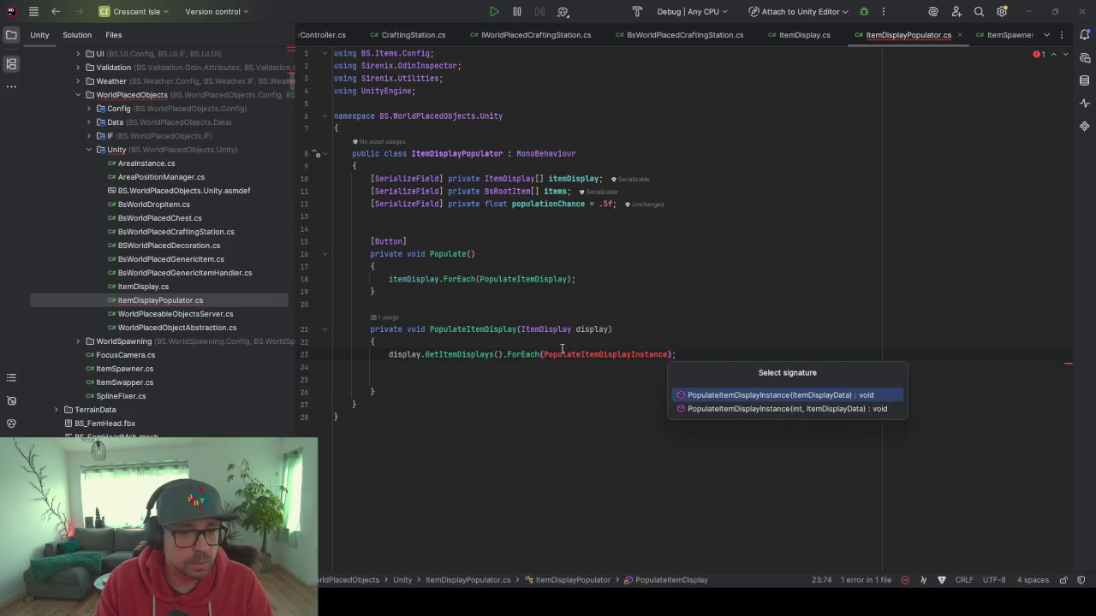
key("Return")
Generate the missing PopulateItemDisplayInstance method with the ItemDisplayData parameter.
left_click(428, 370)
key("Delete")
key("Delete")
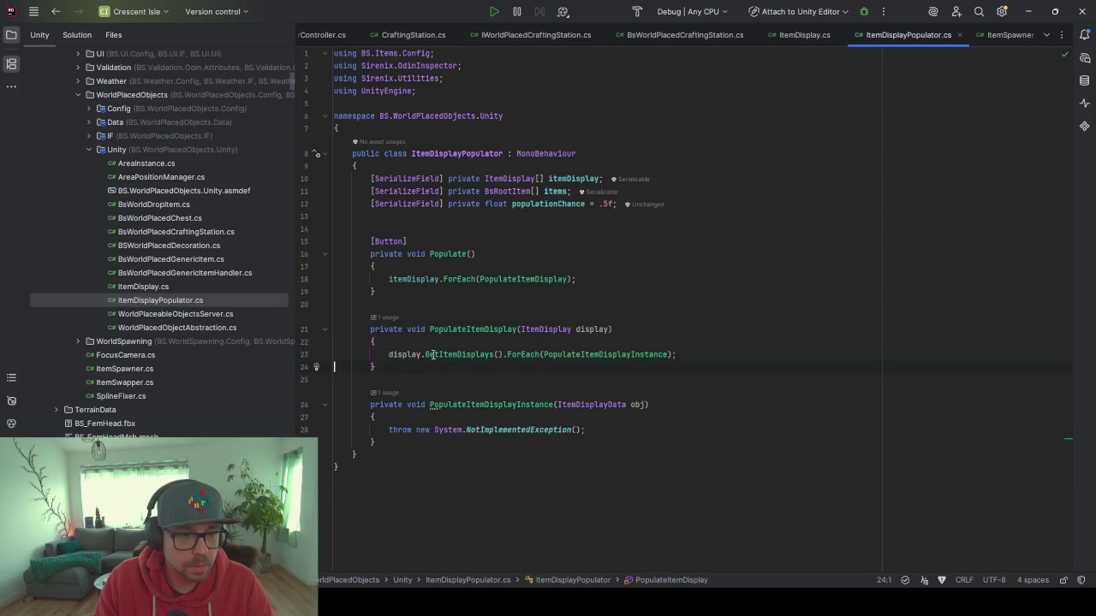
left_click(538, 419)
Add a line assigning obj.item a random items entry when Random.Range(0f, 1f) < populationChance, else null.
key("Return")
key("Return")
key("Return")
key("Up")
key("Up")
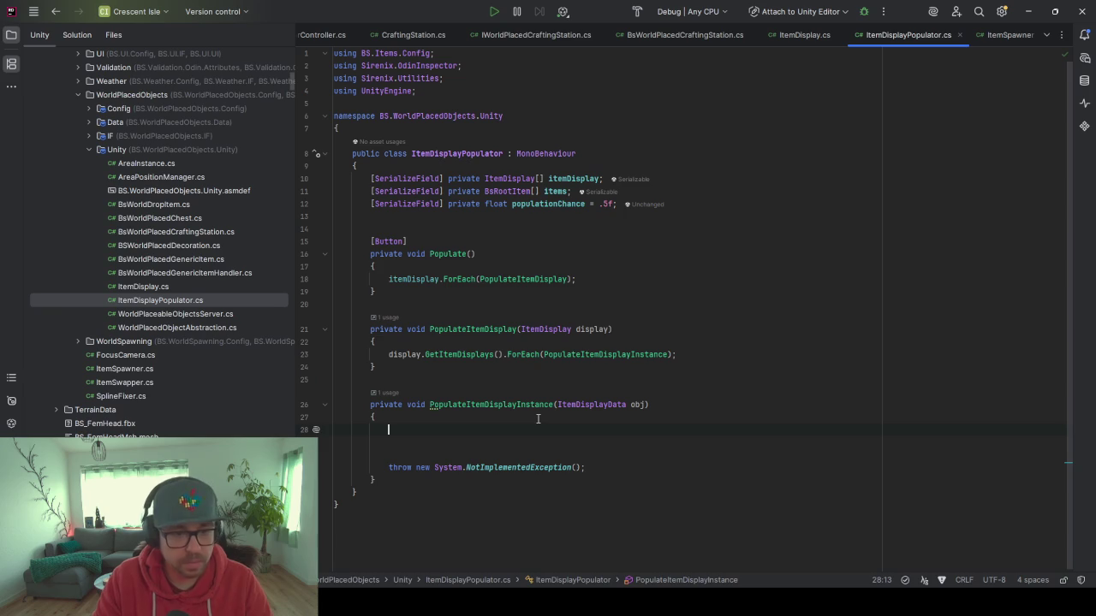
type("R")
key("BackSpace")
type("Random.")
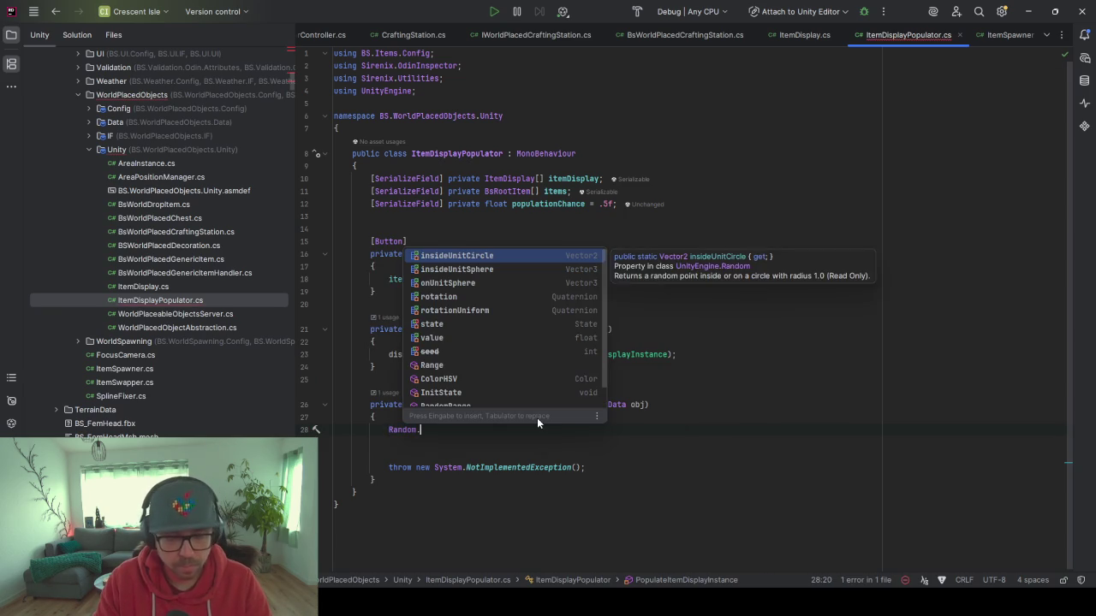
type("Ra")
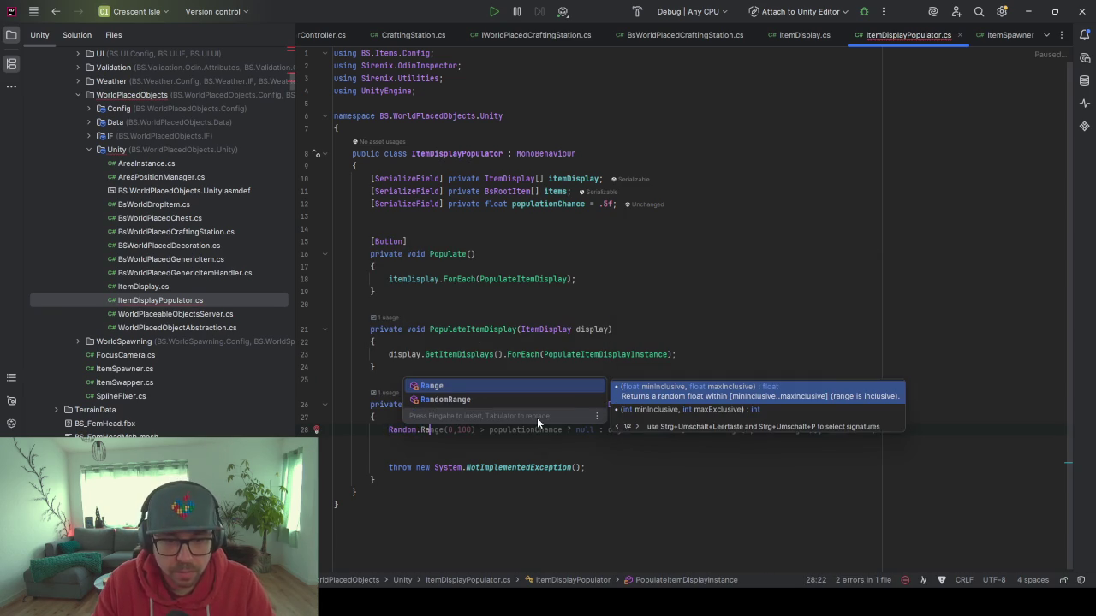
key("Return")
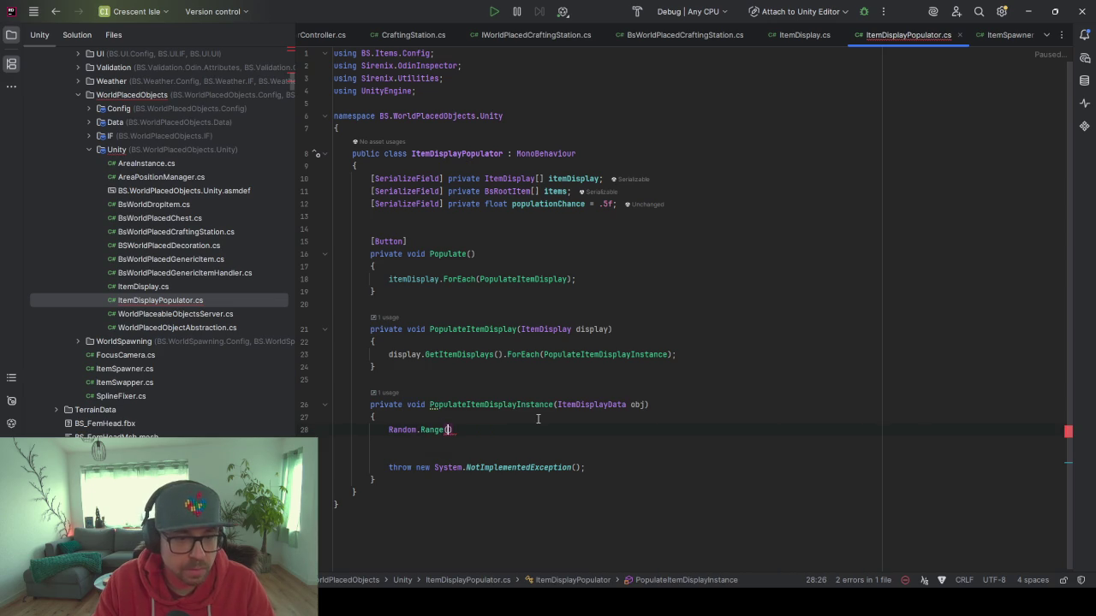
type("0f,")
key("Tab")
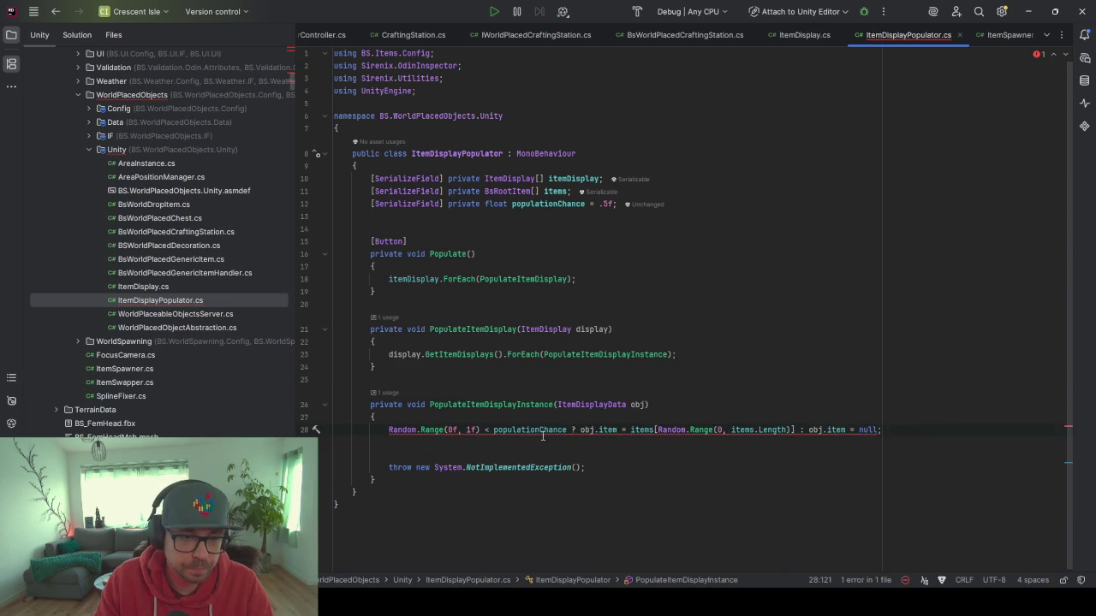
left_click(571, 429)
left_click(383, 429)
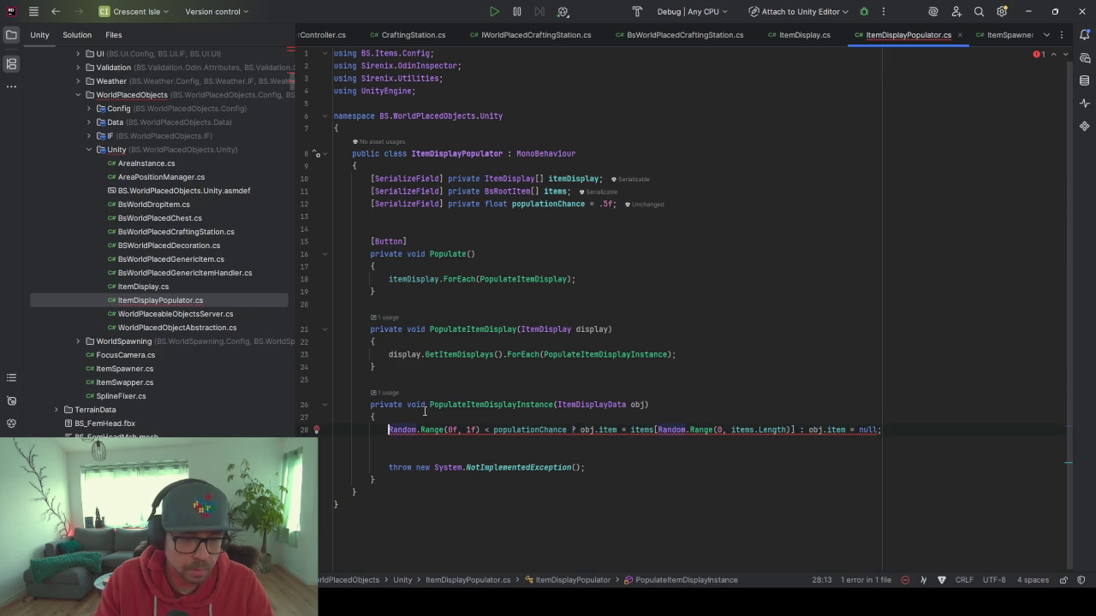
Rewrite line 28 as the guard clause if (Random.Range(0f, 1f) > populationChance) return;.
type("if(")
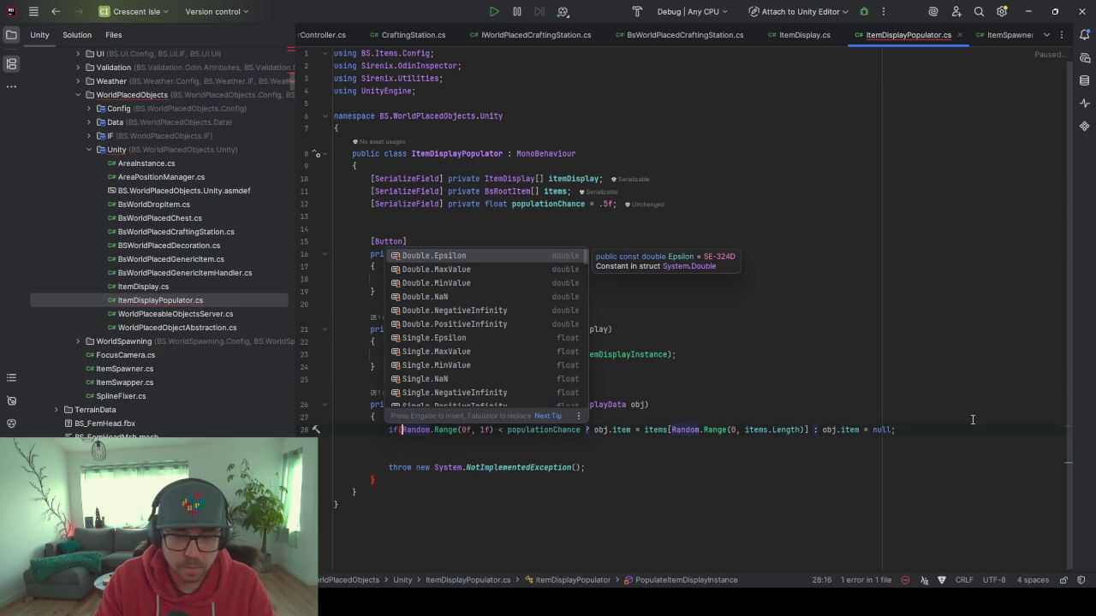
key("Escape")
left_click_drag(926, 428, 585, 430)
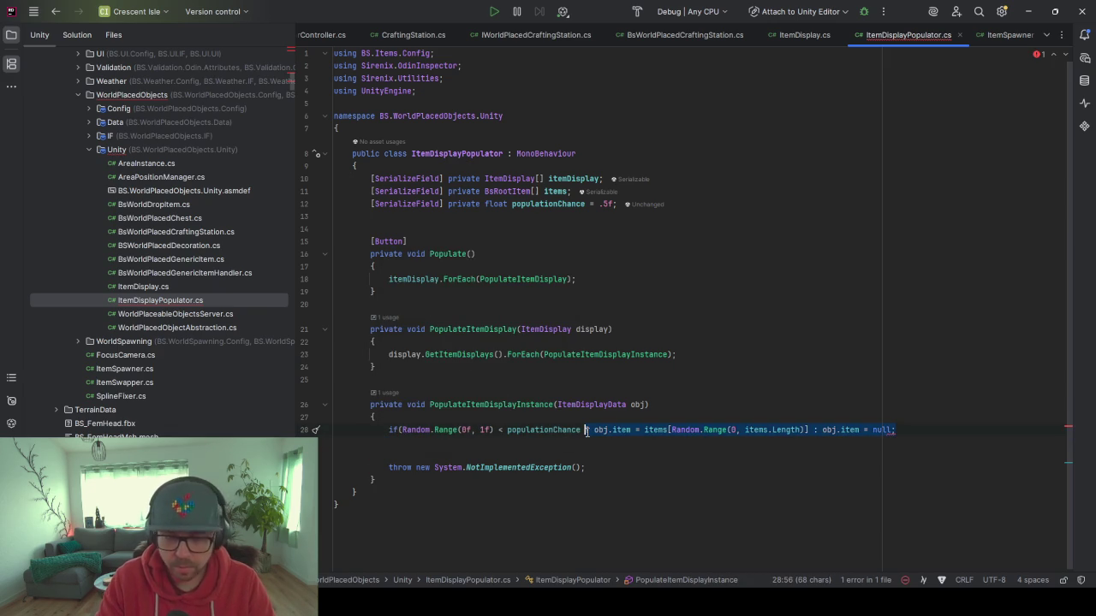
key("Delete")
key("BackSpace")
type(") < populationChance)")
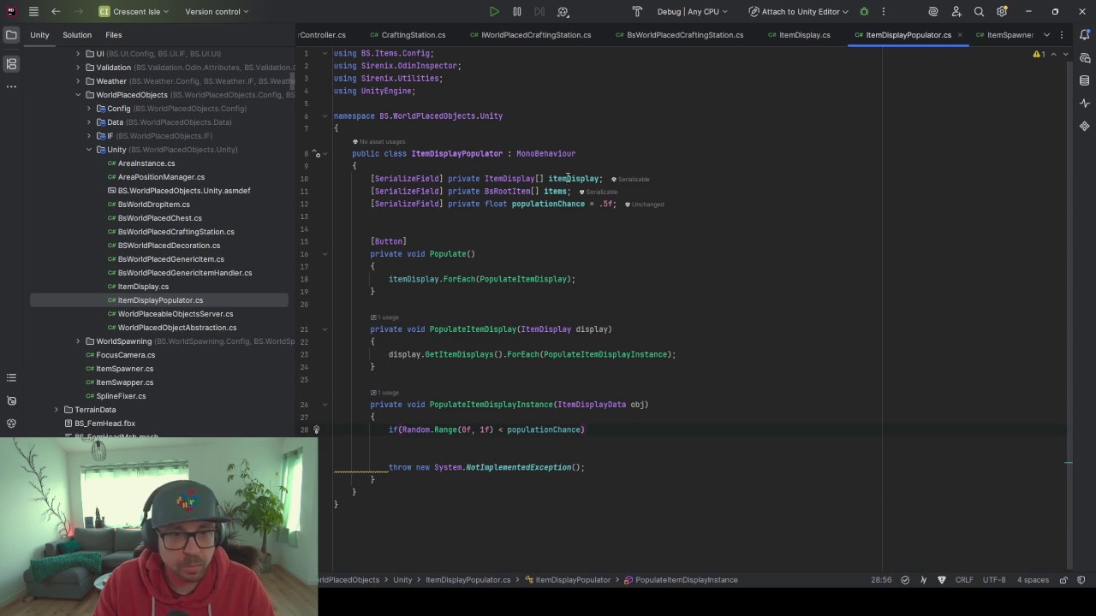
left_click_drag(502, 430, 498, 430)
type(">")
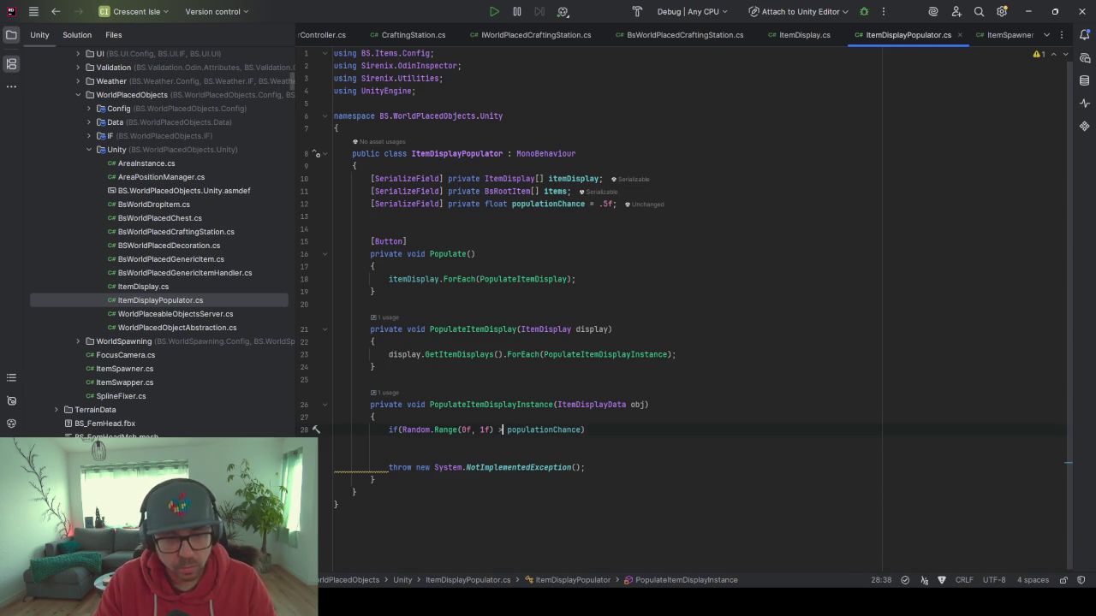
type(" return;")
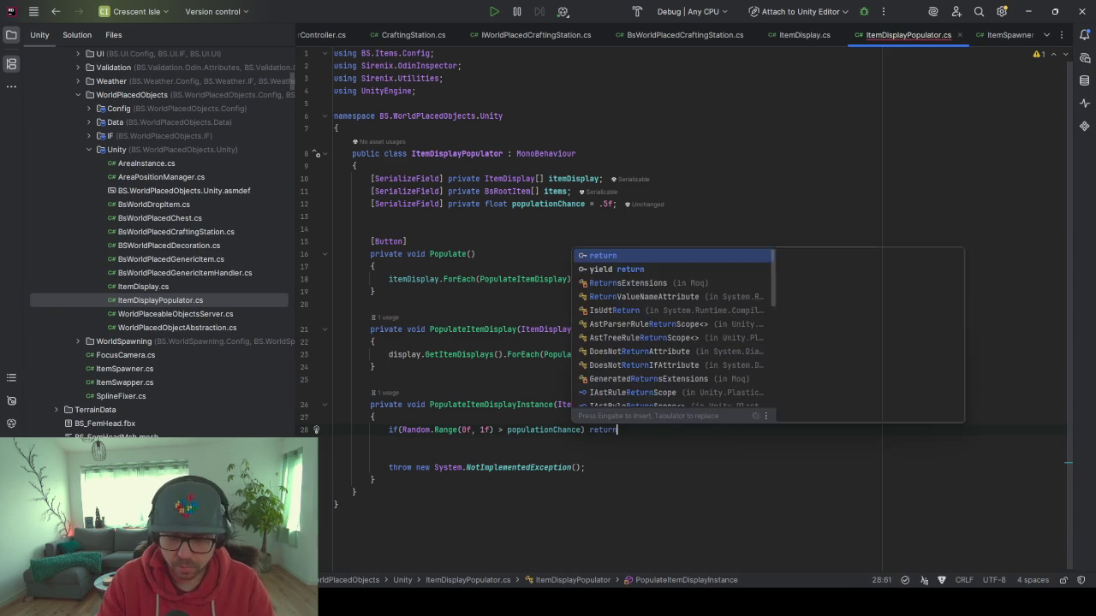
key("Return")
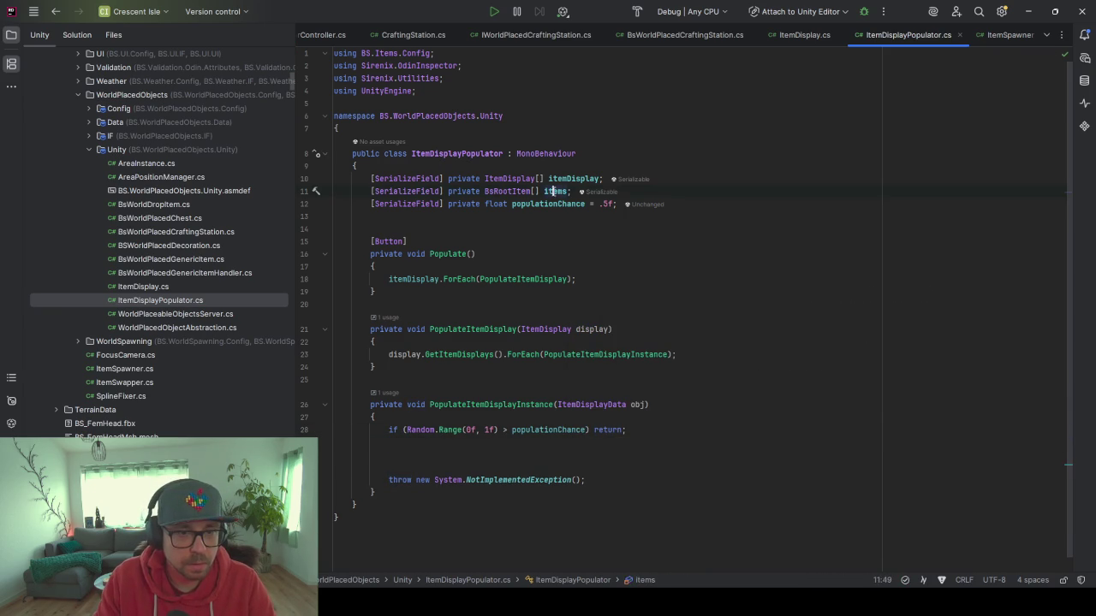
Introduce a bsRootItem variable from items.Random(), assign it to obj.item, and delete the throw line.
type("items")
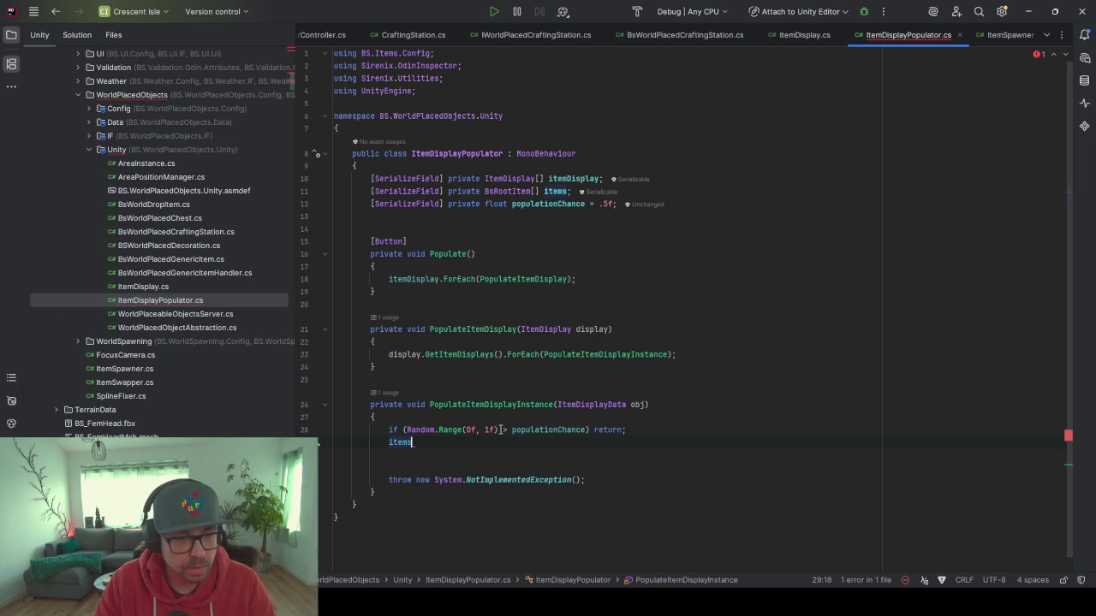
type(".Ra")
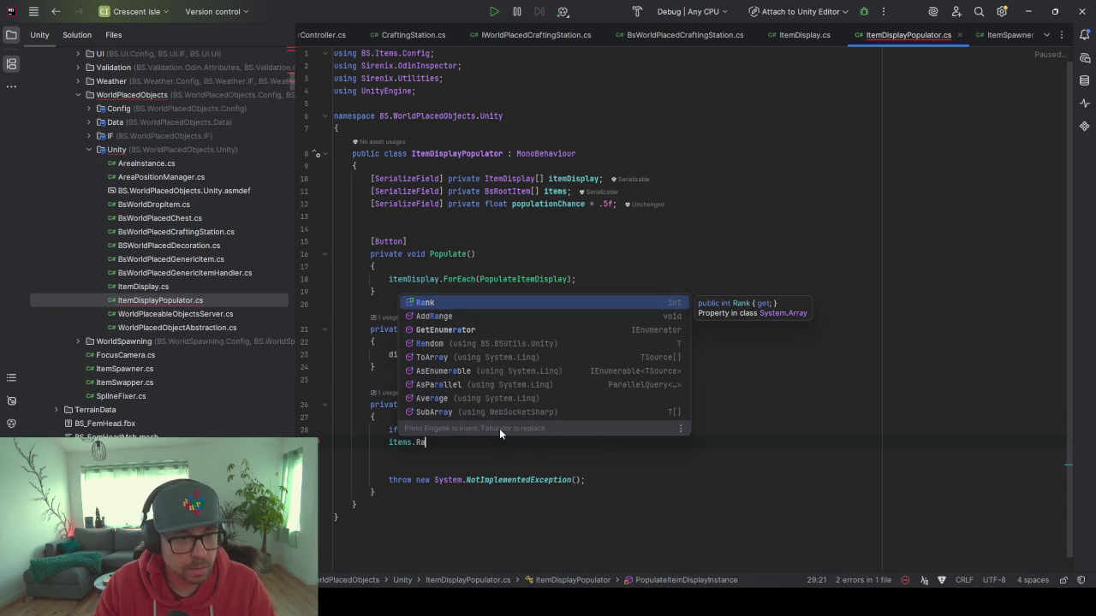
type("ndom")
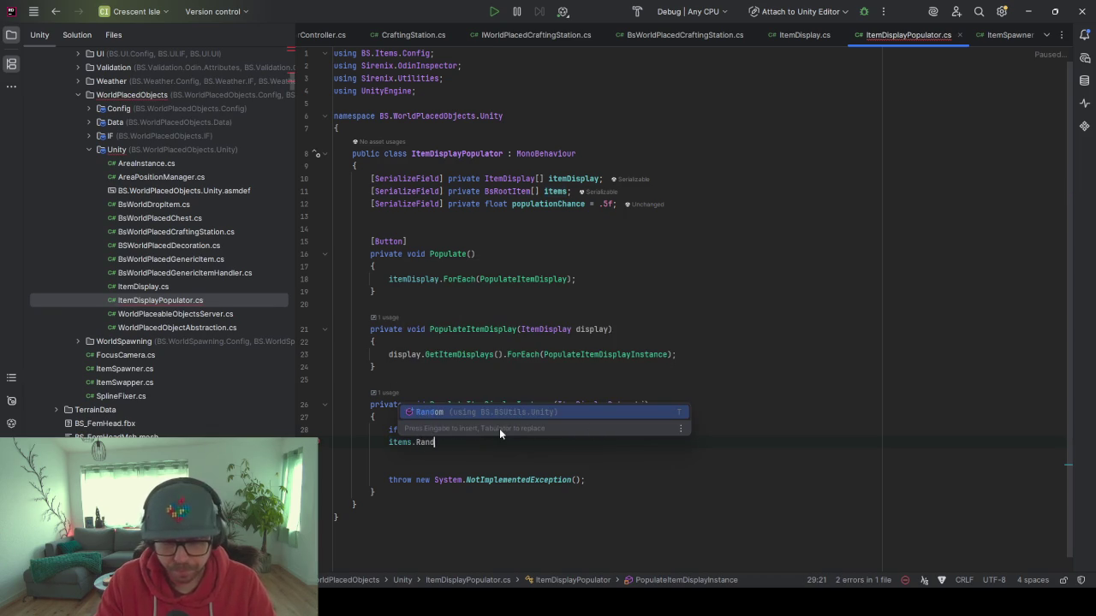
key("Return")
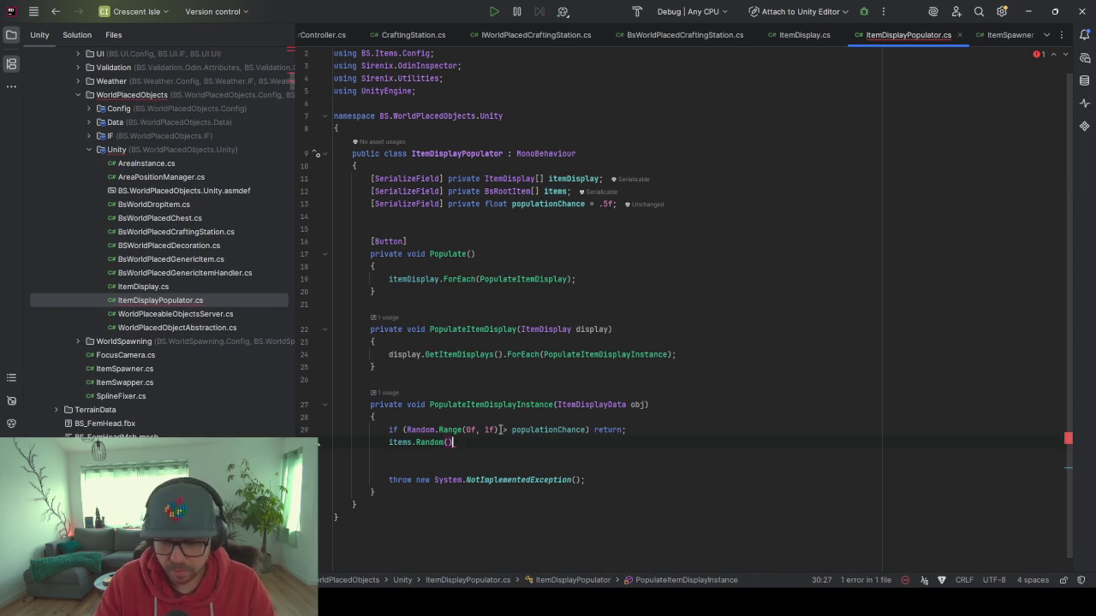
key("alt+Return")
key("Return")
key("Return")
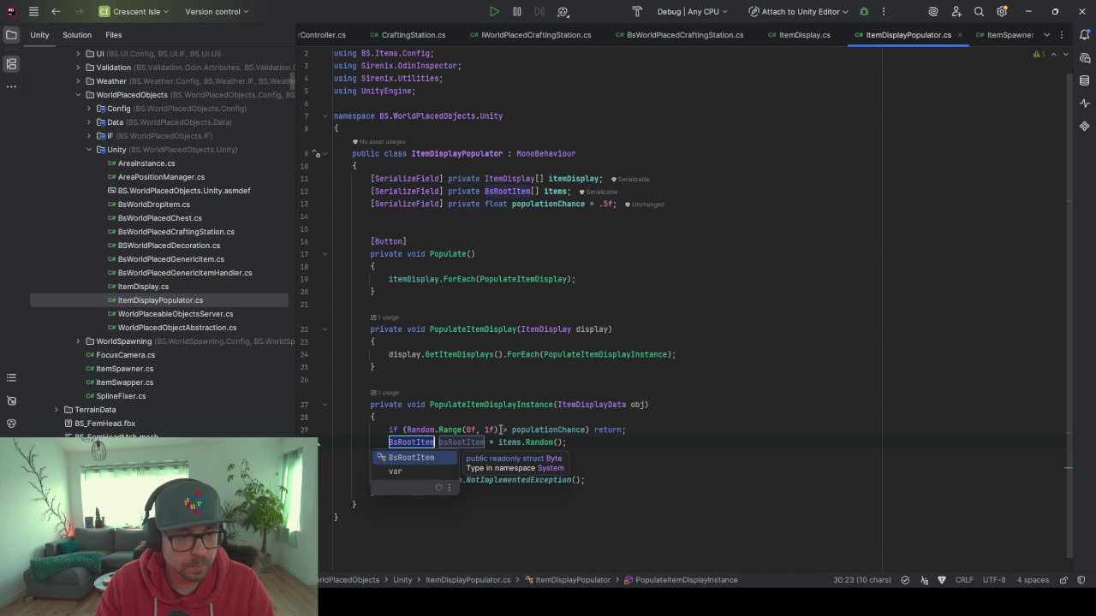
key("Return")
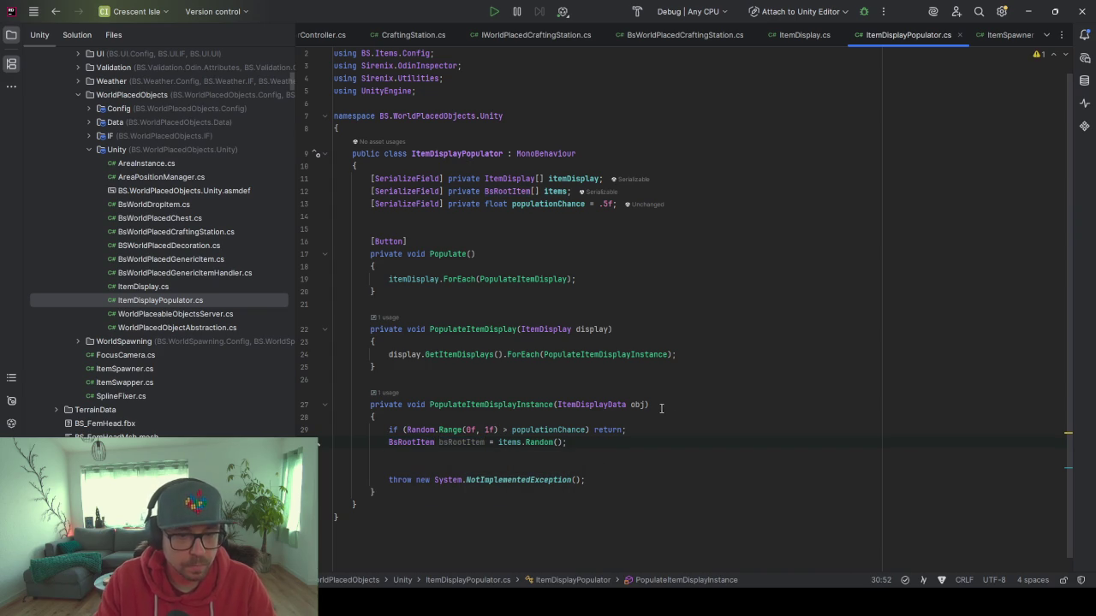
double_click(643, 404)
left_click(416, 458)
type("obj.")
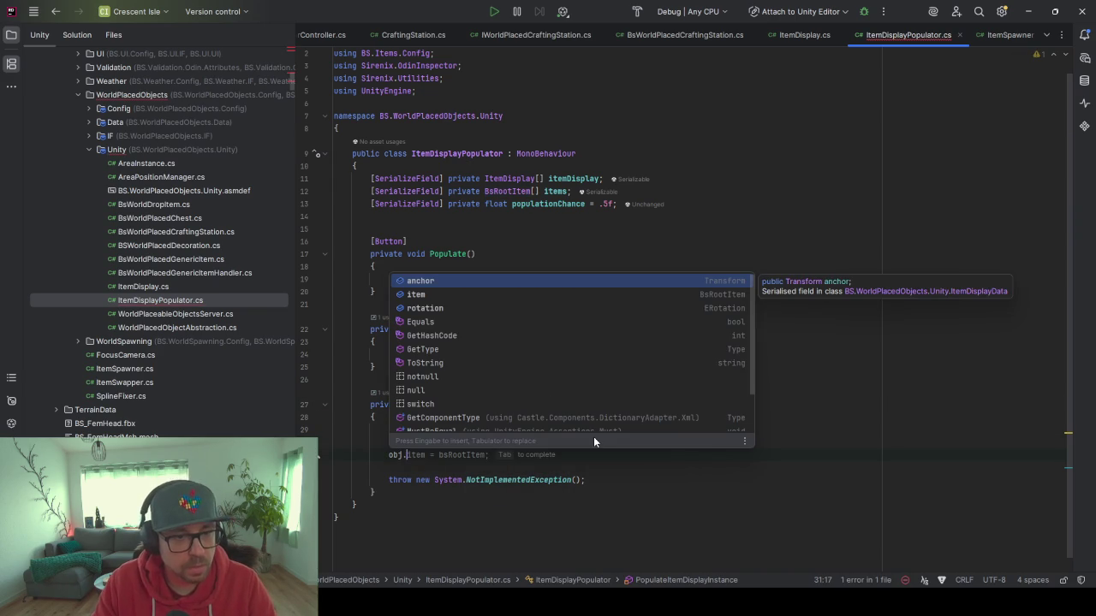
key("Tab")
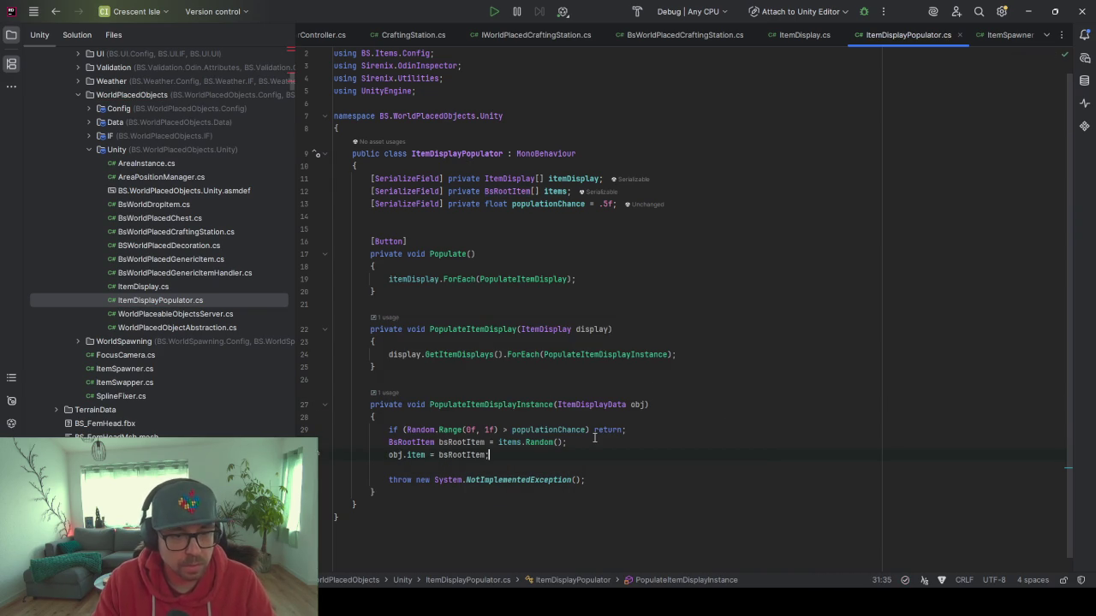
key("ctrl+y")
key("ctrl+y")
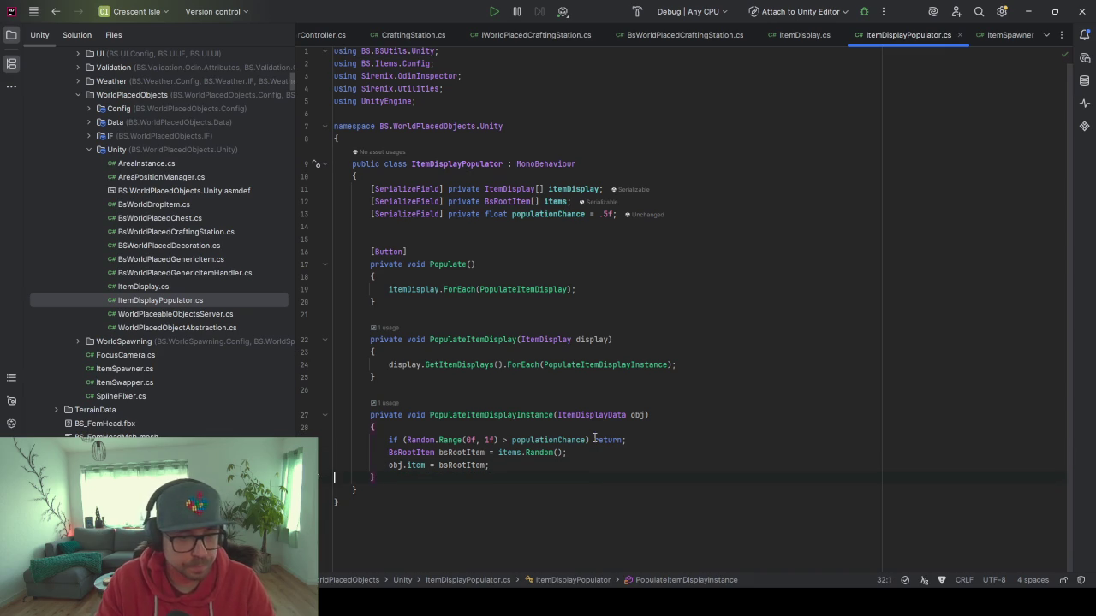
Wrap the early return in braces that first set obj.item = null;.
left_click_drag(632, 439, 587, 439)
type("{")
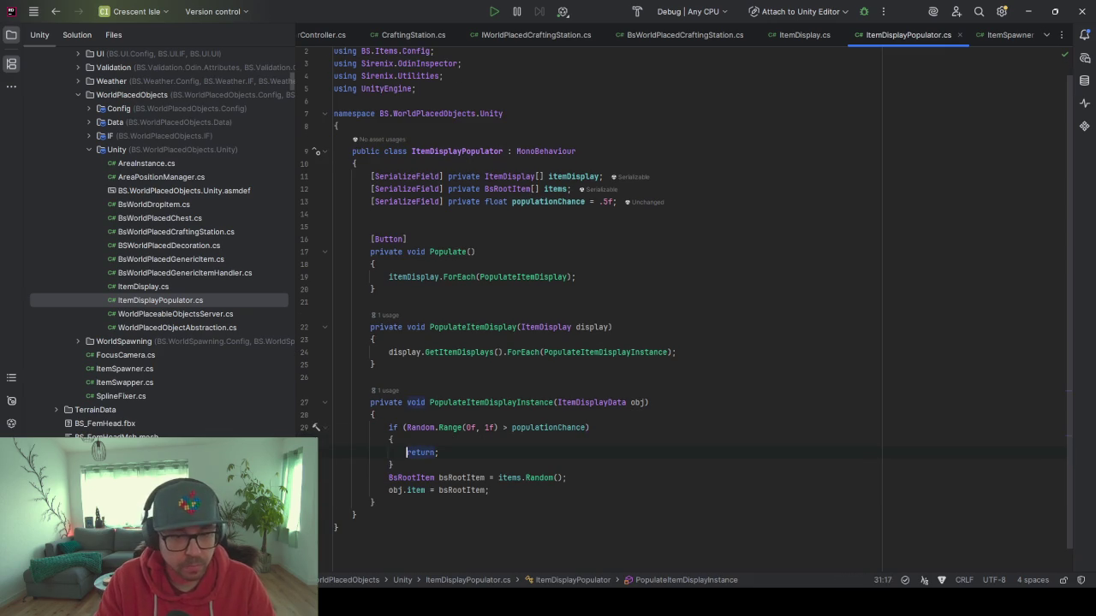
key("Return")
type("obj.item = null;")
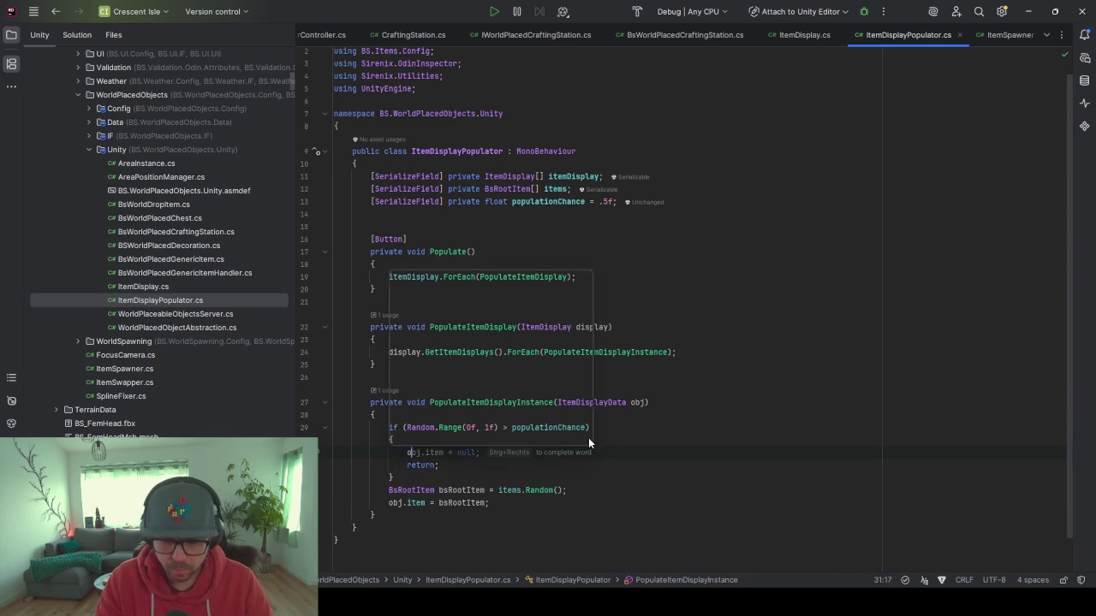
key("ctrl+alt+l")
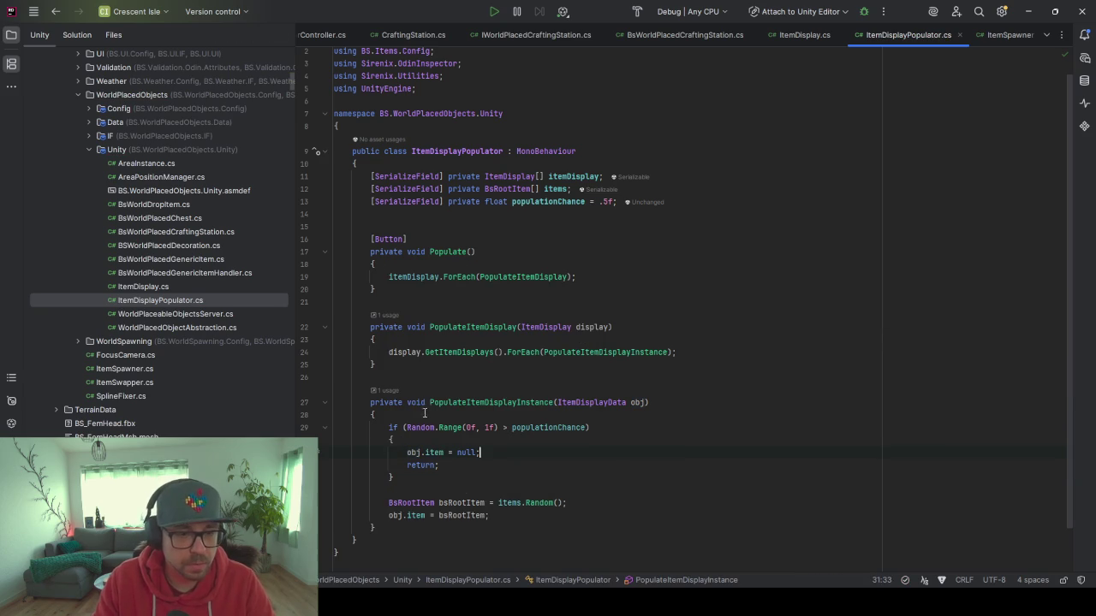
In Populate, copy the itemDisplay name and add a new line after the GetItemDisplays ForEach call.
scroll(447, 432, "down", 2)
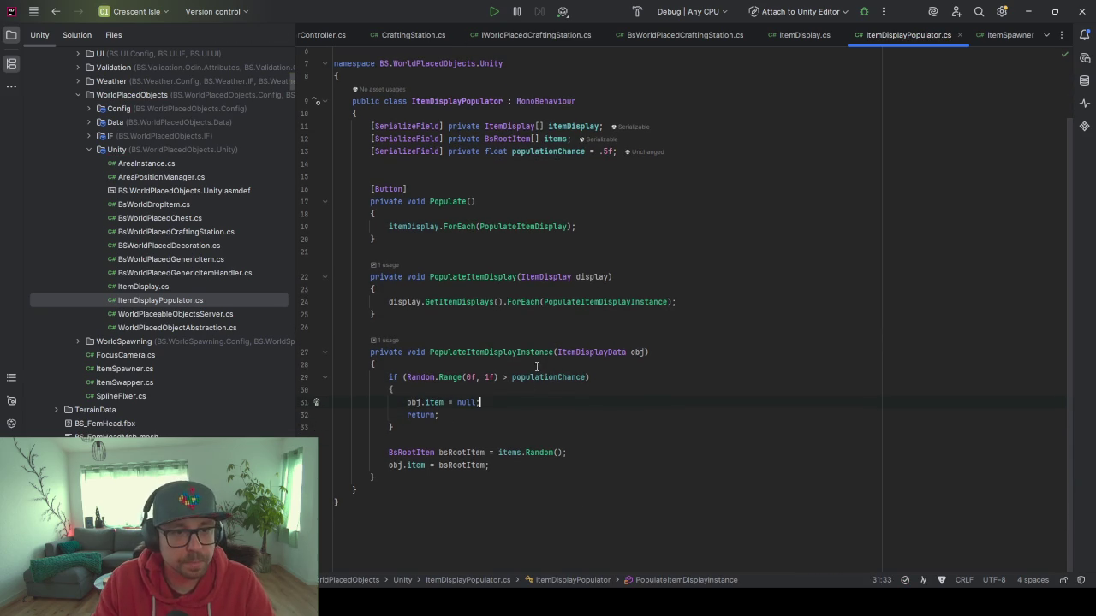
left_click(402, 226)
double_click(402, 226)
left_click(684, 301)
key("Return")
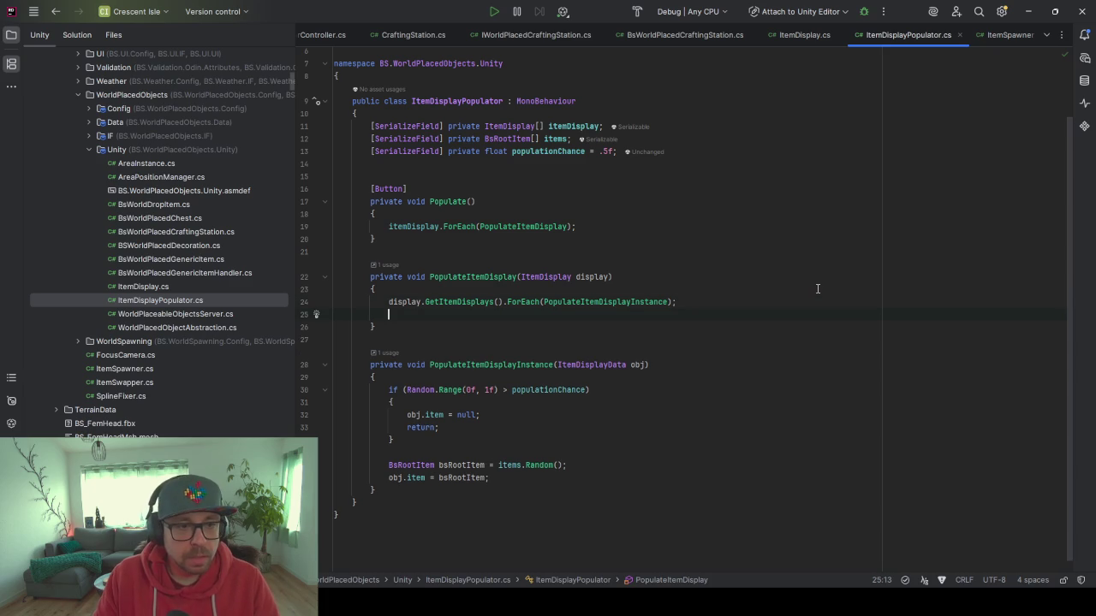
Add a display.Create(); call on the new line in PopulateItemDisplay.
type("itemDisplay")
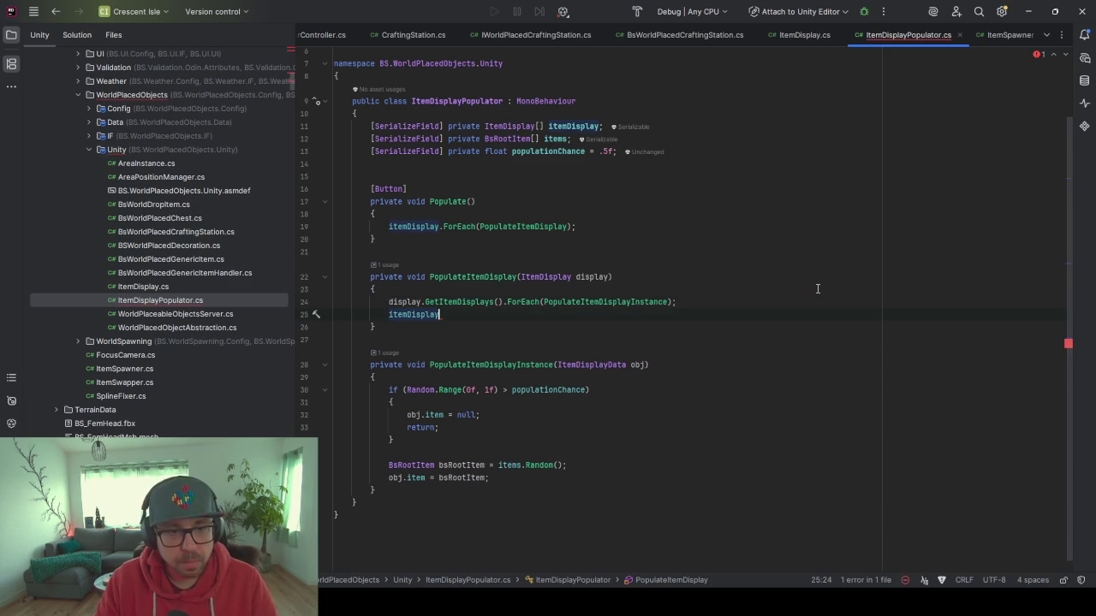
key("ctrl+shift+Left")
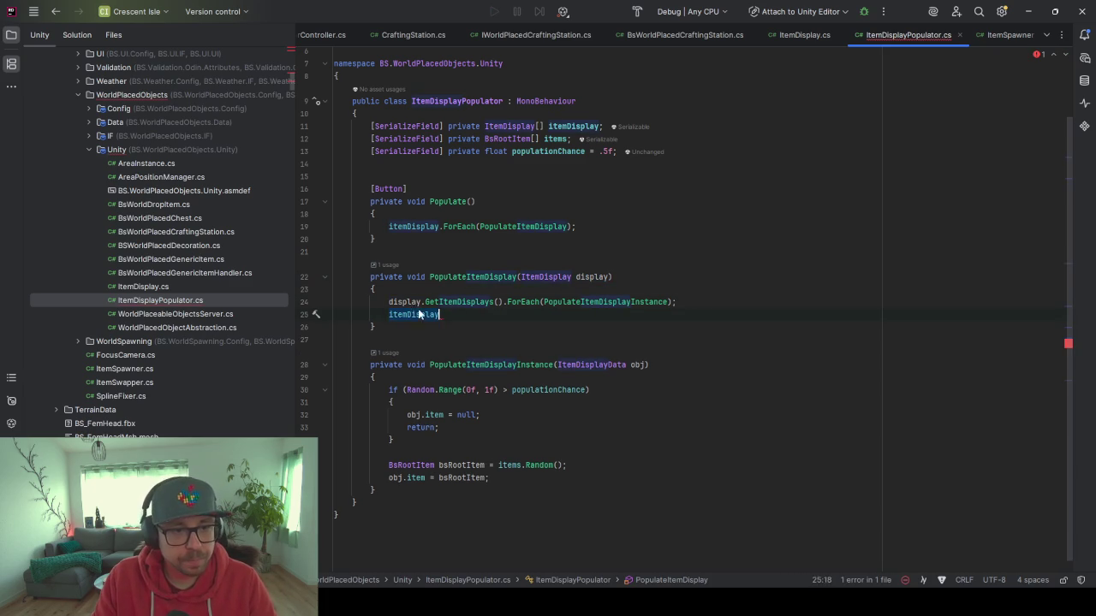
type("display.Create")
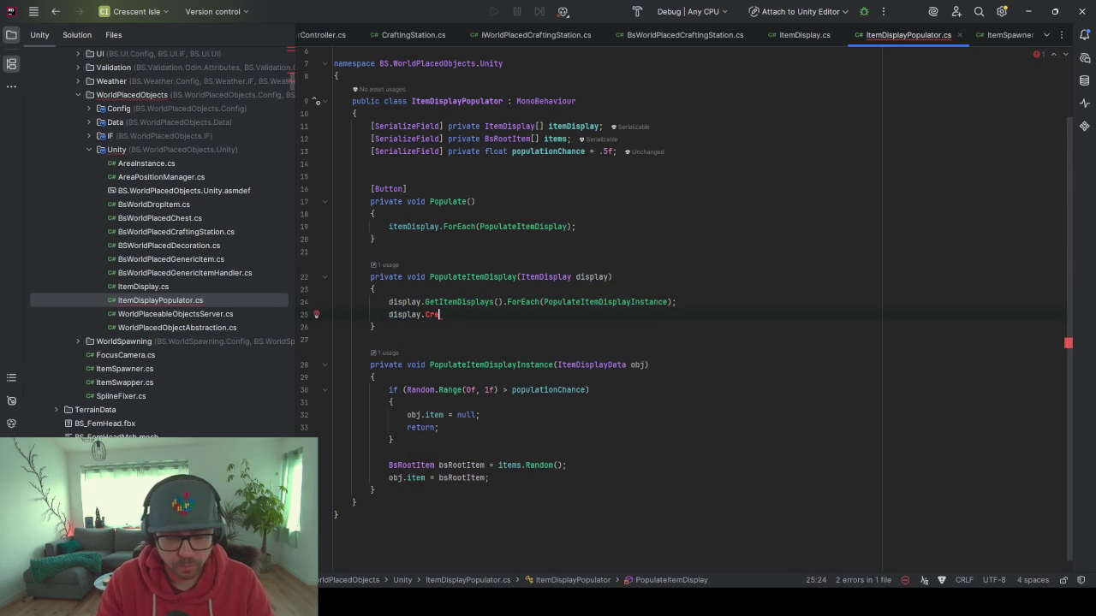
type("();")
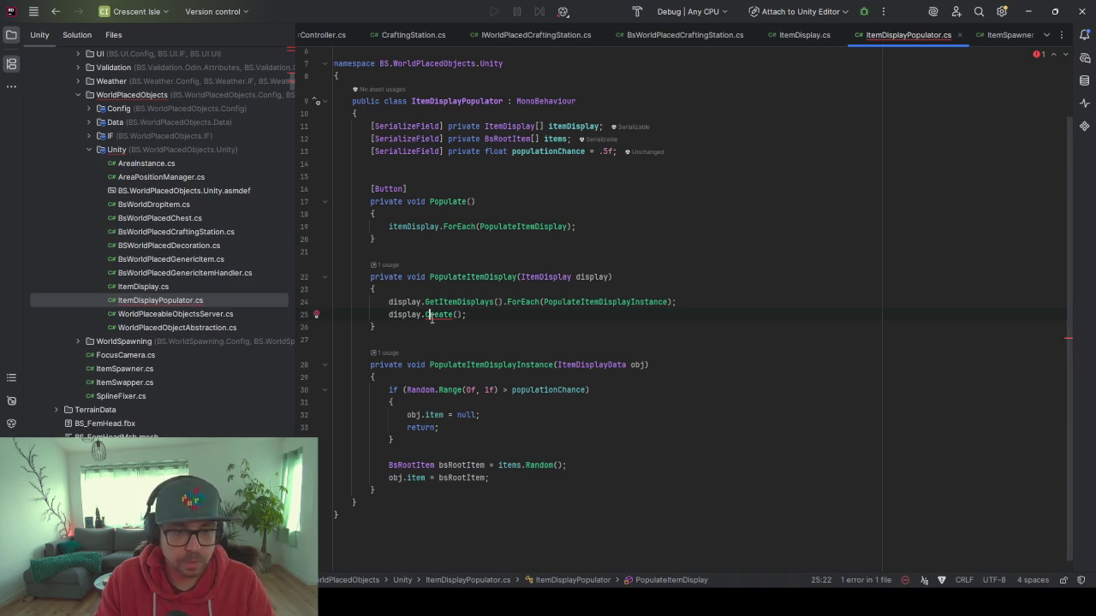
Check the Create method and its CleanUp call in ItemDisplay.cs, then return to ItemDisplayPopulator.cs.
key("alt+Return")
key("Escape")
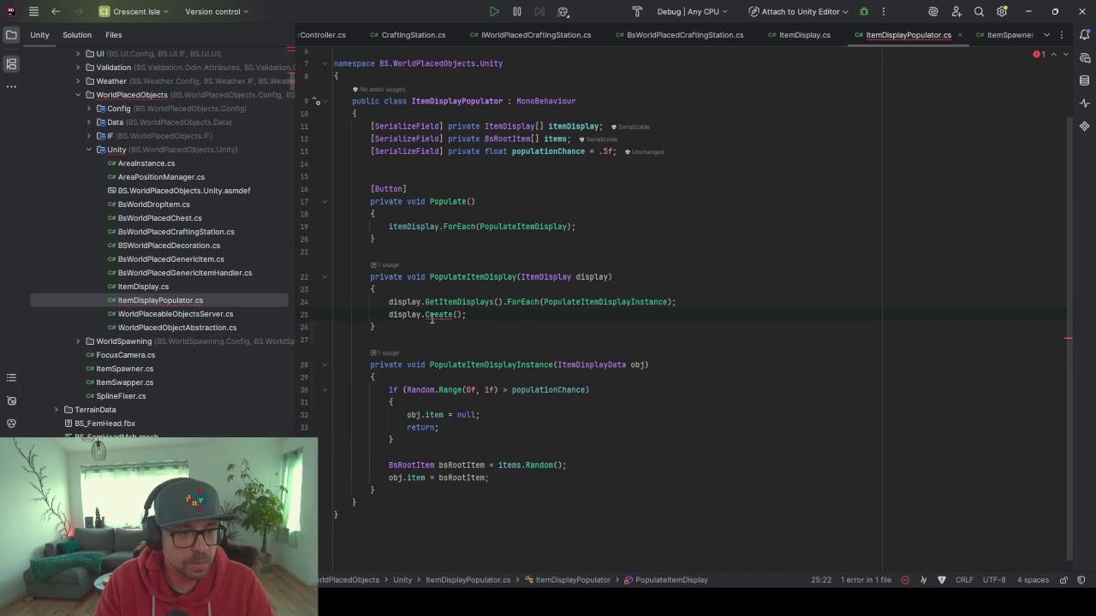
left_click(432, 315, "ctrl")
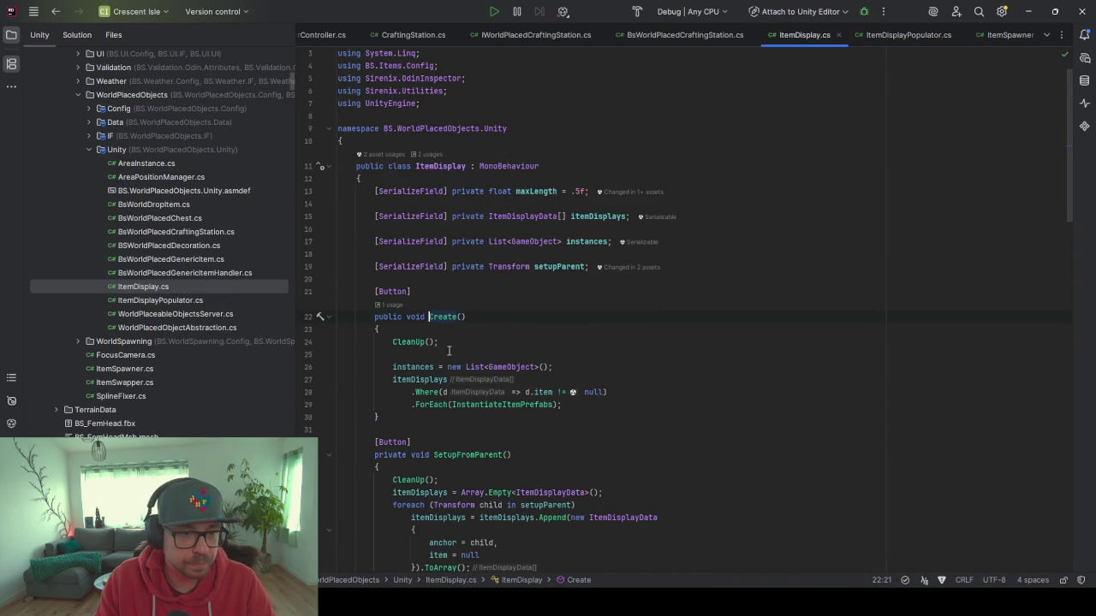
left_click(401, 340)
key("ctrl+alt+Left")
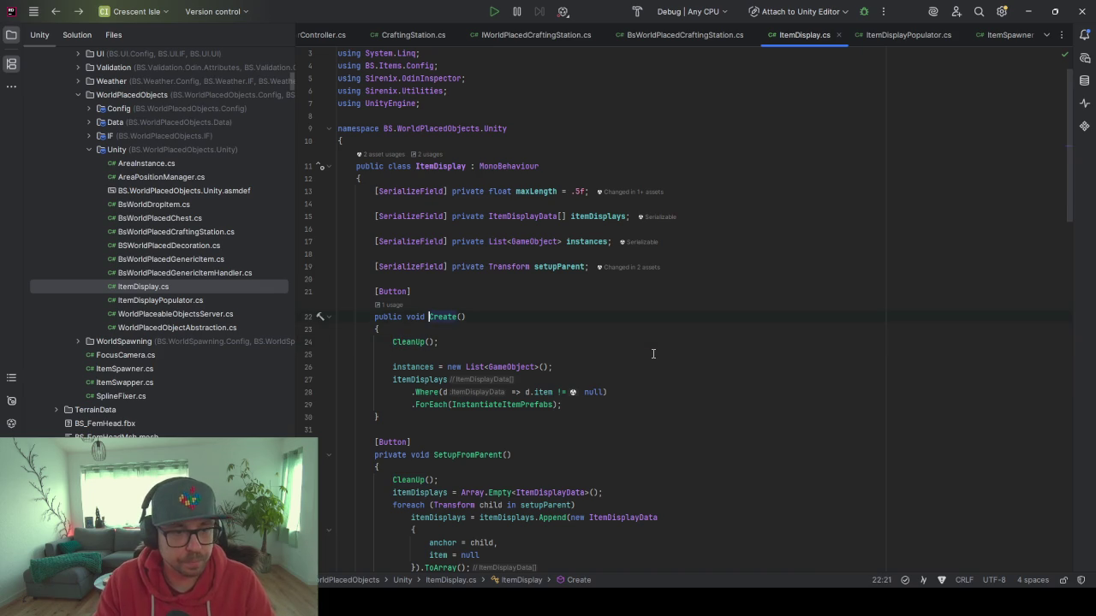
key("ctrl+alt+Left")
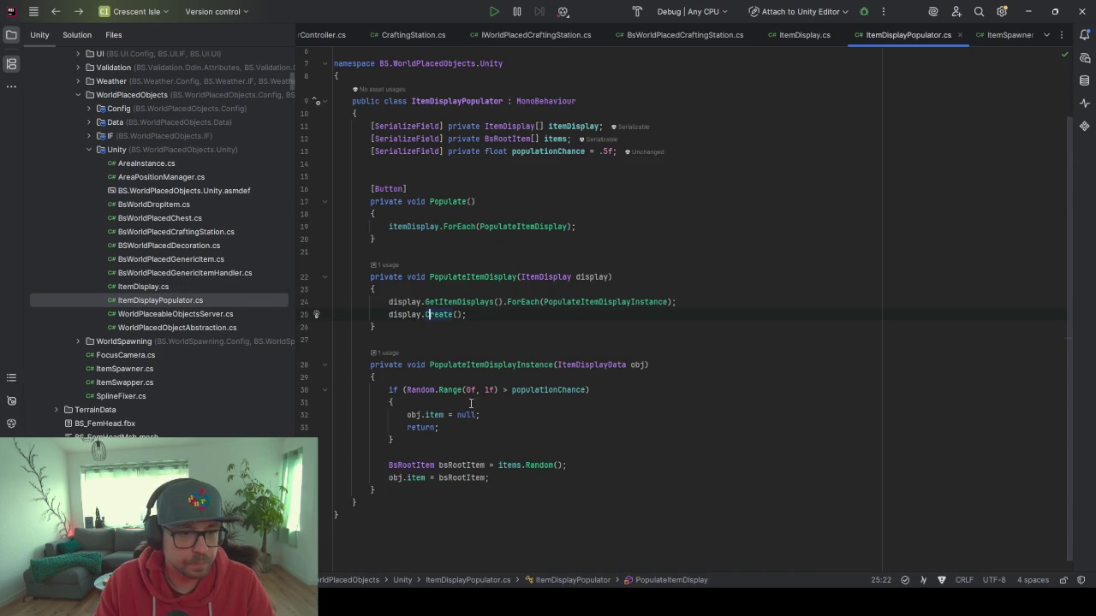
left_click(441, 428)
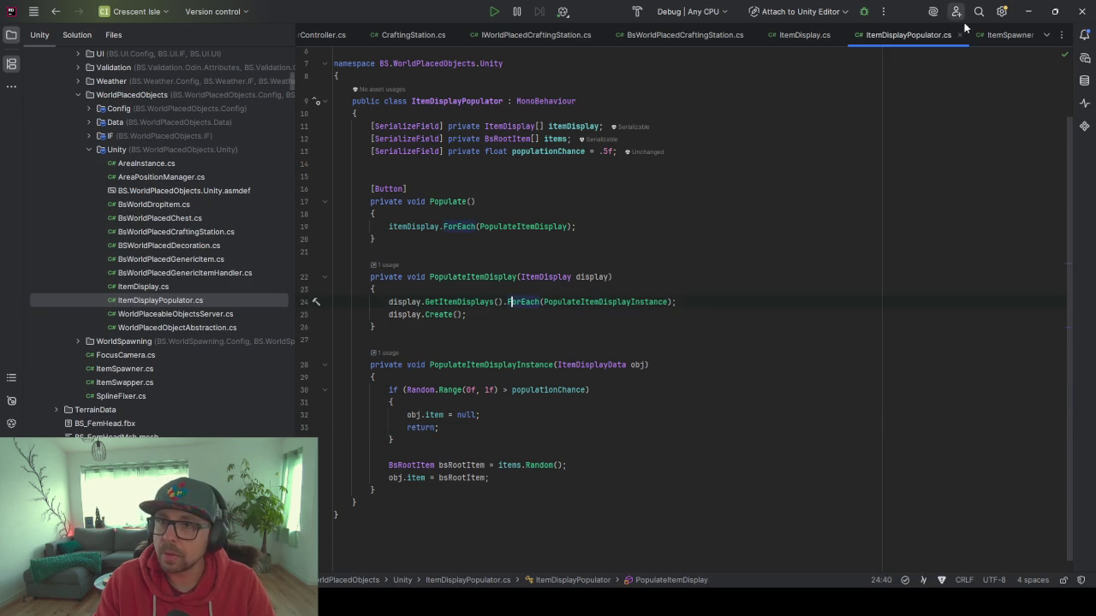
left_click(1031, 12)
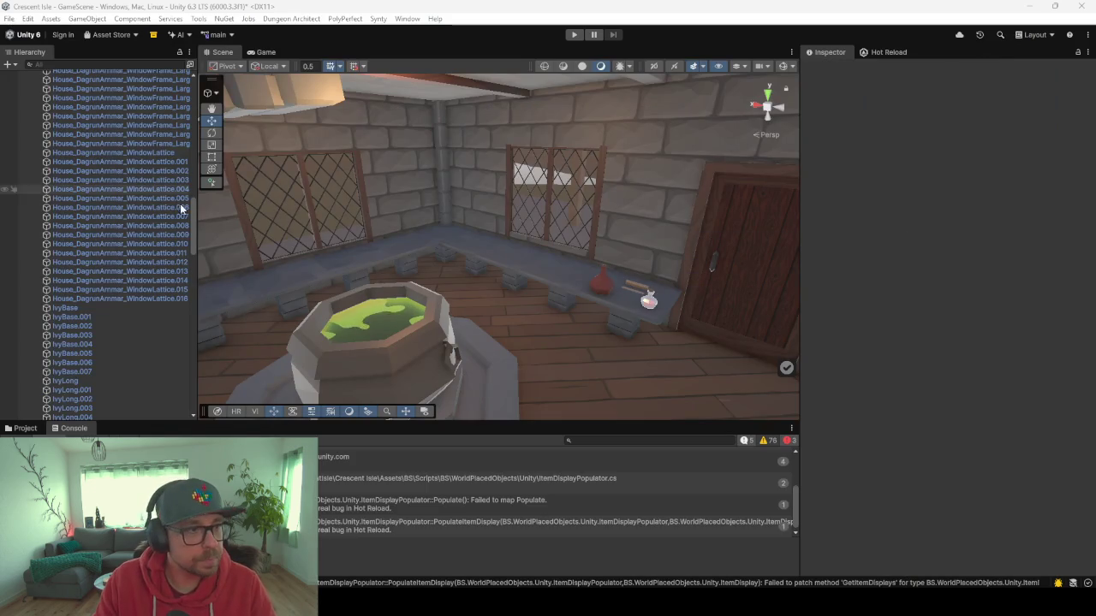
Show the Hot Reload panel, enlarge the Scene view, and widen the Hierarchy.
left_click(884, 52)
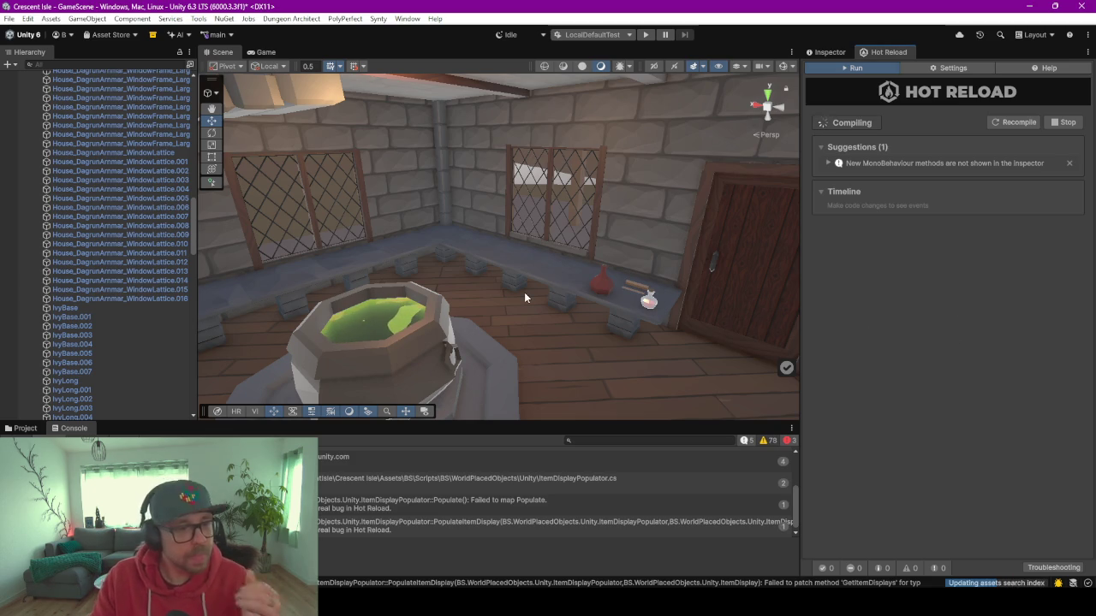
left_click_drag(463, 422, 463, 491)
mouse_move(197, 124)
left_mouse_down()
mouse_move(210, 124)
mouse_move(265, 227)
mouse_move(244, 63)
left_mouse_up()
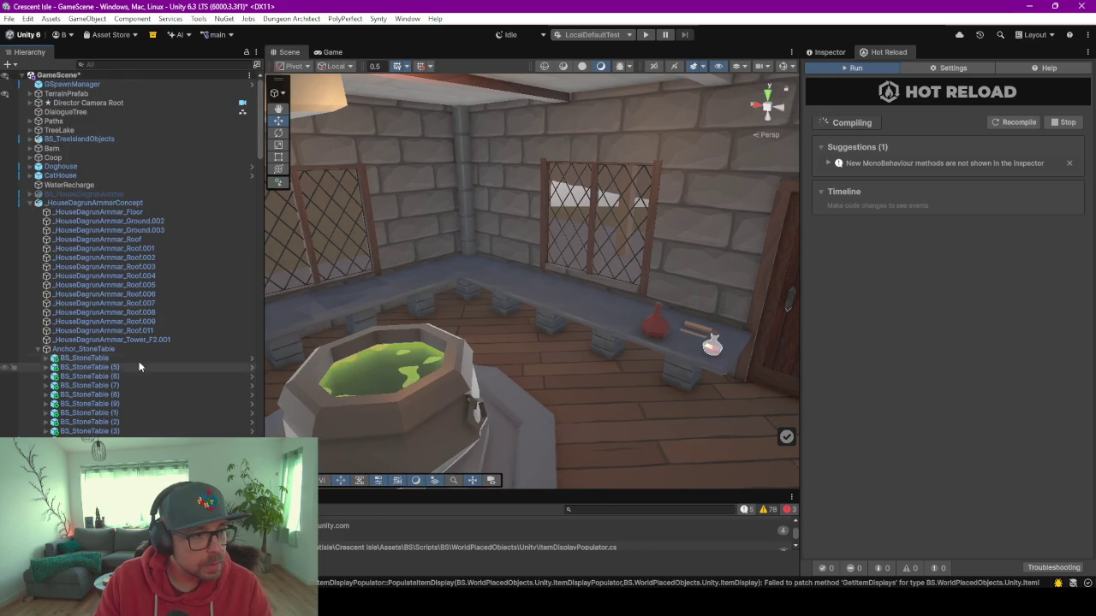
left_click(94, 349)
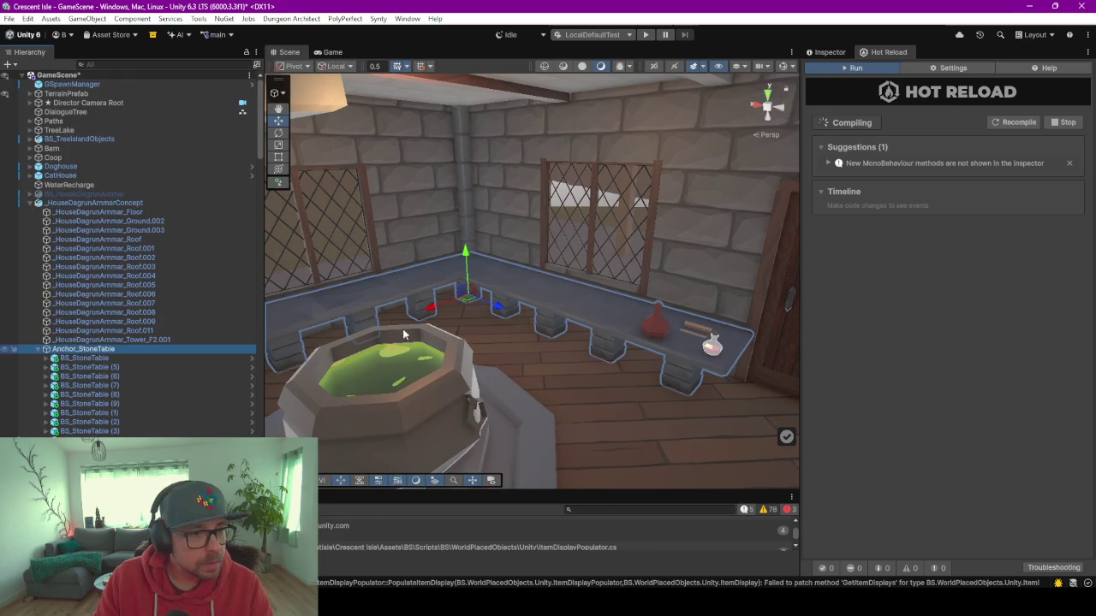
Add Item Display Populator to Anchor_StoneTable via an Add Component search for 'item'.
left_click(826, 51)
left_click(951, 159)
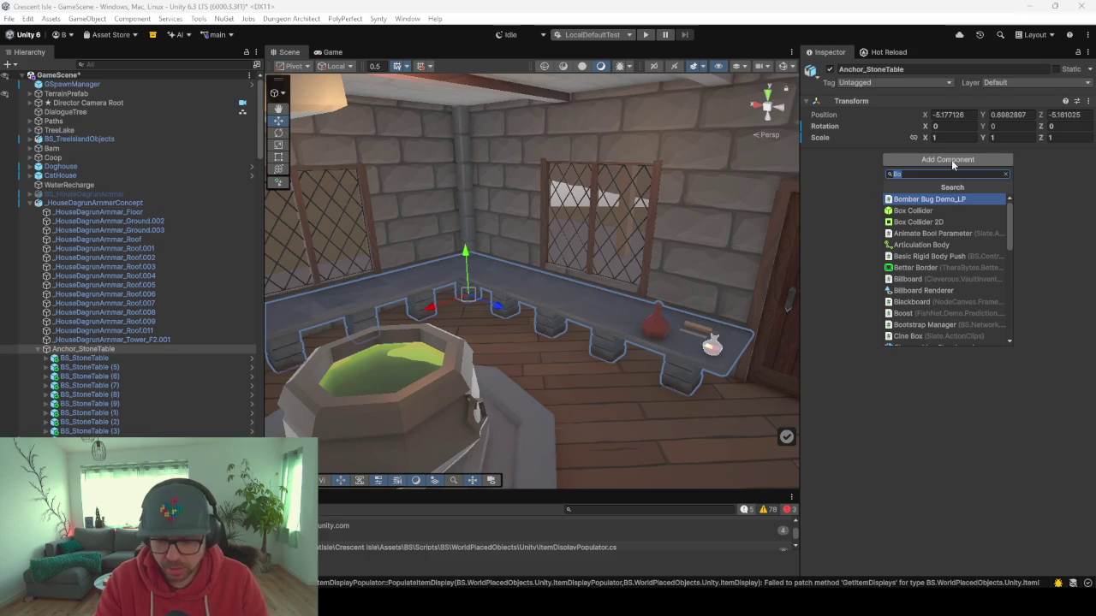
type("item")
key("Down")
key("Return")
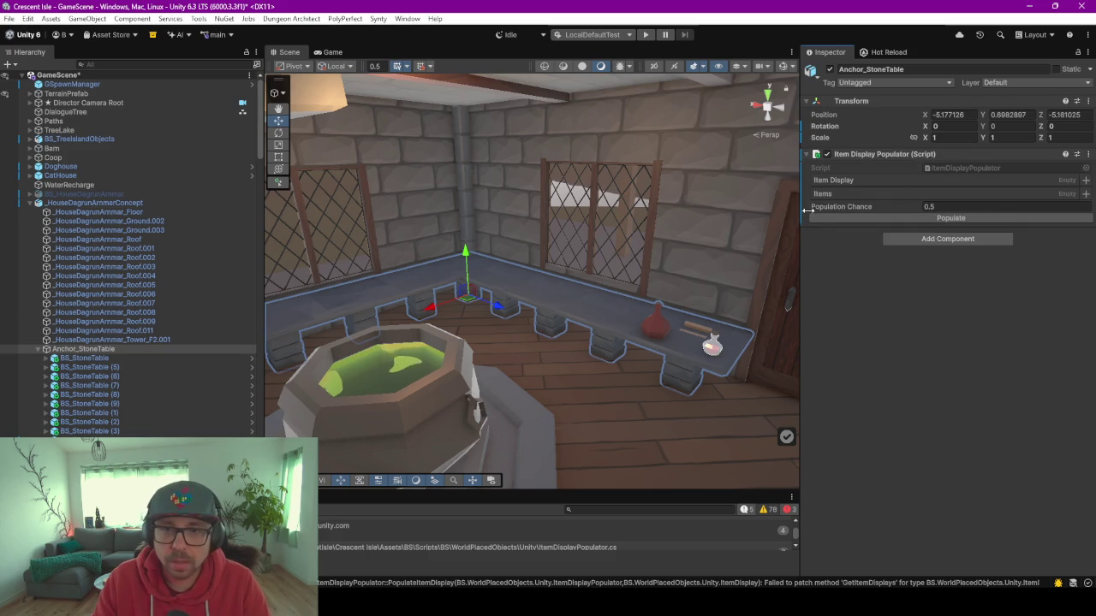
left_click(85, 358)
key("shift+End")
left_click(83, 349)
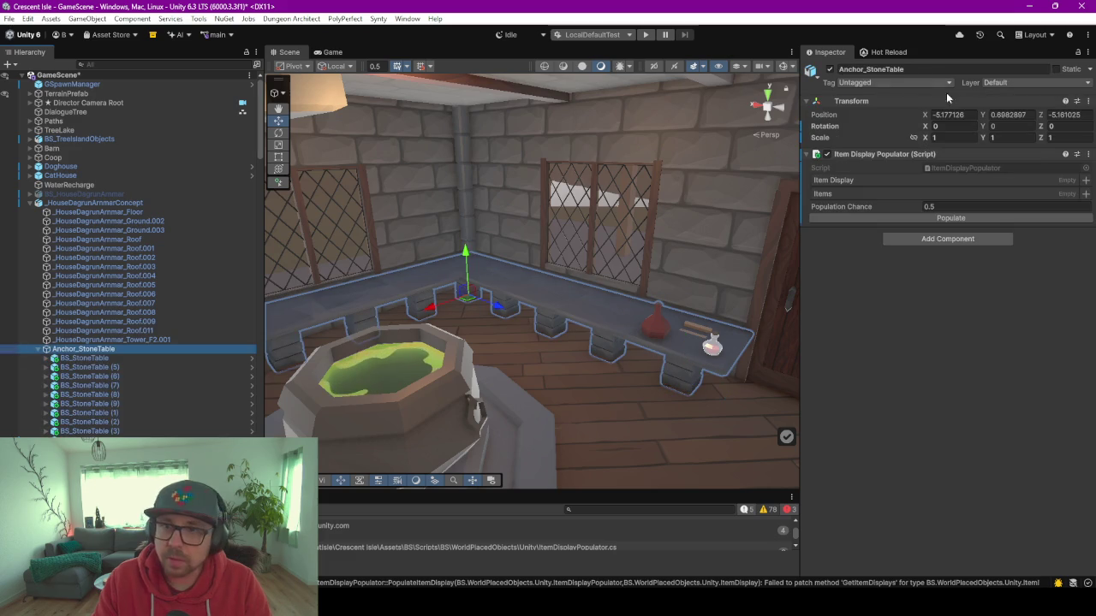
Lock the Inspector on Anchor_StoneTable and select all ten stone tables.
left_click(1077, 52)
left_click(83, 358)
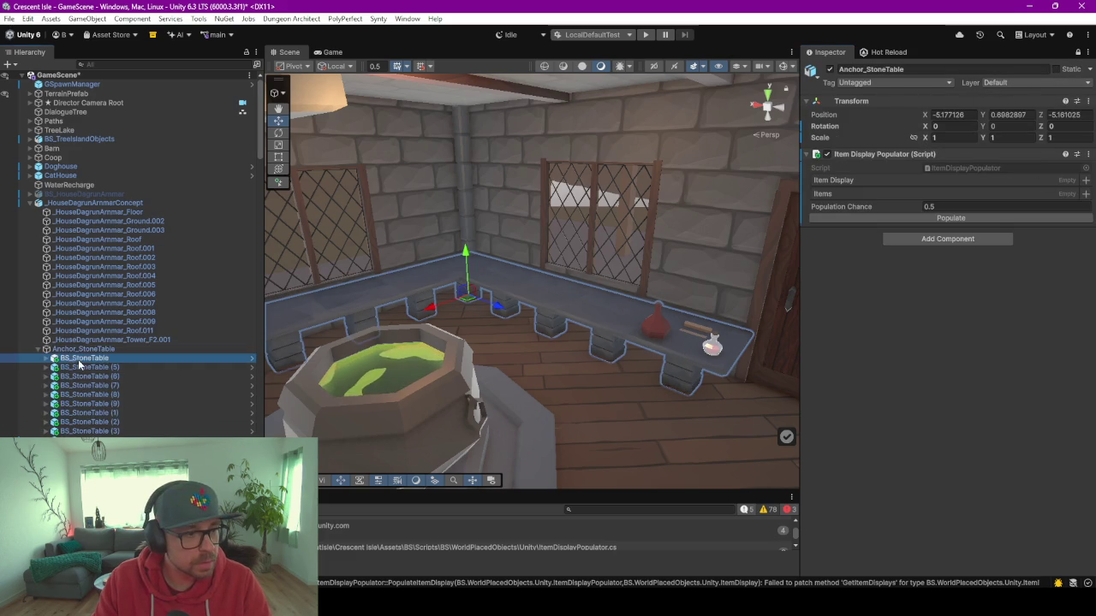
key("shift+End")
left_click(841, 180)
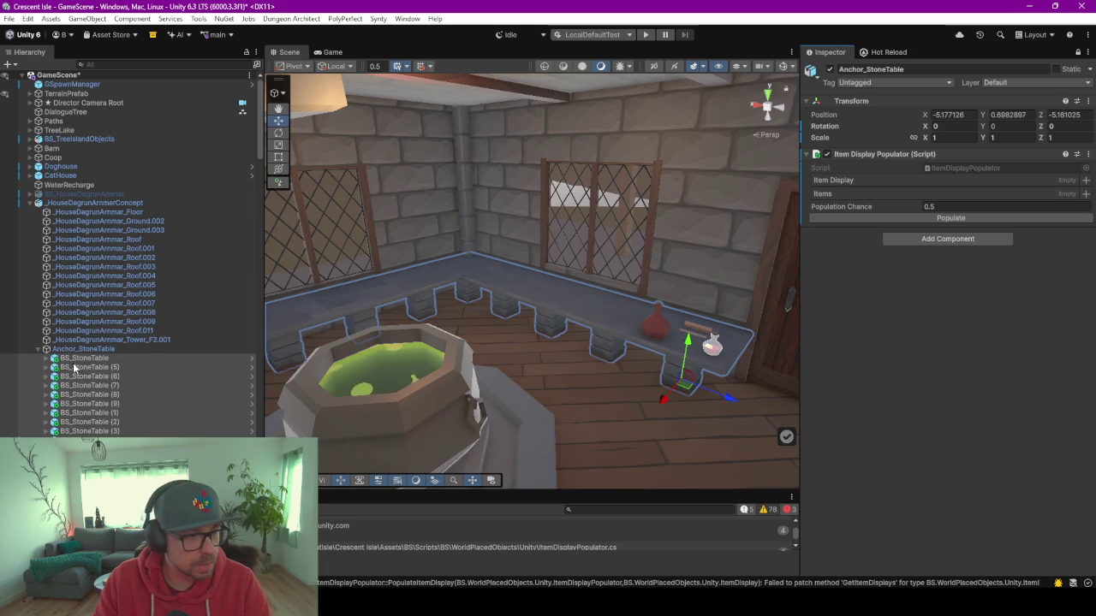
Expand each BS_StoneTable and drag their ten Table_Stone objects into the Item Display list.
left_click(47, 358)
left_click(46, 386)
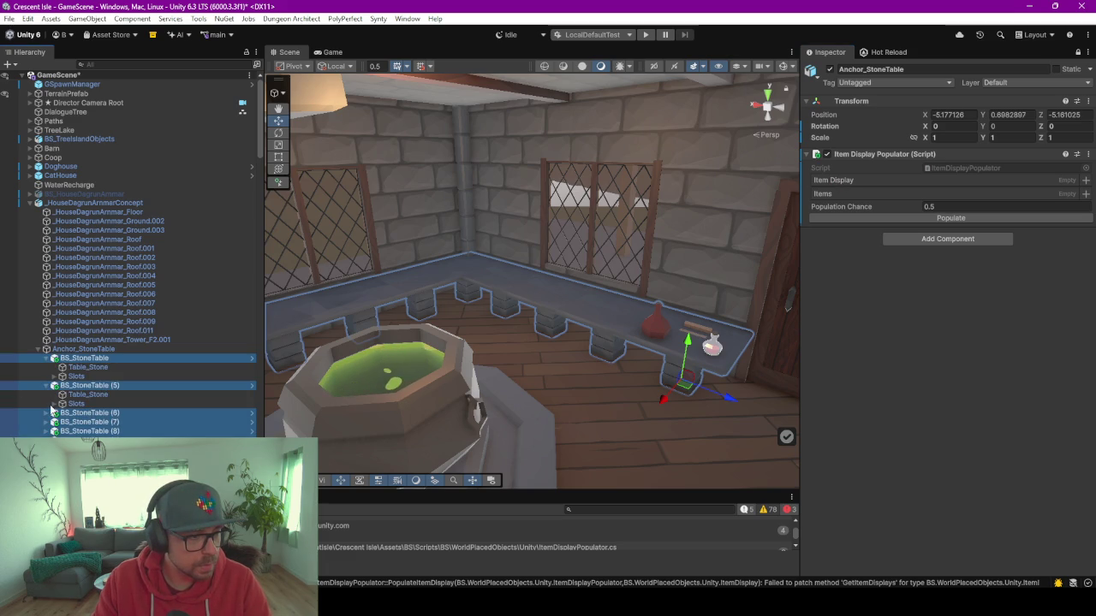
left_click(46, 413)
scroll(51, 402, "down", 3)
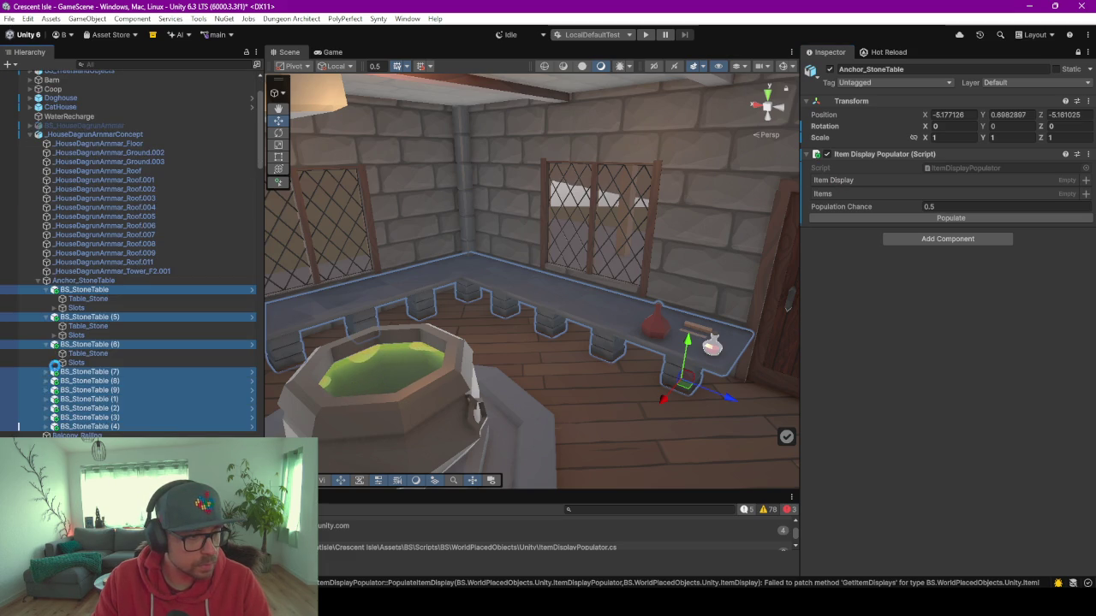
left_click(47, 372)
left_click(46, 399)
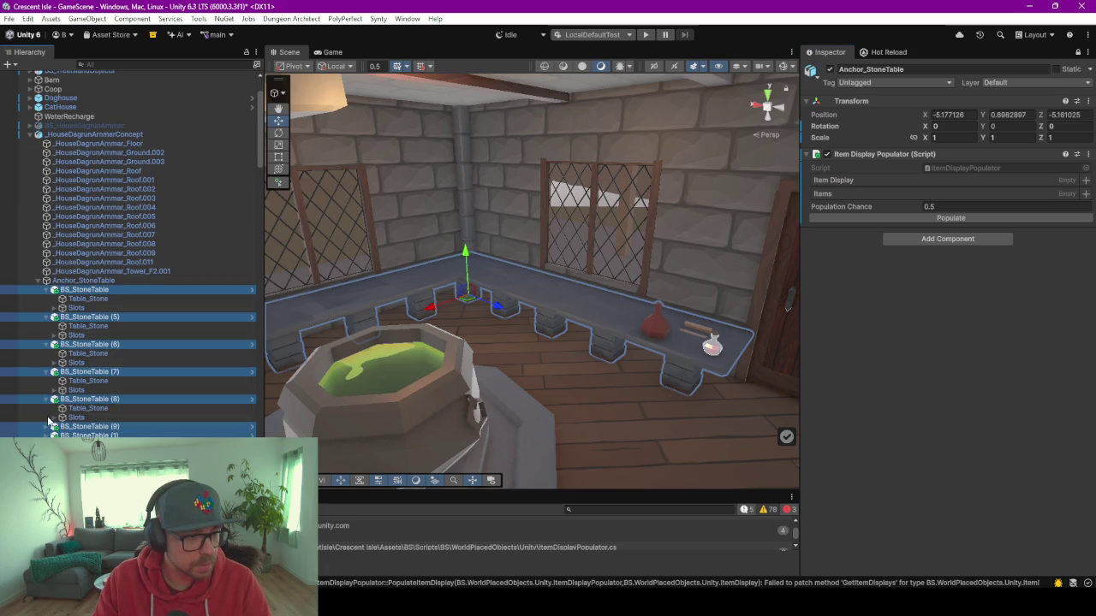
left_click(47, 428)
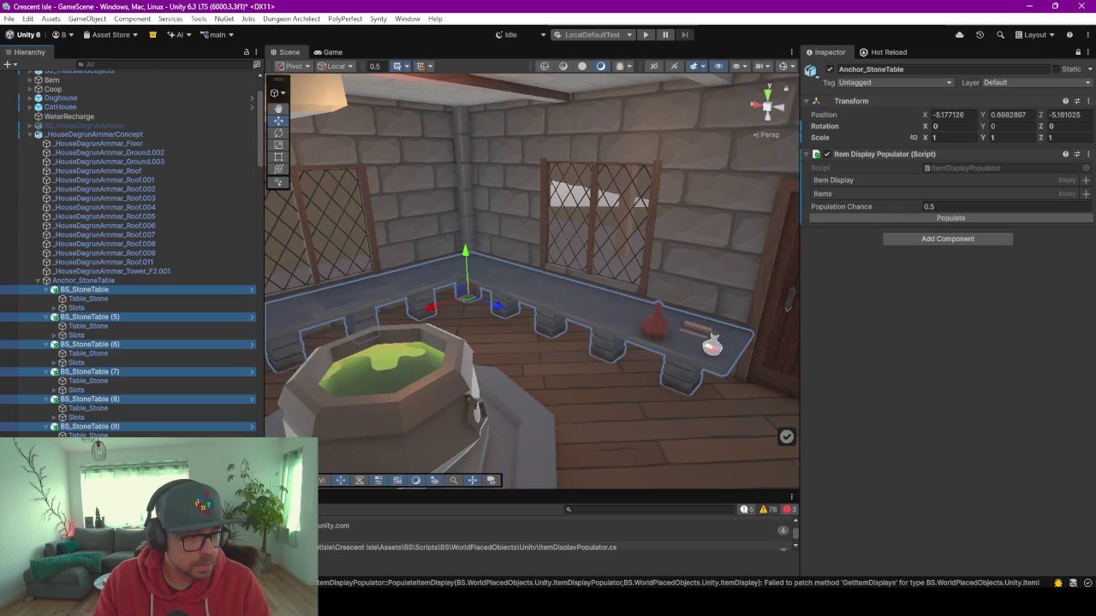
scroll(50, 418, "down", 3)
left_click(53, 378)
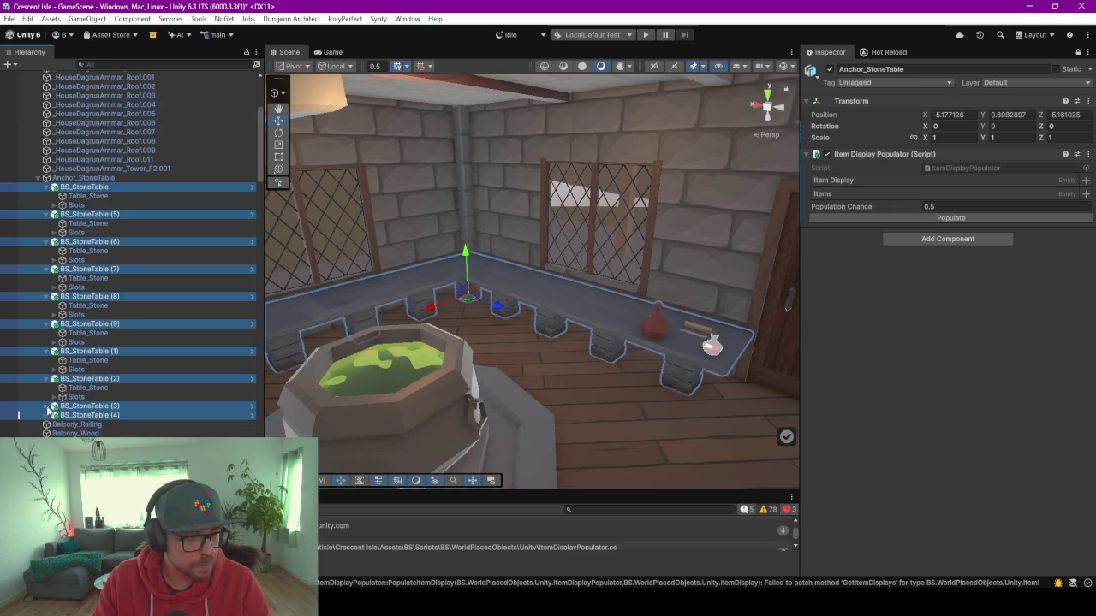
left_click(52, 406)
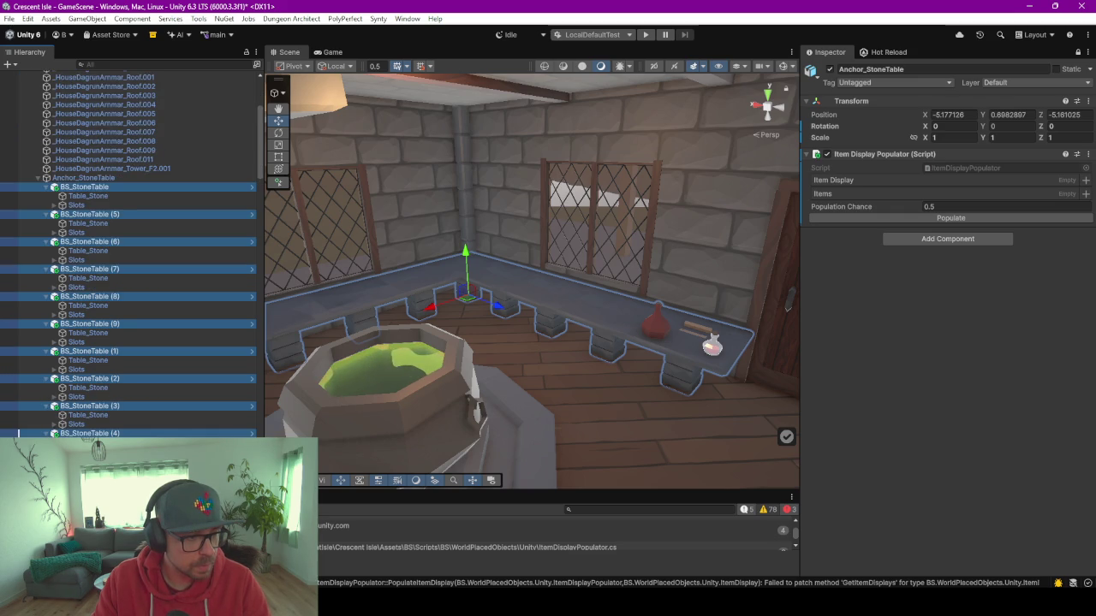
left_click(84, 186)
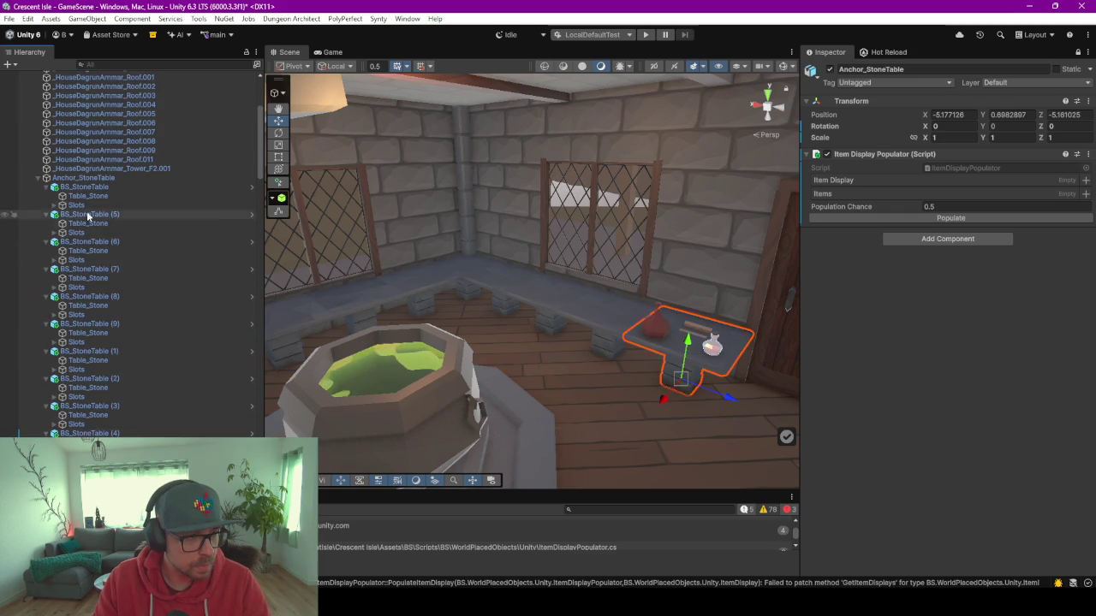
mouse_move(87, 202)
left_mouse_down()
mouse_move(979, 199)
mouse_move(956, 176)
mouse_move(943, 183)
left_mouse_up()
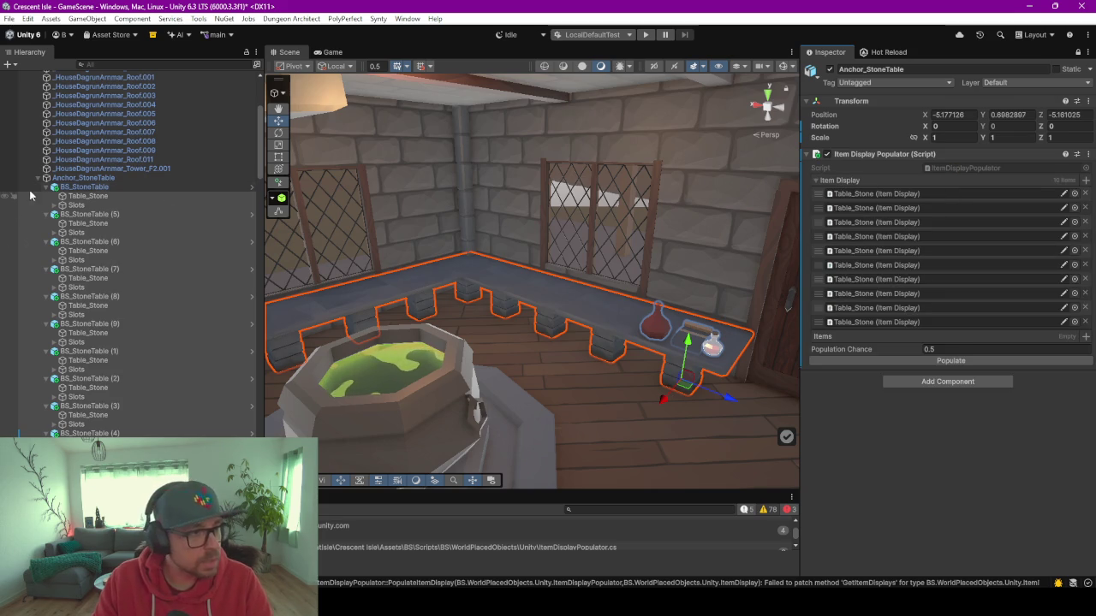
Set the populator's Population Chance to 0.8.
left_click(971, 347)
double_click(970, 348)
type(".8")
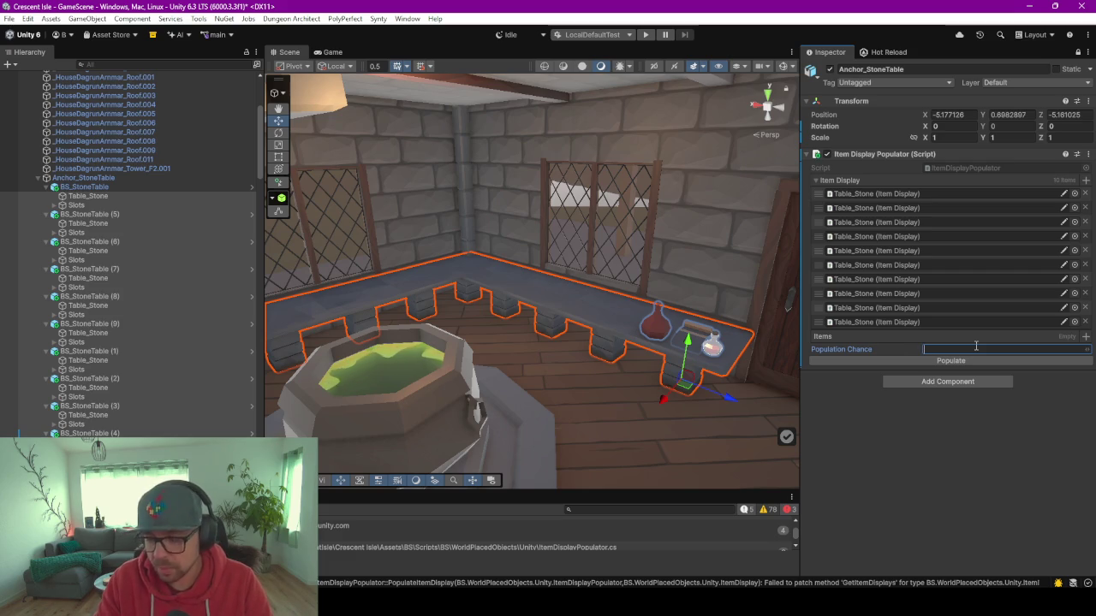
key("Escape")
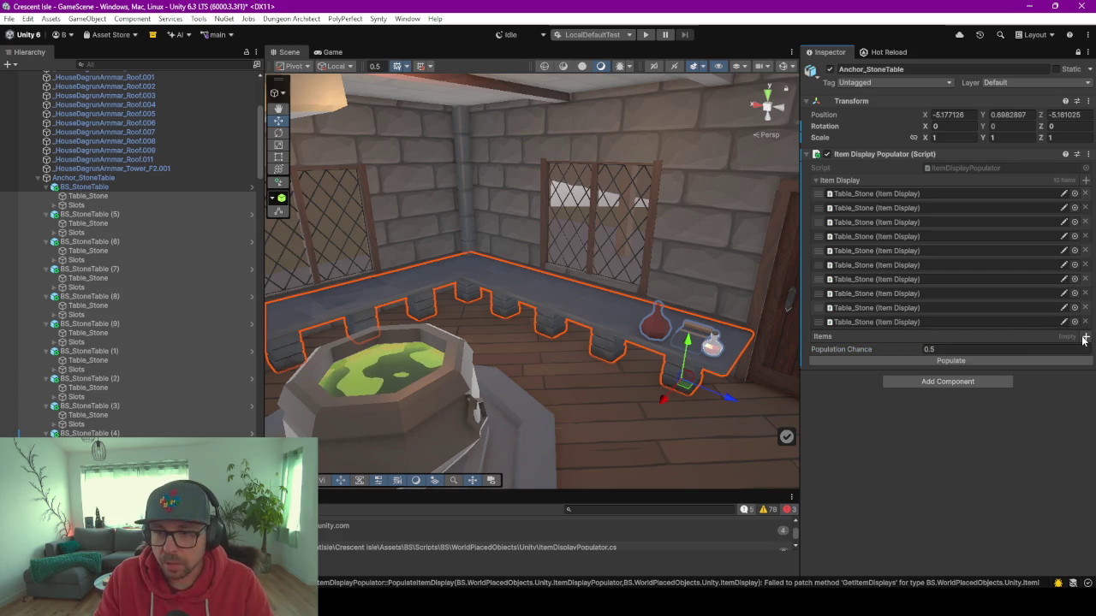
left_click(1084, 337)
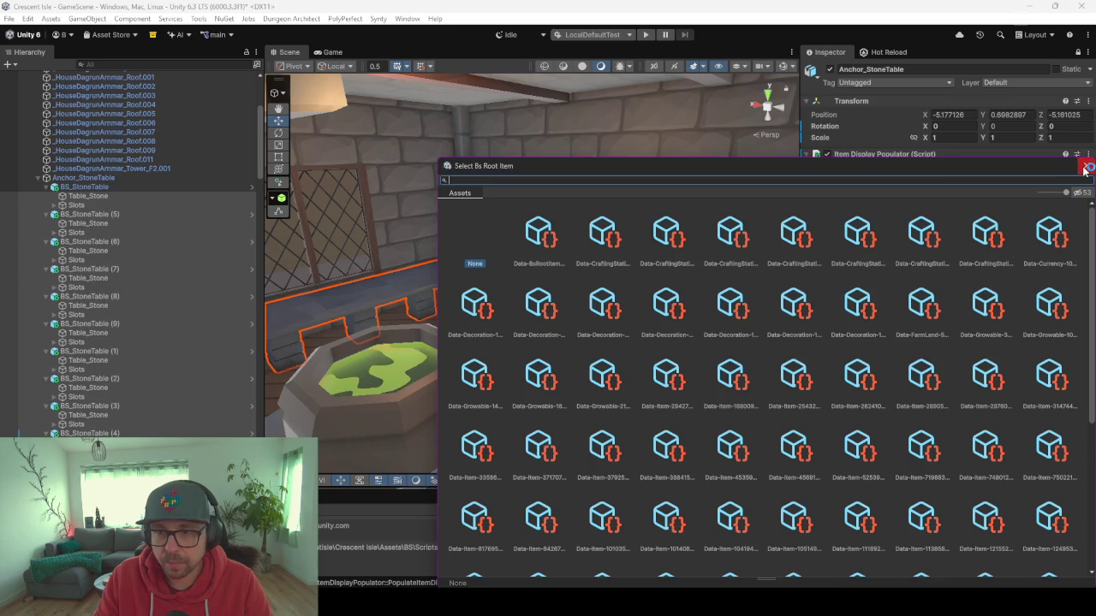
left_click(1086, 166)
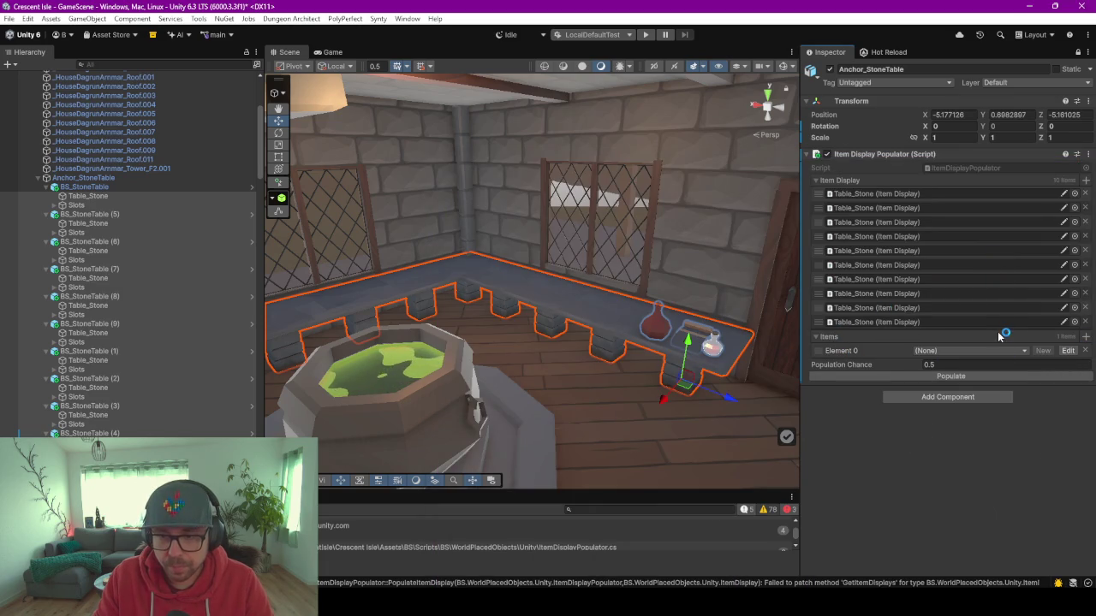
Resize the Items list to 7 with Set Collection Size.
right_click(1007, 335)
left_click(1035, 364)
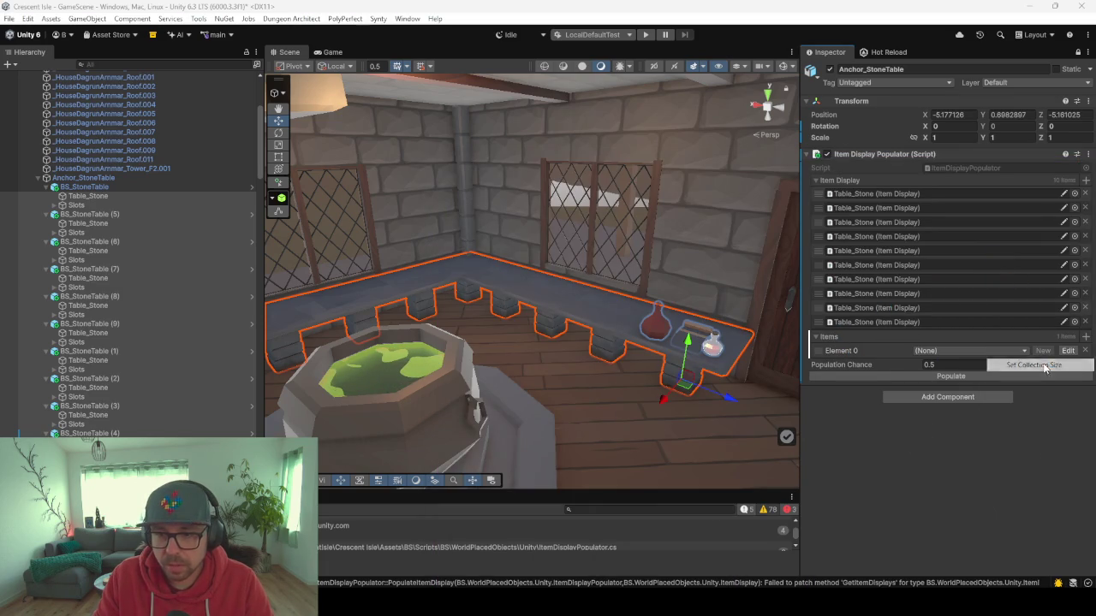
left_click(656, 390)
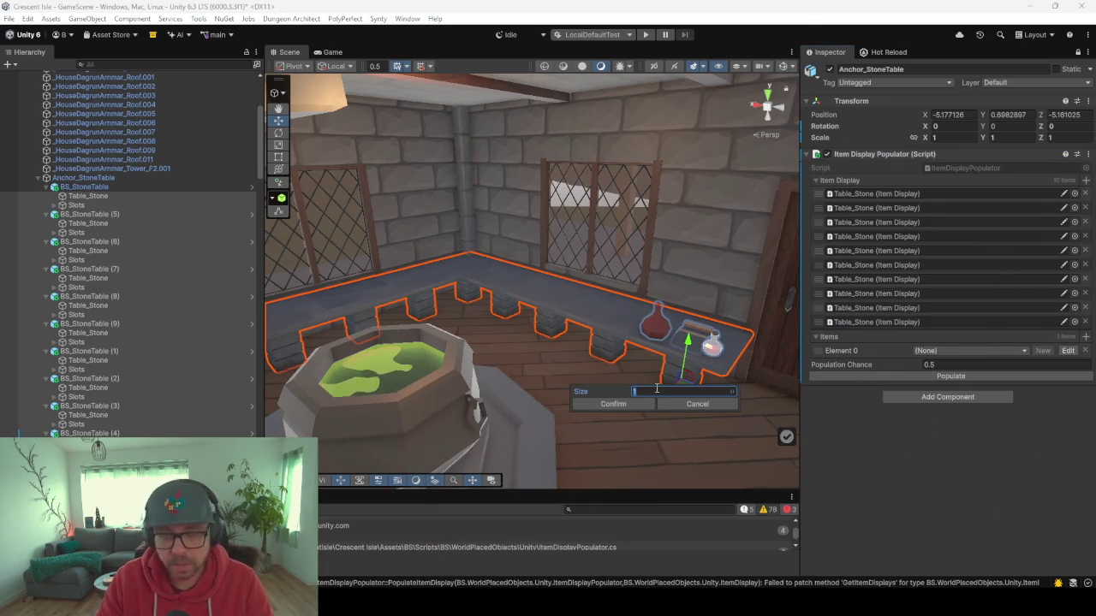
type("7")
left_click(588, 404)
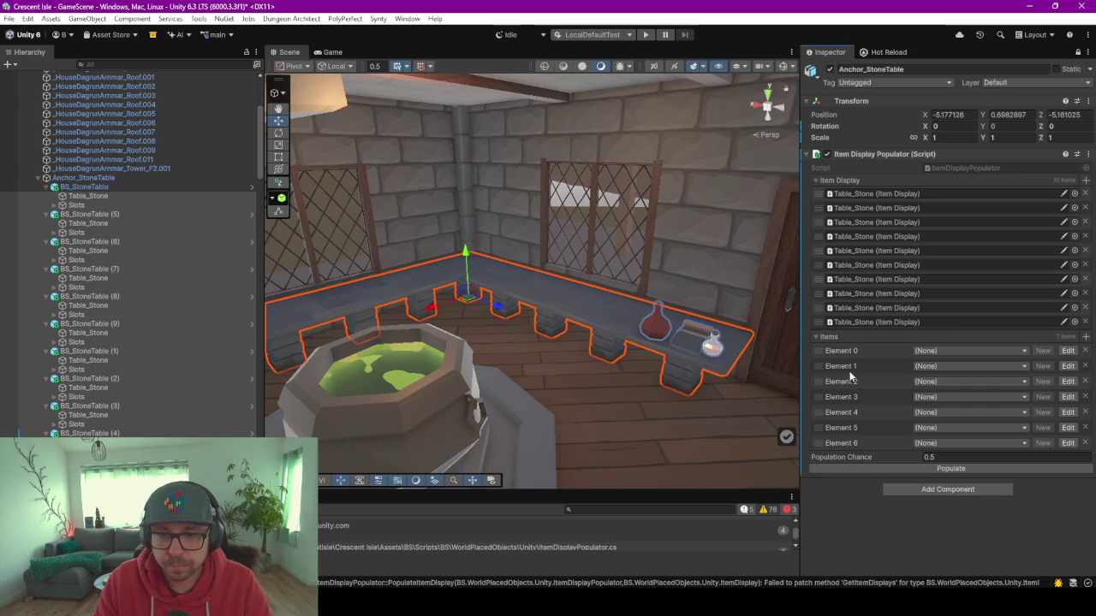
Assign Azure Crescent, Book, Coal and Dandelion to Items elements 0–3.
left_click(968, 350)
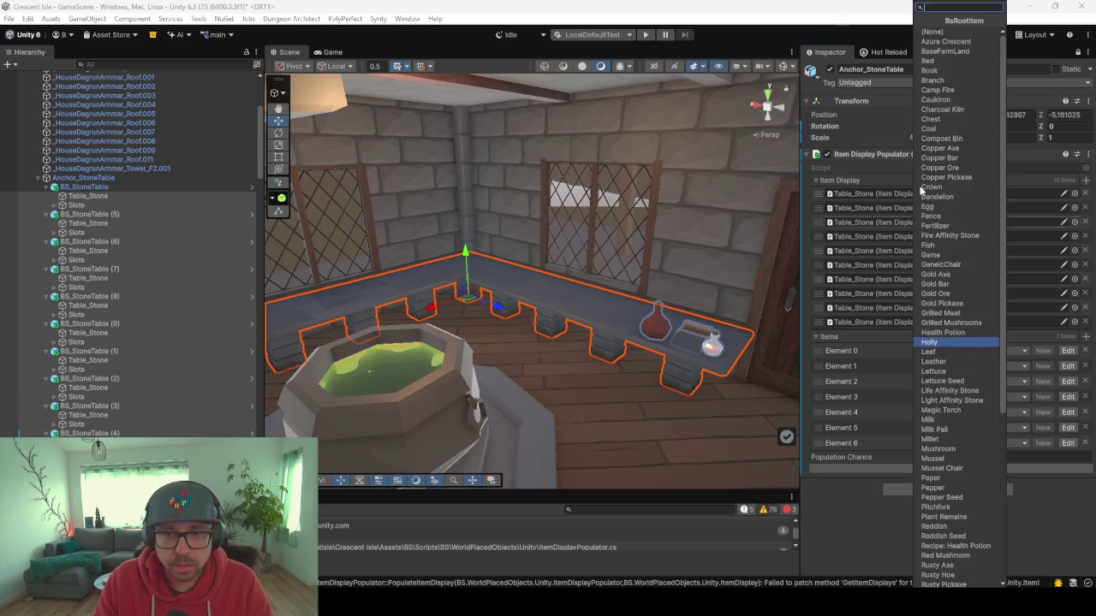
left_click(969, 43)
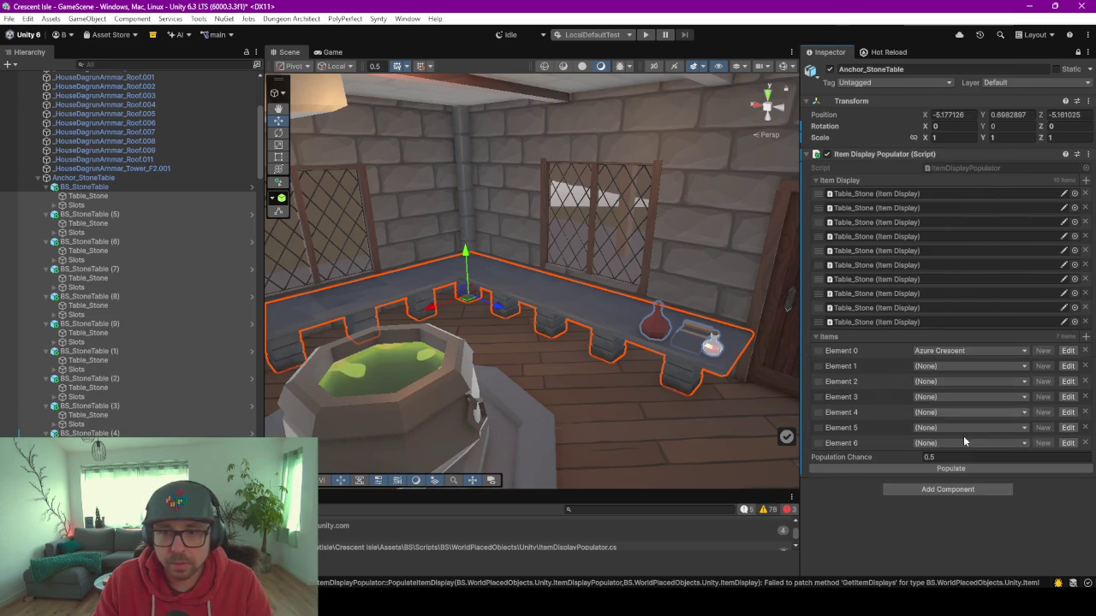
left_click(940, 366)
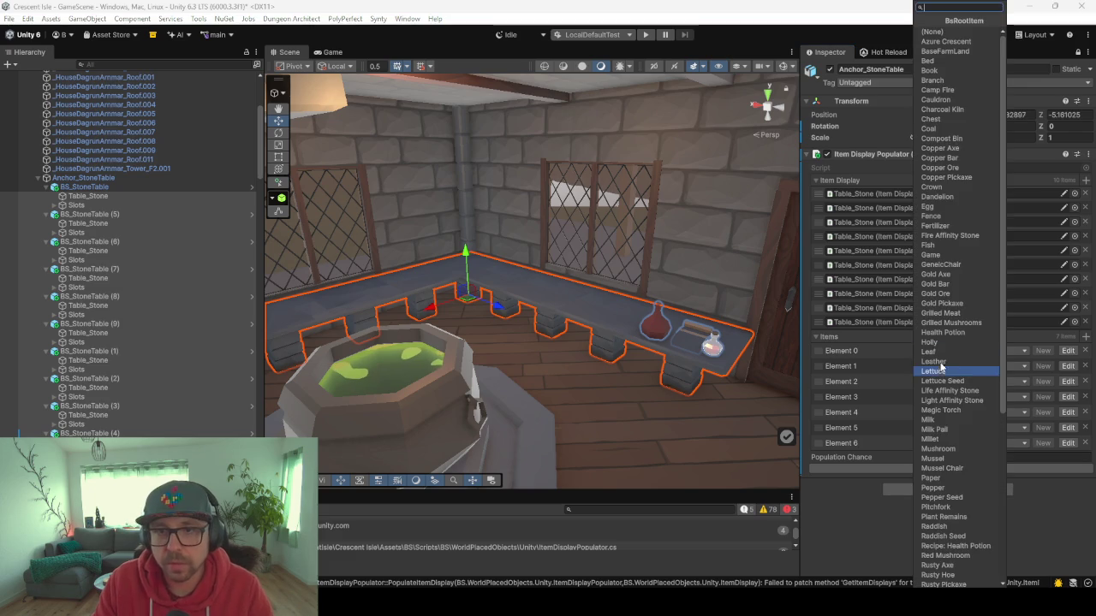
left_click(933, 70)
left_click(952, 381)
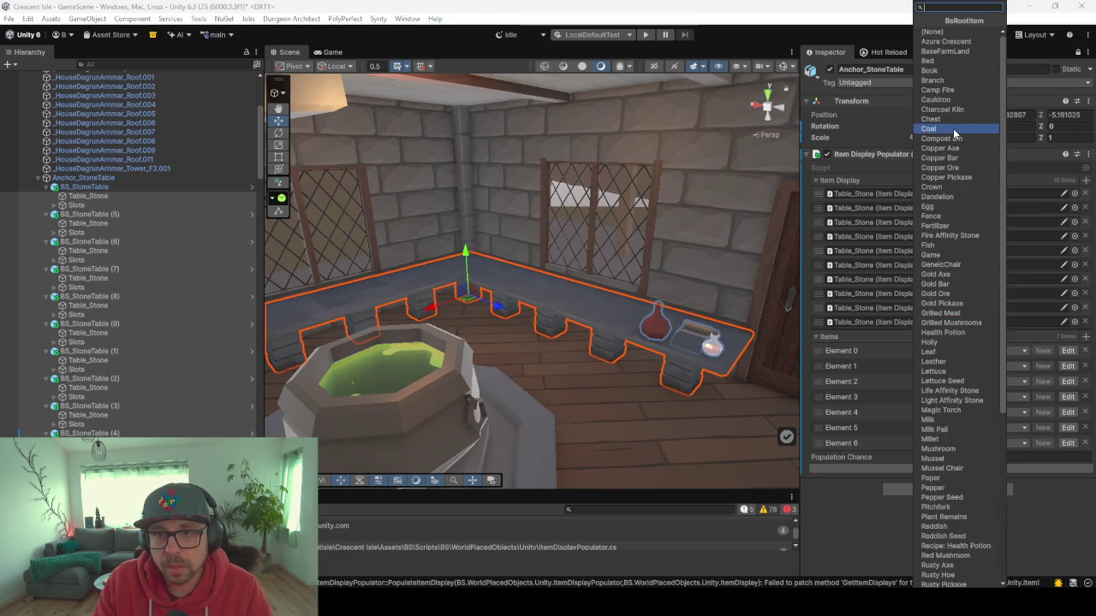
left_click(953, 130)
left_click(967, 392)
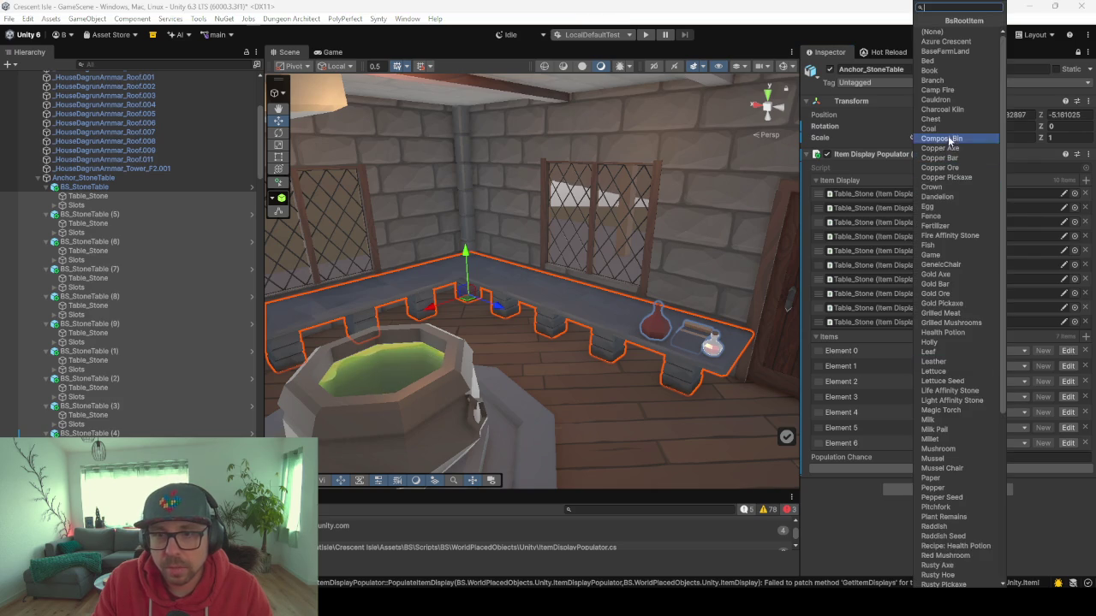
left_click(957, 198)
Assign Egg, Fish and Holly to Items elements 4–6.
left_click(964, 410)
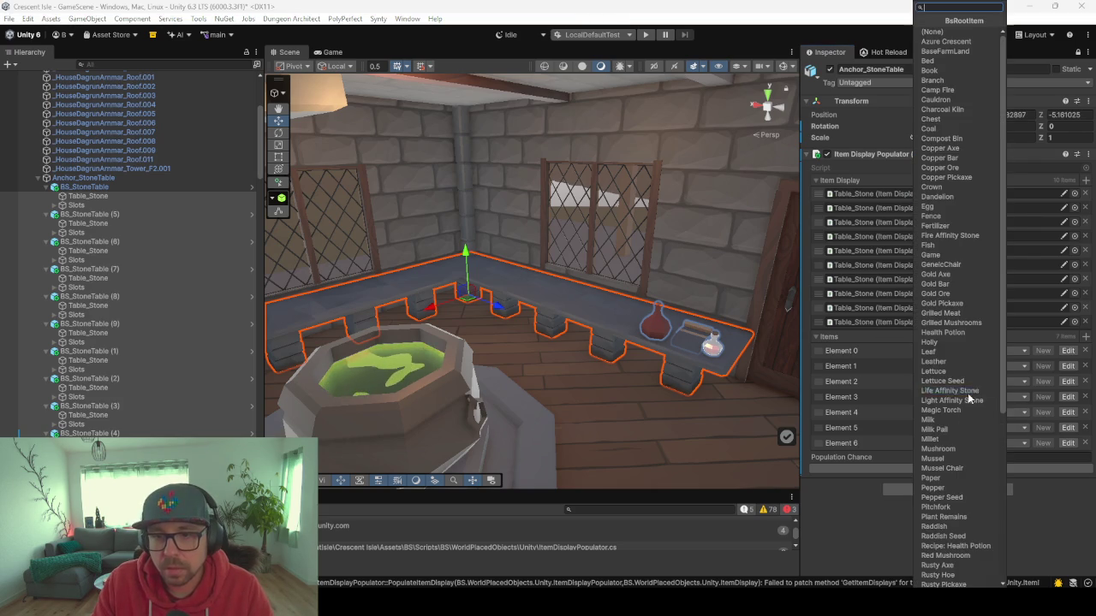
left_click(957, 207)
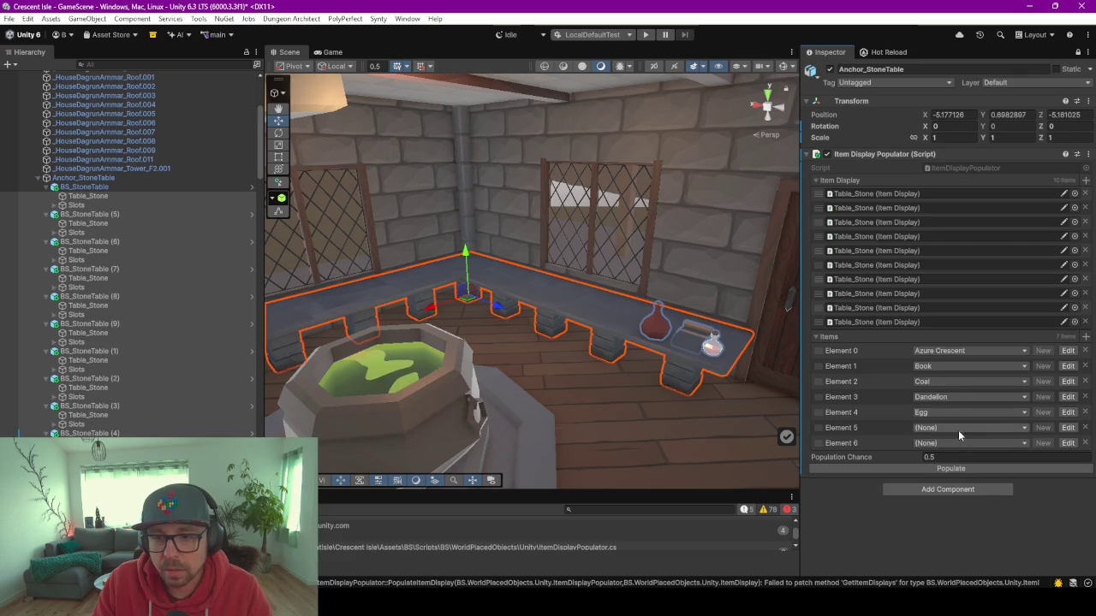
left_click(958, 429)
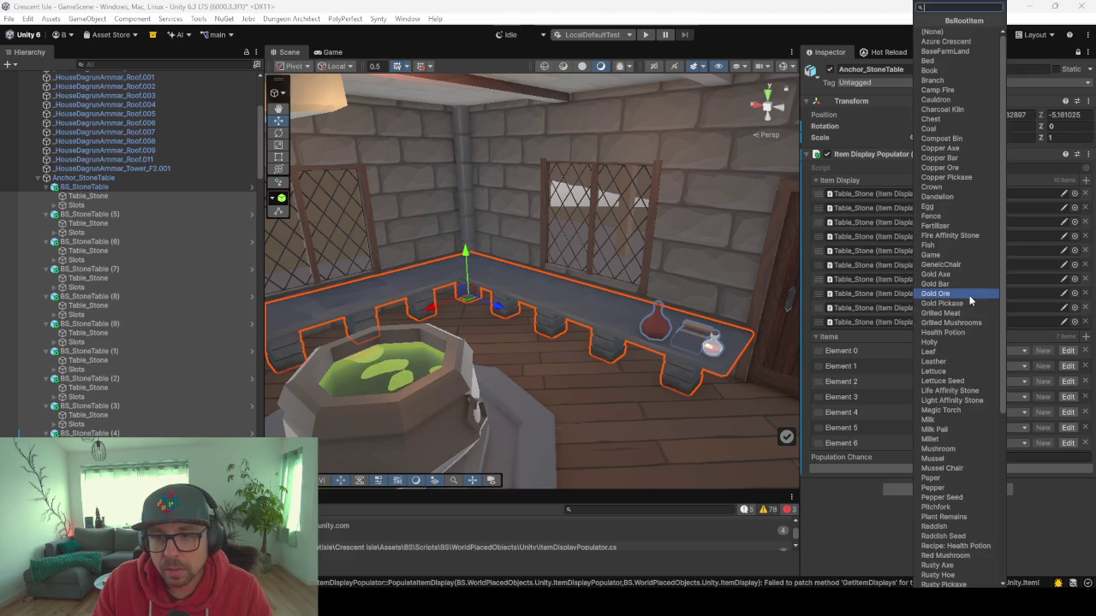
left_click(942, 255)
left_click(949, 443)
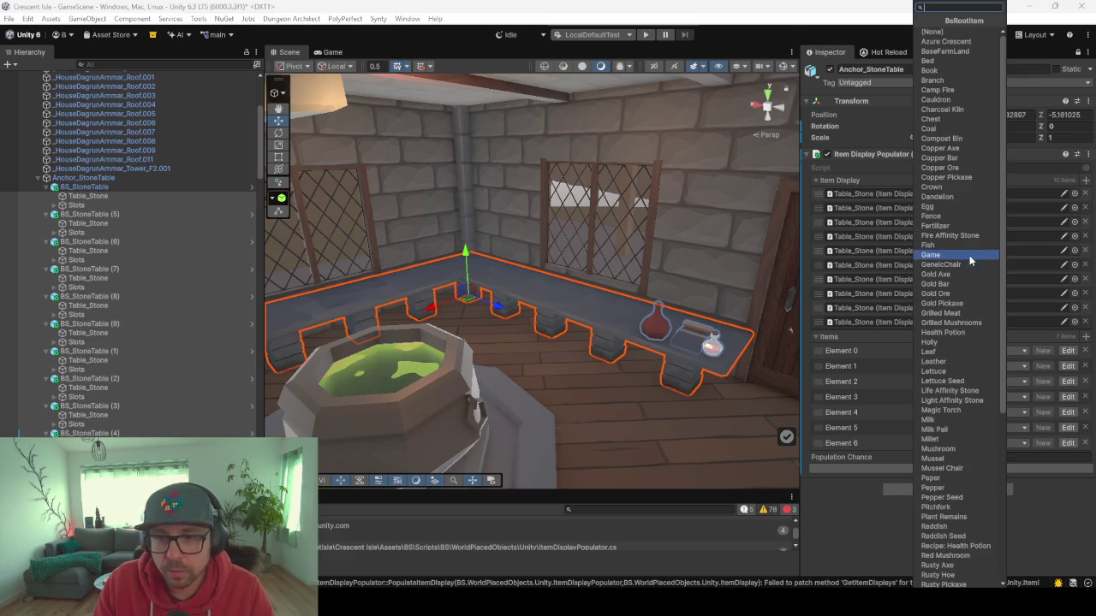
scroll(963, 257, "down", 2)
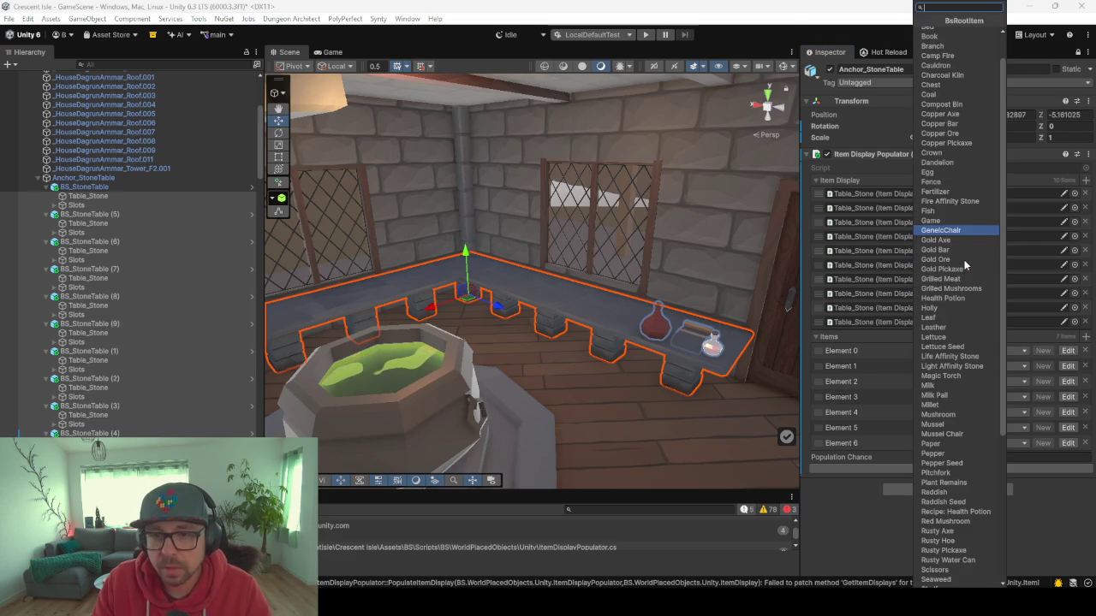
left_click(944, 306)
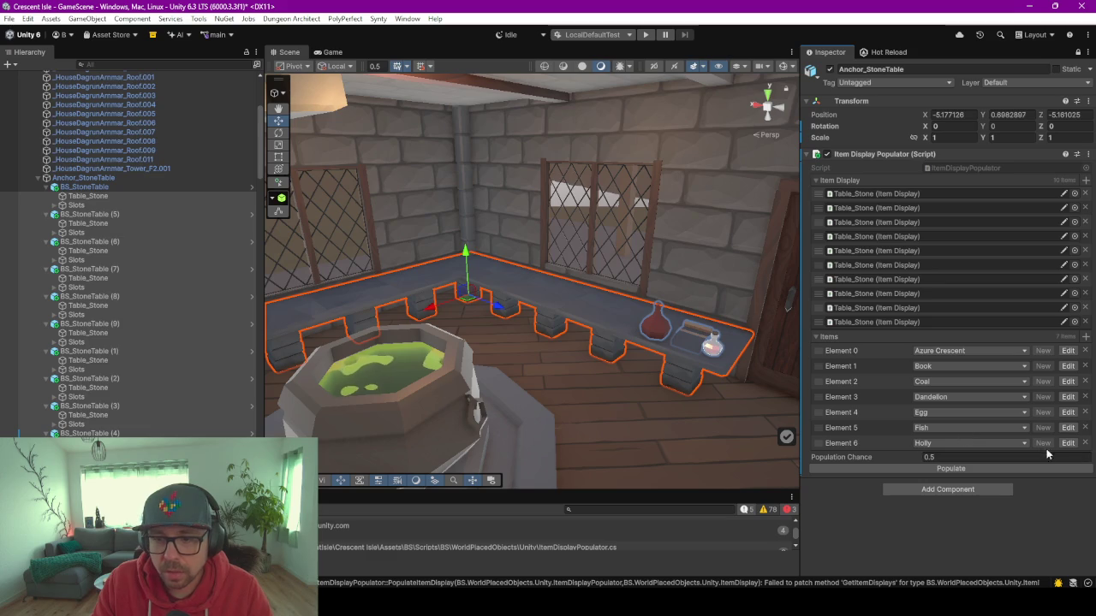
left_click(1084, 338)
key("Escape")
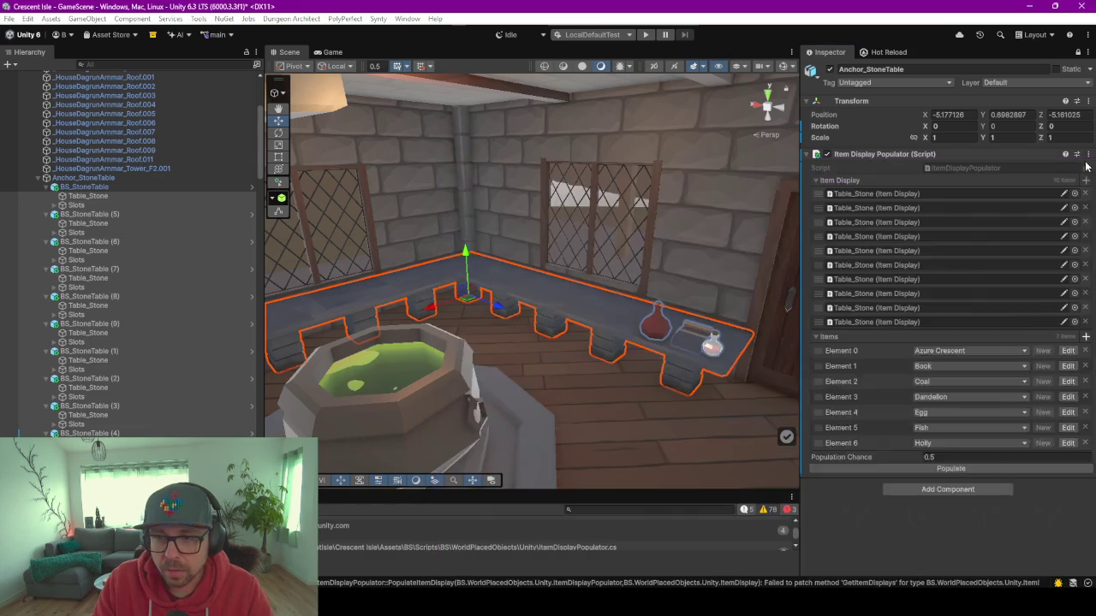
Resize the Items list to 15 with Set Collection Size.
right_click(941, 336)
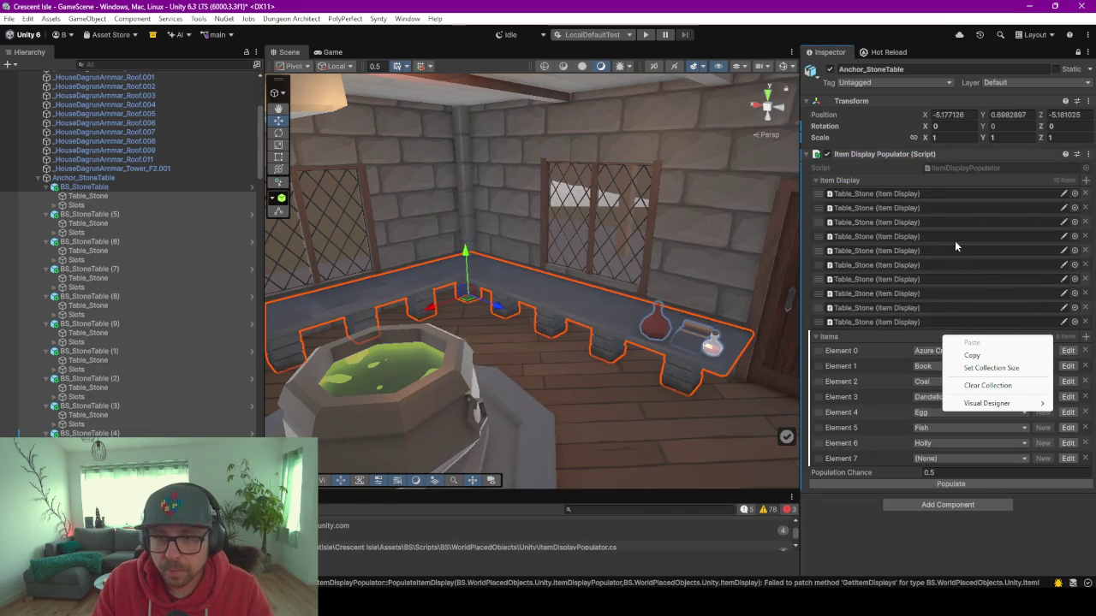
left_click(985, 367)
left_click(637, 391)
type("15")
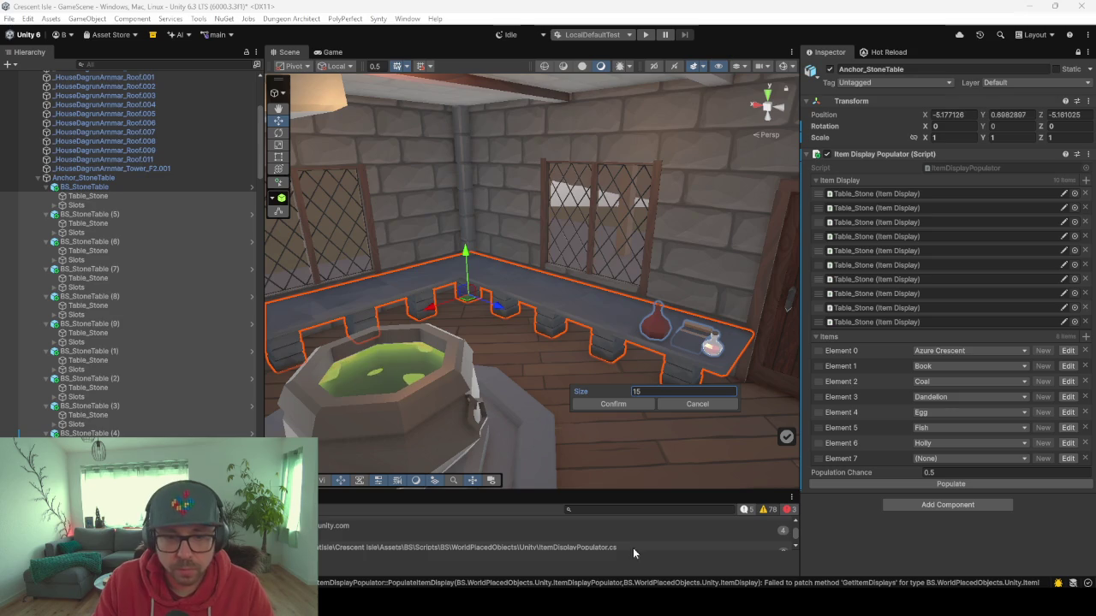
left_click(612, 404)
Assign Health Potion to Element 7 and collapse the Item Display Populator component.
scroll(979, 419, "down", 2)
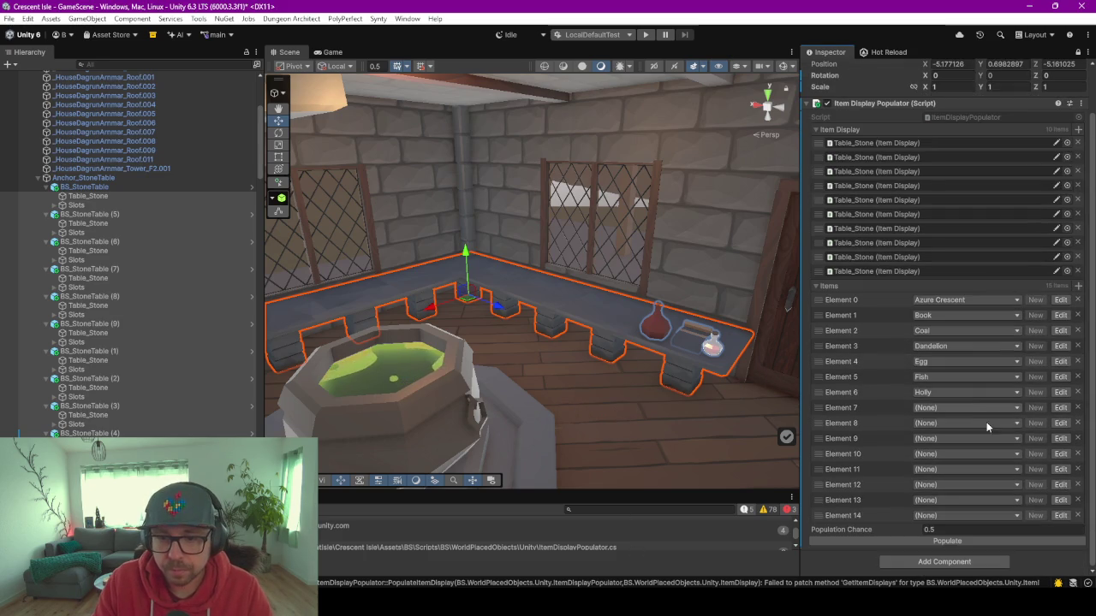
left_click(934, 409)
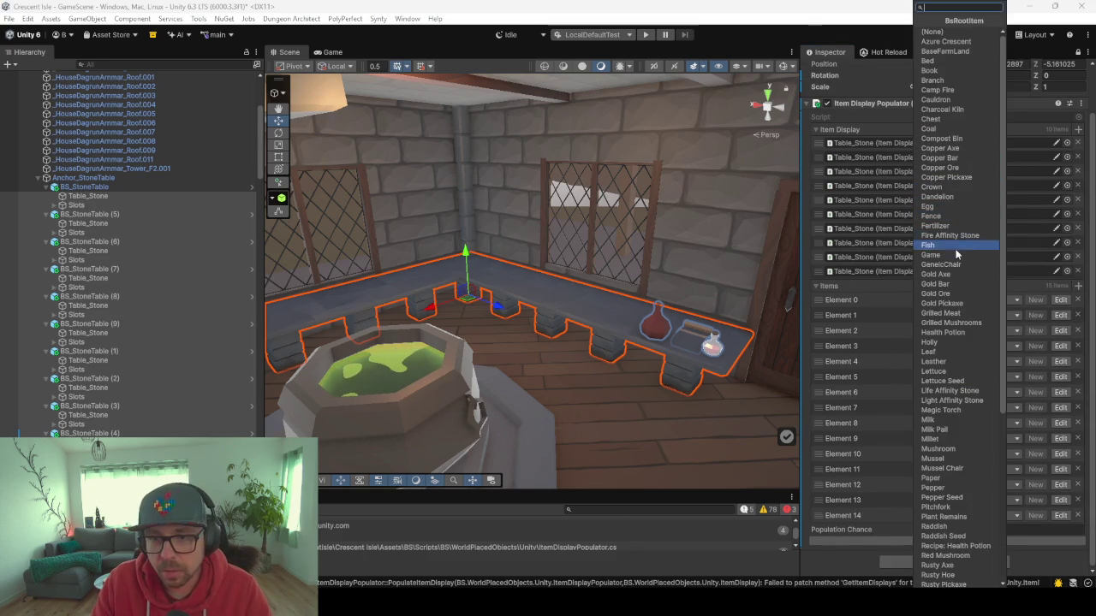
left_click(952, 331)
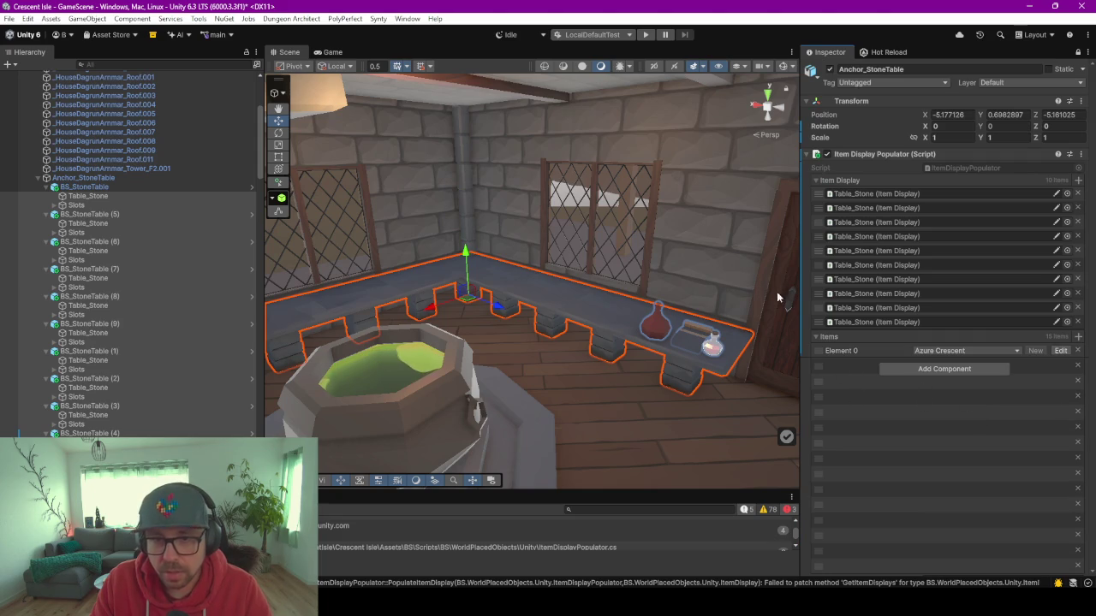
left_click(806, 157)
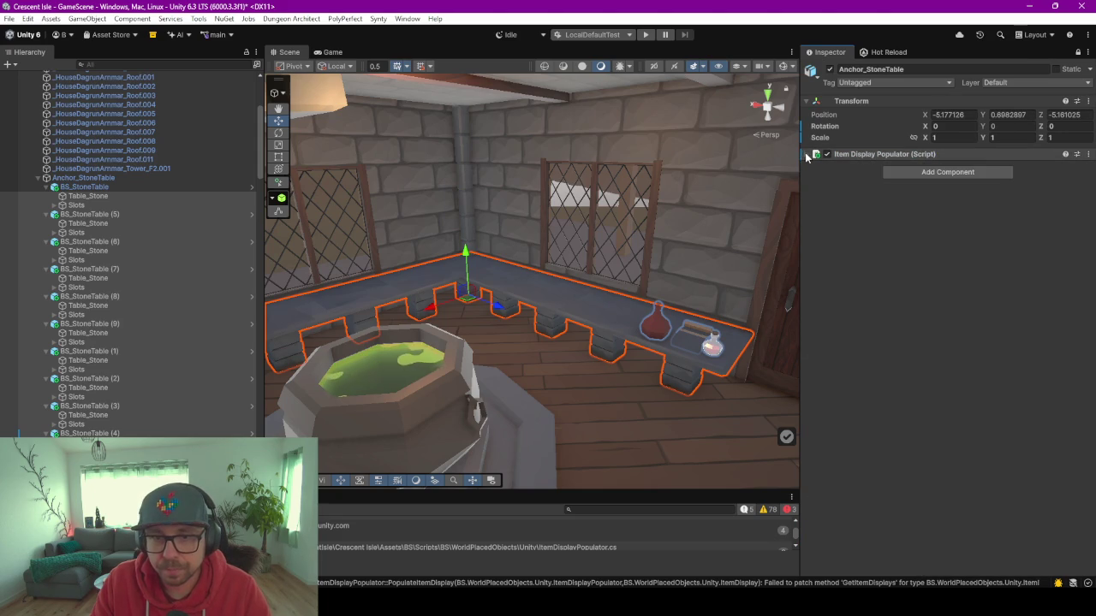
Assign Leaf, Leather and Life Affinity Stone to Items Elements 8, 9 and 10.
left_click(806, 155)
scroll(879, 419, "down", 3)
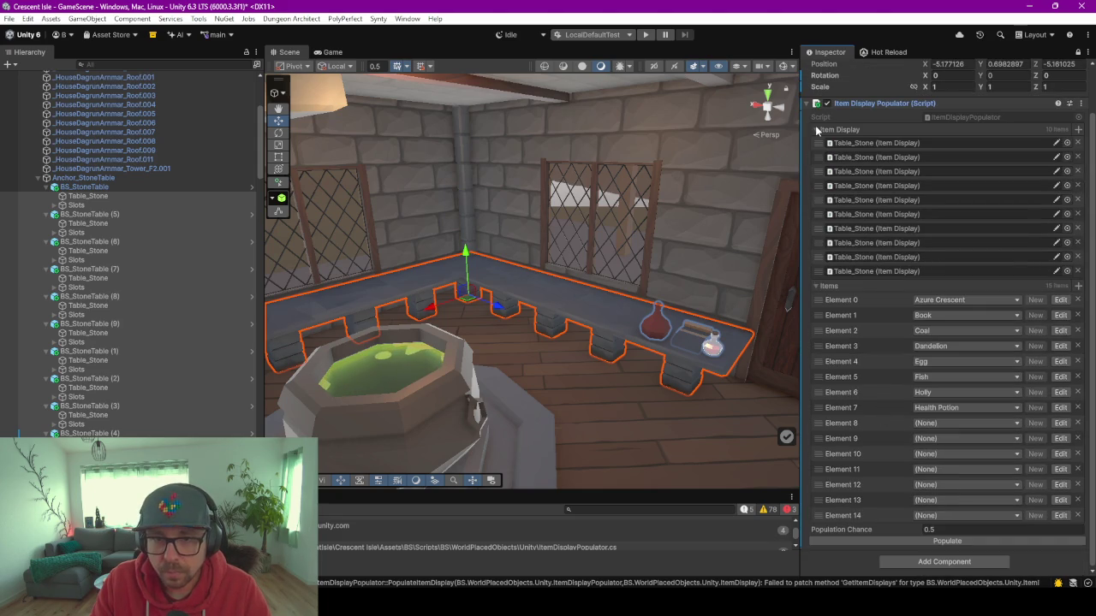
left_click(816, 129)
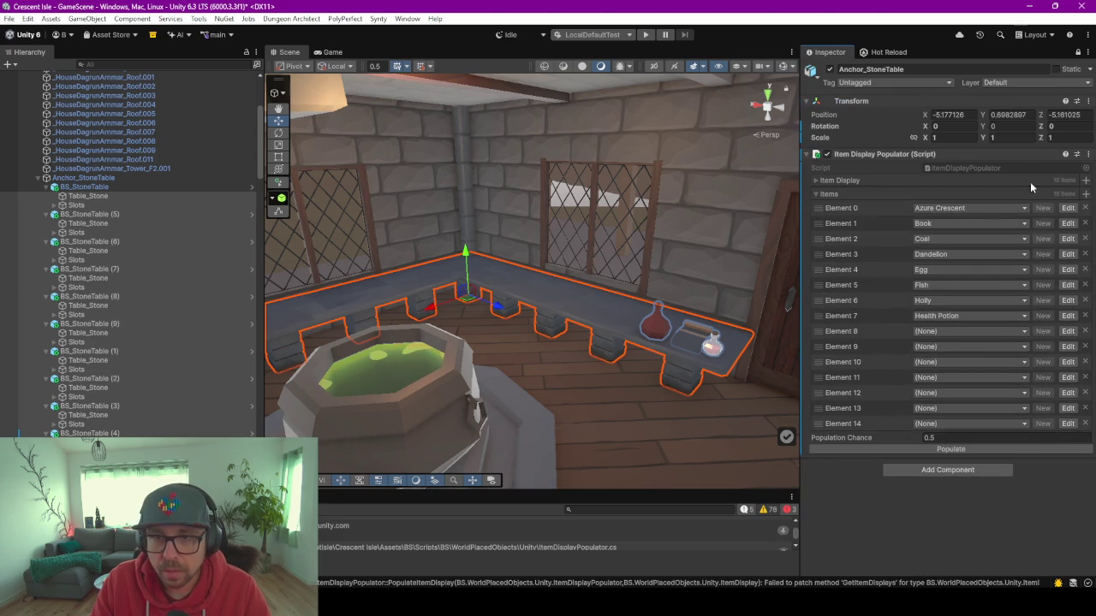
left_click(942, 331)
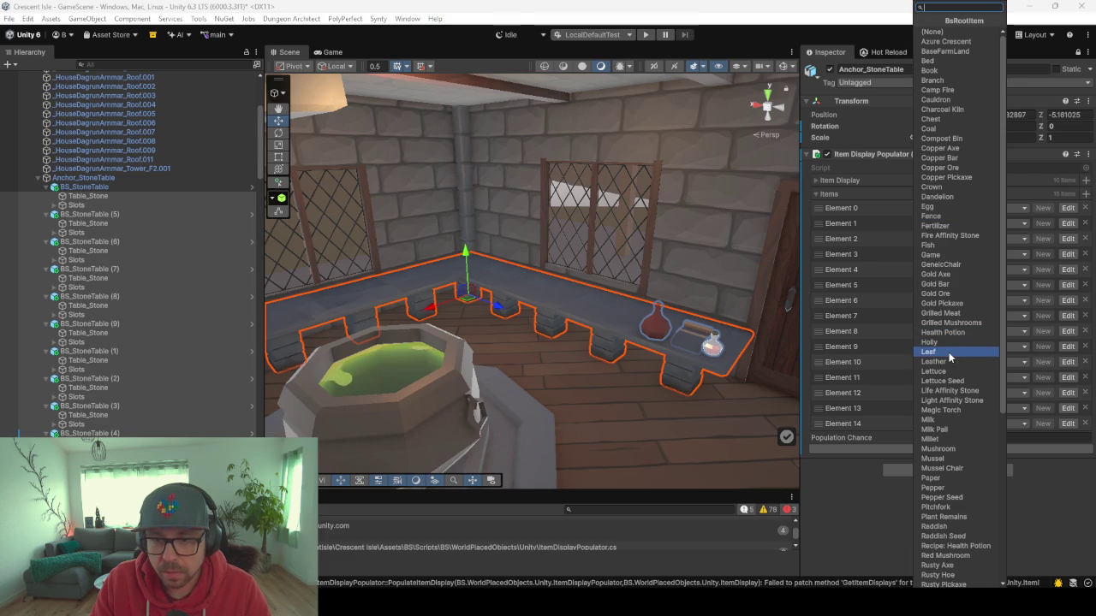
left_click(949, 352)
left_click(955, 346)
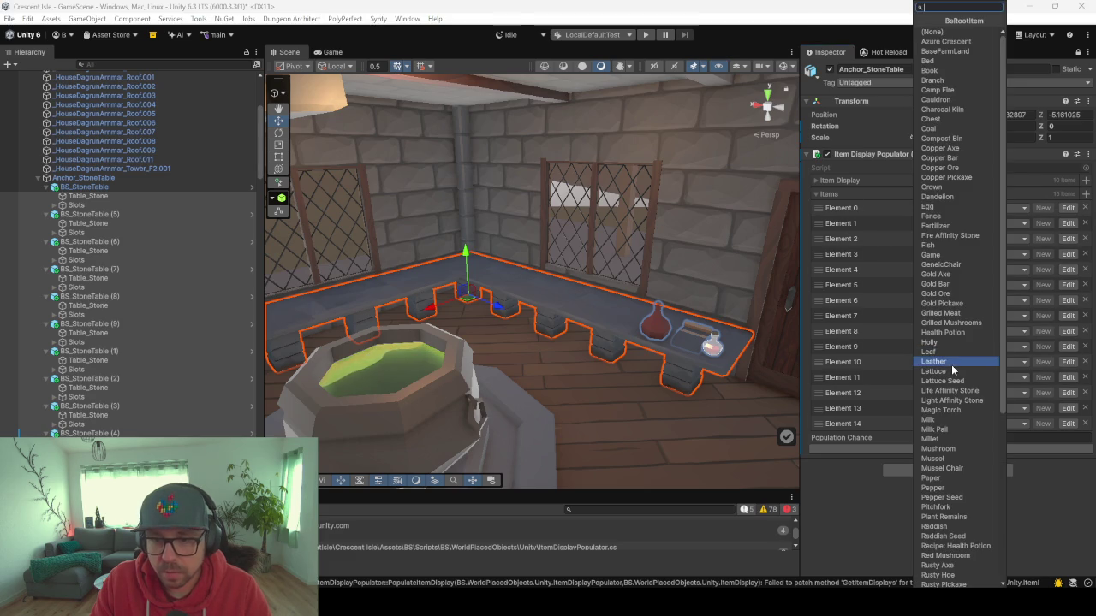
left_click(944, 361)
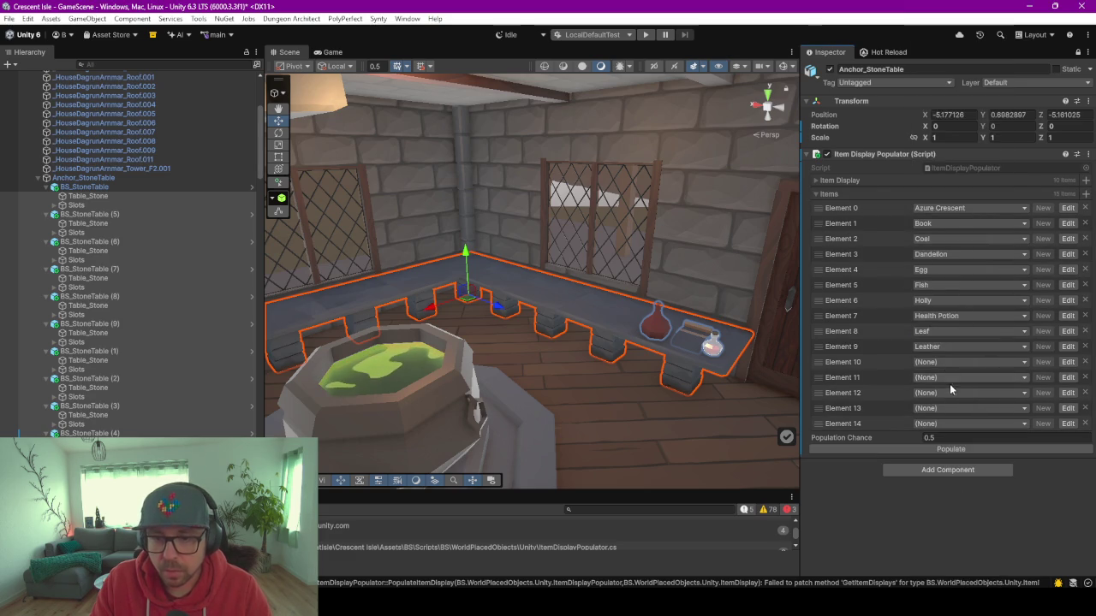
left_click(939, 363)
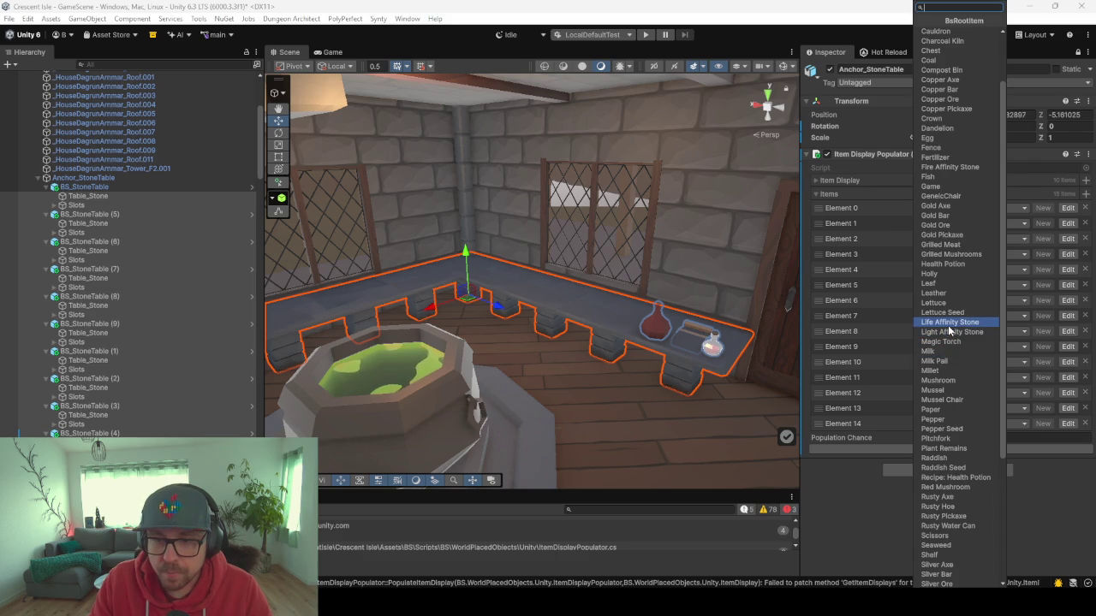
left_click(948, 323)
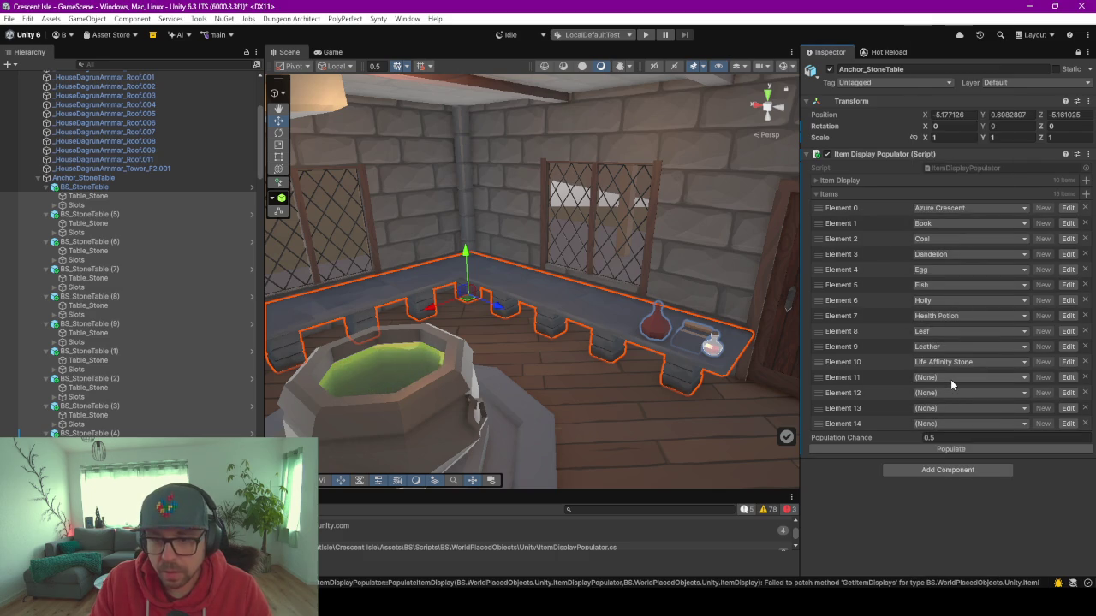
Set Elements 11–14 to Mushroom, Mussel, Paper and Recipe: Health Potion.
left_click(950, 380)
scroll(958, 342, "down", 1)
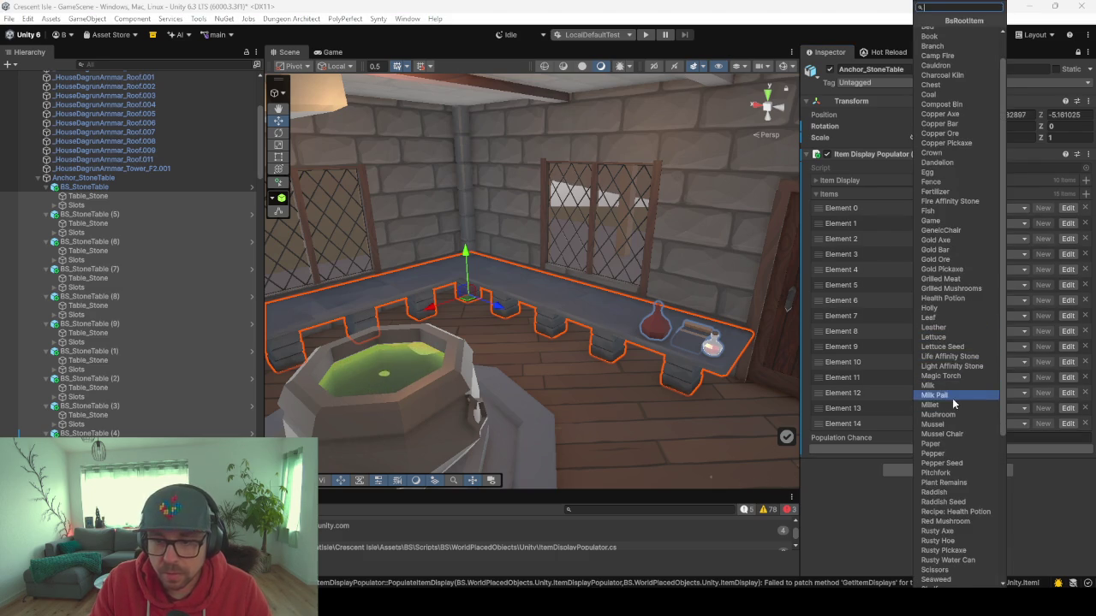
scroll(952, 402, "down", 2)
left_click(948, 348)
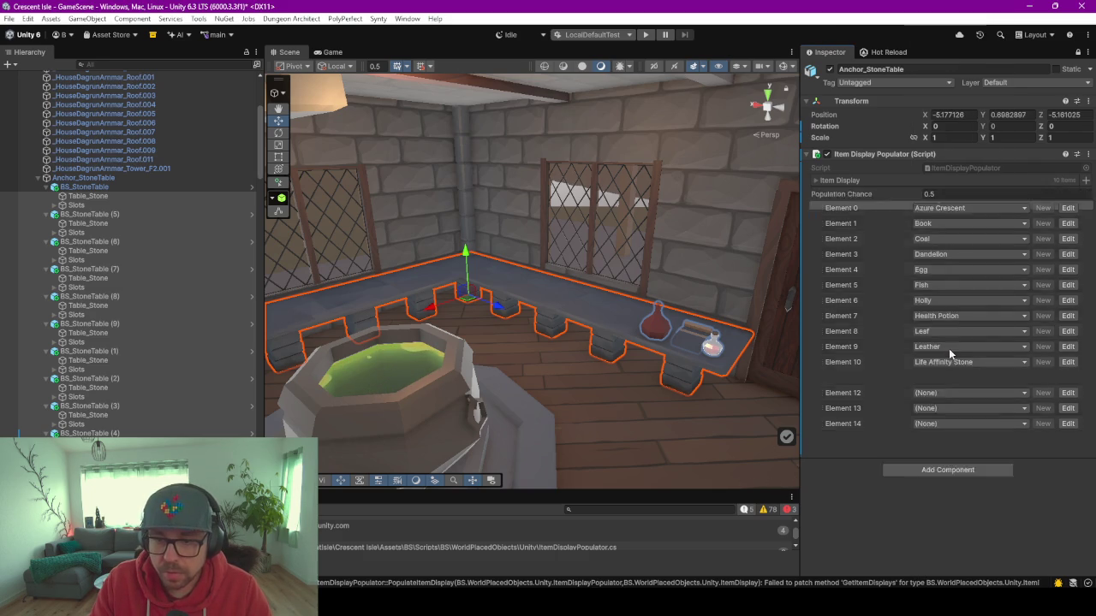
left_click(940, 392)
scroll(954, 376, "down", 3)
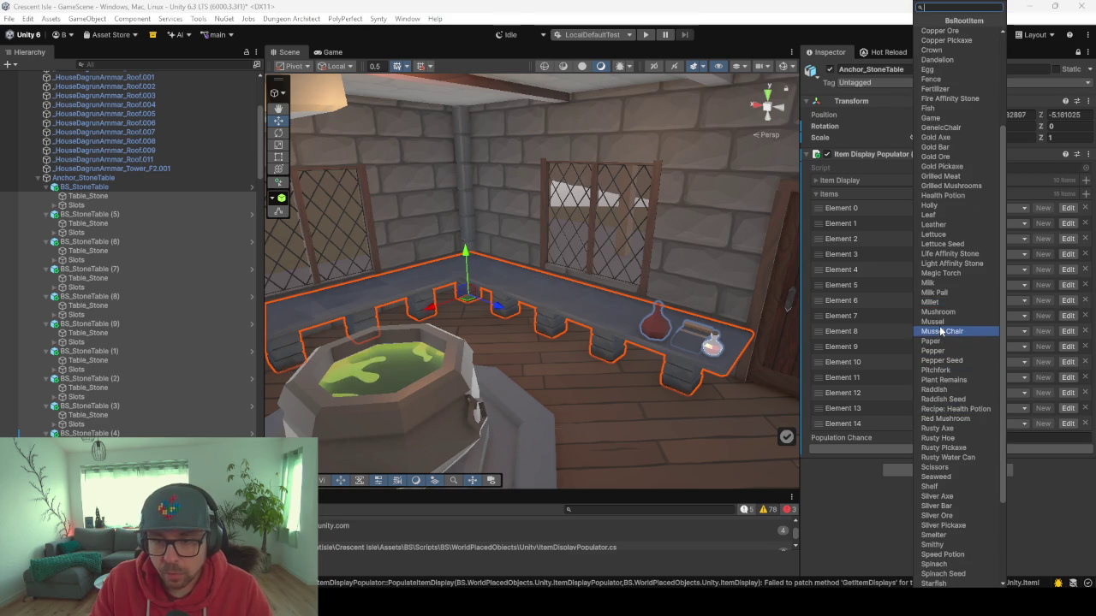
left_click(939, 322)
left_click(945, 409)
scroll(952, 347, "down", 3)
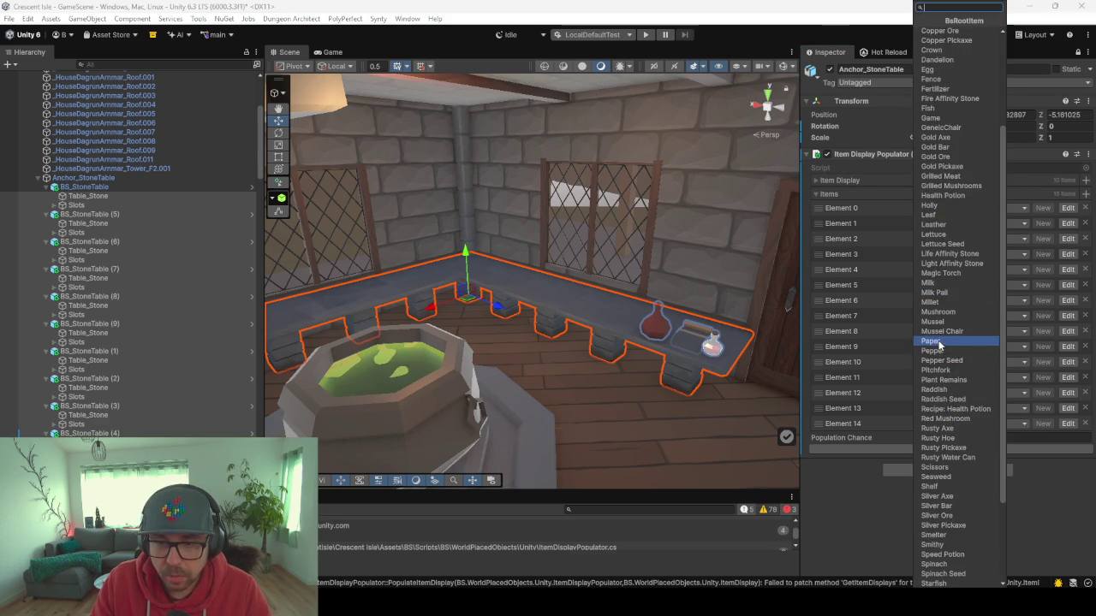
left_click(932, 340)
left_click(944, 423)
scroll(945, 445, "down", 3)
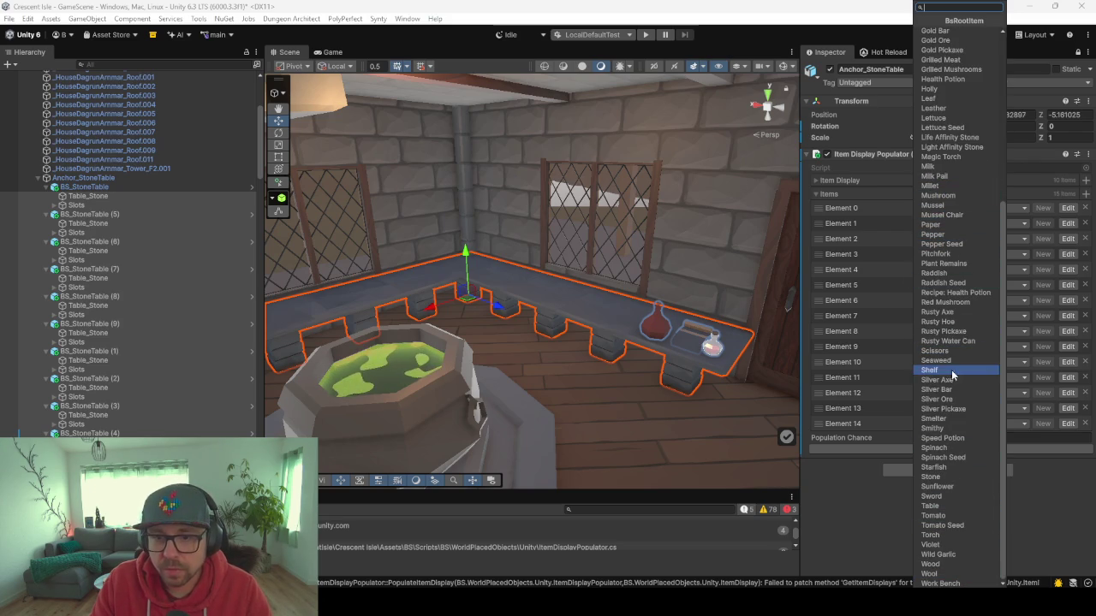
left_click(954, 294)
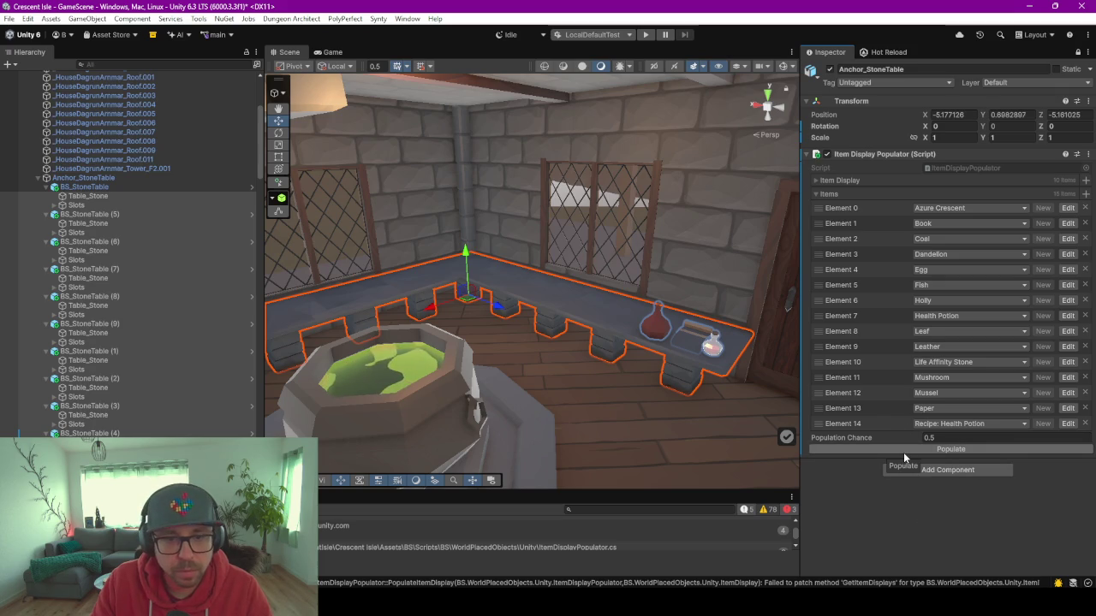
Enlarge the Console, read the PopulateItemDisplay Hot Reload error, and clear all messages.
left_click_drag(39, 493, 39, 347)
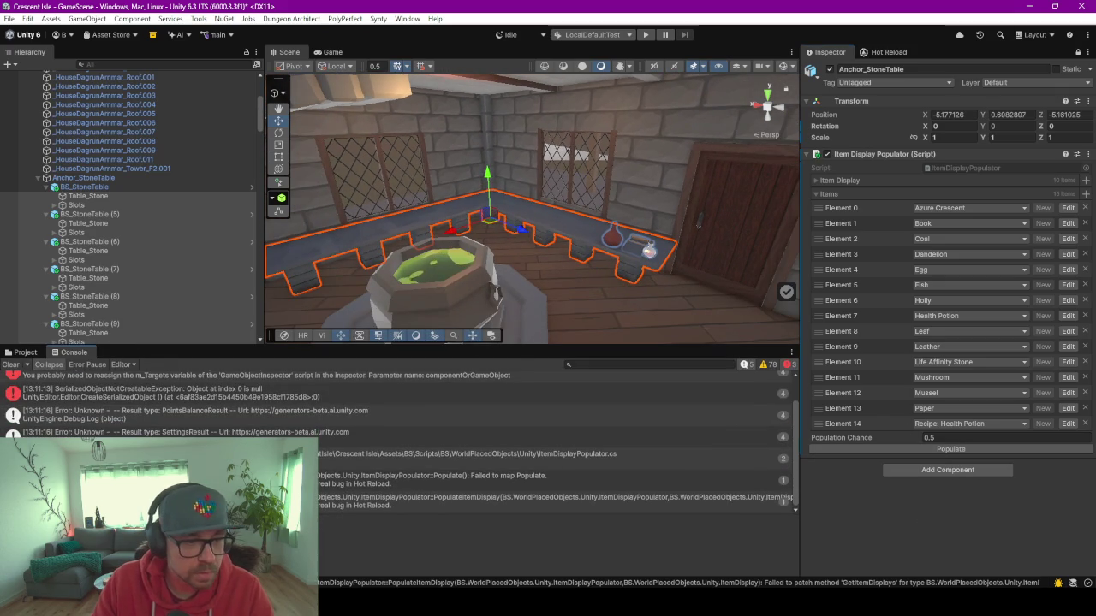
left_click(528, 503)
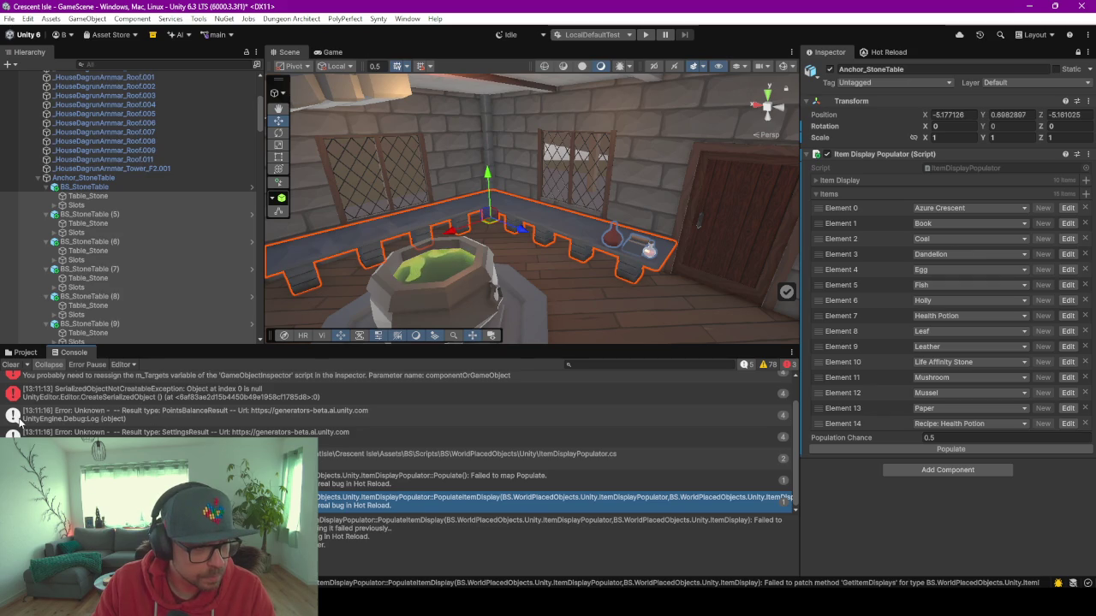
scroll(397, 441, "up", 1)
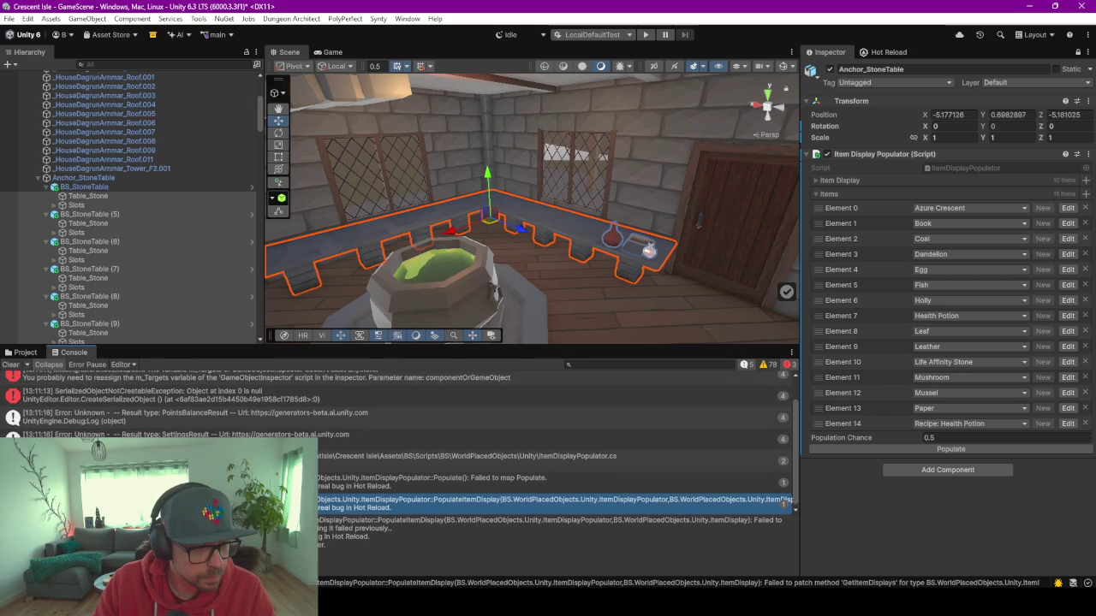
left_click(10, 365)
left_click(878, 449)
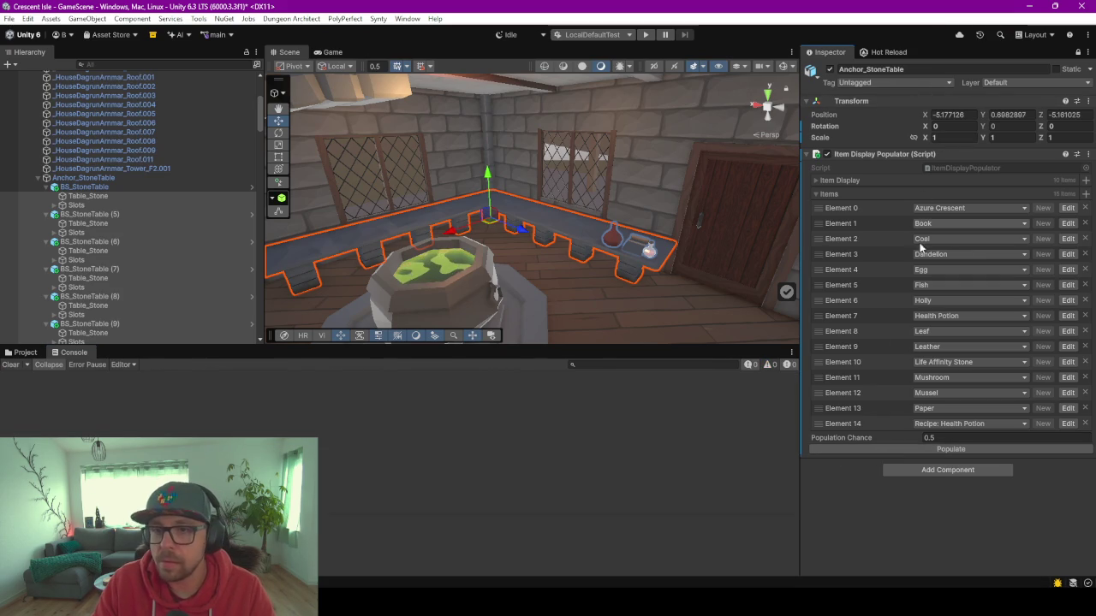
Check the Item Display list and Hot Reload status, then go back to the Inspector.
left_click(819, 179)
left_click(819, 179)
left_click(869, 53)
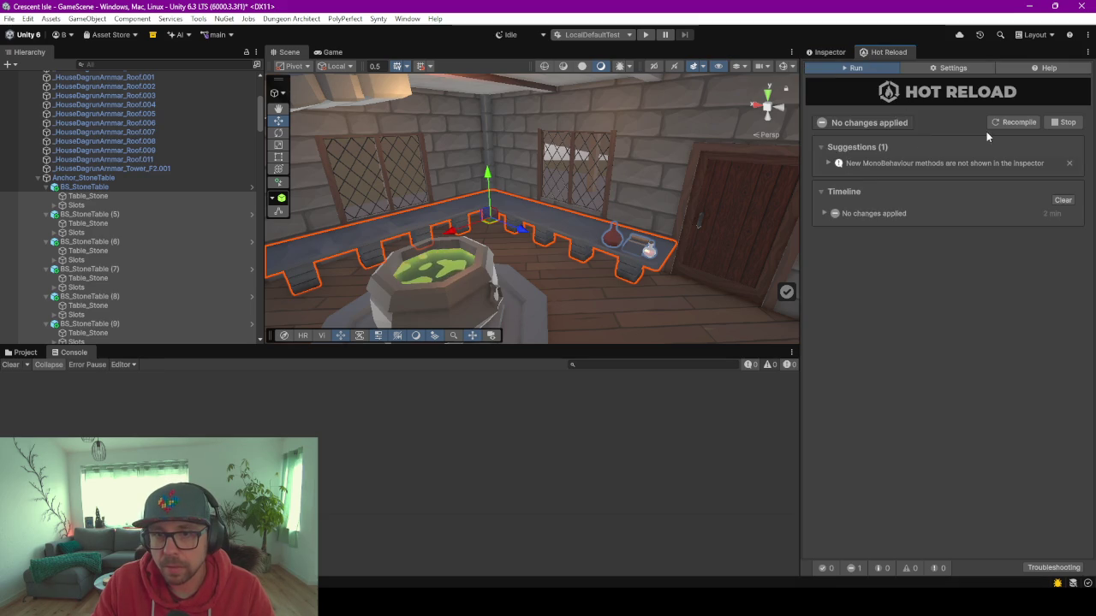
left_click(827, 52)
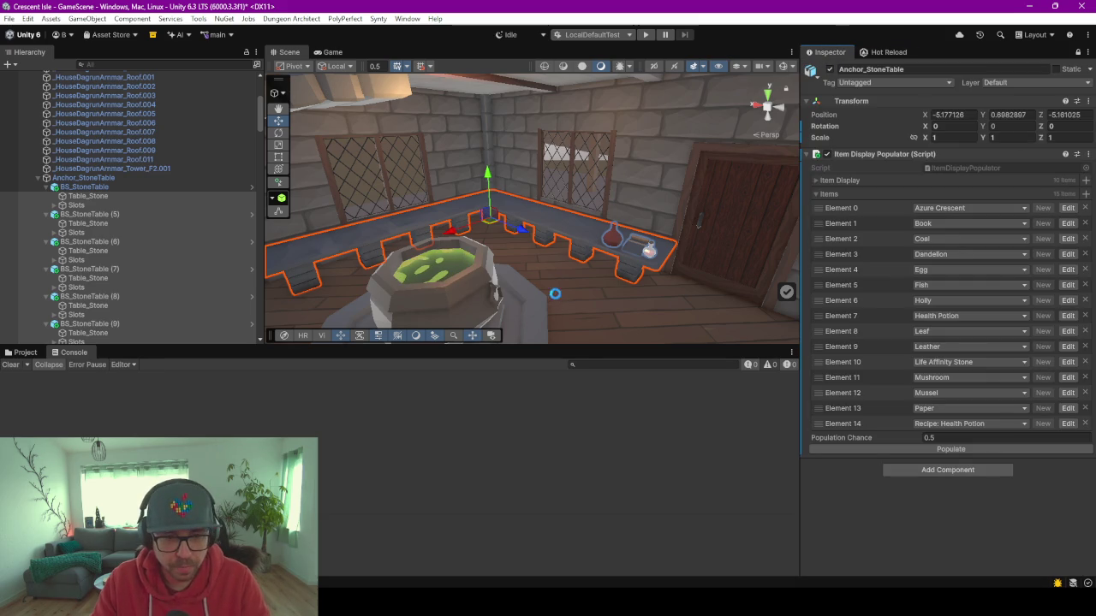
Add a Debug.Log line at the start of PopulateItemDisplay and reformat the code.
key("alt+Tab")
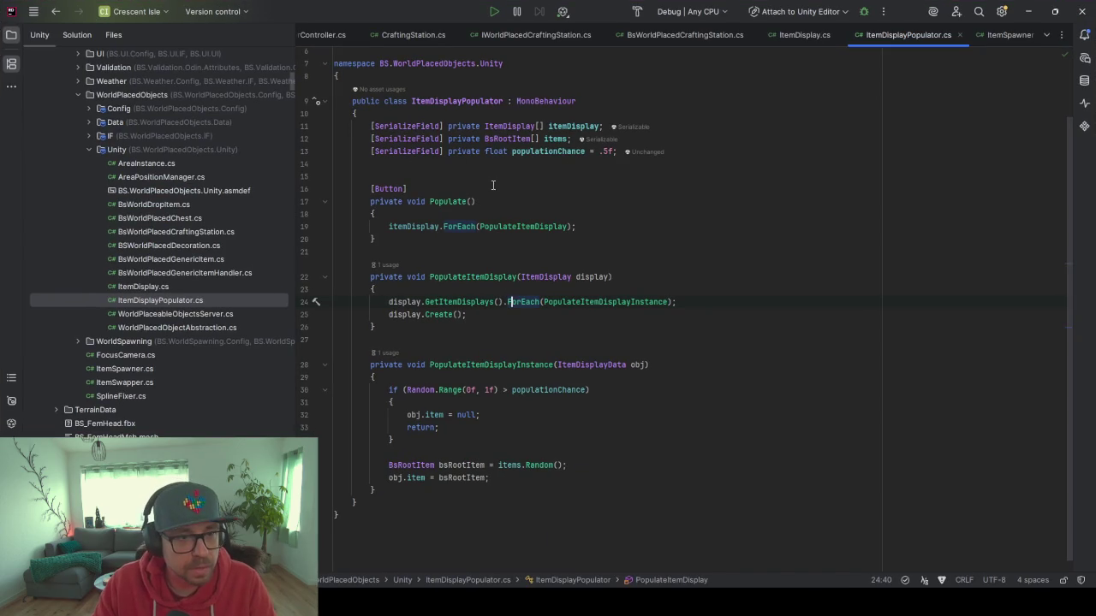
left_click(458, 212)
left_click(430, 287)
key("Return")
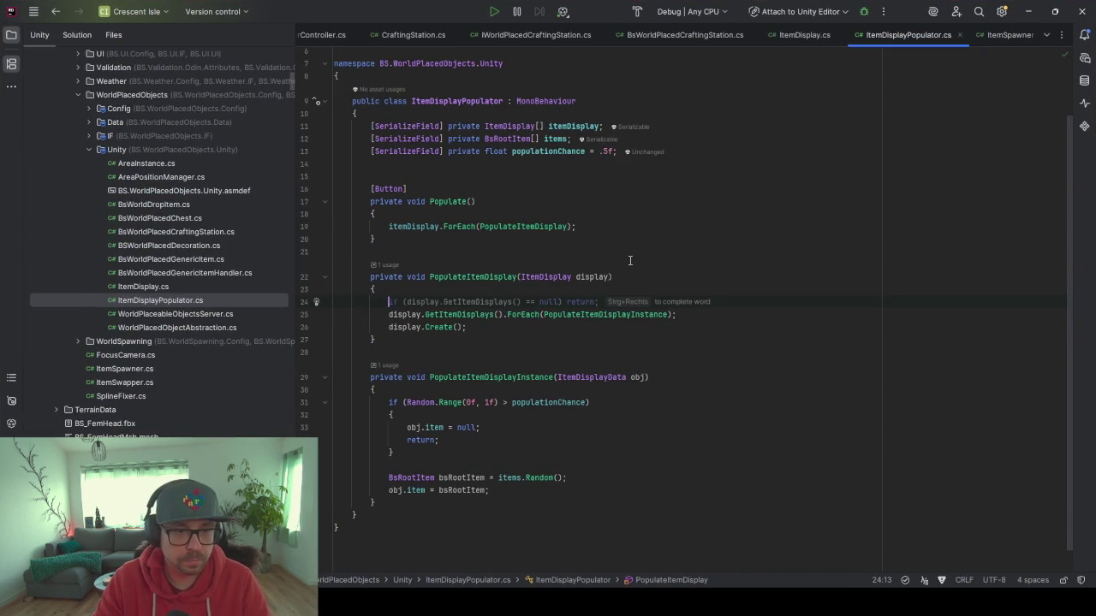
type("Debug.Log")
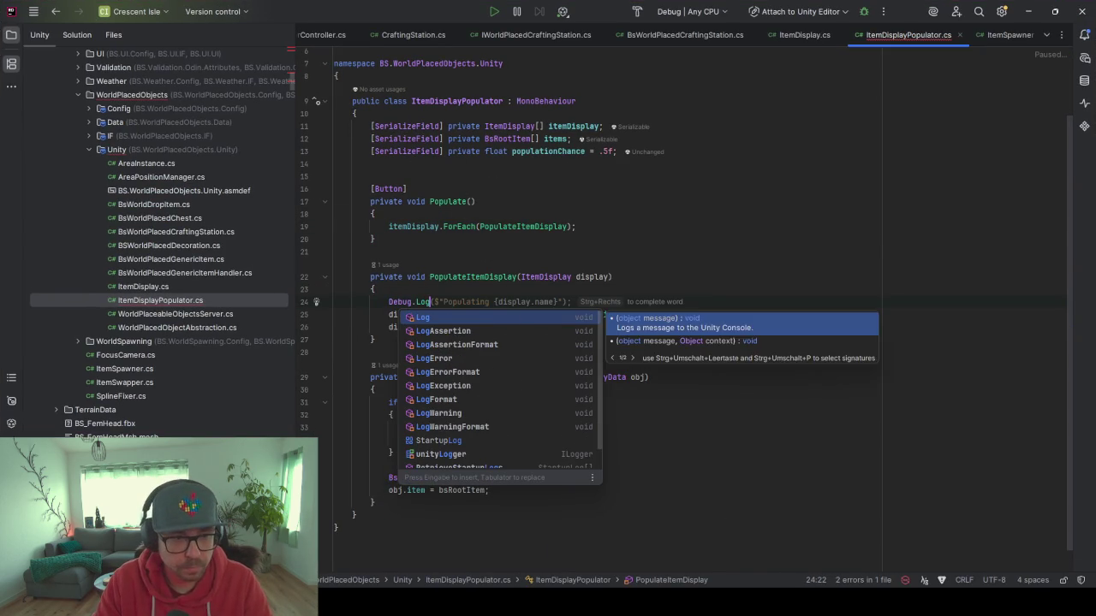
key("Tab")
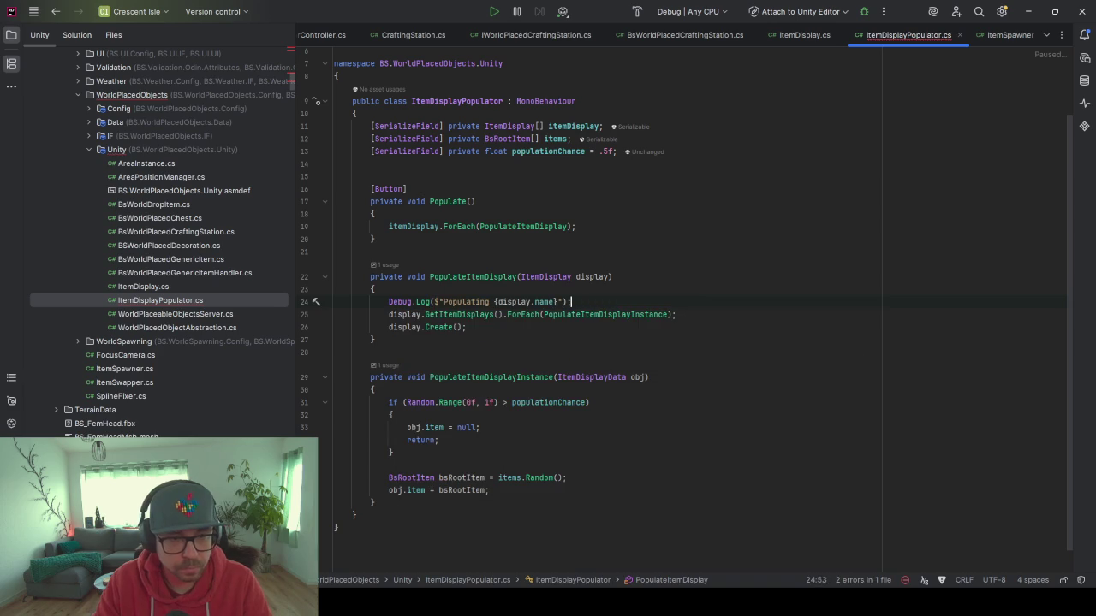
key("ctrl+alt+l")
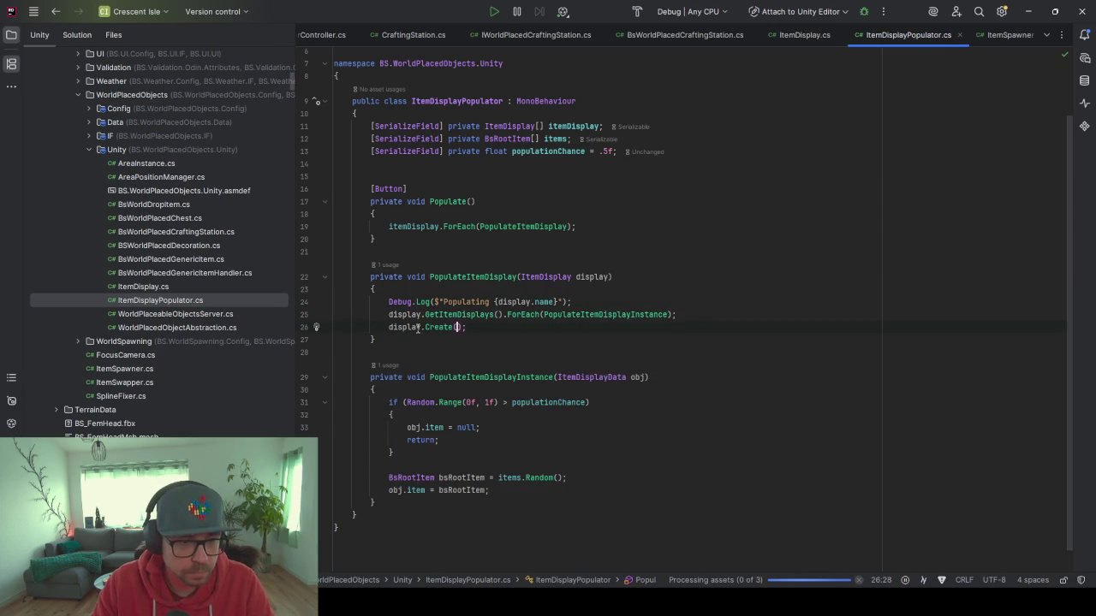
Review the populationChance check, item assignment and ForEach call in ItemDisplayPopulator.cs.
left_click(436, 415)
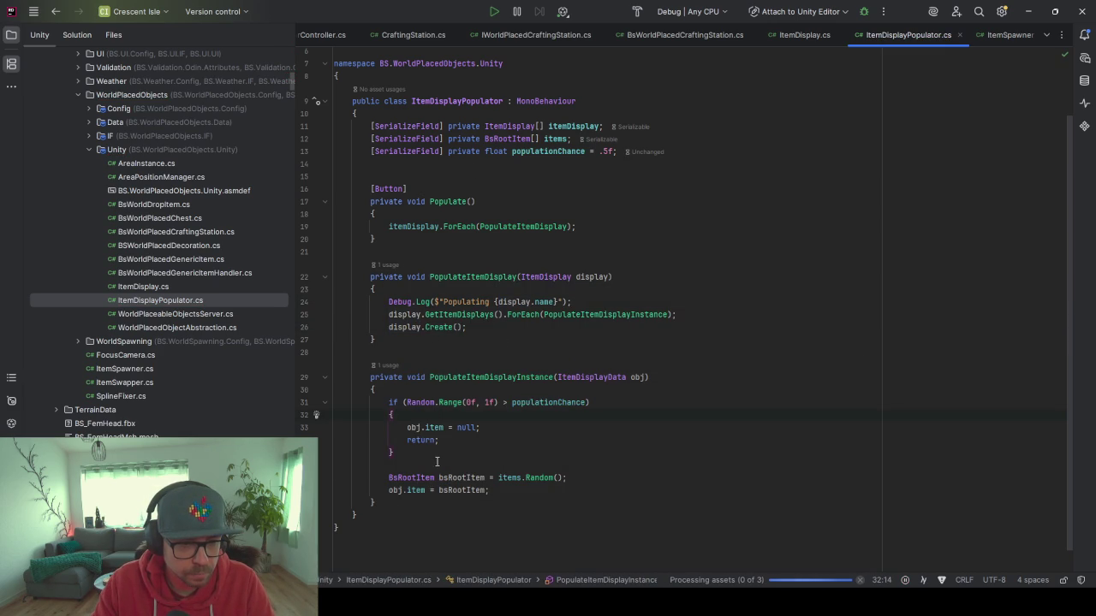
left_click(514, 492)
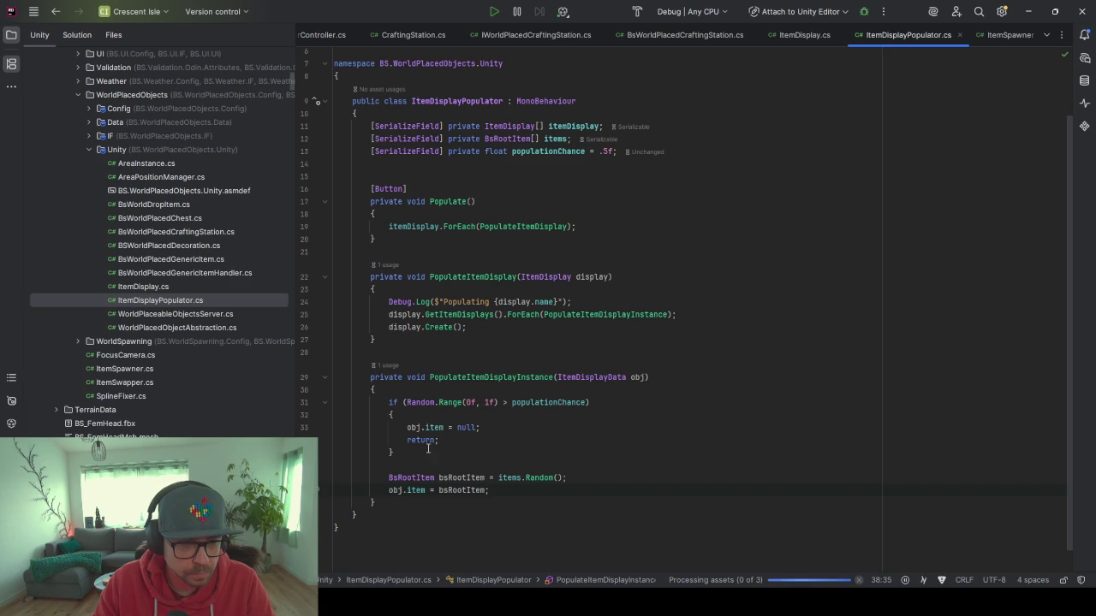
key("ctrl+bracketleft")
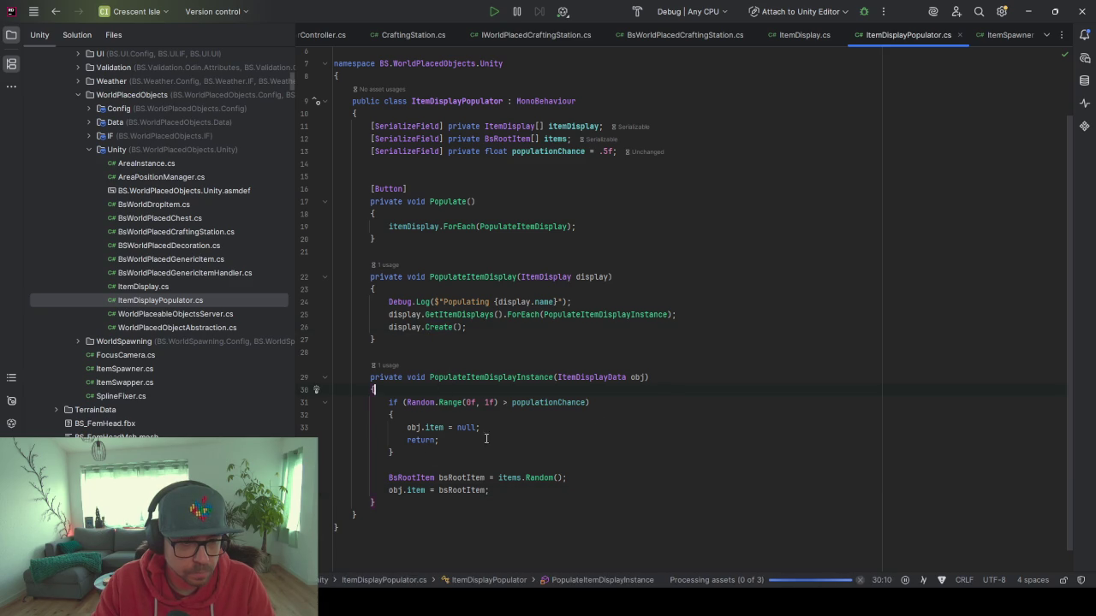
left_click(437, 455)
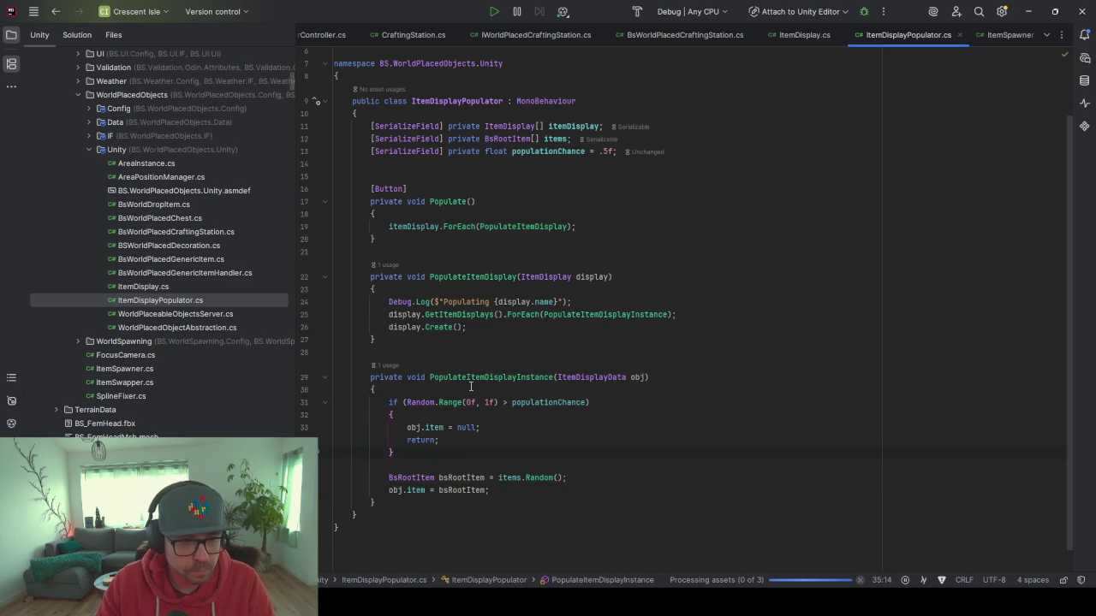
left_click(534, 315)
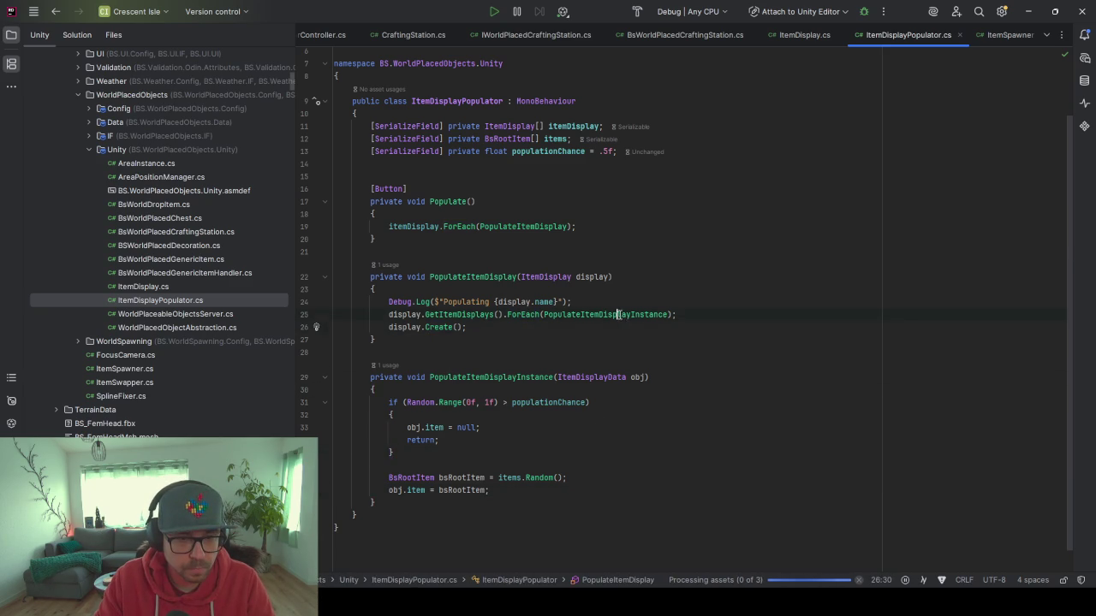
left_click(434, 467)
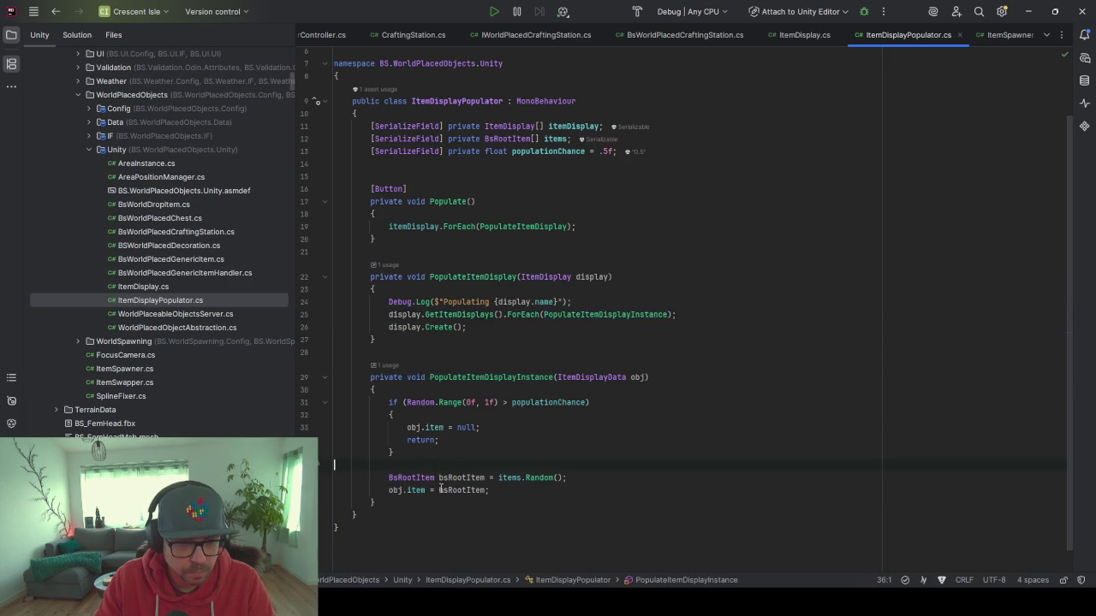
left_click(495, 490)
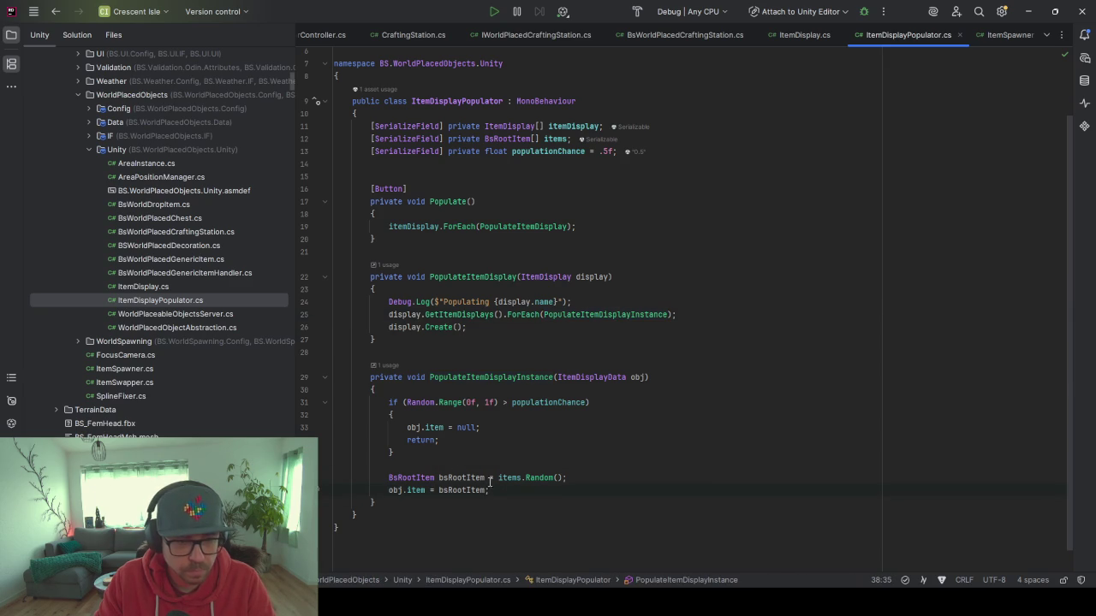
On line 39, log $"Populating with {bsRootItem.Title}" after the item assignment, then return to Unity.
key("Return")
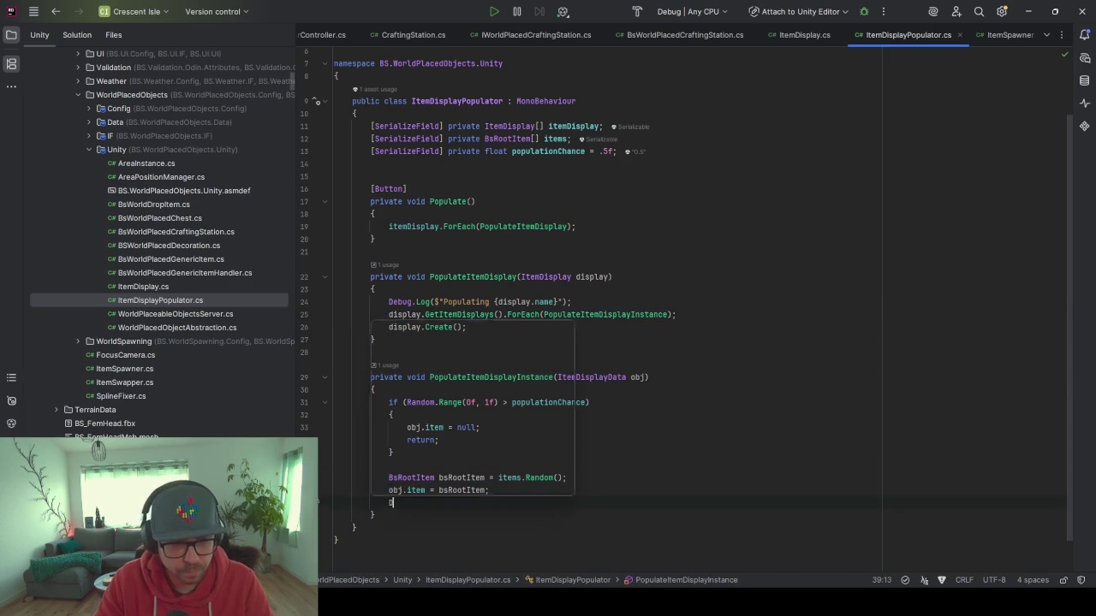
type("ebug.")
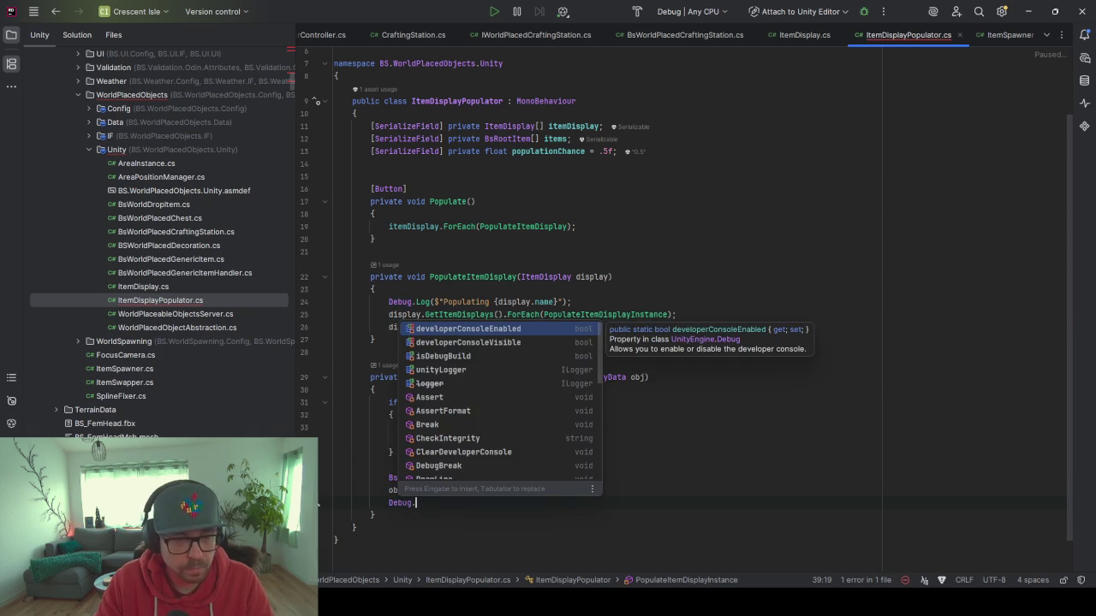
type("Log")
key("Return")
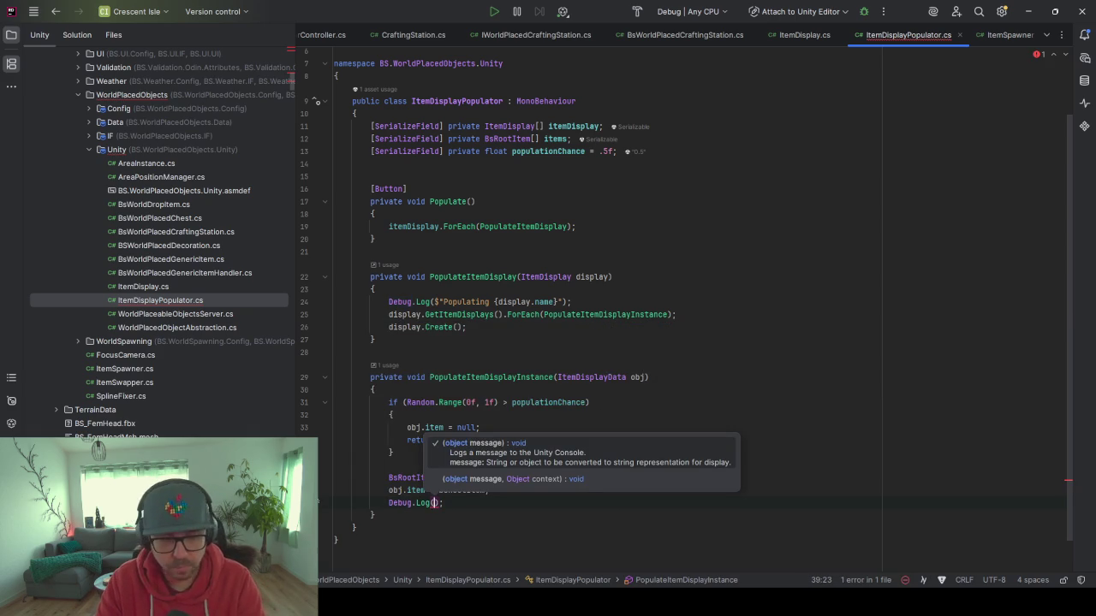
type("$\"Pop")
type("ulating wi")
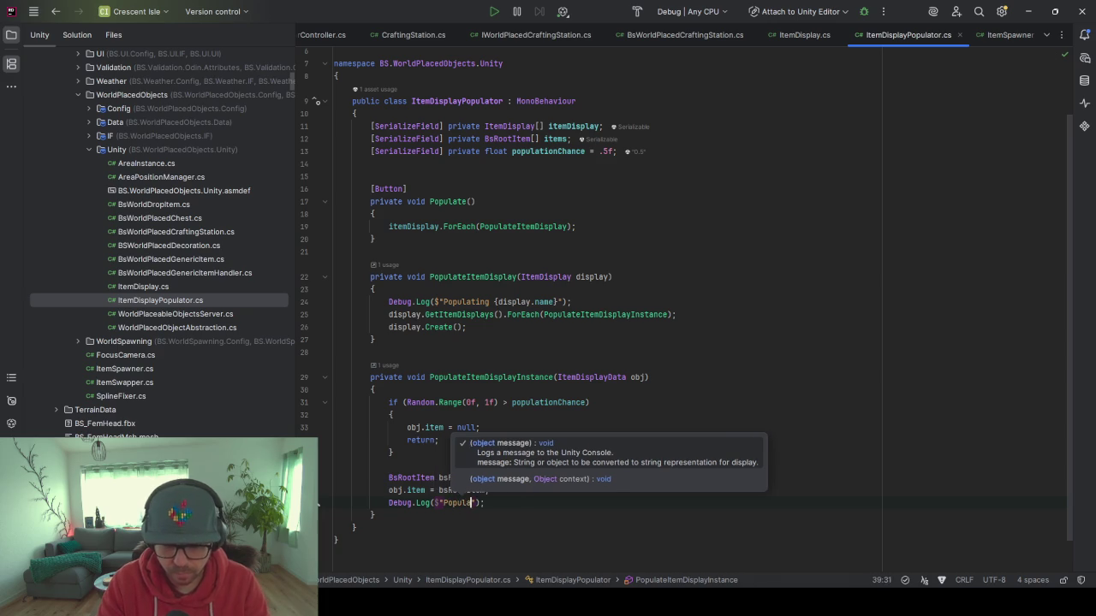
type("th {")
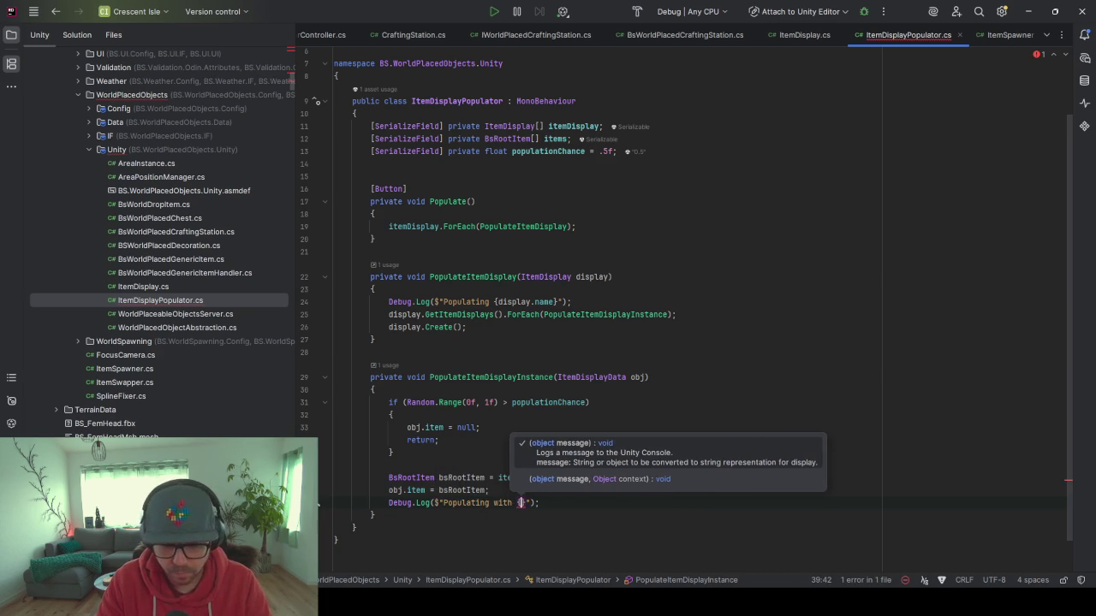
type("bsRootItem.name")
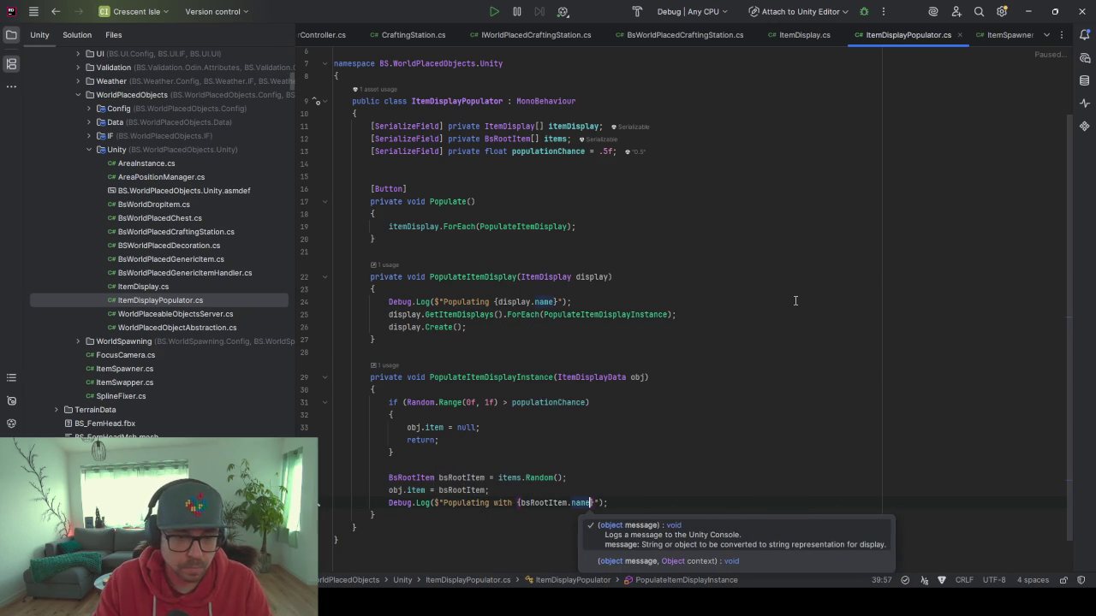
key("BackSpace")
key("BackSpace")
key("BackSpace")
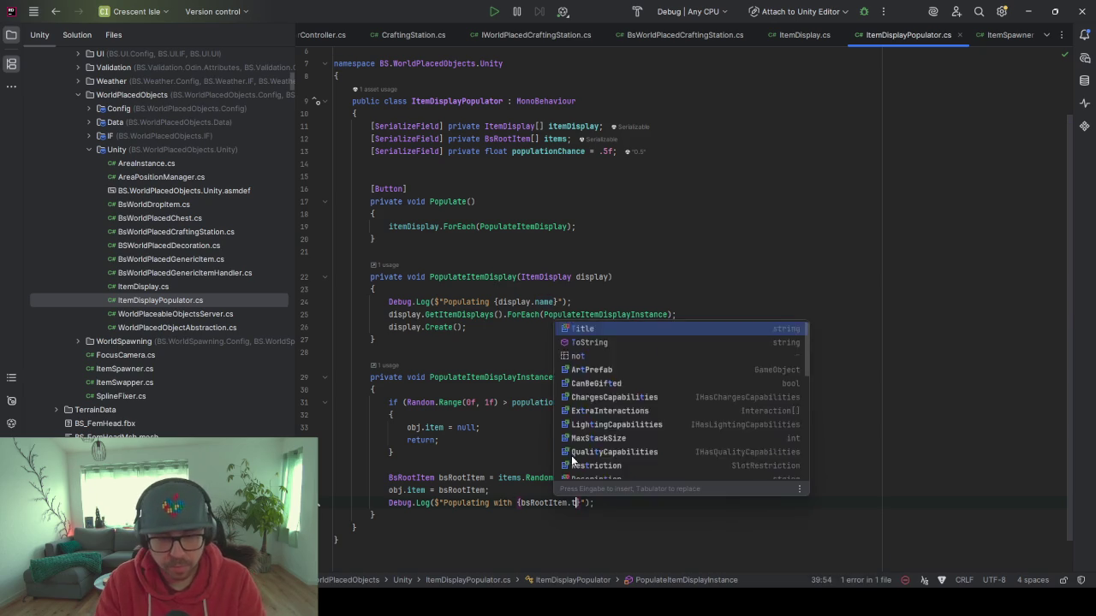
type("tit")
key("Return")
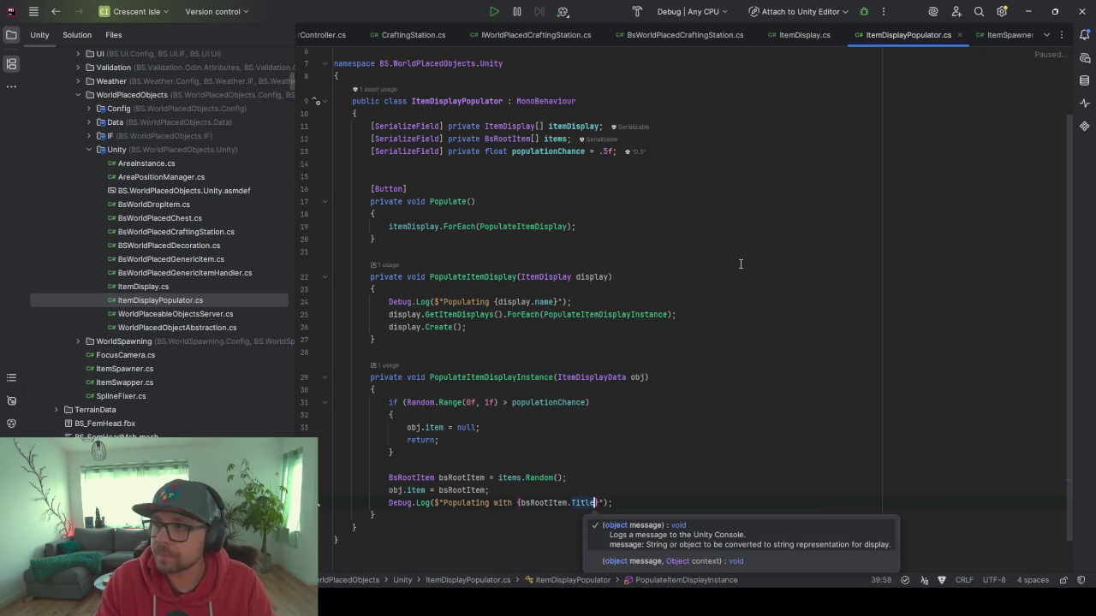
left_click(726, 269)
scroll(719, 291, "down", 1)
scroll(505, 511, "up", 1)
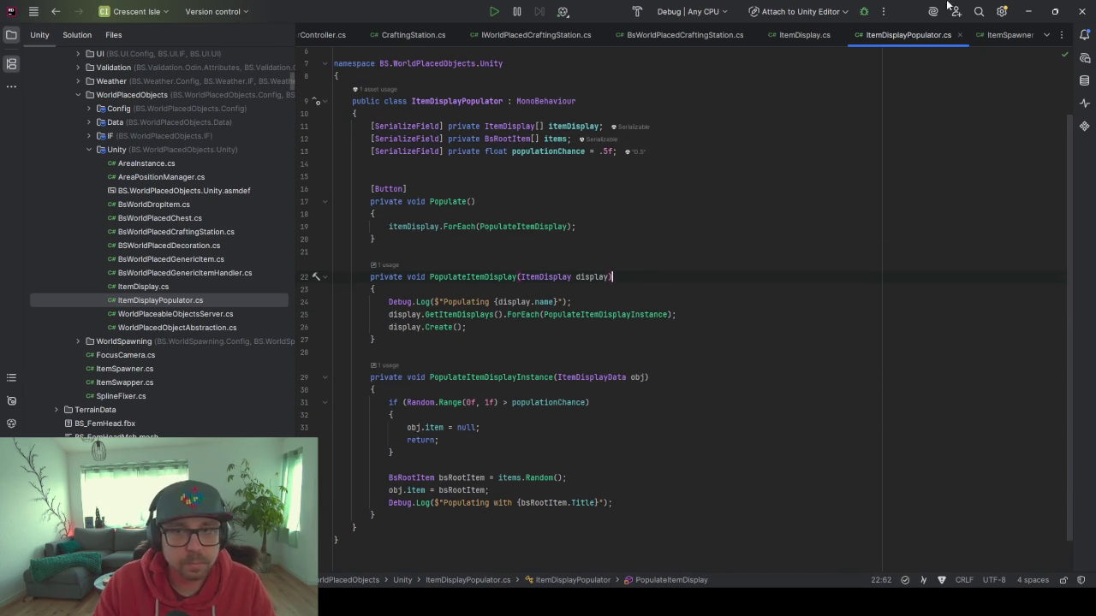
left_click(1028, 11)
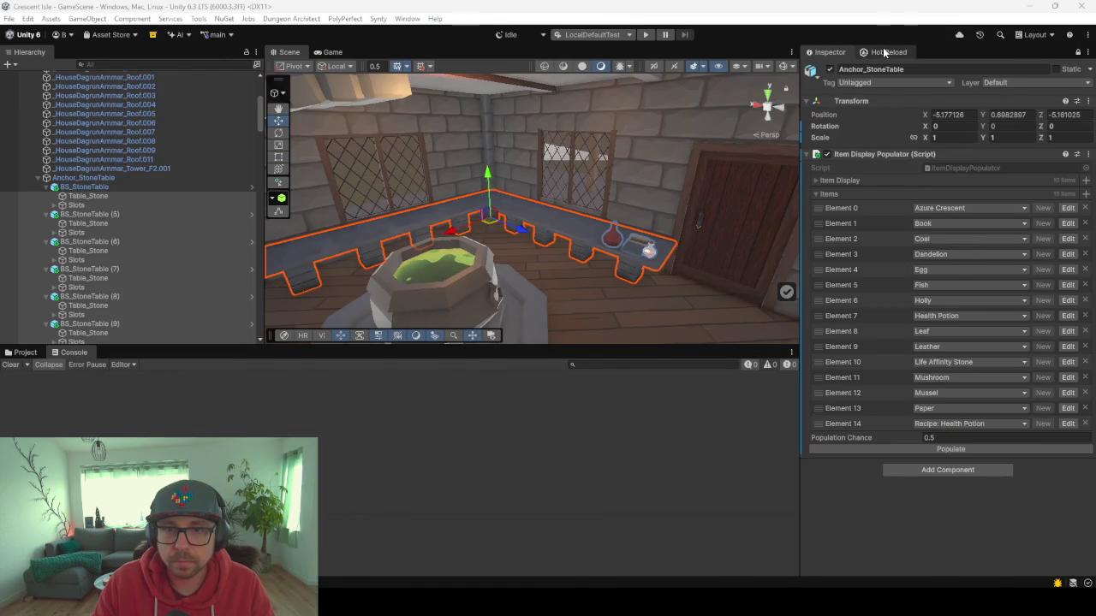
After confirming the code reload, run Populate to fill the stone tables.
left_click(886, 52)
left_click(835, 51)
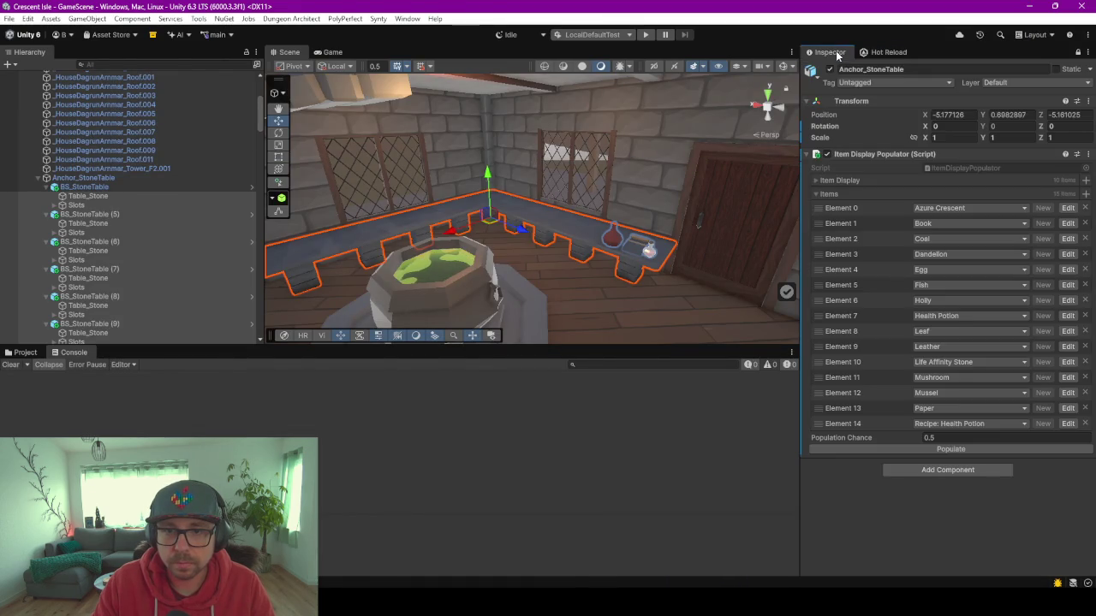
left_click(933, 449)
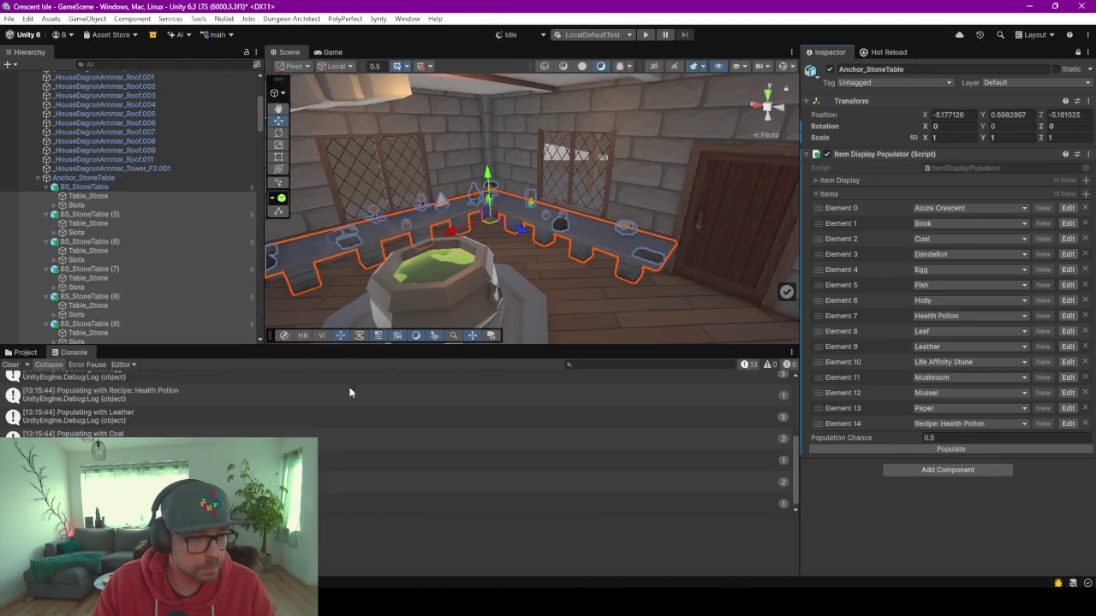
Orbit around the tables to inspect placed items like the pyramid and BS_Leaf(Clone).
left_click_drag(574, 348, 574, 468)
mouse_move(503, 377)
left_mouse_down()
mouse_move(564, 403)
mouse_move(454, 366)
left_mouse_up()
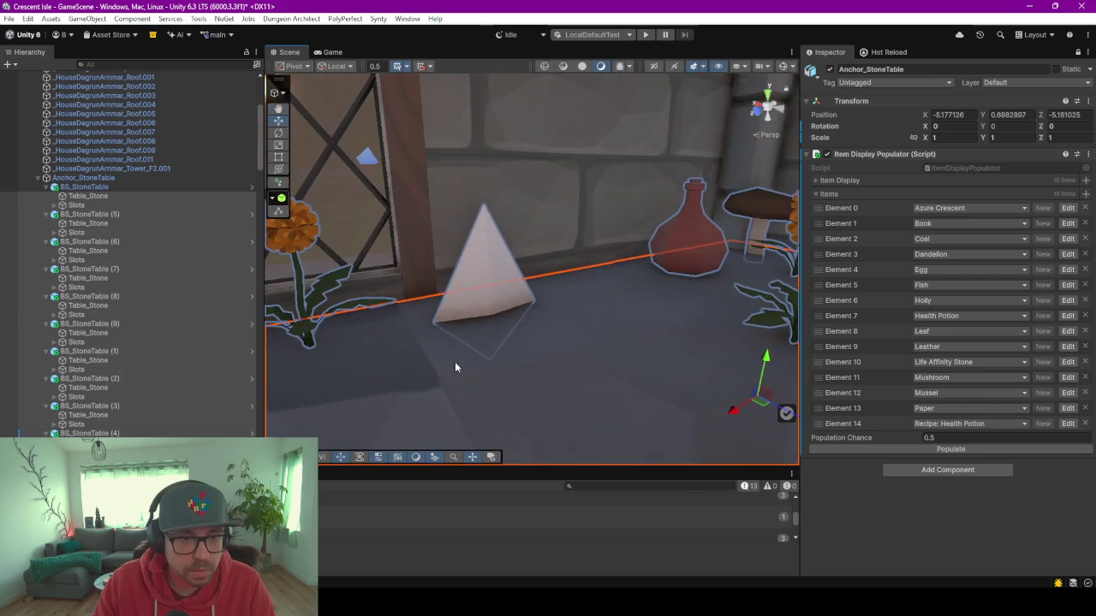
left_click(454, 305)
mouse_move(508, 301)
left_mouse_down()
mouse_move(505, 278)
mouse_move(502, 293)
mouse_move(645, 302)
mouse_move(773, 281)
mouse_move(619, 274)
mouse_move(624, 330)
mouse_move(611, 334)
mouse_move(361, 338)
left_mouse_up()
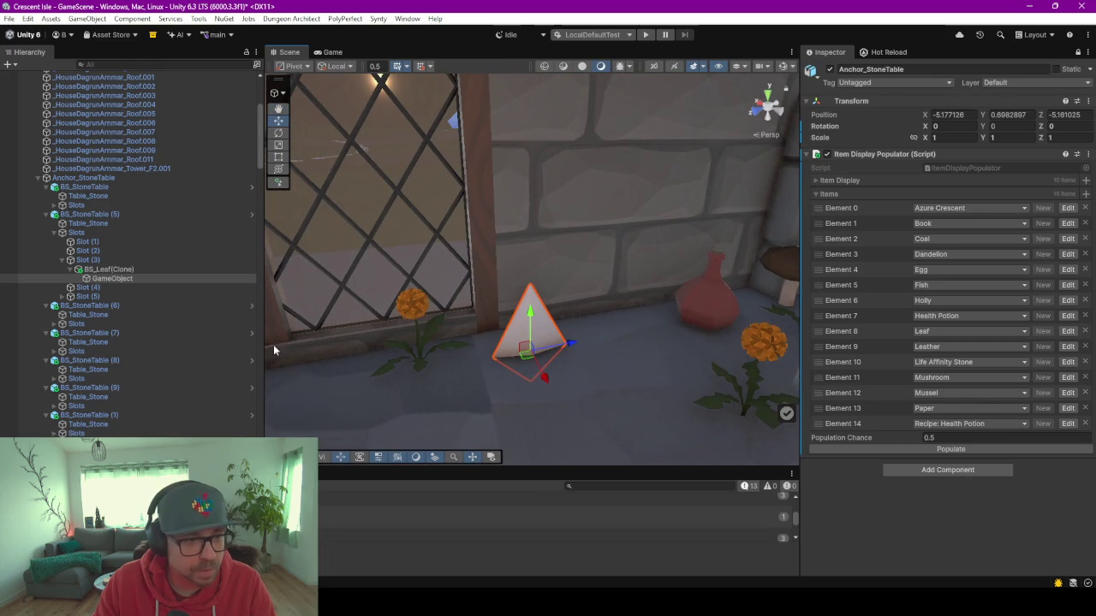
left_click(109, 269)
mouse_move(685, 368)
left_mouse_down()
mouse_move(636, 368)
mouse_move(819, 391)
mouse_move(914, 361)
mouse_move(631, 380)
left_mouse_up()
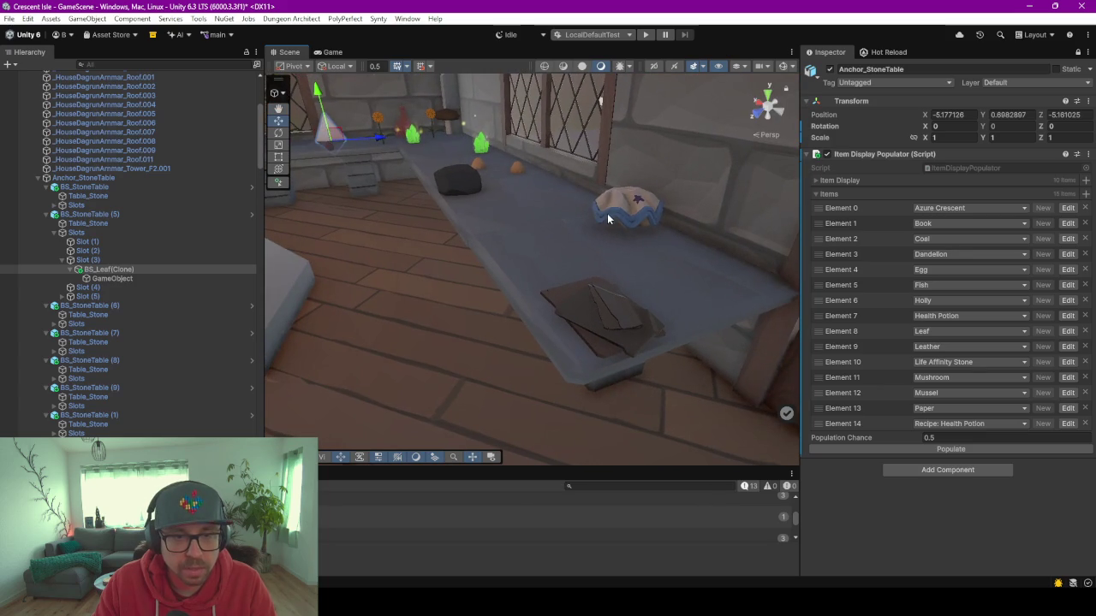
left_click(633, 199)
mouse_move(613, 287)
left_mouse_down()
mouse_move(655, 277)
mouse_move(671, 259)
mouse_move(574, 241)
mouse_move(548, 256)
mouse_move(511, 249)
left_mouse_up()
mouse_move(350, 280)
left_mouse_down()
mouse_move(375, 315)
mouse_move(365, 313)
mouse_move(481, 324)
mouse_move(391, 304)
mouse_move(416, 313)
mouse_move(374, 374)
left_mouse_up()
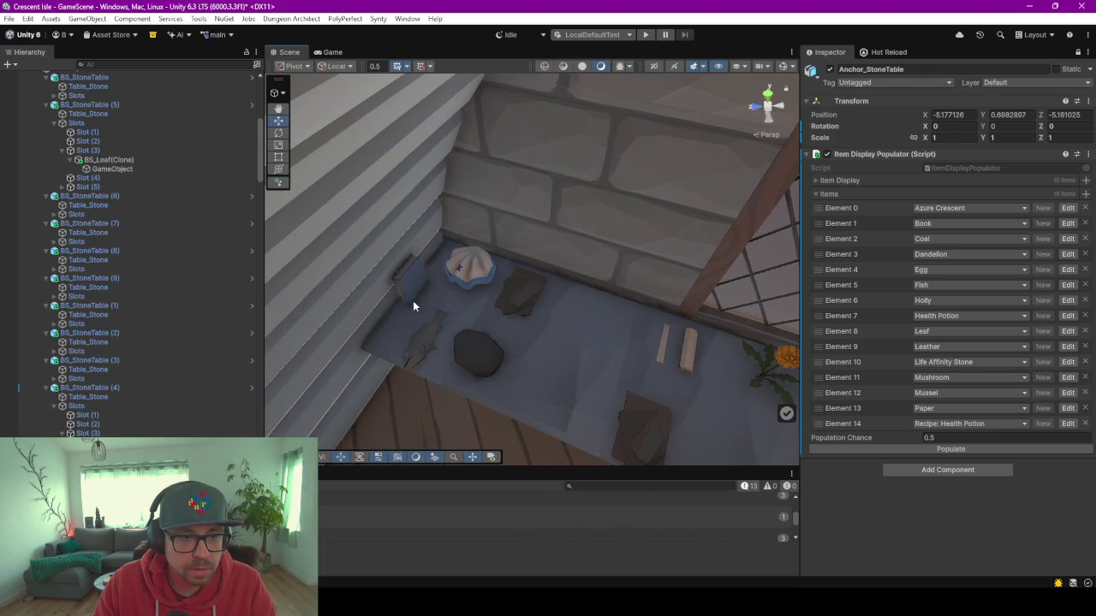
Select the rock, leather pile, giant clam and BS_StoneTable (8) and (9) up close.
left_click(485, 338)
left_click(511, 299)
left_click(468, 273)
left_click(442, 315)
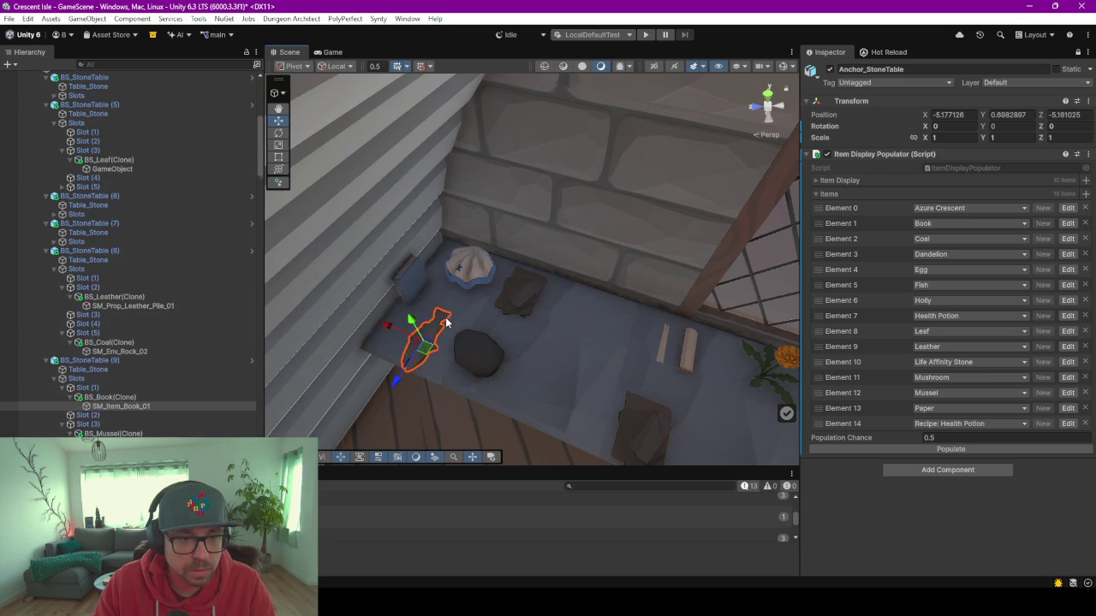
left_click(442, 315)
left_click(489, 313)
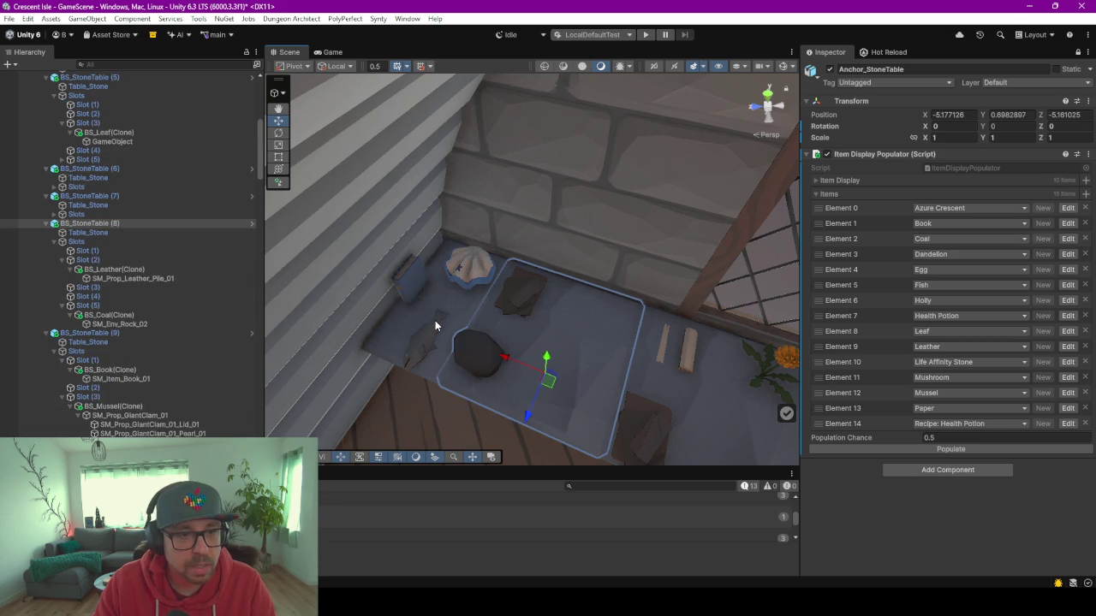
left_click(446, 303)
mouse_move(446, 303)
left_mouse_down()
mouse_move(469, 340)
mouse_move(562, 348)
mouse_move(459, 310)
mouse_move(391, 308)
mouse_move(504, 324)
mouse_move(709, 276)
mouse_move(664, 278)
mouse_move(796, 257)
left_mouse_up()
left_click(445, 314)
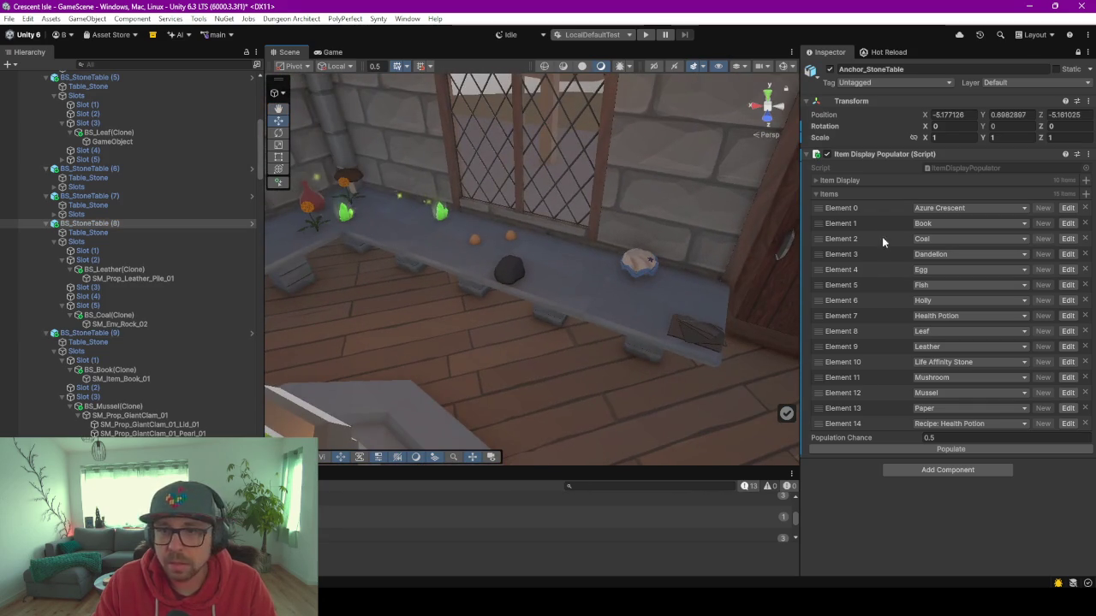
left_click(819, 193)
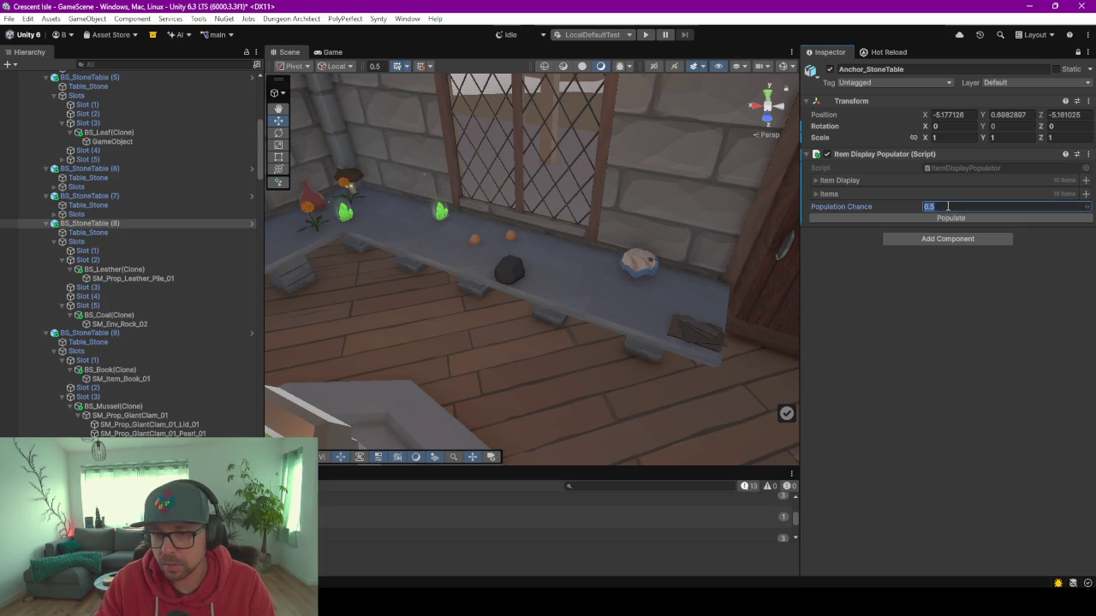
type("0.9")
Commit Population Chance 0.9, repopulate, and check the bookshelves before reselecting Anchor_StoneTable.
key("Return")
left_click(959, 218)
mouse_move(527, 377)
left_mouse_down()
mouse_move(619, 372)
mouse_move(494, 358)
mouse_move(436, 337)
mouse_move(557, 397)
mouse_move(637, 412)
mouse_move(455, 341)
mouse_move(266, 319)
mouse_move(304, 336)
mouse_move(506, 313)
mouse_move(682, 343)
mouse_move(478, 310)
mouse_move(405, 356)
left_mouse_up()
mouse_move(462, 321)
left_mouse_down()
mouse_move(354, 313)
mouse_move(364, 327)
mouse_move(506, 350)
mouse_move(662, 362)
mouse_move(323, 336)
mouse_move(579, 345)
mouse_move(564, 348)
left_mouse_up()
left_click(729, 281)
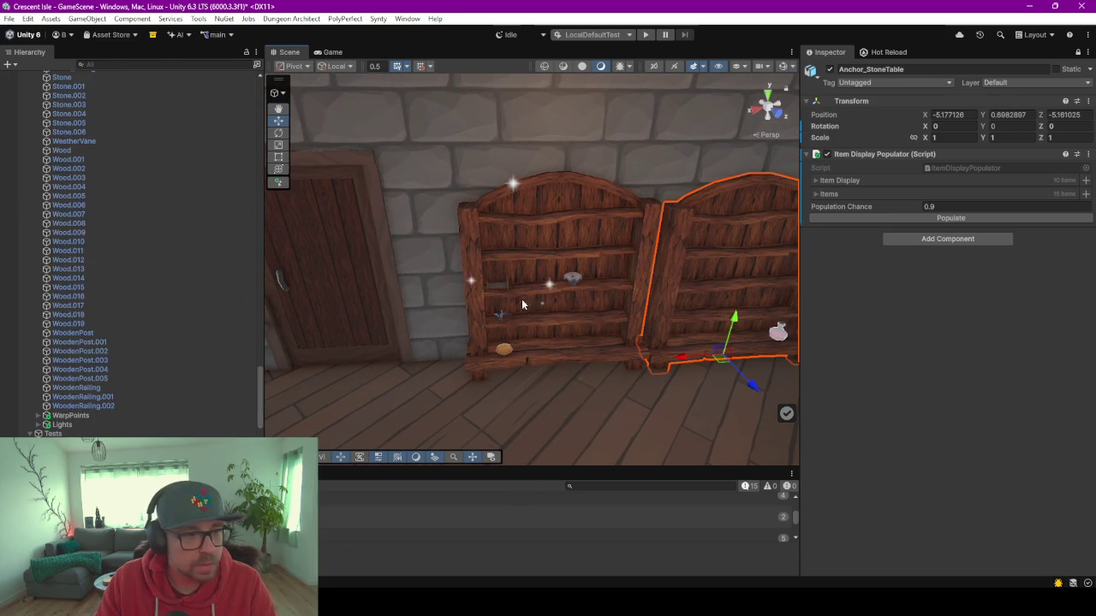
scroll(130, 329, "down", 10)
scroll(130, 334, "up", 15)
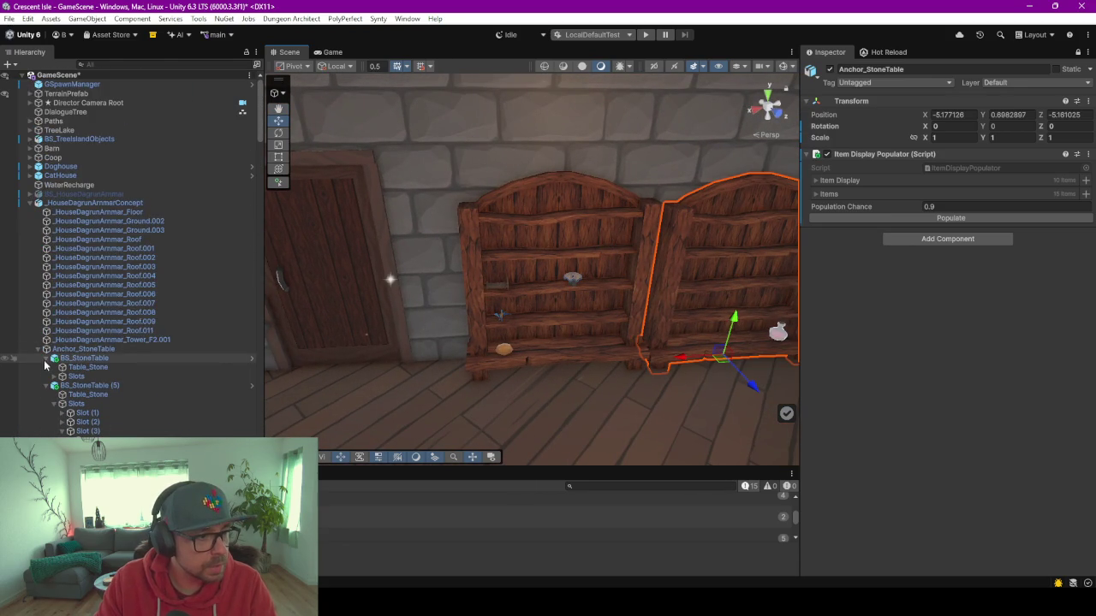
left_click(69, 350)
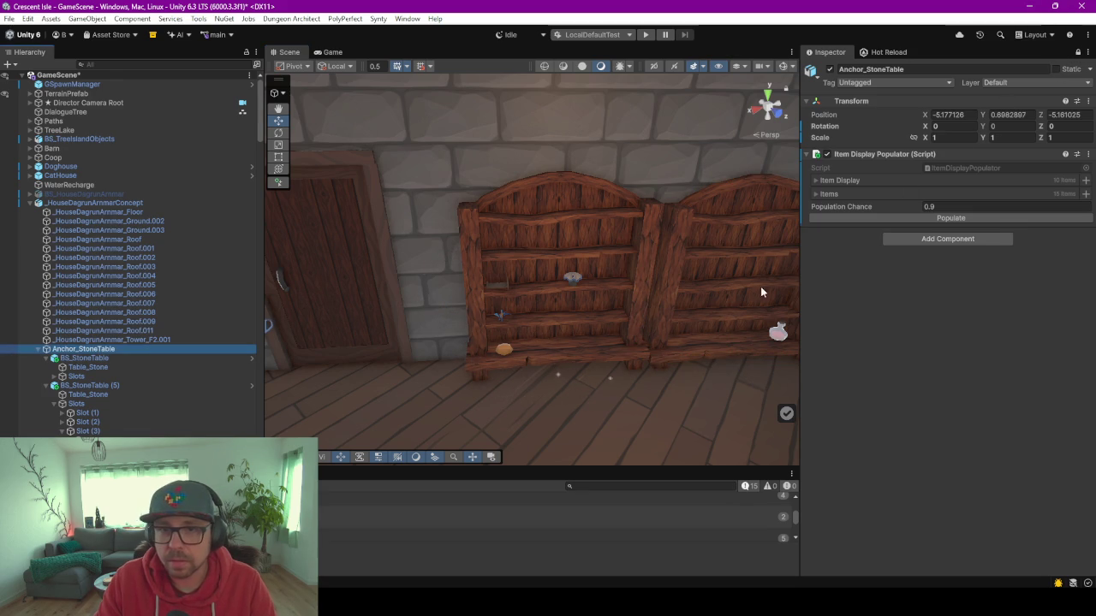
Delete the right bookshelf beside the door.
left_click(817, 182)
left_click(558, 257)
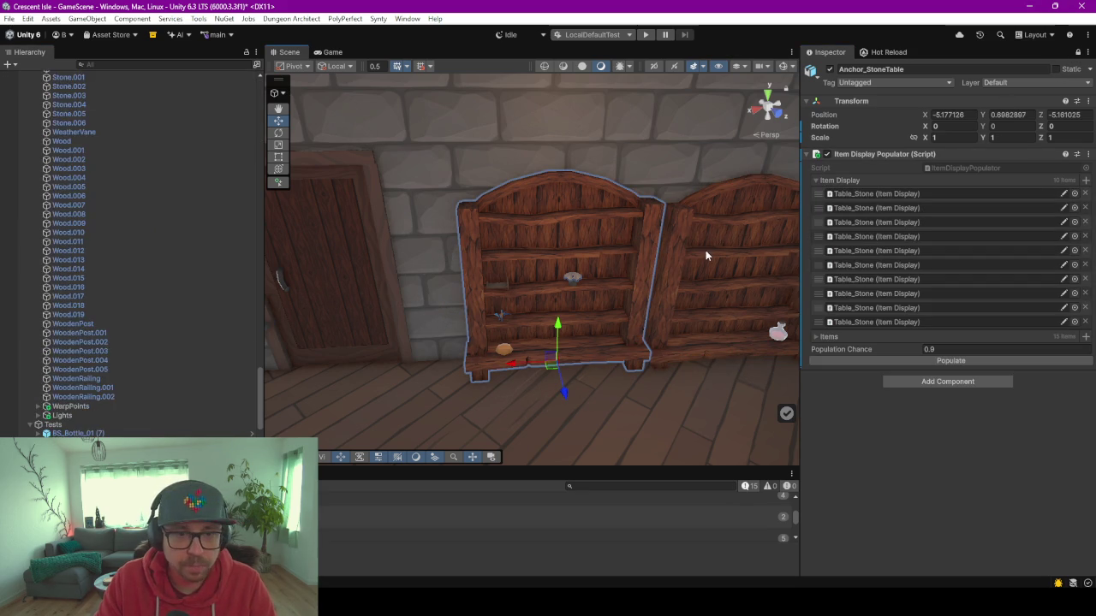
scroll(43, 343, "down", 5)
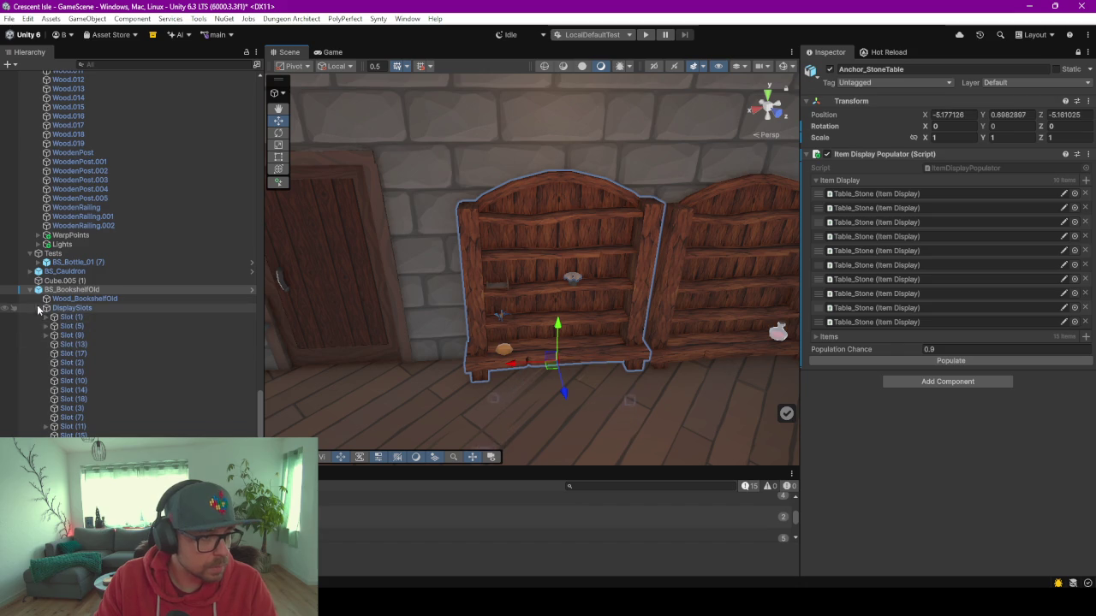
scroll(38, 342, "up", 5)
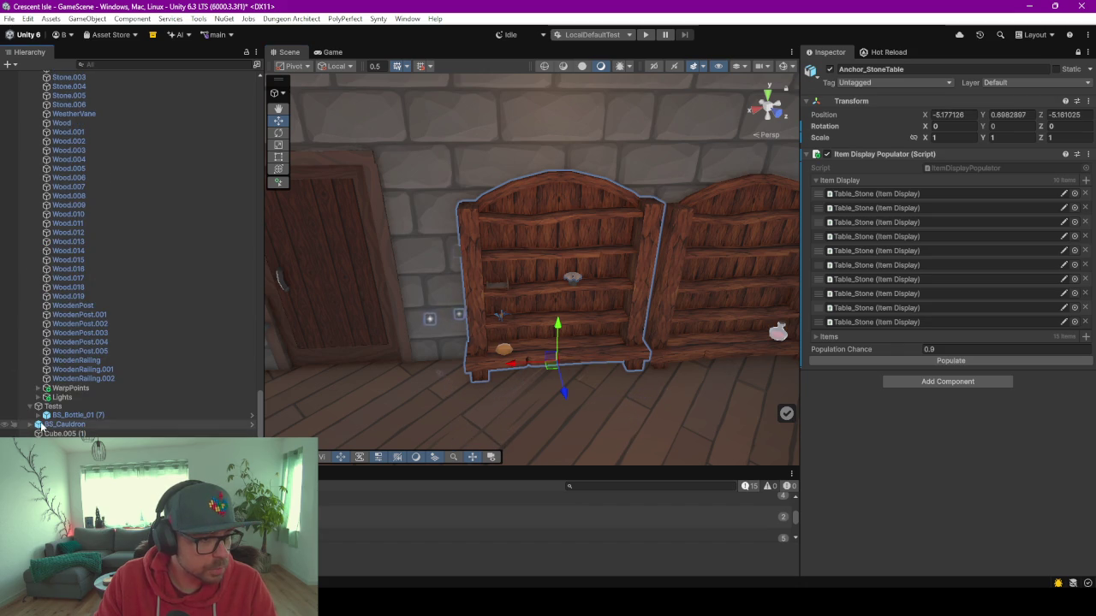
left_click(700, 228)
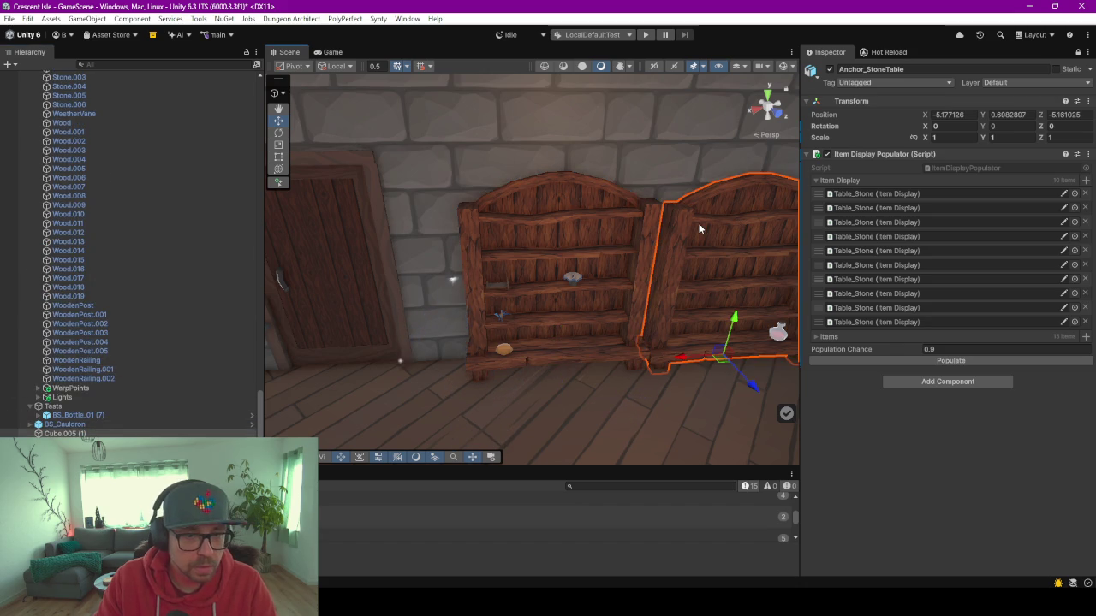
left_click(489, 265)
key("ctrl+z")
key("Delete")
Duplicate the left bookshelf, move the copy right along X, and select its Wood_BookshelfOld.
left_click(548, 325)
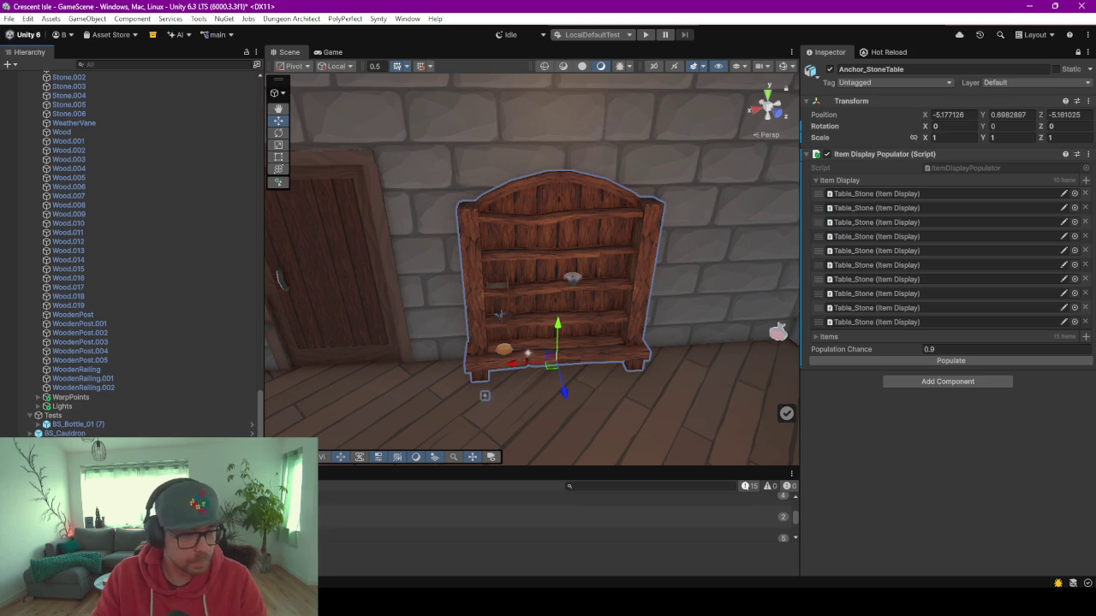
left_click(530, 387)
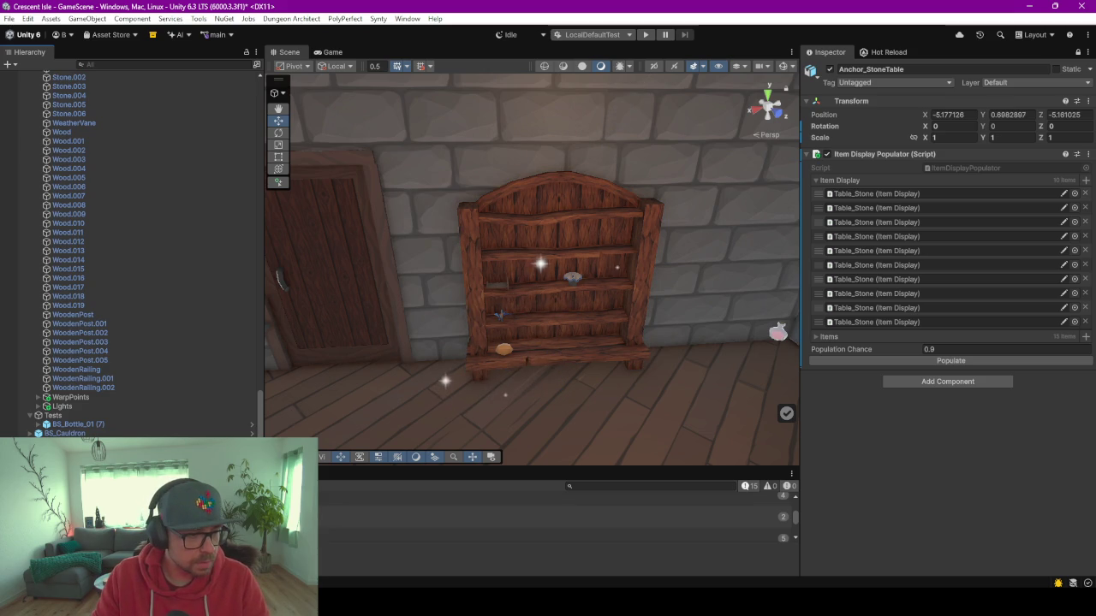
scroll(129, 256, "up", 1)
left_click(519, 321)
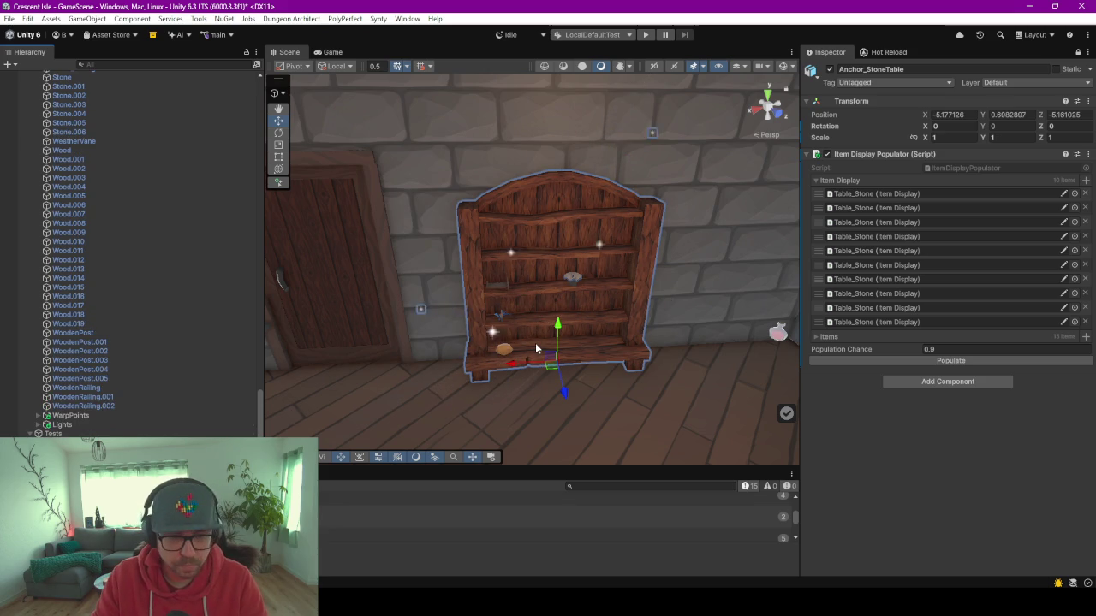
key("ctrl+d")
mouse_move(517, 369)
left_mouse_down()
mouse_move(595, 350)
mouse_move(665, 350)
left_mouse_up()
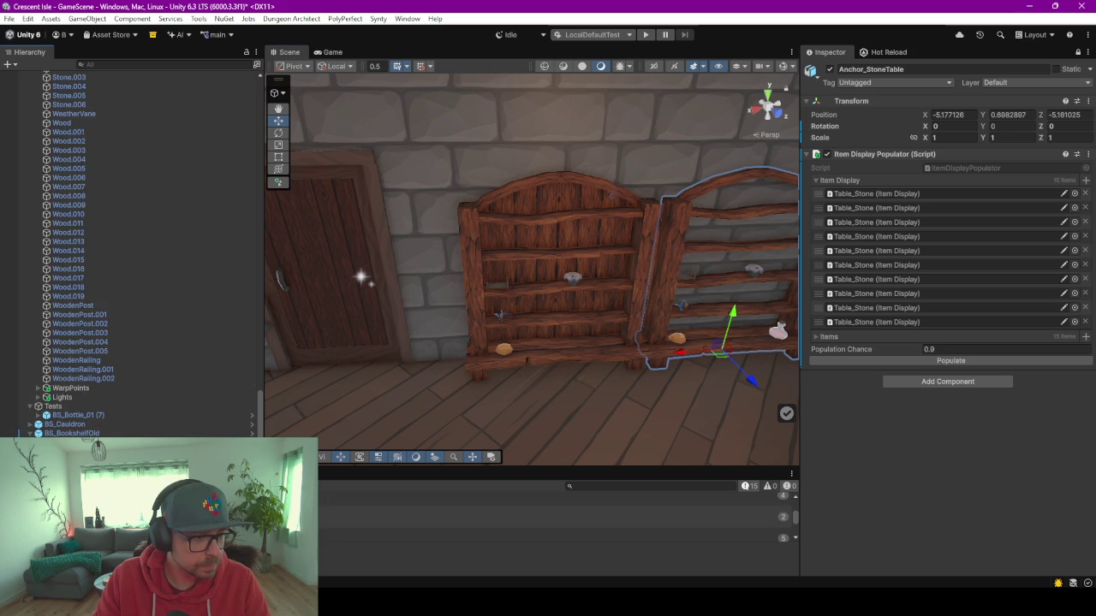
left_click(29, 433)
left_click(85, 424)
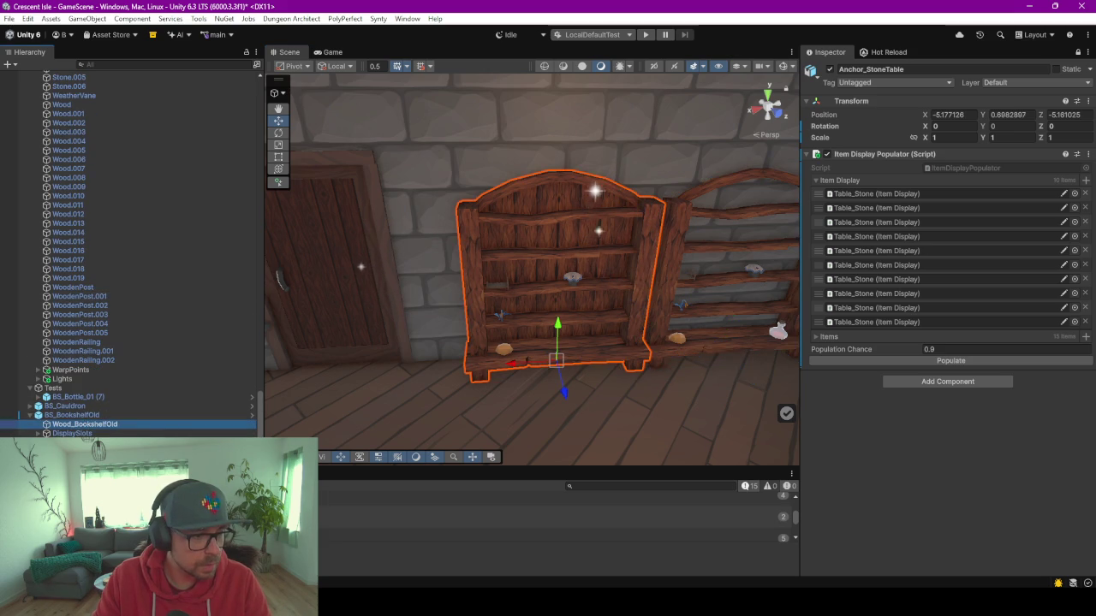
Drag both Wood_BookshelfOld objects into the Item Display list and repopulate the shelves.
left_click(72, 433)
left_click(881, 192)
left_click_drag(882, 192, 880, 177)
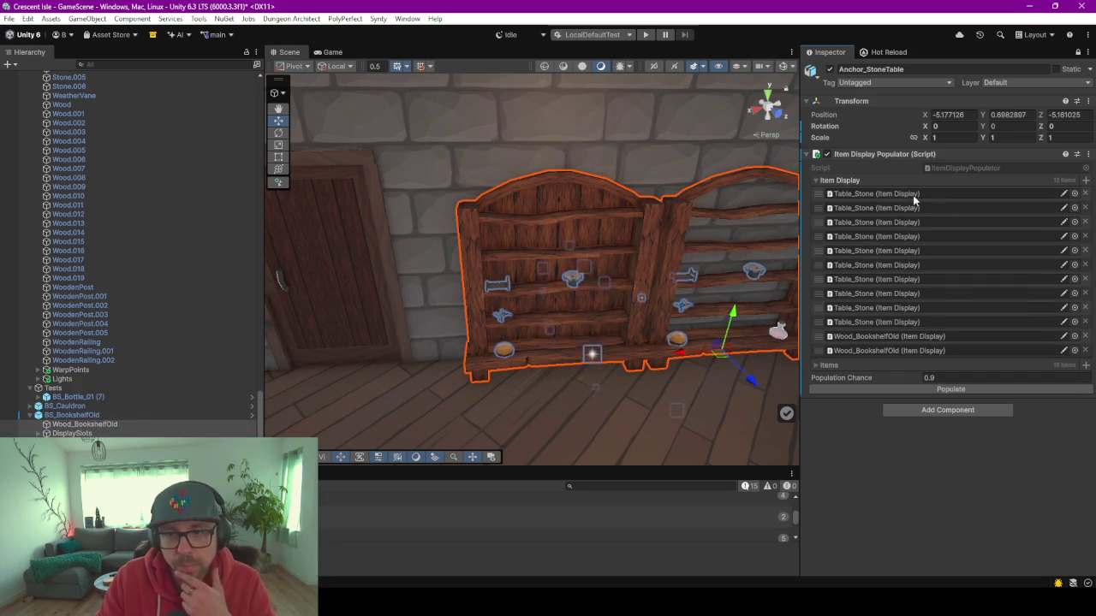
left_click(932, 391)
mouse_move(648, 372)
left_mouse_down()
mouse_move(723, 378)
mouse_move(582, 349)
mouse_move(624, 379)
mouse_move(507, 339)
mouse_move(524, 330)
mouse_move(498, 336)
left_mouse_up()
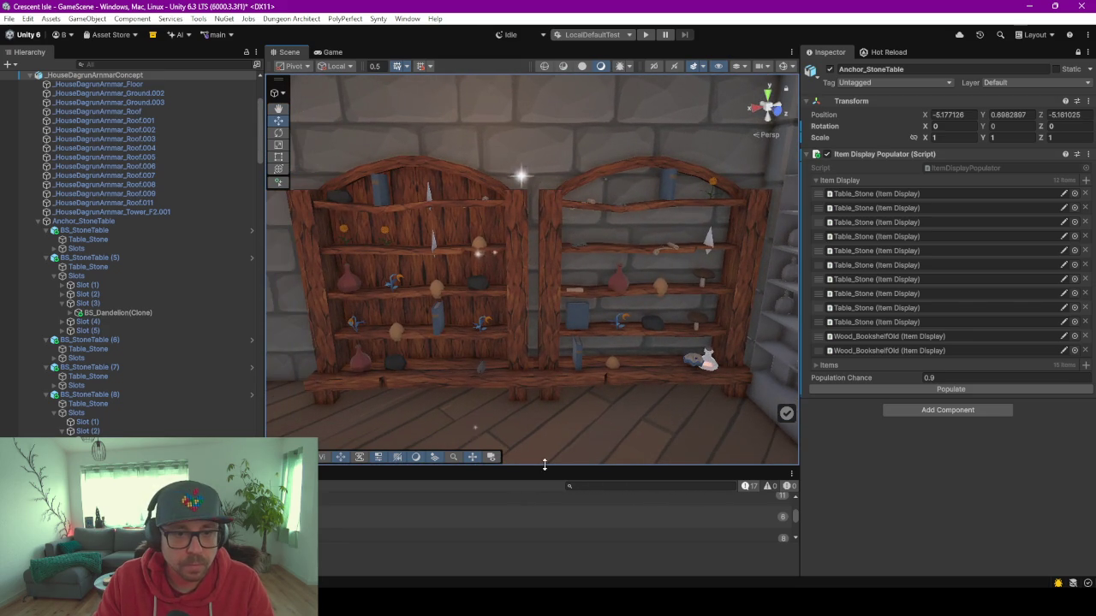
Make the Scene view taller and orbit toward the door and populated tables.
left_click_drag(544, 464, 545, 541)
mouse_move(586, 390)
left_mouse_down()
mouse_move(340, 368)
mouse_move(569, 386)
mouse_move(435, 416)
mouse_move(704, 403)
mouse_move(730, 386)
mouse_move(570, 377)
mouse_move(628, 377)
mouse_move(622, 390)
left_mouse_up()
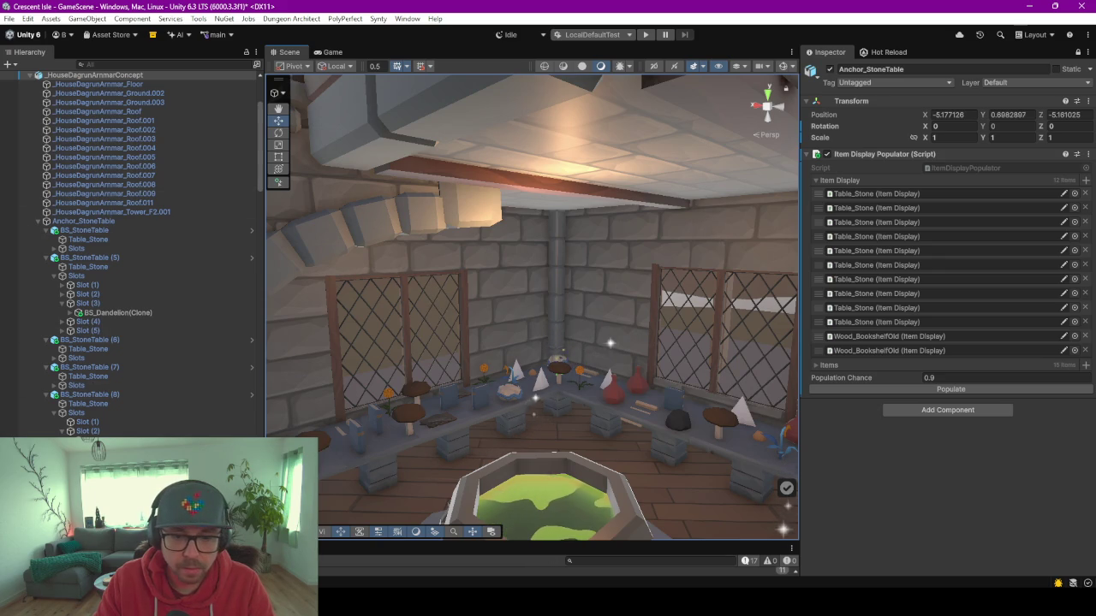
key("alt+Tab")
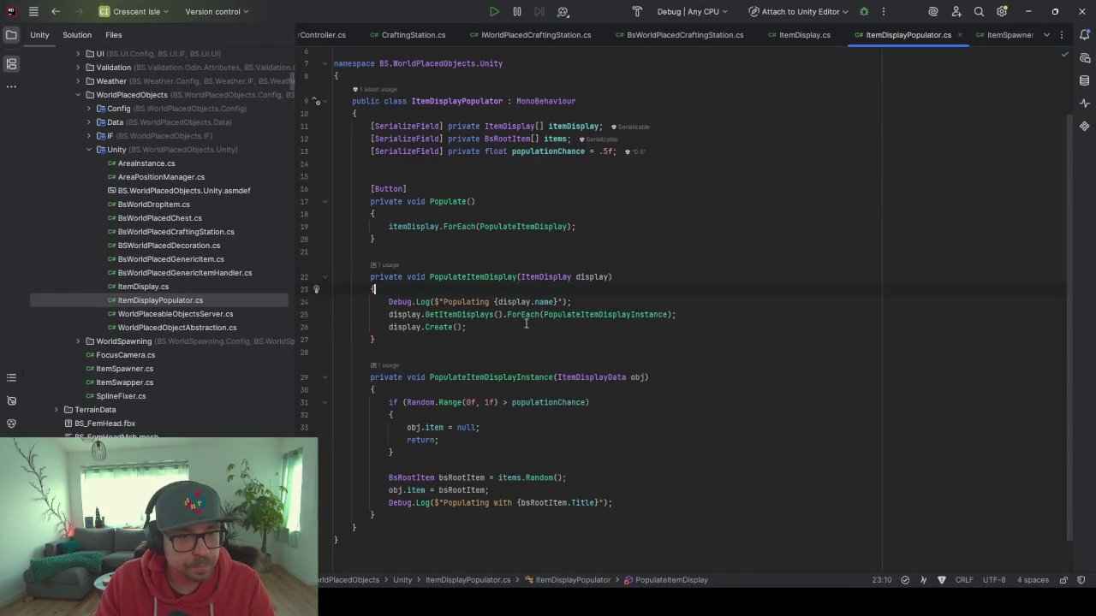
In ItemDisplay.cs, declare [SerializeField] private bool showParticles; below maxLength.
scroll(527, 334, "up", 1)
scroll(531, 325, "down", 2)
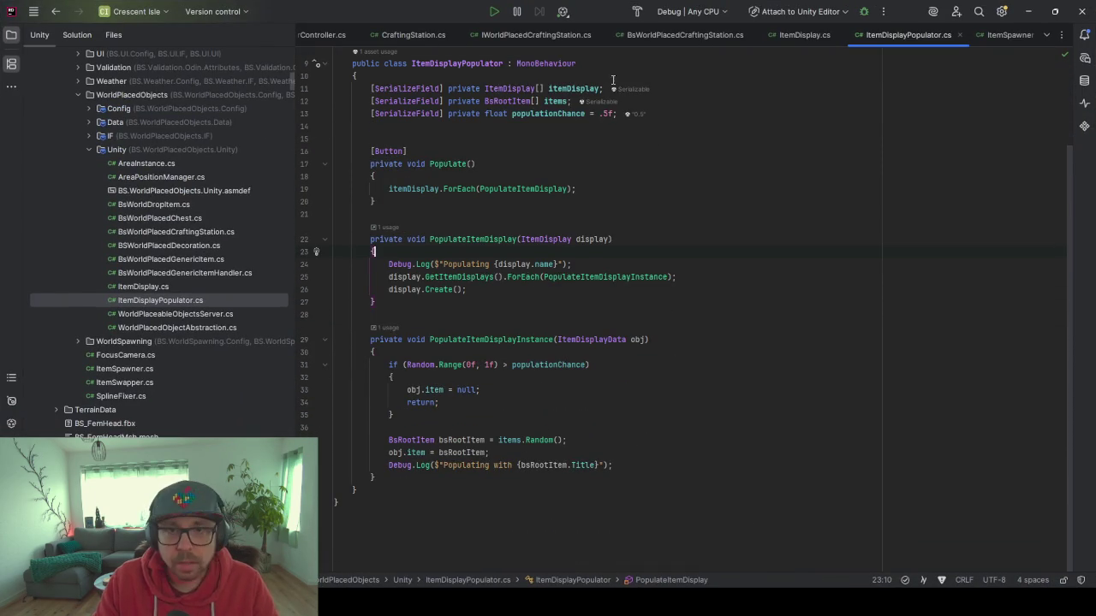
left_click(830, 34)
scroll(576, 329, "down", 5)
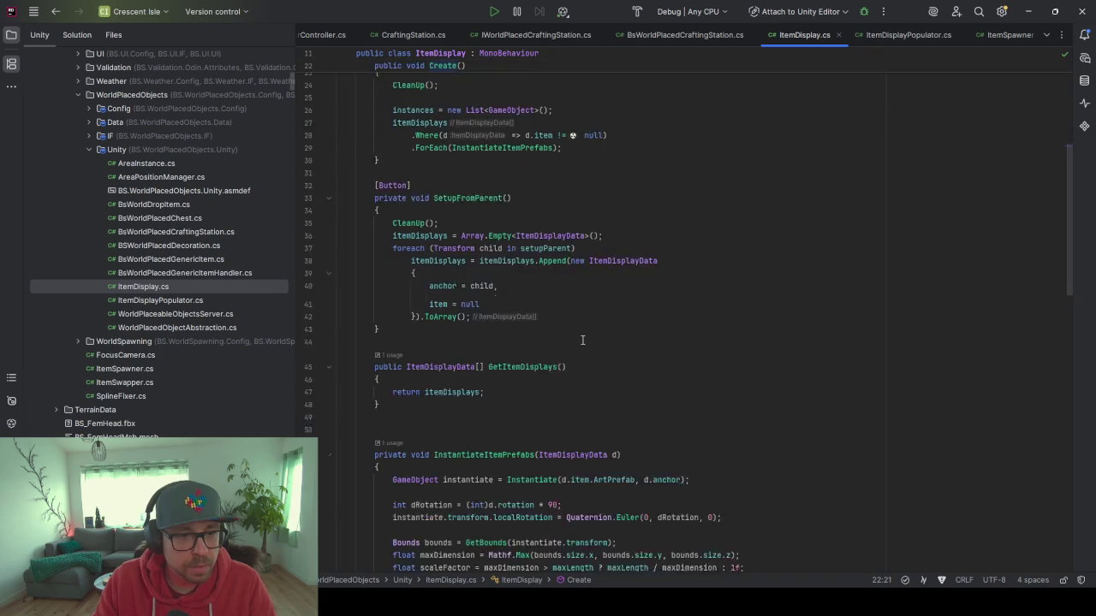
scroll(568, 321, "up", 5)
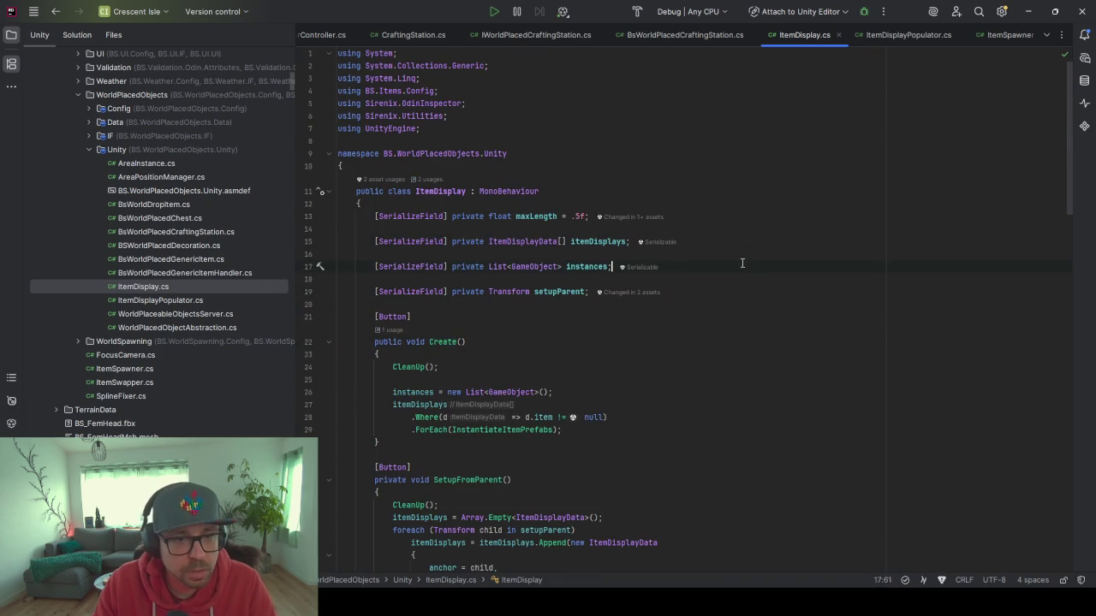
key("Return")
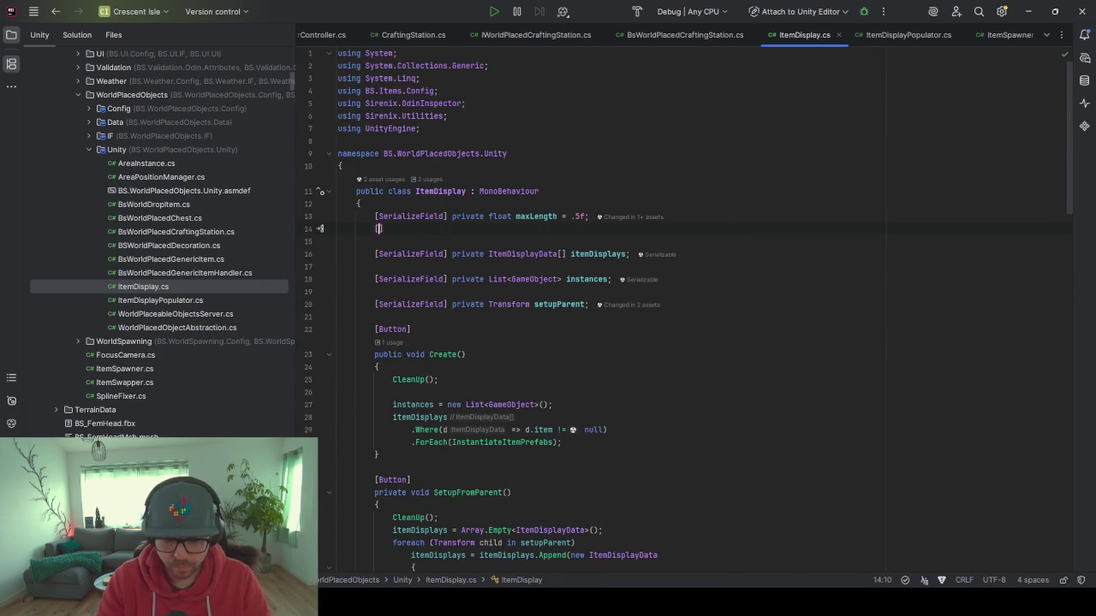
type("ser")
key("Return")
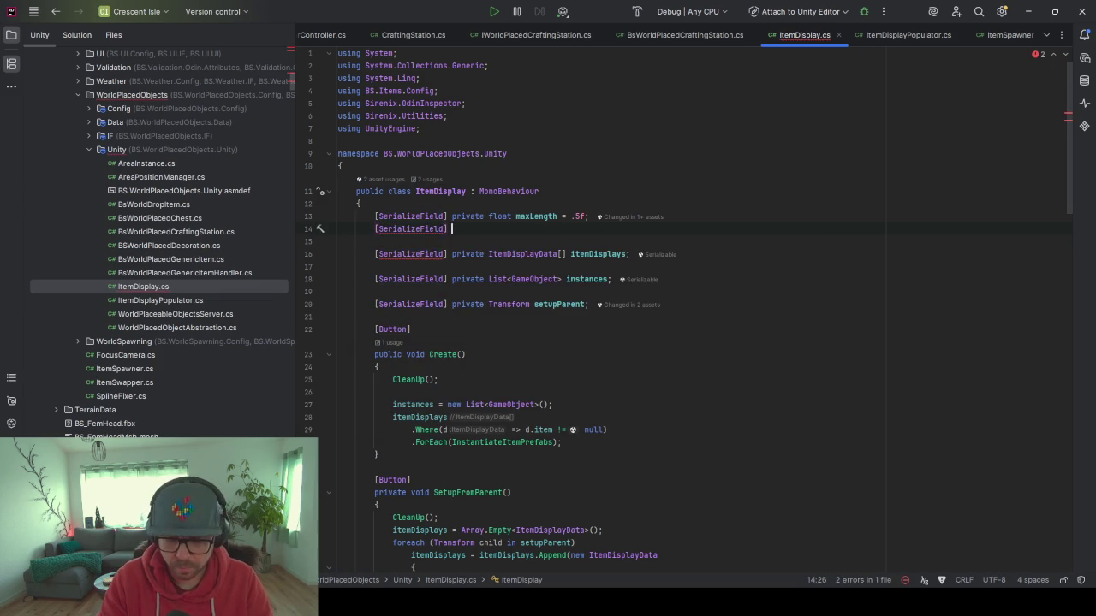
type("privat")
key("Return")
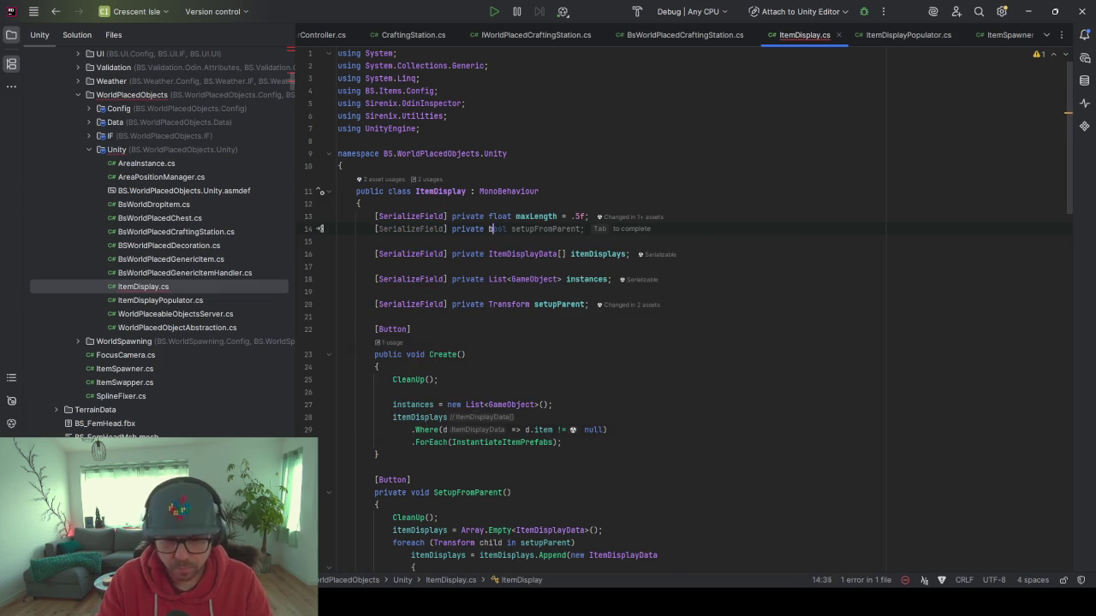
type("bool showParticles")
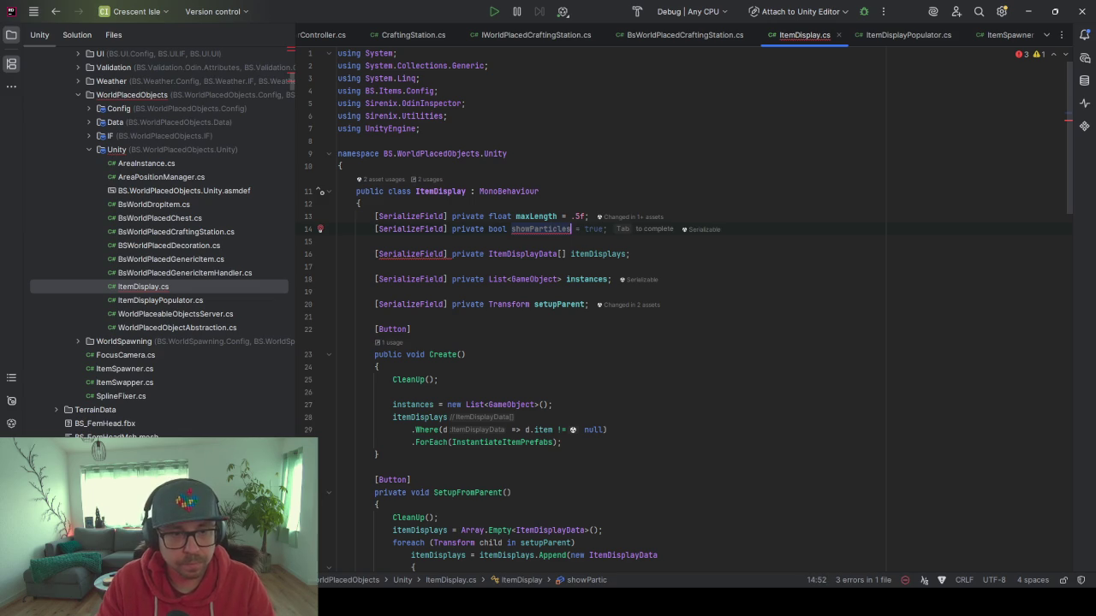
type(" = false")
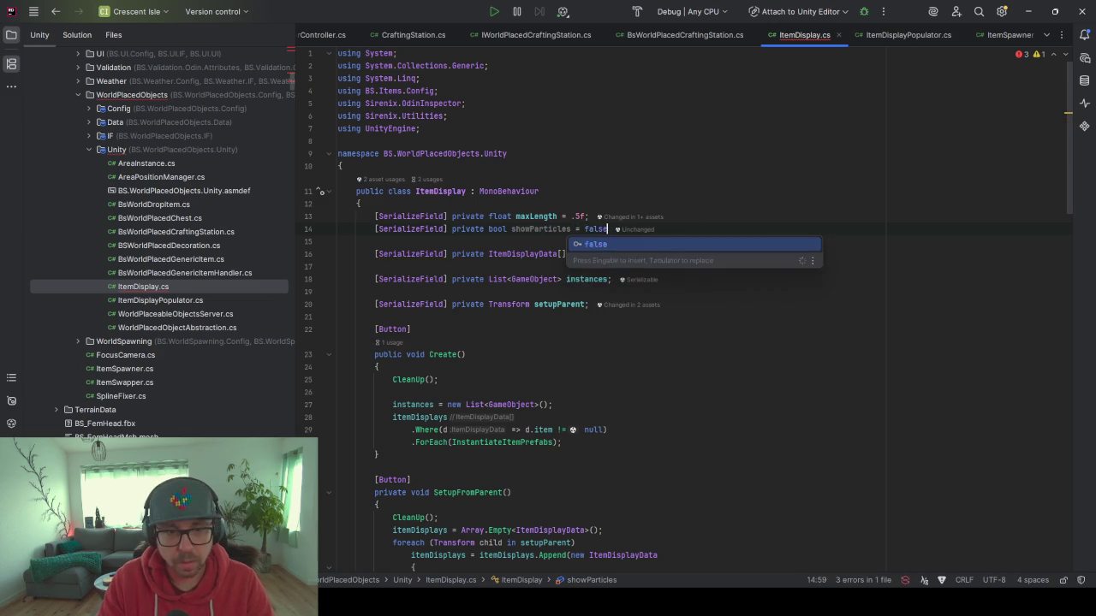
key("Return")
type(";")
key("BackSpace")
key("BackSpace")
key("BackSpace")
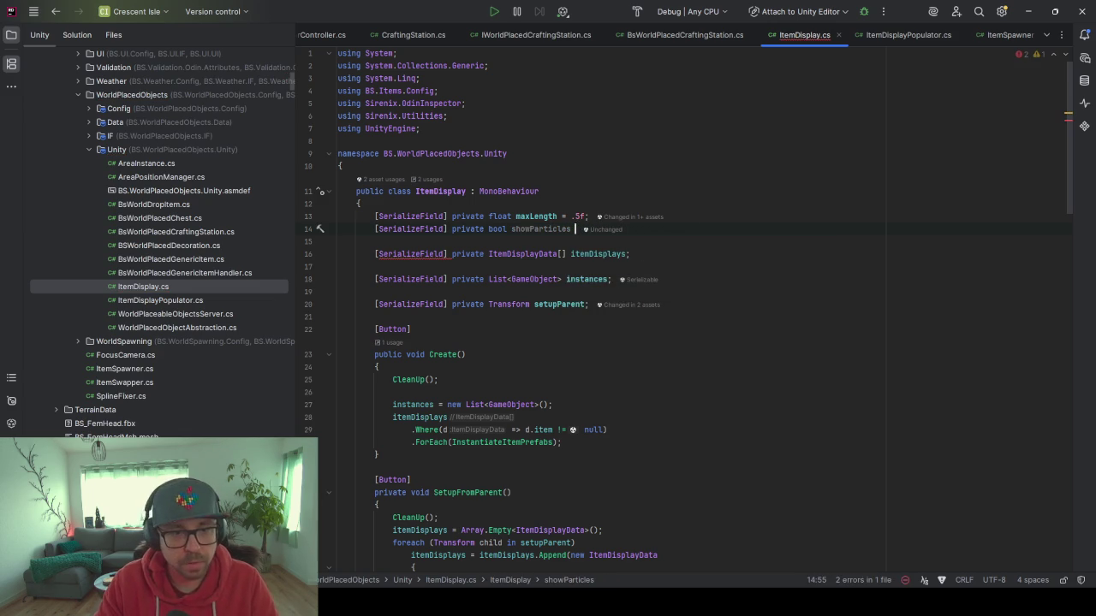
type(";")
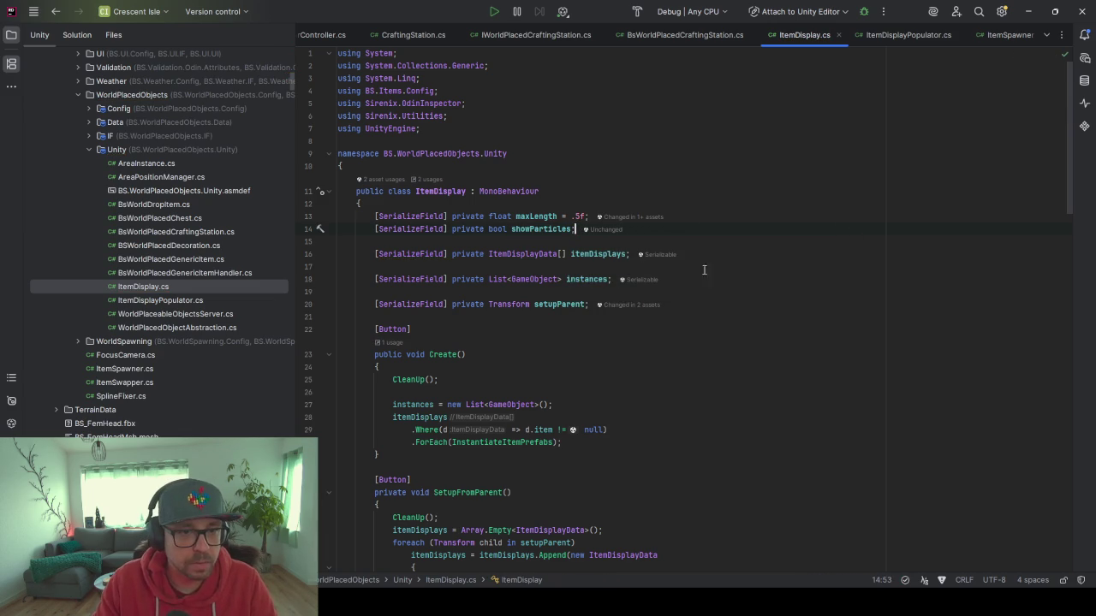
Read through InstantiateItemPrefabs and GetBounds in ItemDisplay.cs, then return to Unity.
scroll(701, 290, "down", 7)
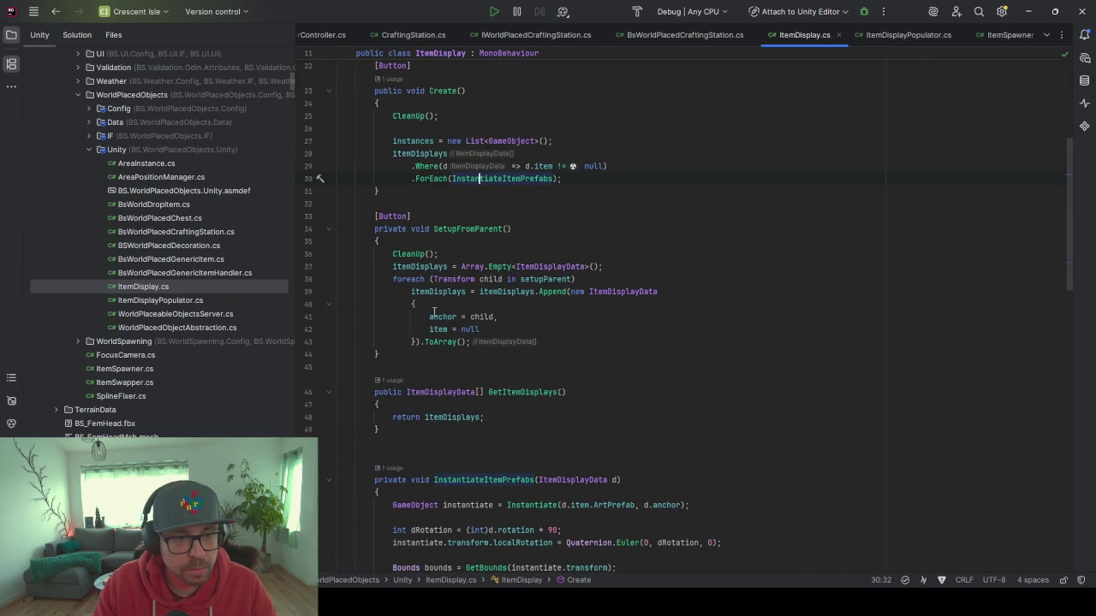
scroll(442, 316, "down", 5)
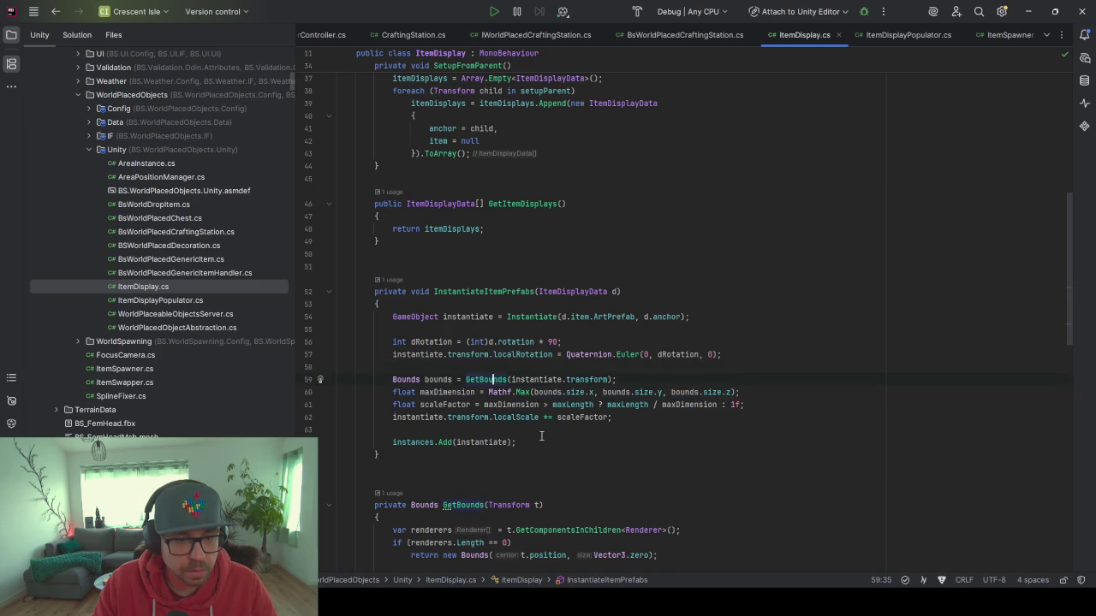
scroll(541, 436, "down", 5)
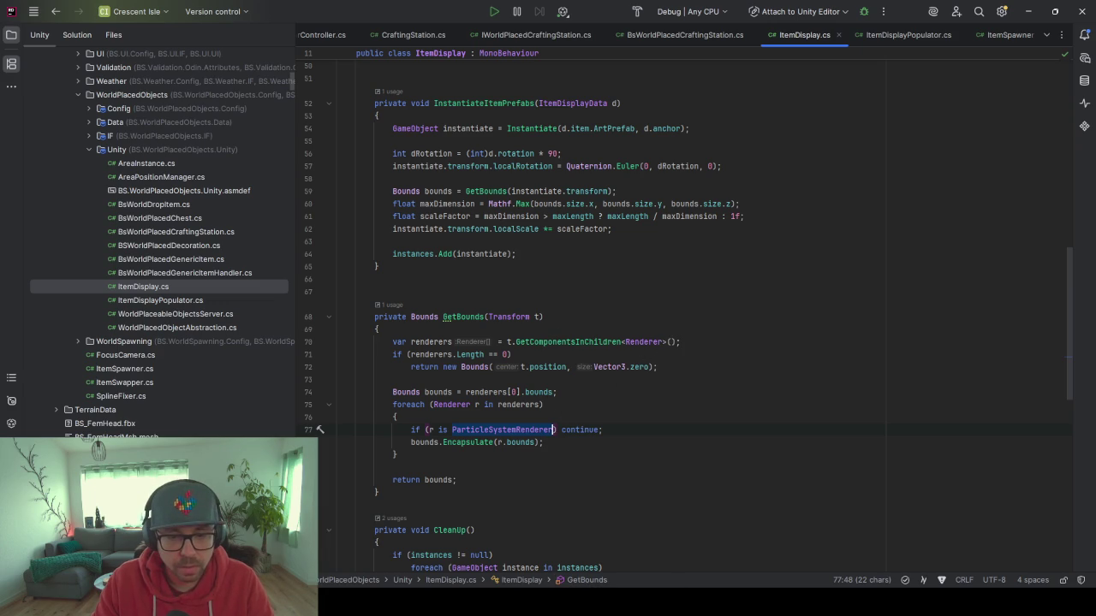
key("alt+Tab")
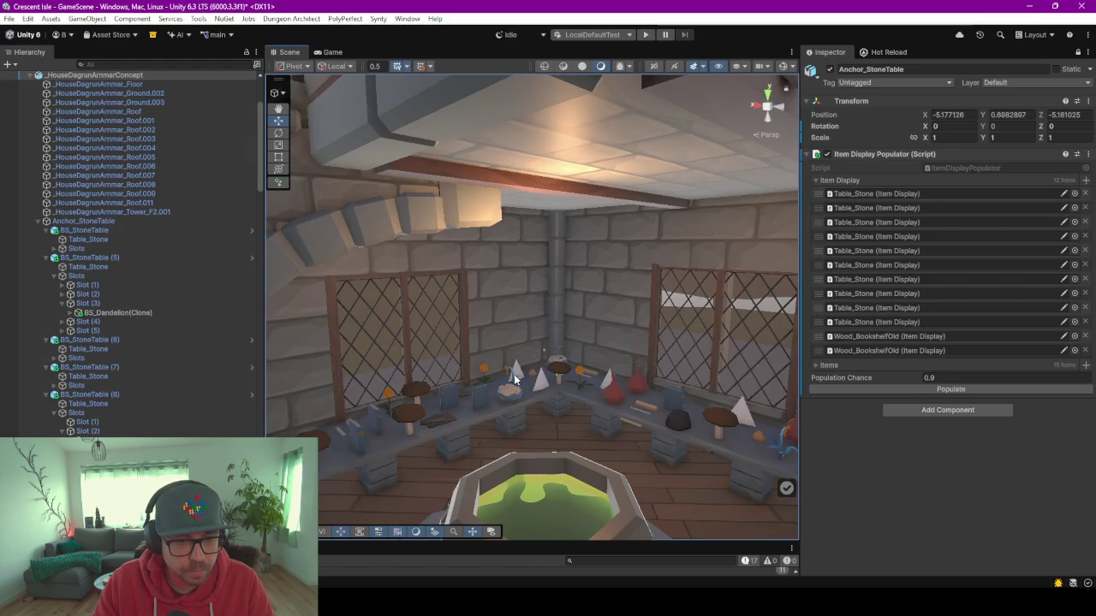
Select the AzureCrescent item on the table and show its properties in the Inspector.
left_click(515, 379)
scroll(476, 434, "up", 2)
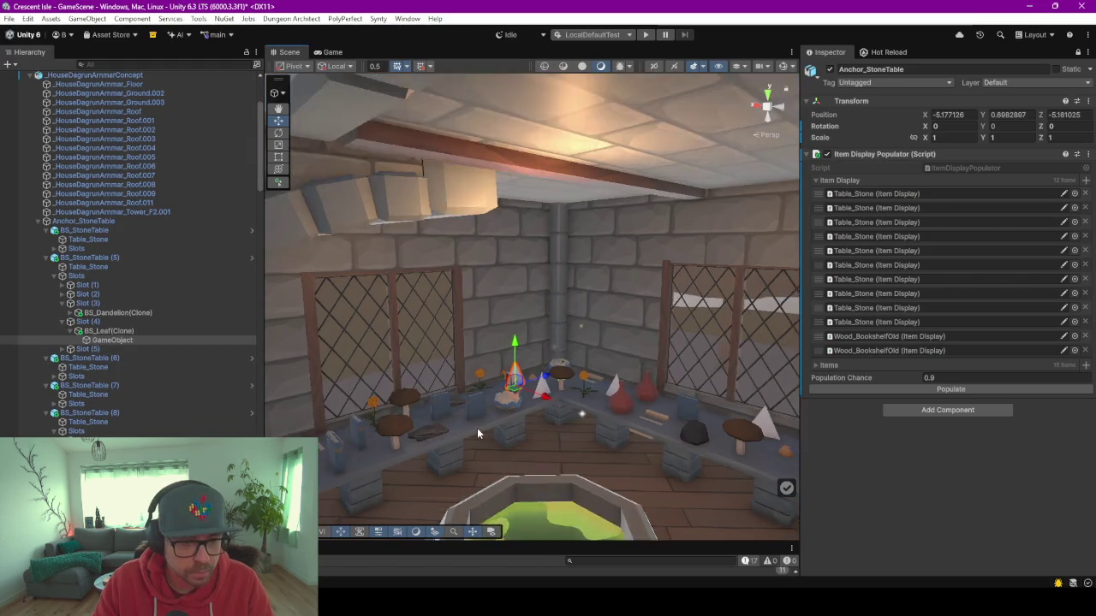
scroll(477, 432, "up", 3)
left_click(502, 392)
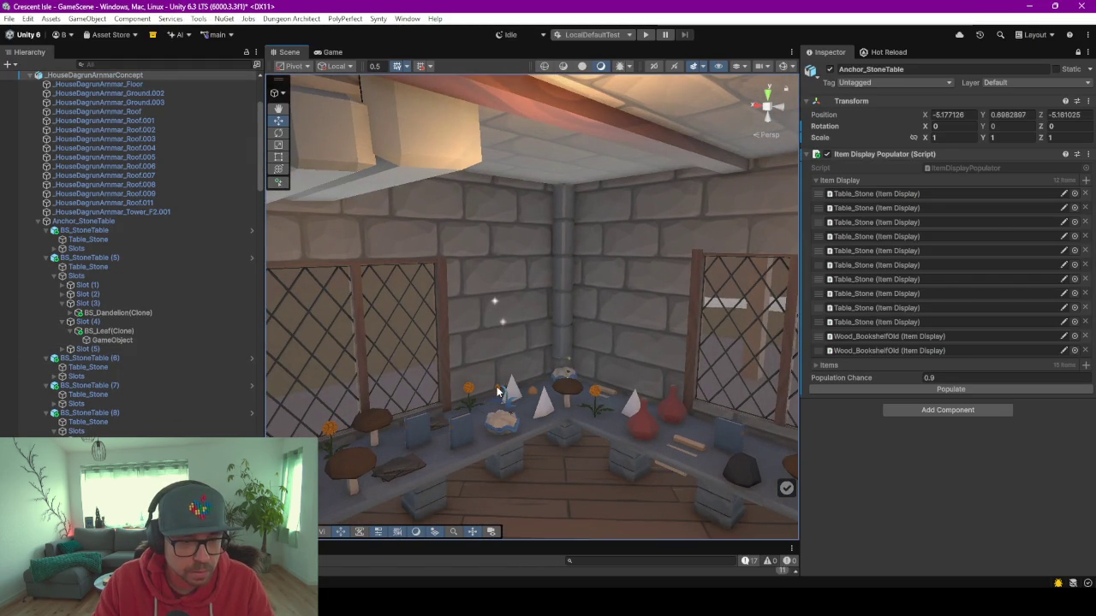
left_click(499, 392)
left_click(105, 303)
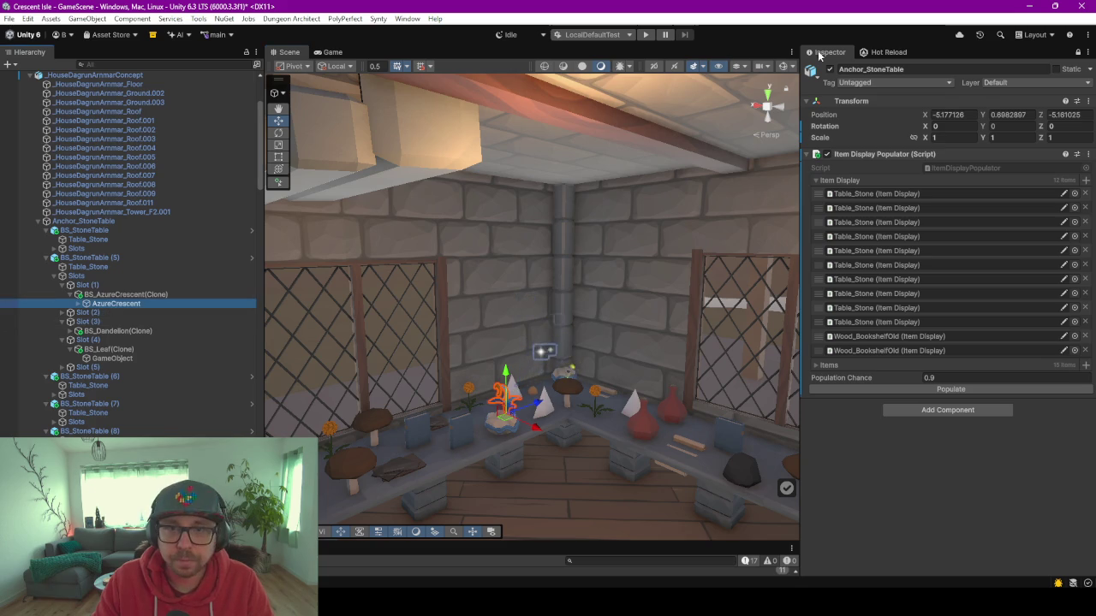
left_click(1078, 53)
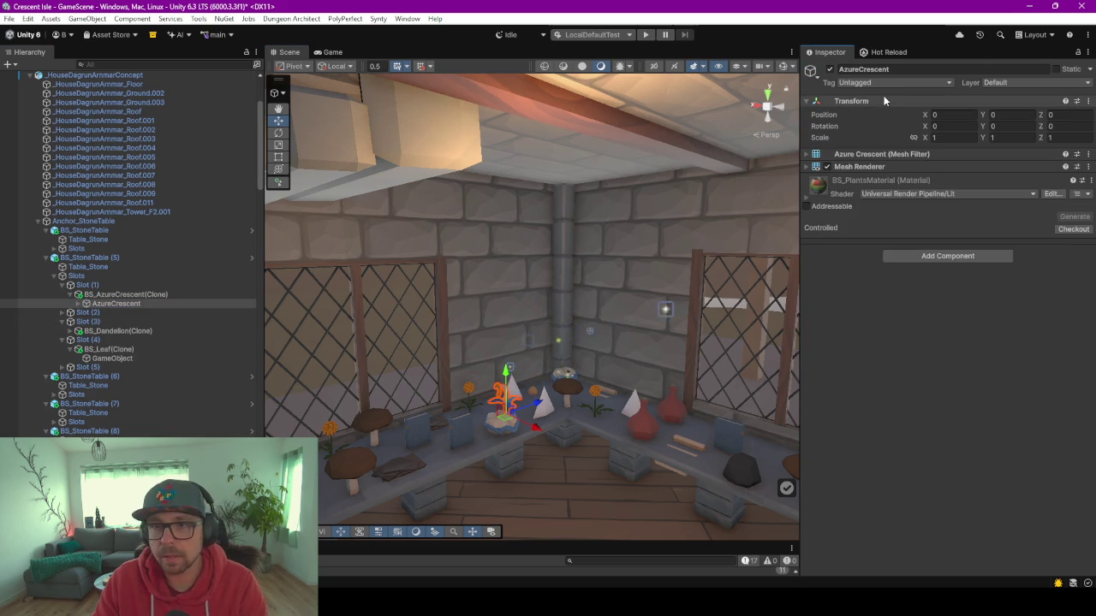
Add FX_Magic_Lights_01 as a child of AzureCrescent and review its Particle System settings.
left_click_drag(118, 388, 130, 305)
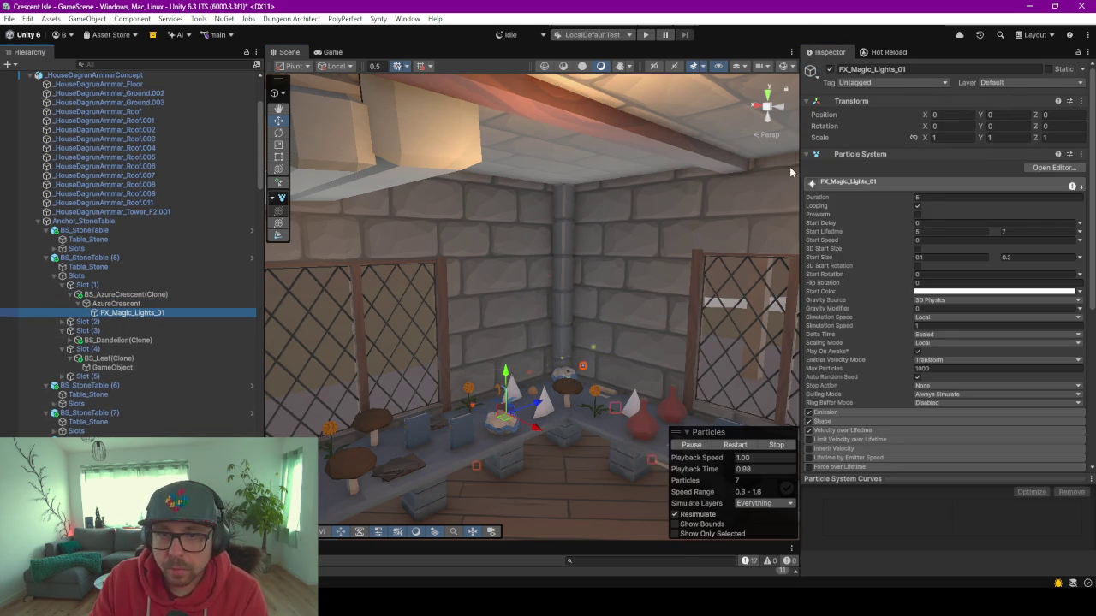
left_click(805, 155)
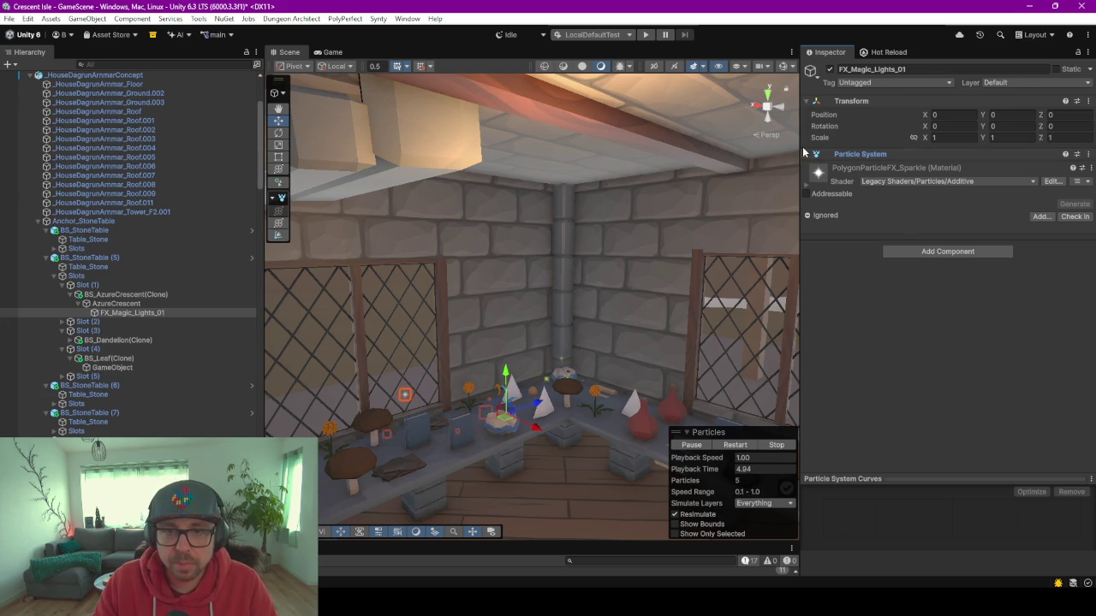
left_click(869, 154)
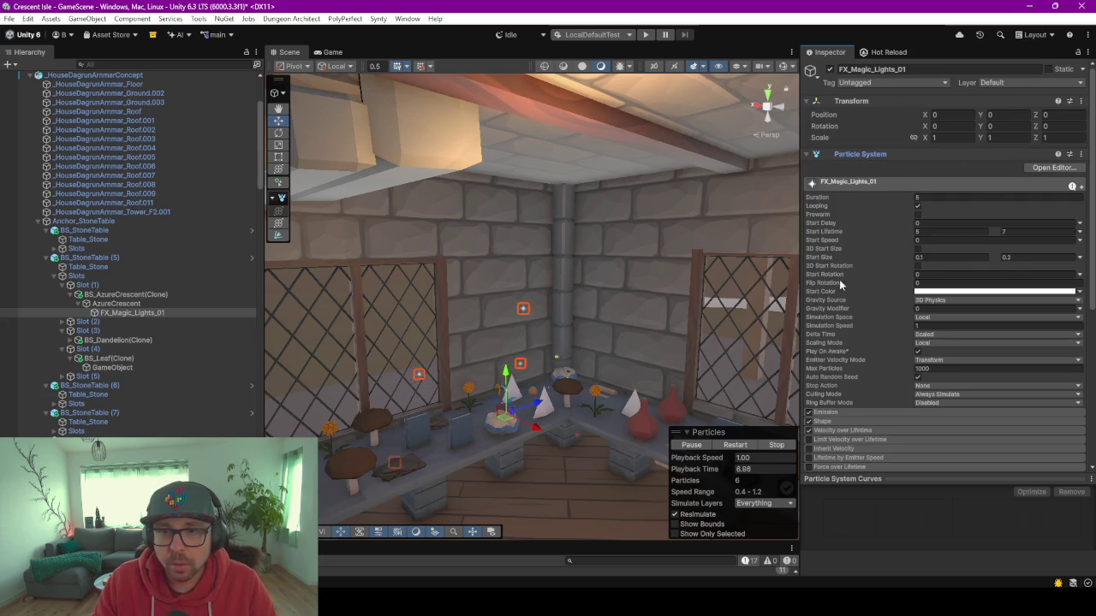
scroll(861, 261, "down", 5)
scroll(858, 262, "down", 2)
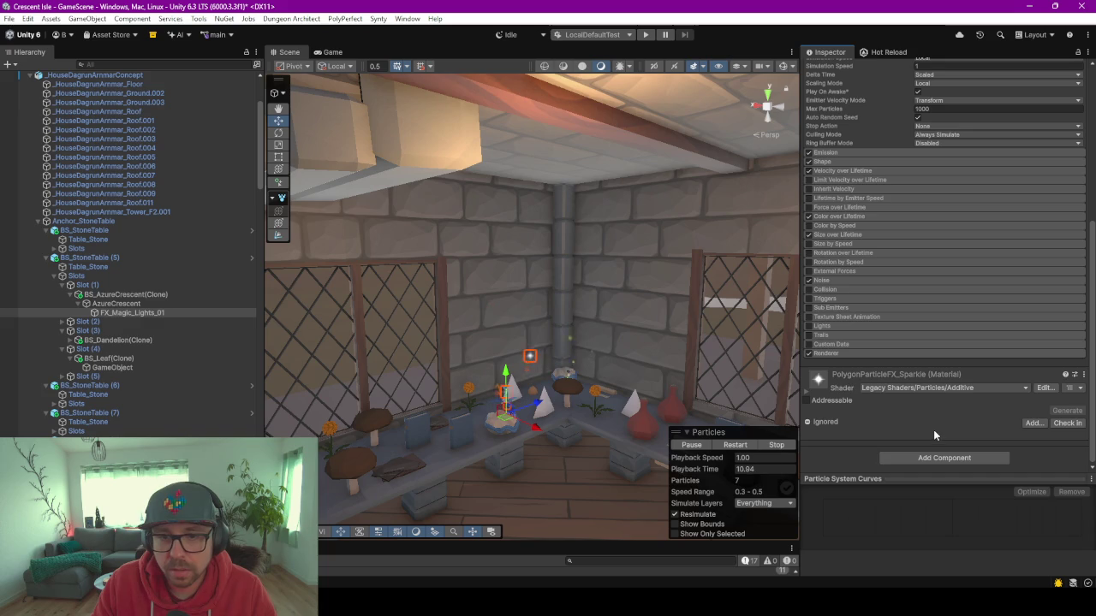
scroll(933, 432, "up", 3)
scroll(933, 433, "up", 3)
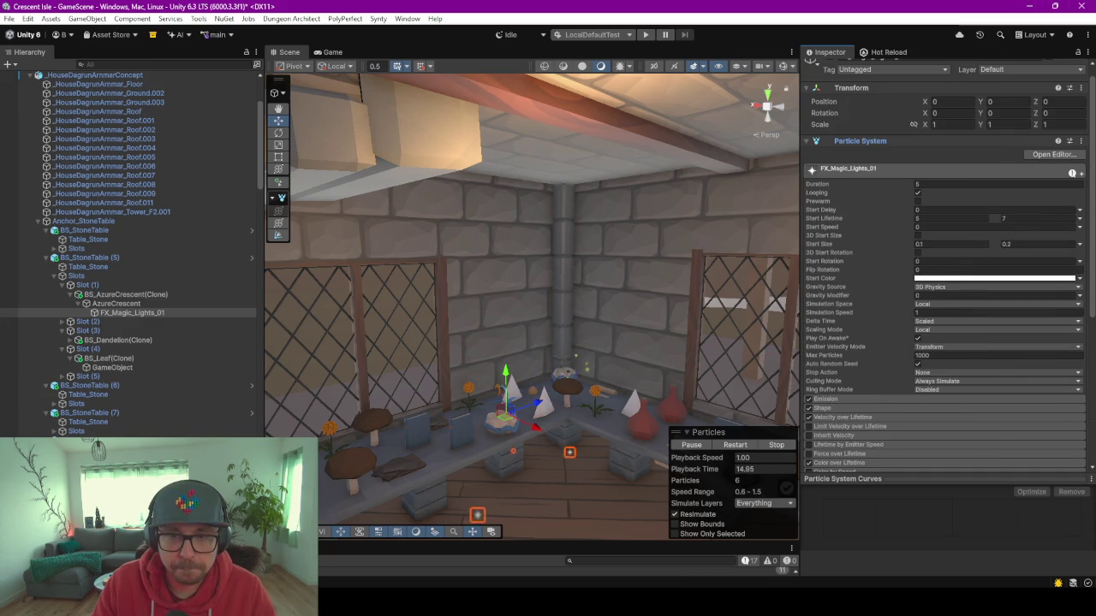
key("alt+Tab")
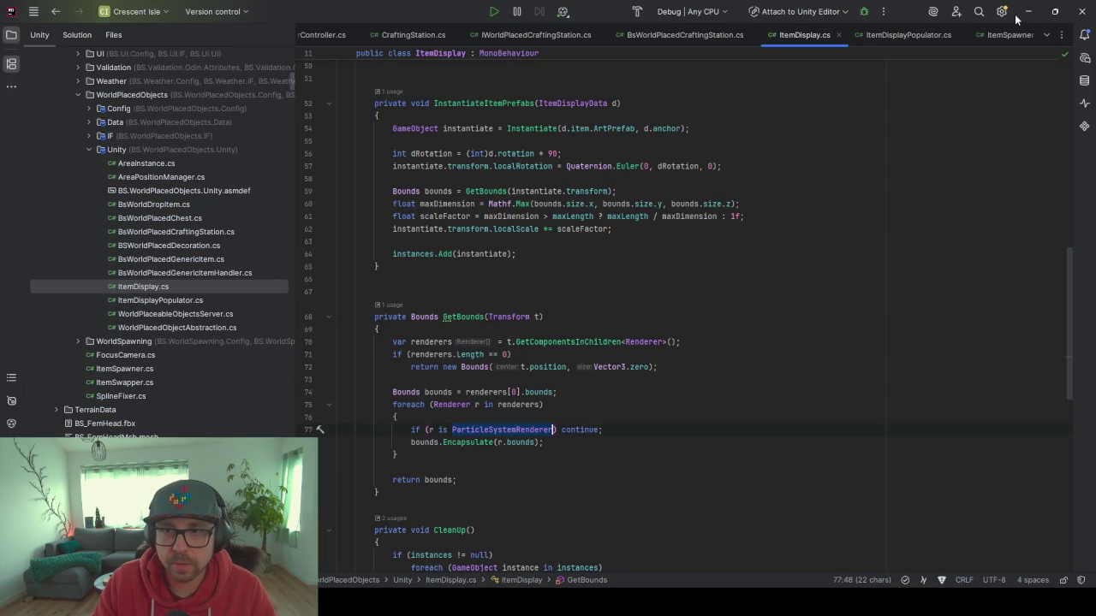
Deactivate AzureCrescent in Unity and select its FX_Magic_Lights_01 particle object.
left_click(1028, 12)
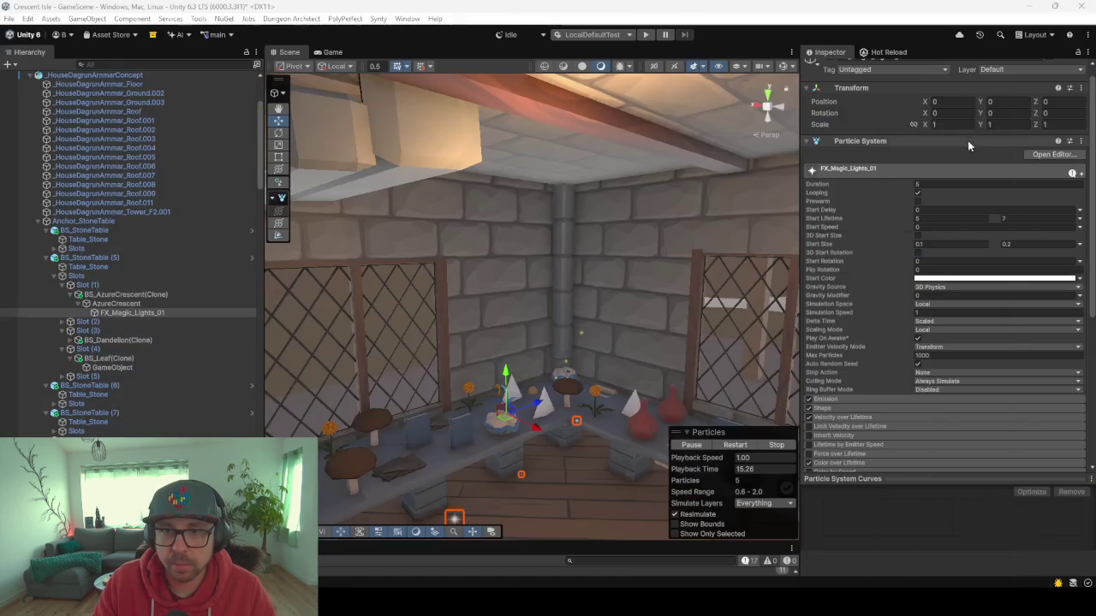
left_click(129, 304)
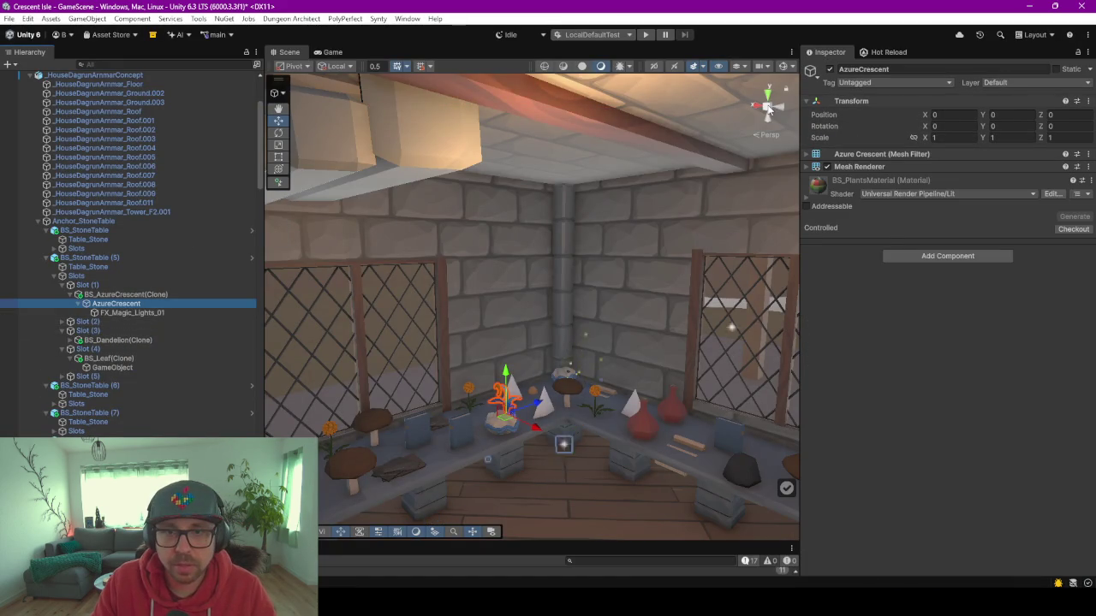
left_click(828, 68)
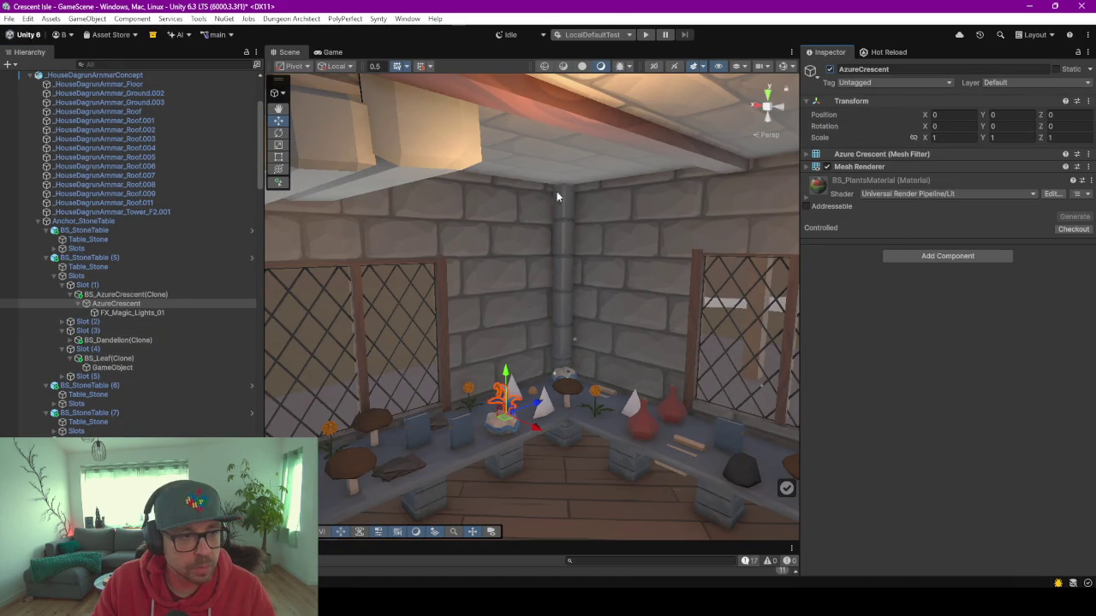
left_click(130, 312)
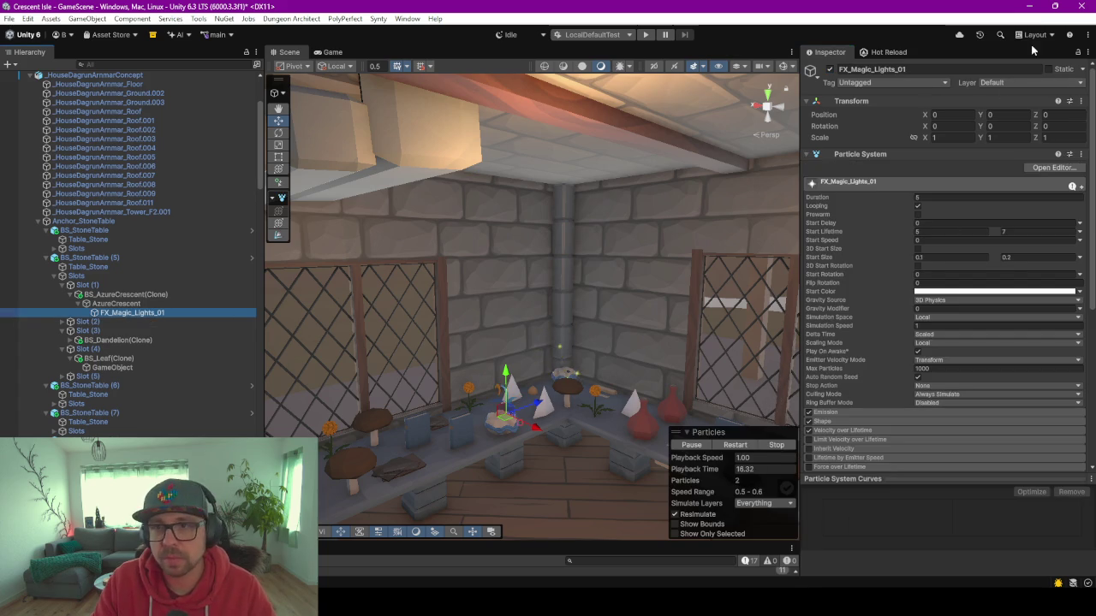
key("alt+Tab")
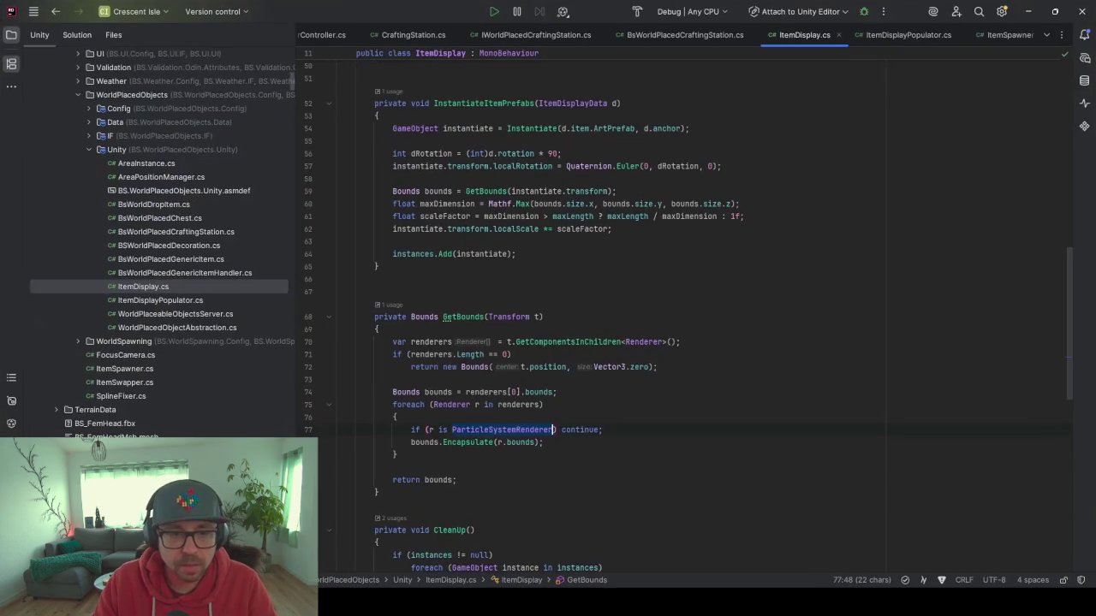
Above instances.Add, paste a GetComponentsInChildren call and change its type to ParticleSystem.
left_click(541, 405)
scroll(569, 396, "down", 2)
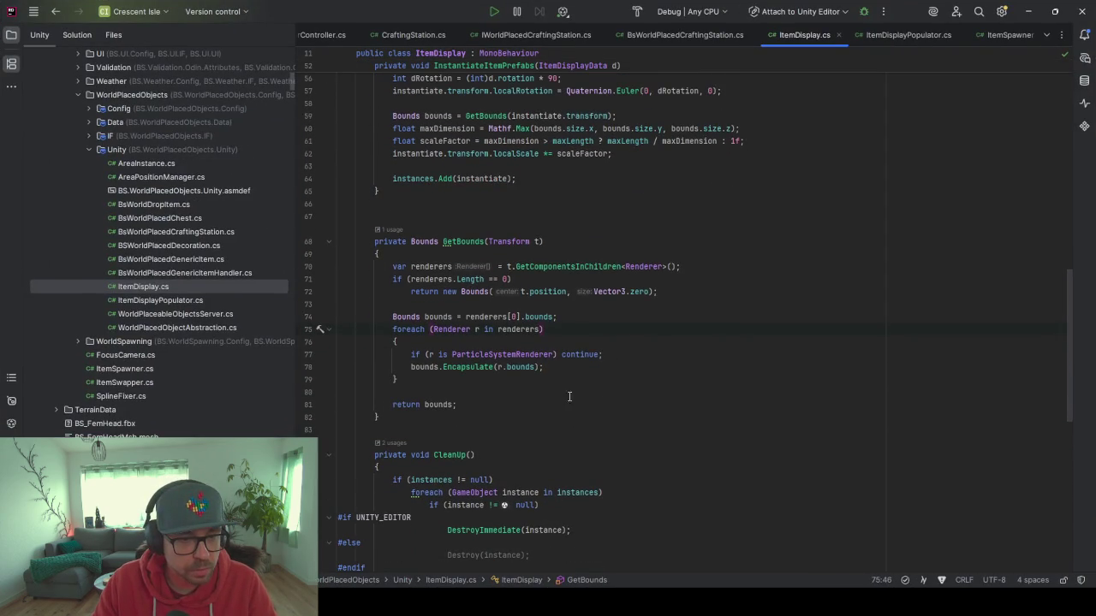
left_click(542, 354)
left_click_drag(676, 266, 505, 267)
key("ctrl+c")
scroll(605, 231, "up", 2)
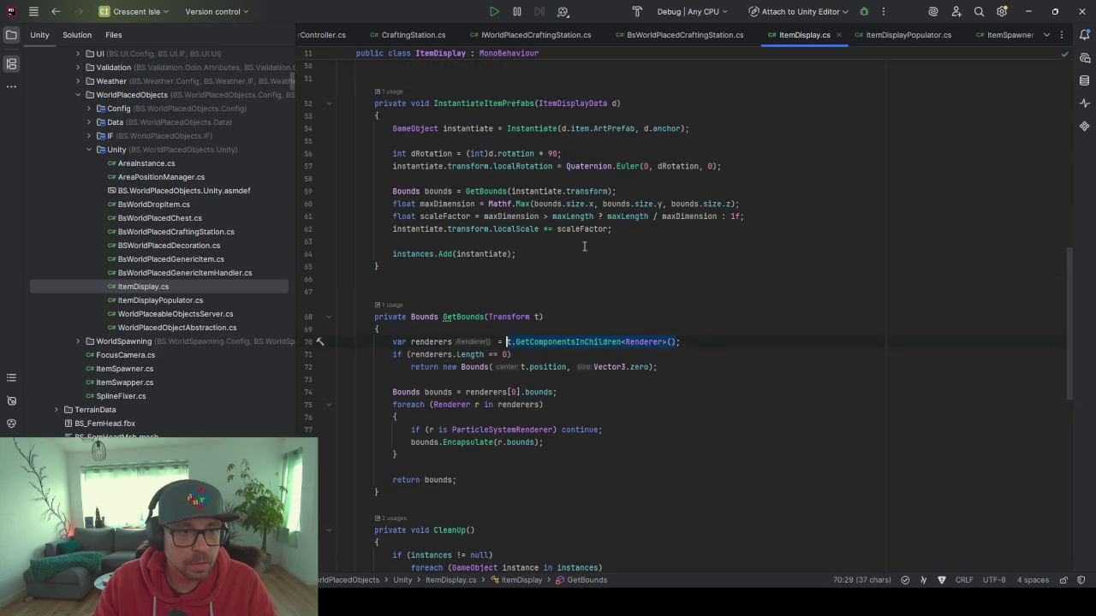
left_click(512, 240)
key("Return")
key("Return")
key("Return")
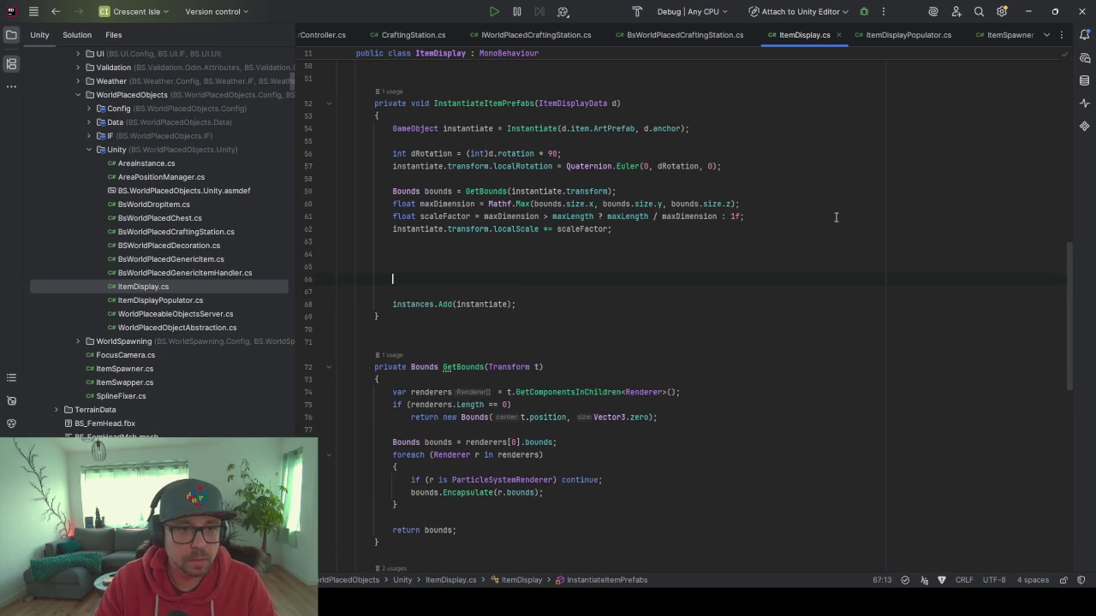
key("ctrl+v")
key("ctrl+shift+Left")
type("Particle")
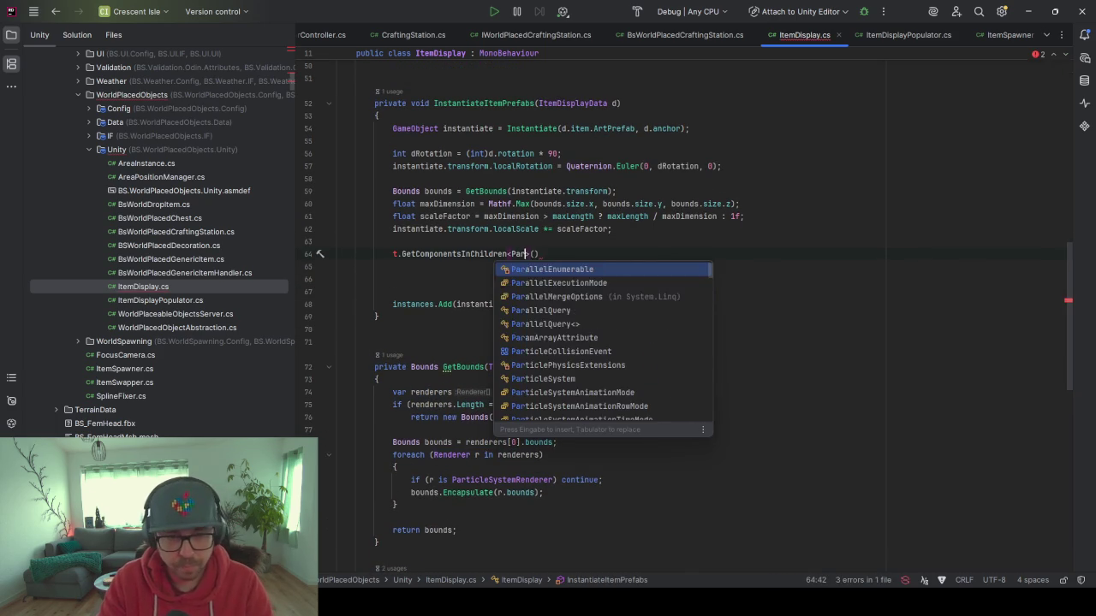
key("Down")
key("Down")
key("Down")
key("Return")
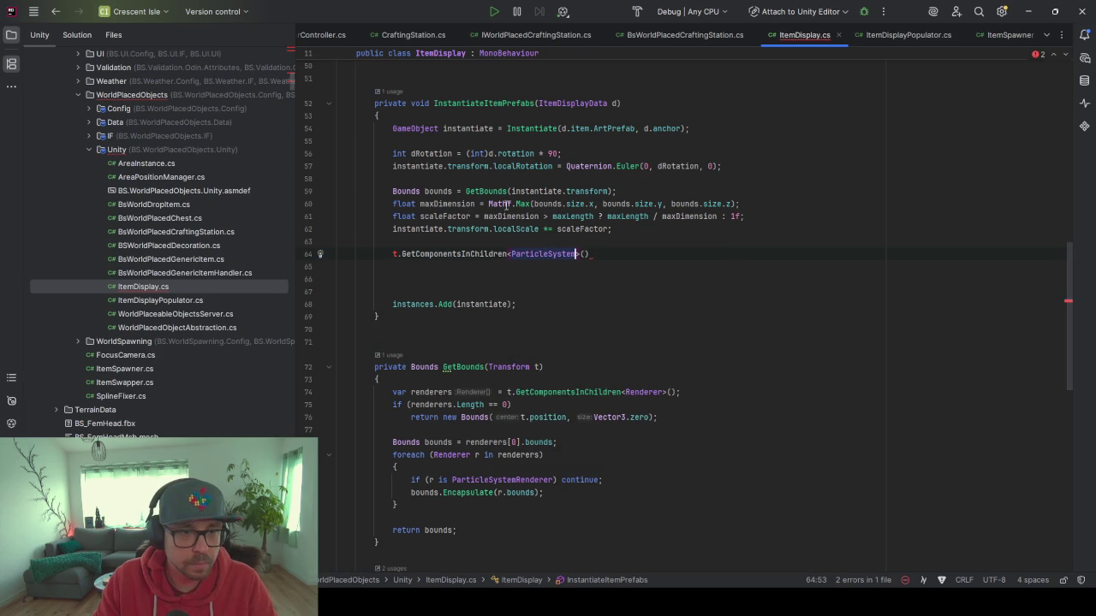
Call it on instantiate and store the result in a new particleSystems variable.
double_click(549, 191)
key("ctrl+c")
double_click(397, 253)
key("ctrl+v")
left_click(673, 254)
key("alt+Return")
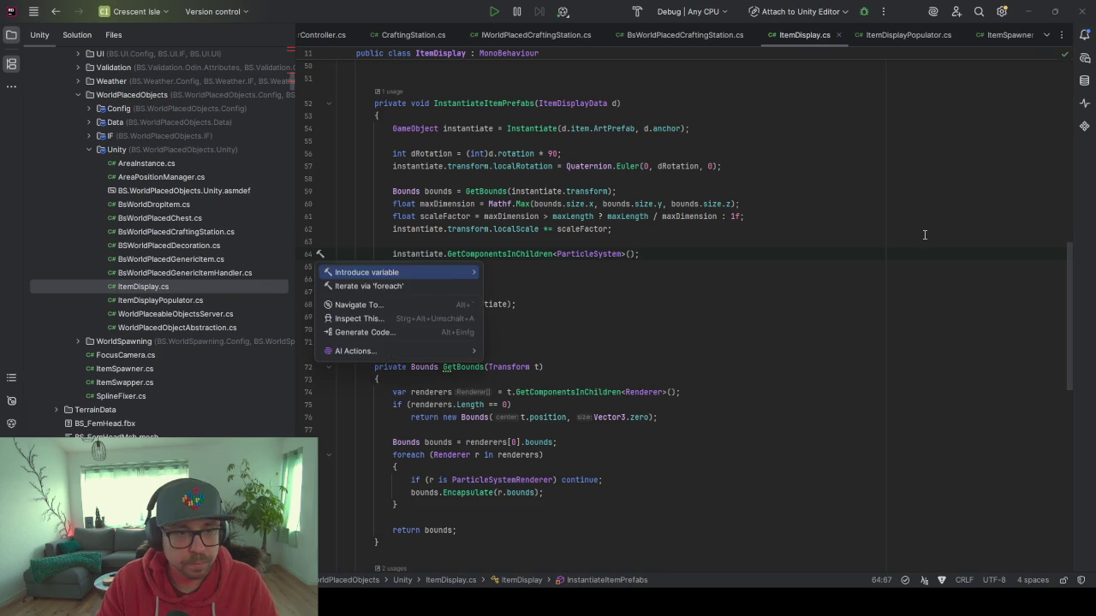
key("Return")
key("Return")
key("Return")
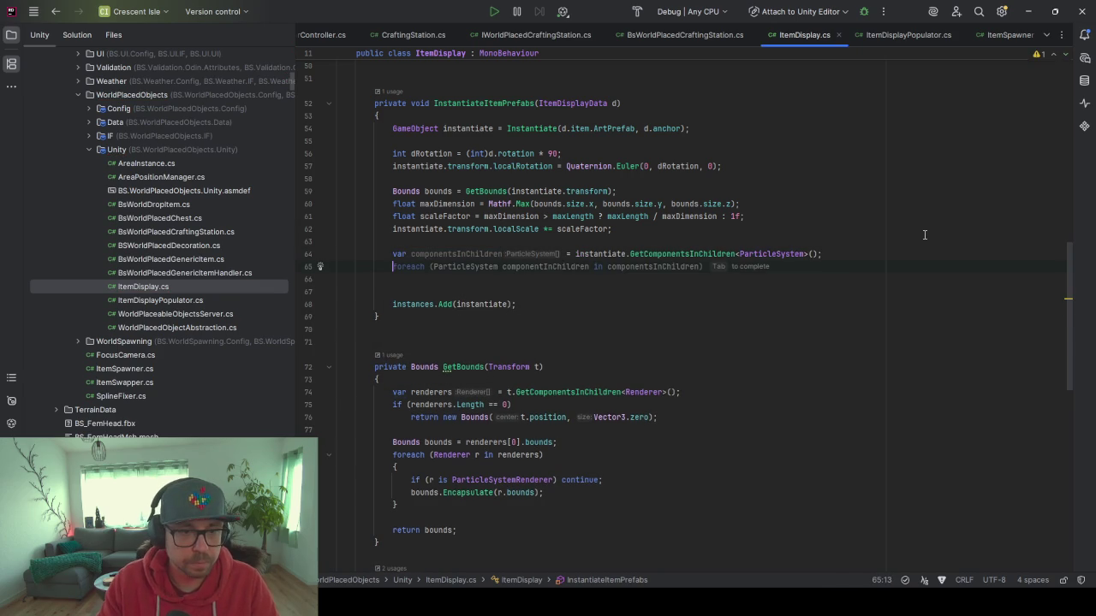
double_click(469, 250)
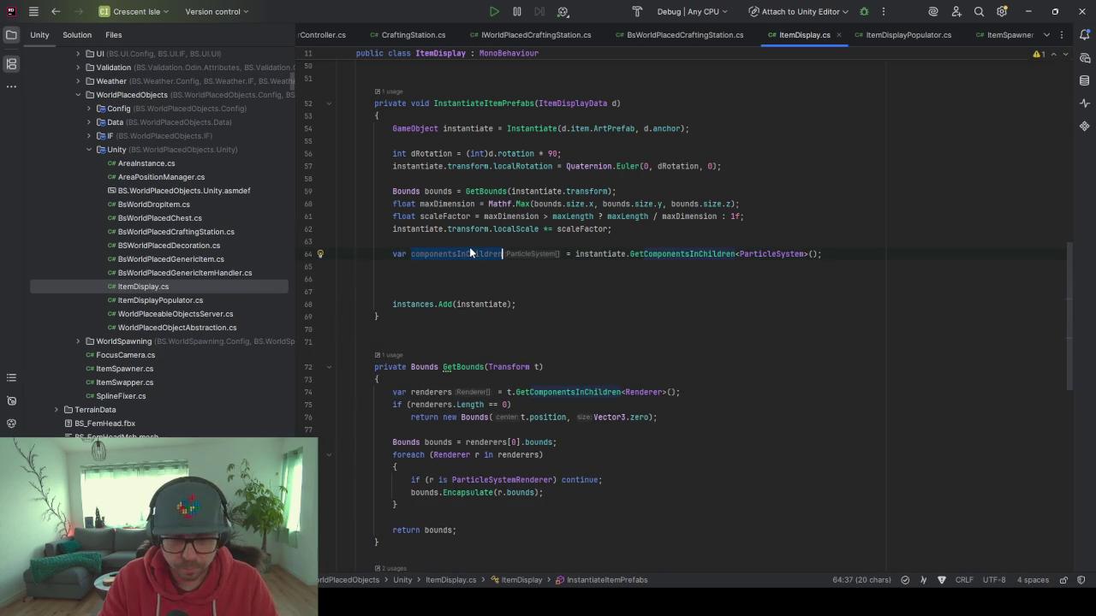
type("particles")
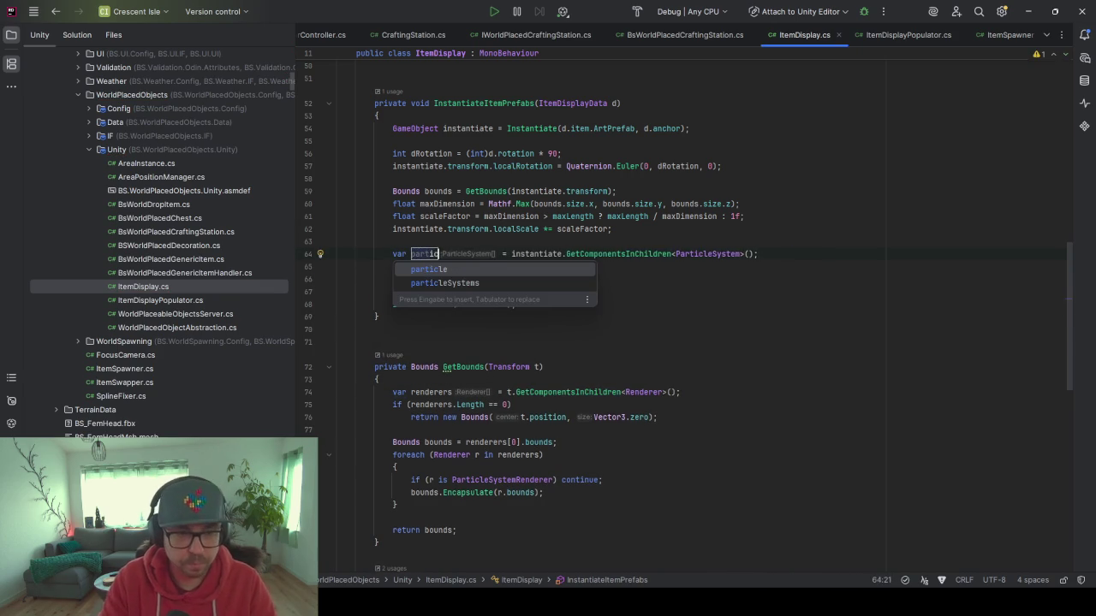
key("Return")
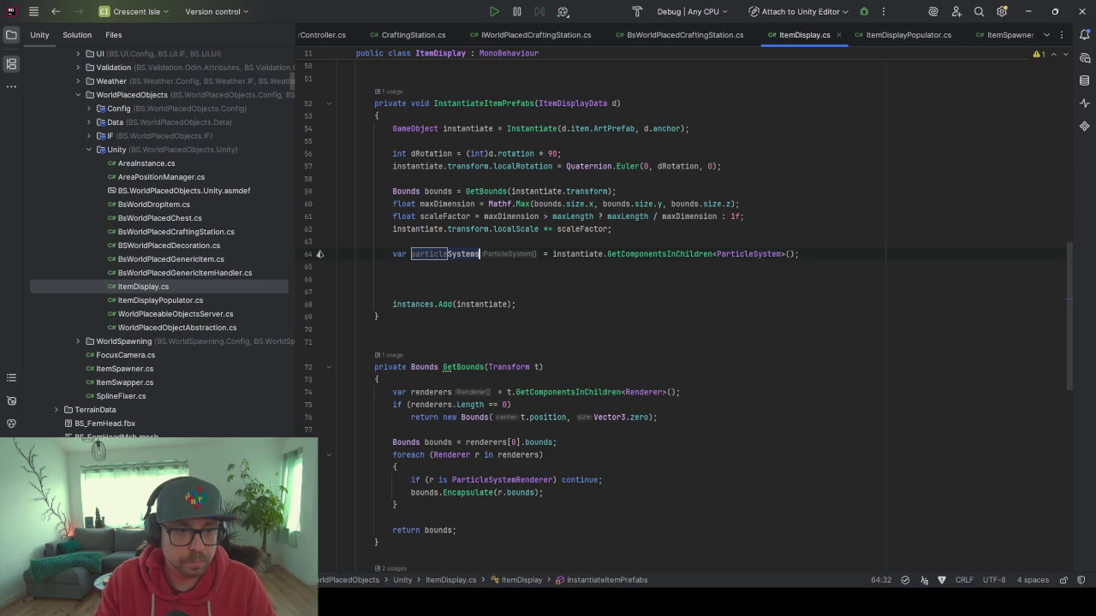
left_click(469, 267)
Add particleSystems.ForEach(p => p.Stop()) and remove the extra blank line.
type("particleSystems")
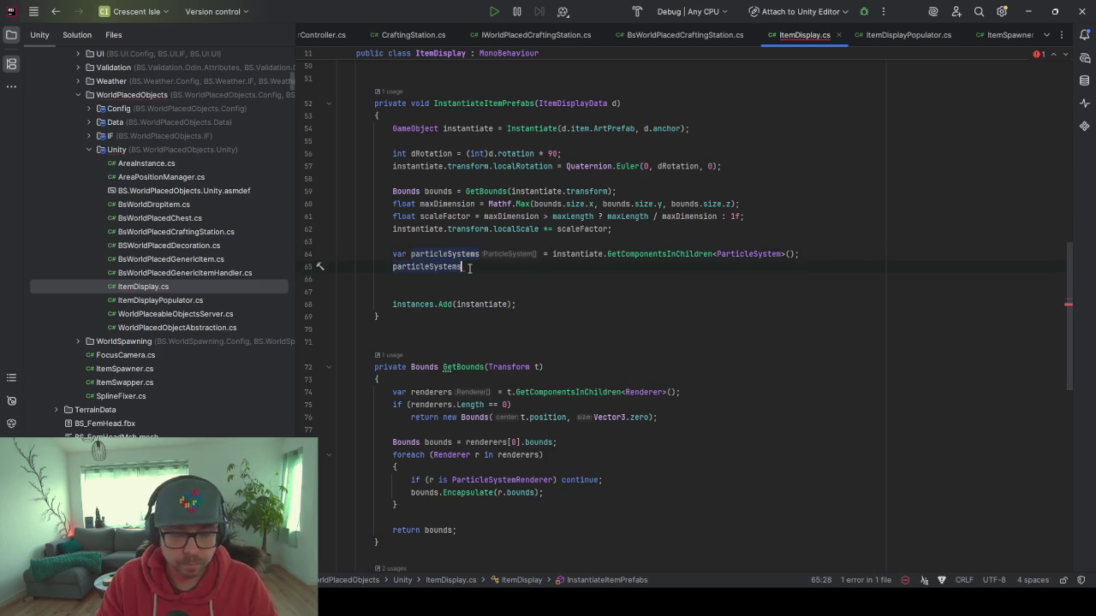
key("alt+Return")
key("Escape")
type(".For")
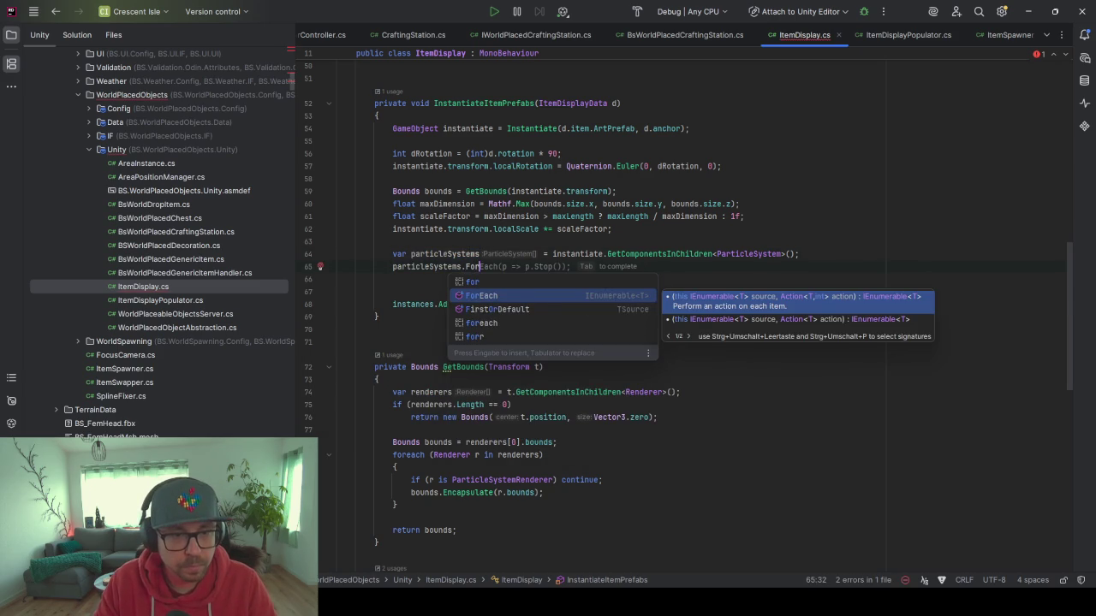
key("Tab")
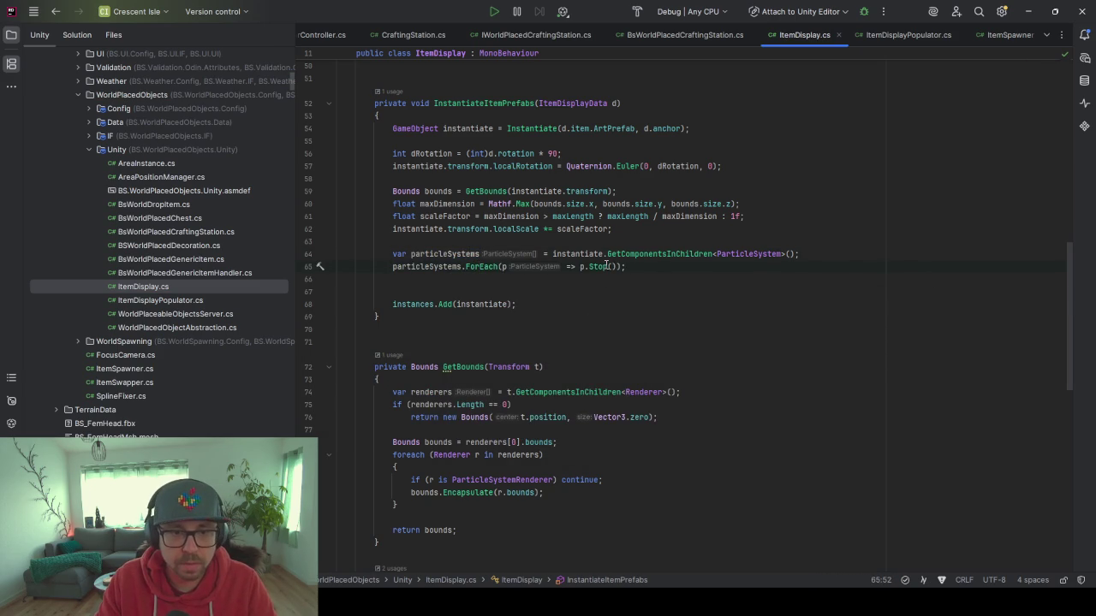
mouse_move(599, 267)
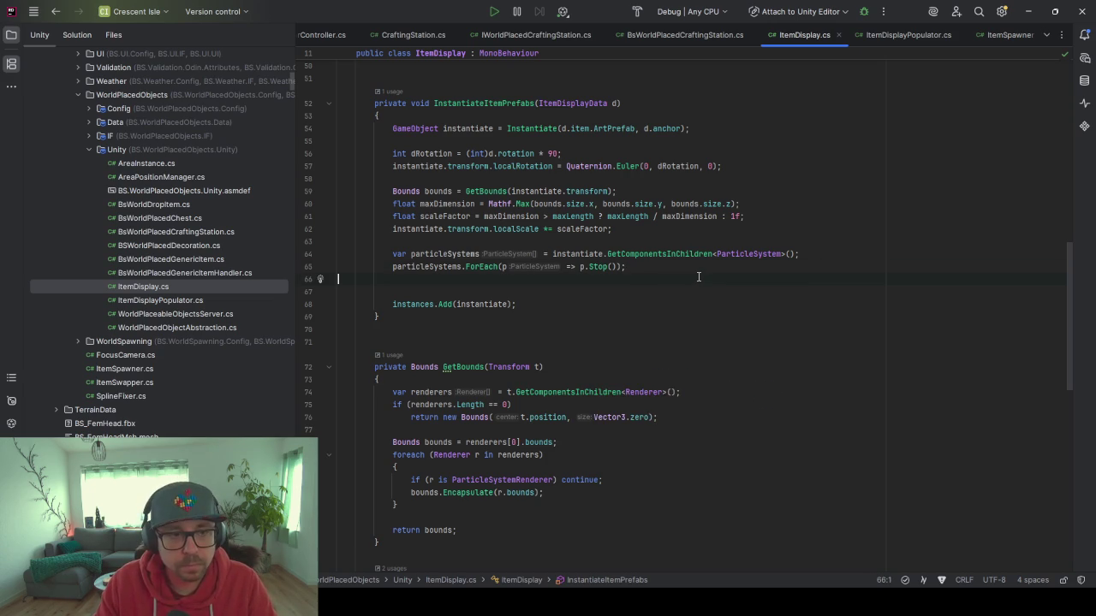
key("Delete")
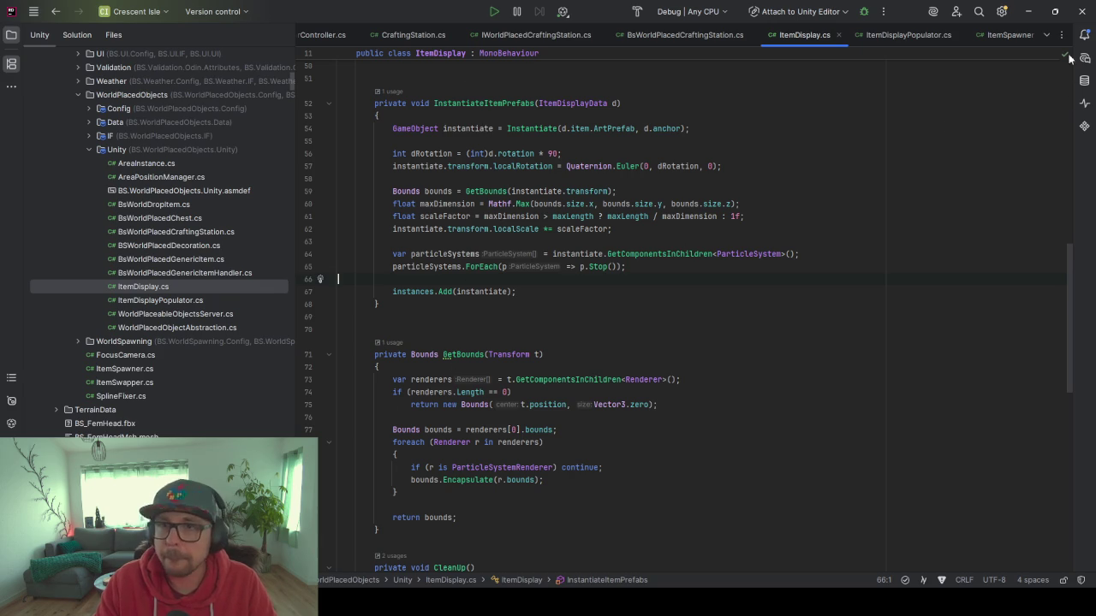
mouse_move(736, 603)
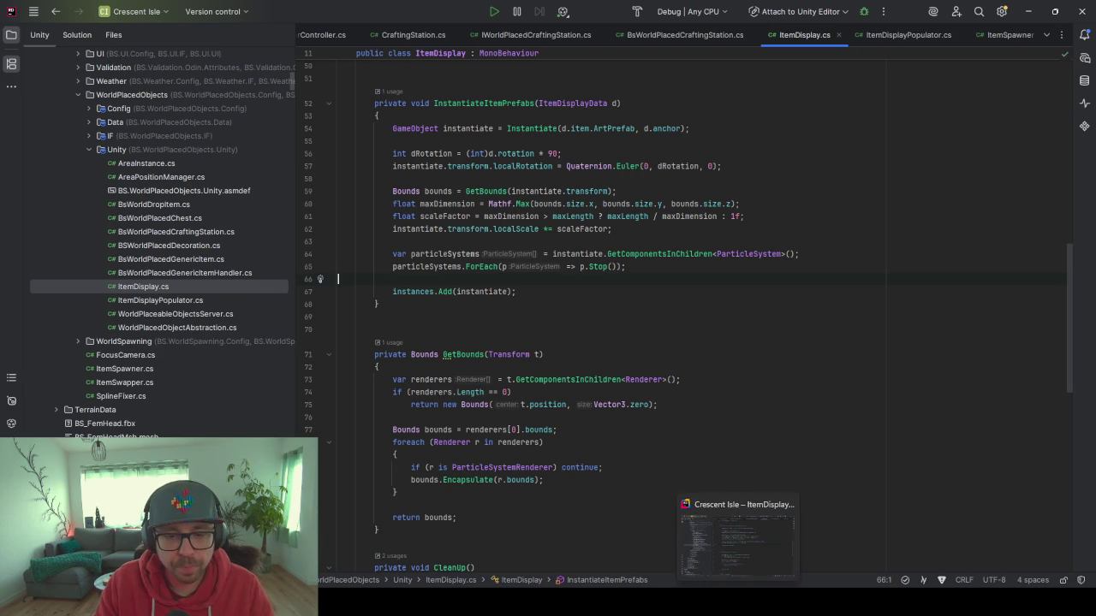
left_click(603, 550)
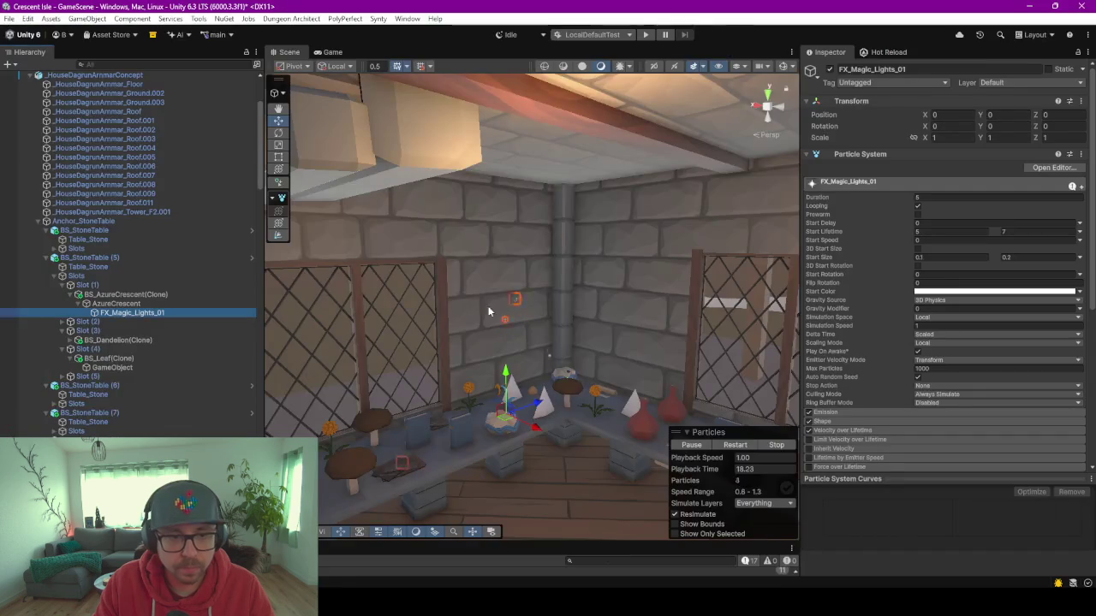
Select Anchor_StoneTable and Populate the tables with a new random item set.
left_click_drag(538, 180, 565, 248)
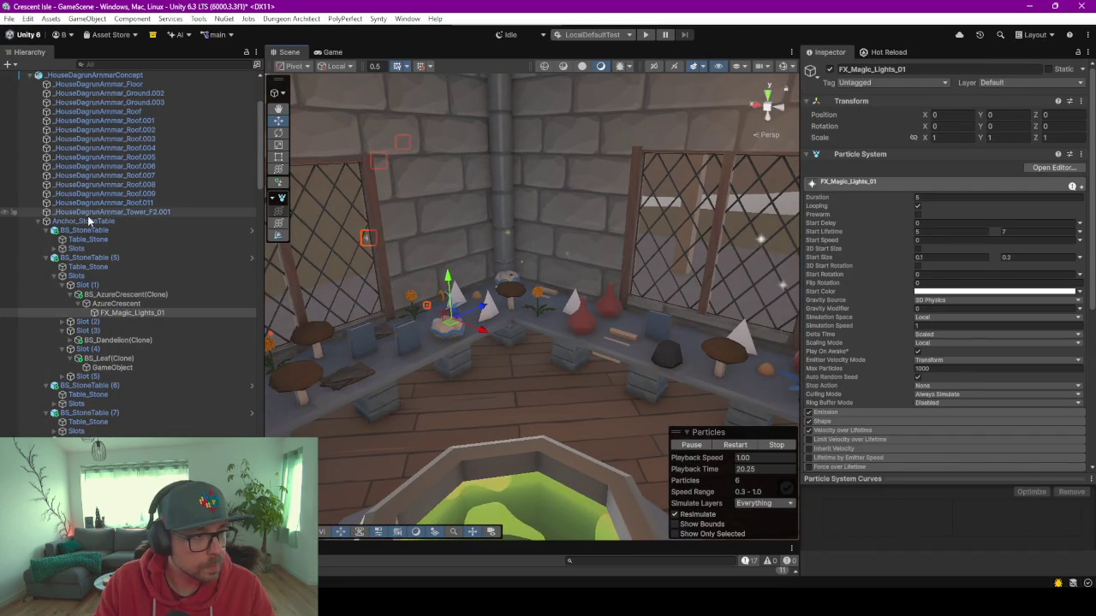
left_click(62, 222)
left_click(938, 388)
left_click_drag(444, 306, 595, 342)
Inspect the latest Hot Reload timeline entry and frame the stone table.
left_click(887, 53)
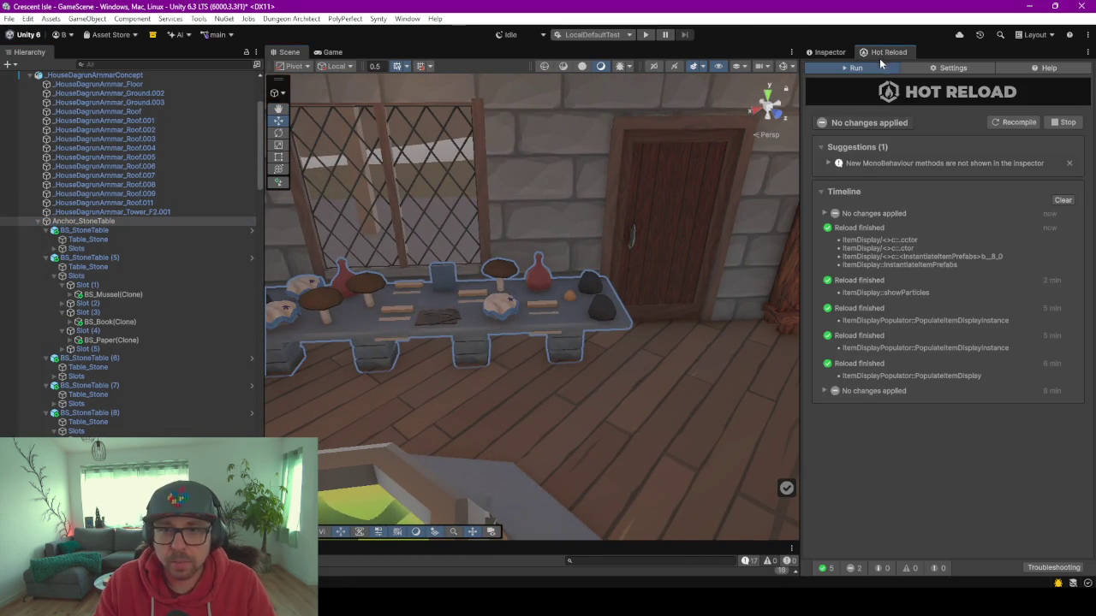
left_click(821, 213)
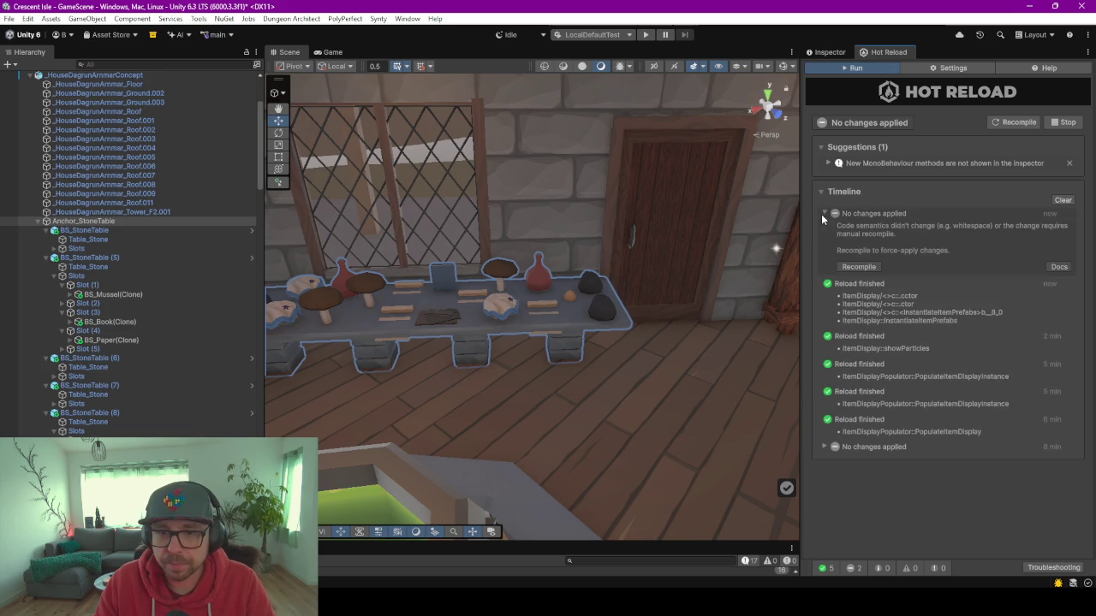
left_click(821, 213)
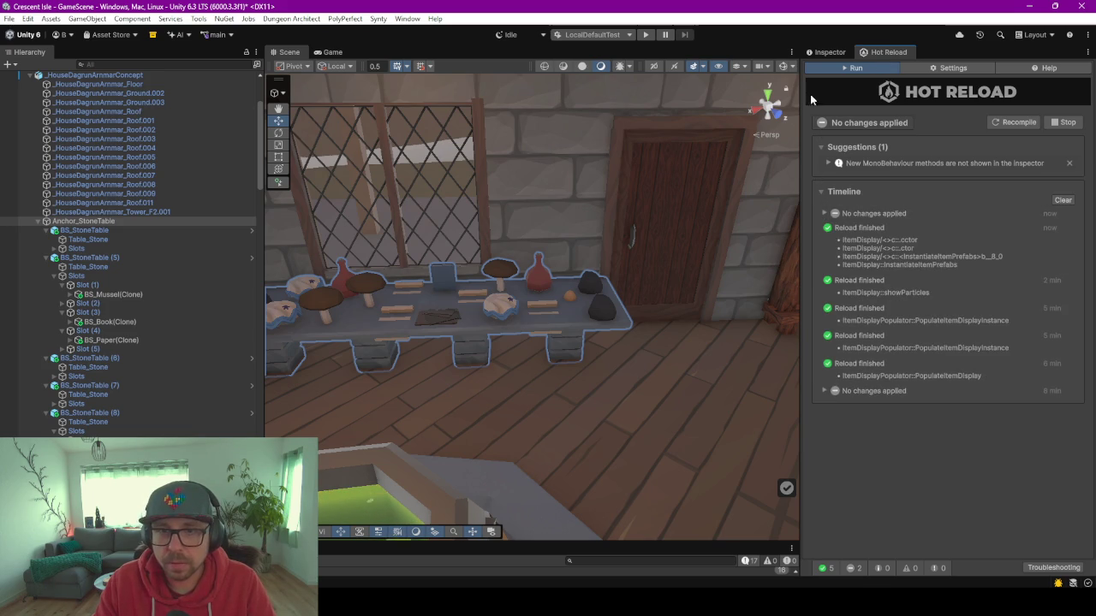
key("f")
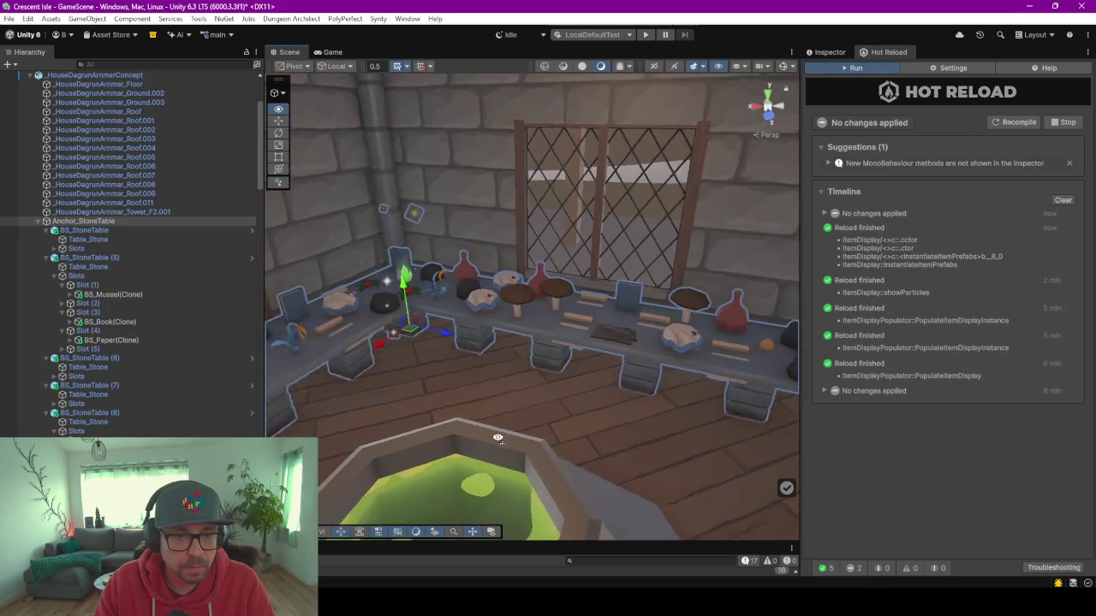
key("alt+Tab")
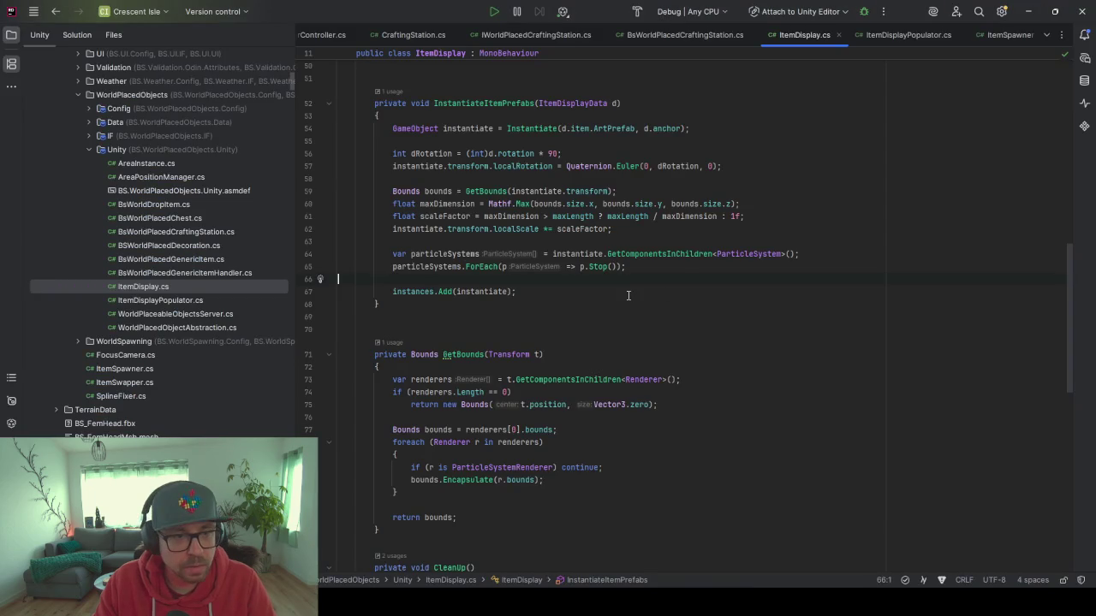
left_click(1032, 12)
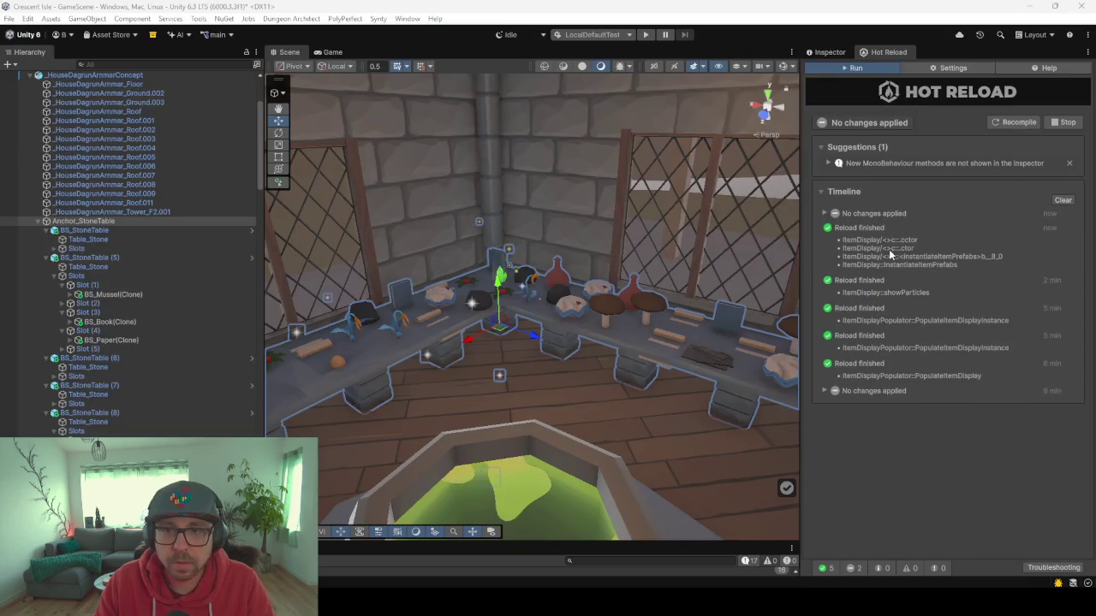
Trigger Recompile in the Hot Reload panel and let Unity compile the scripts.
left_click(1003, 124)
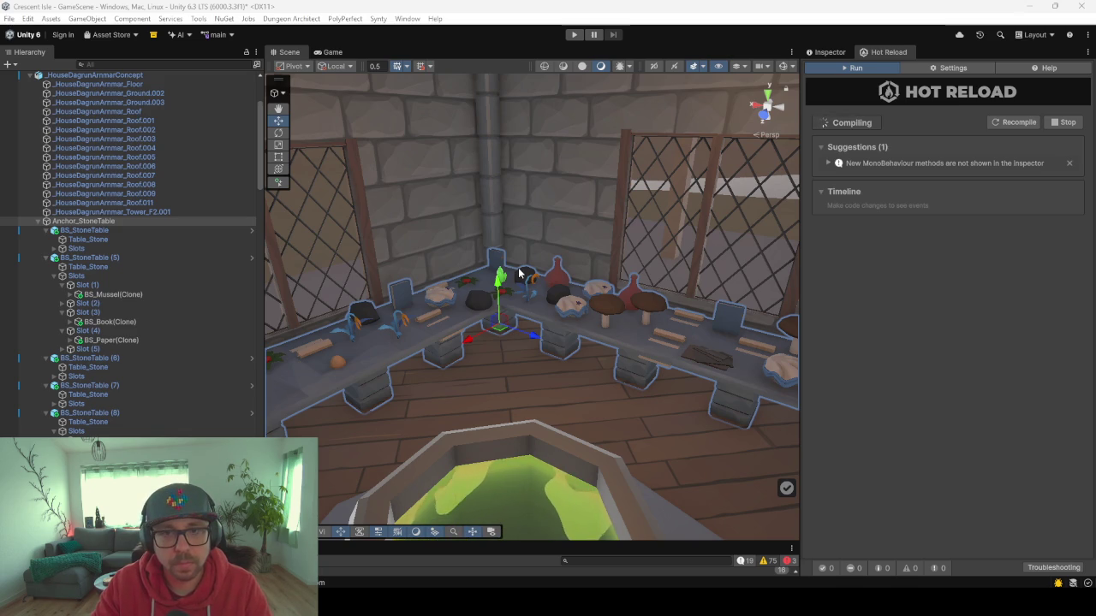
Check the Hot Reload compile status and repopulate the tables from Anchor_StoneTable's populator.
left_click(840, 50)
left_click(884, 52)
scroll(753, 214, "up", 2)
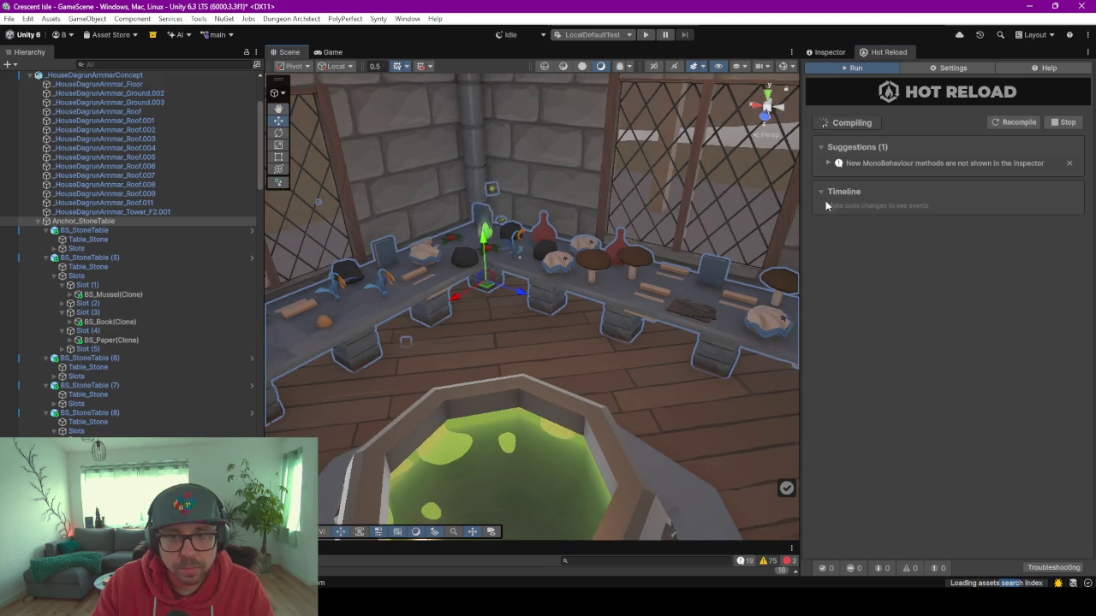
left_click(826, 52)
left_click(972, 389)
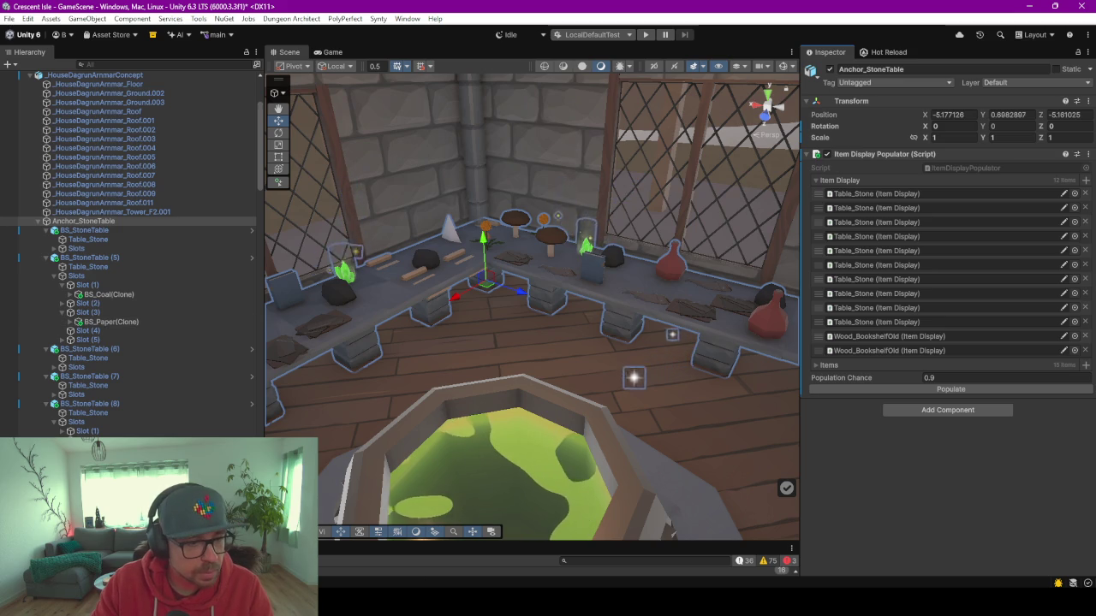
Frame Anchor_StoneTable, enlarge the Console to read the log, then clear it.
double_click(83, 220)
left_click_drag(173, 545, 172, 315)
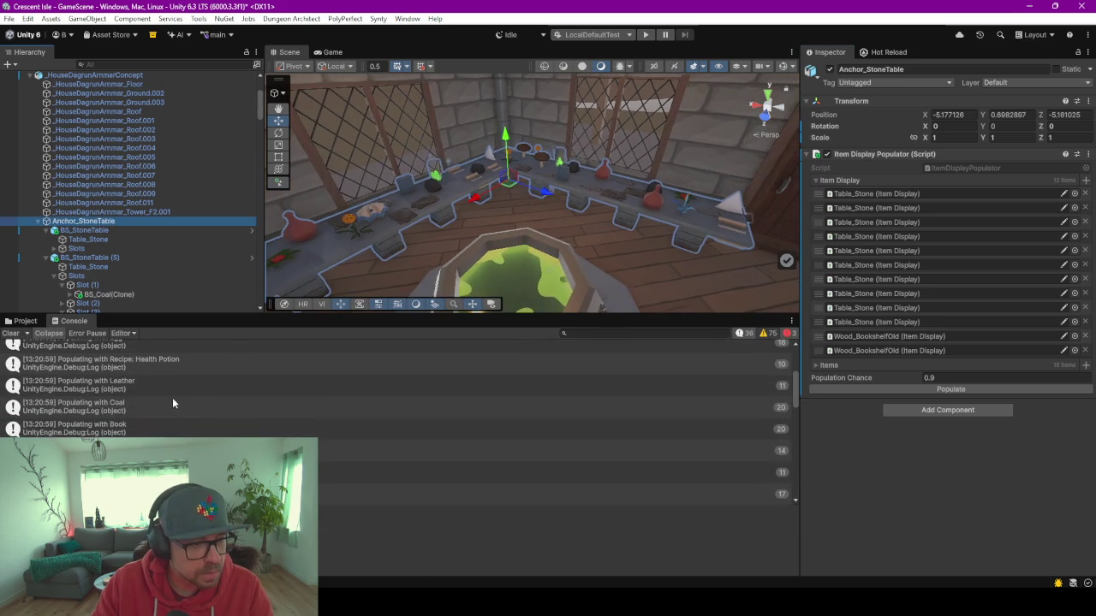
scroll(173, 403, "down", 5)
scroll(125, 350, "up", 5)
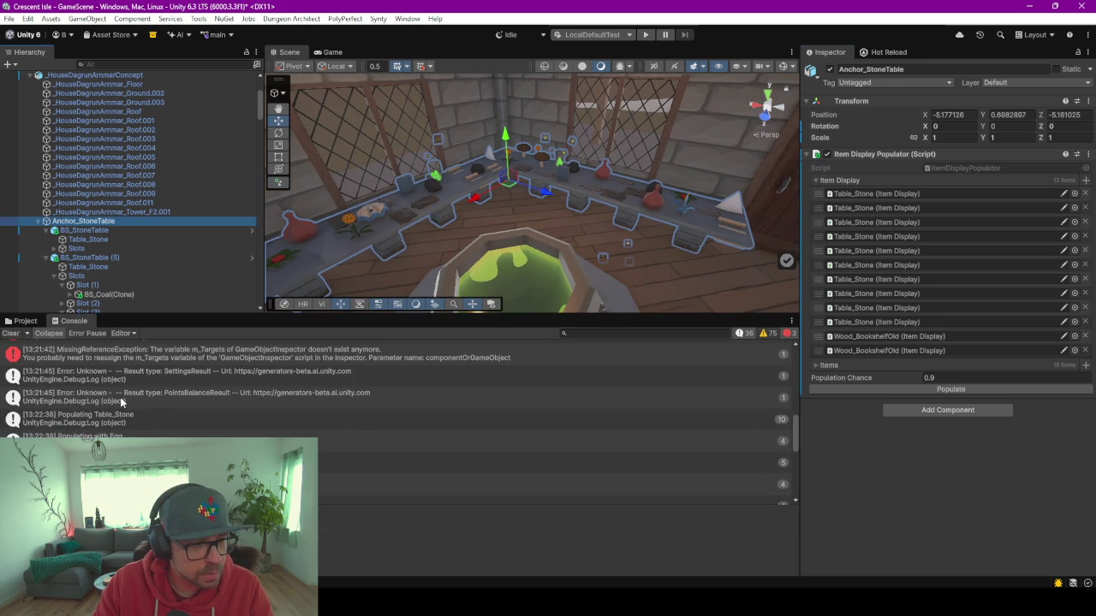
scroll(124, 402, "up", 3)
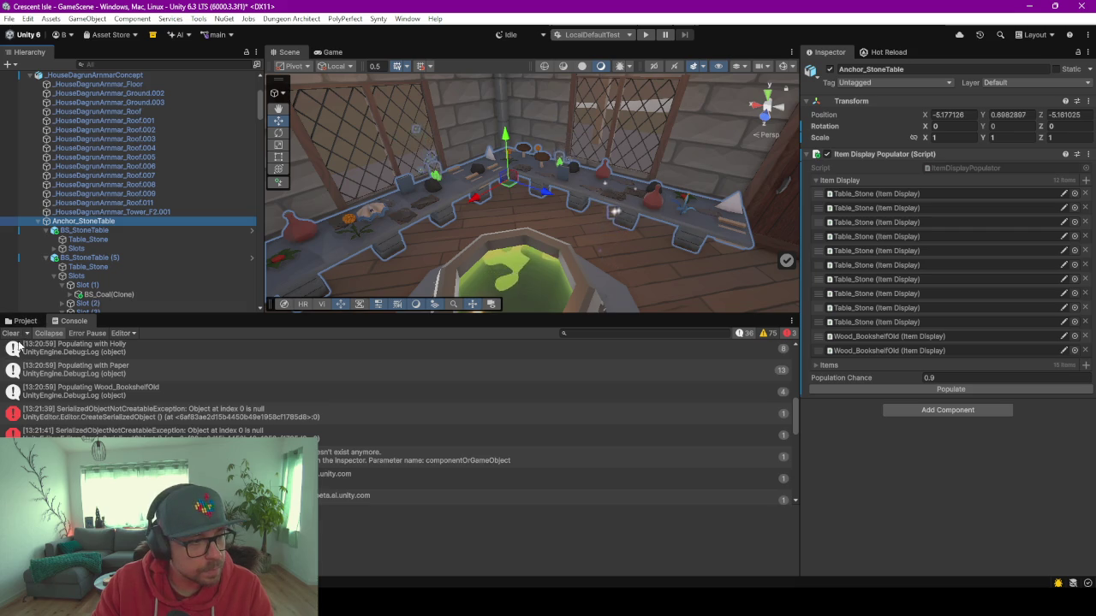
left_click(10, 333)
Populate the tables again and select the crystal item in the Scene.
left_click(873, 52)
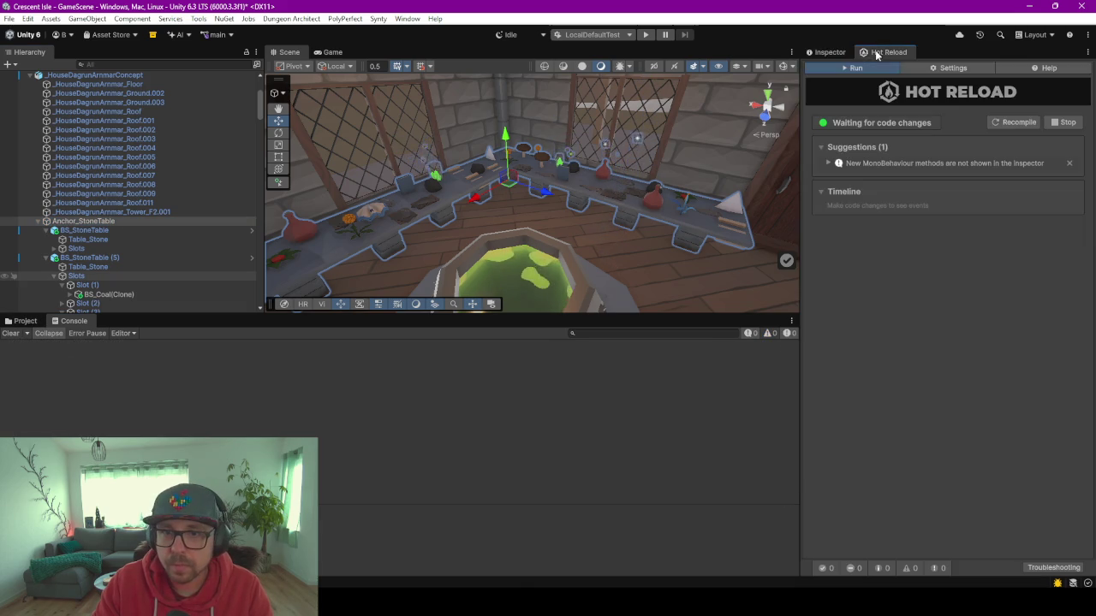
left_click(835, 51)
left_click(955, 389)
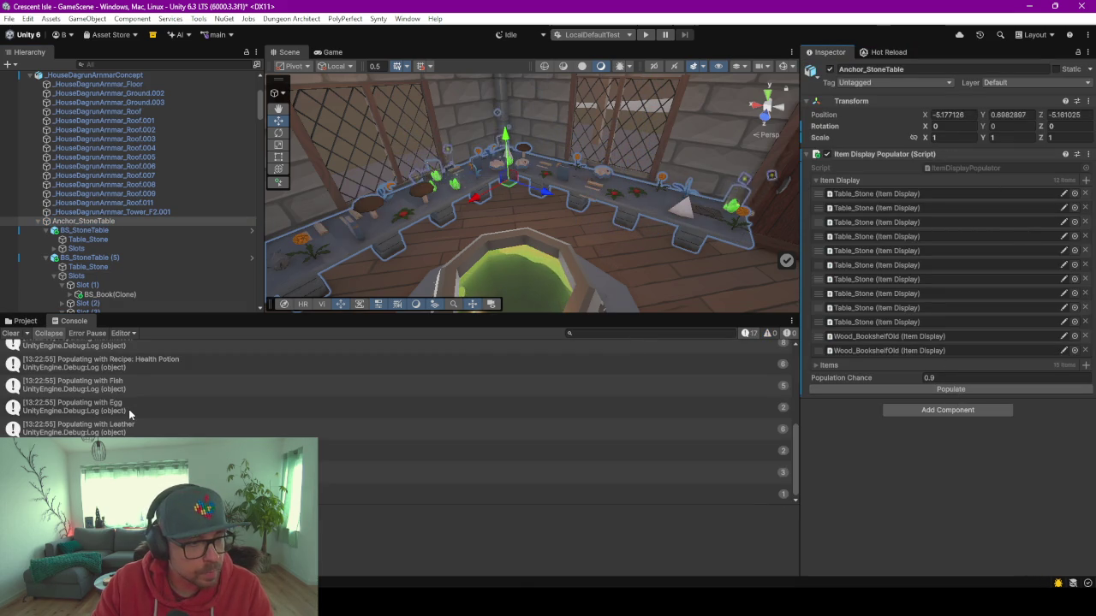
left_click_drag(515, 186, 347, 212)
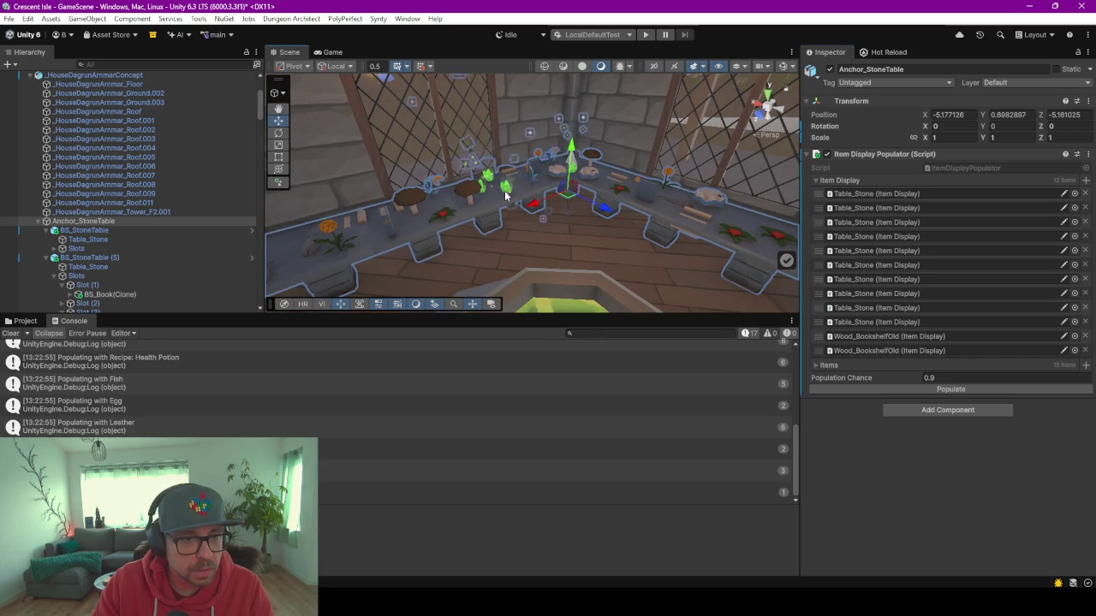
left_click(454, 197)
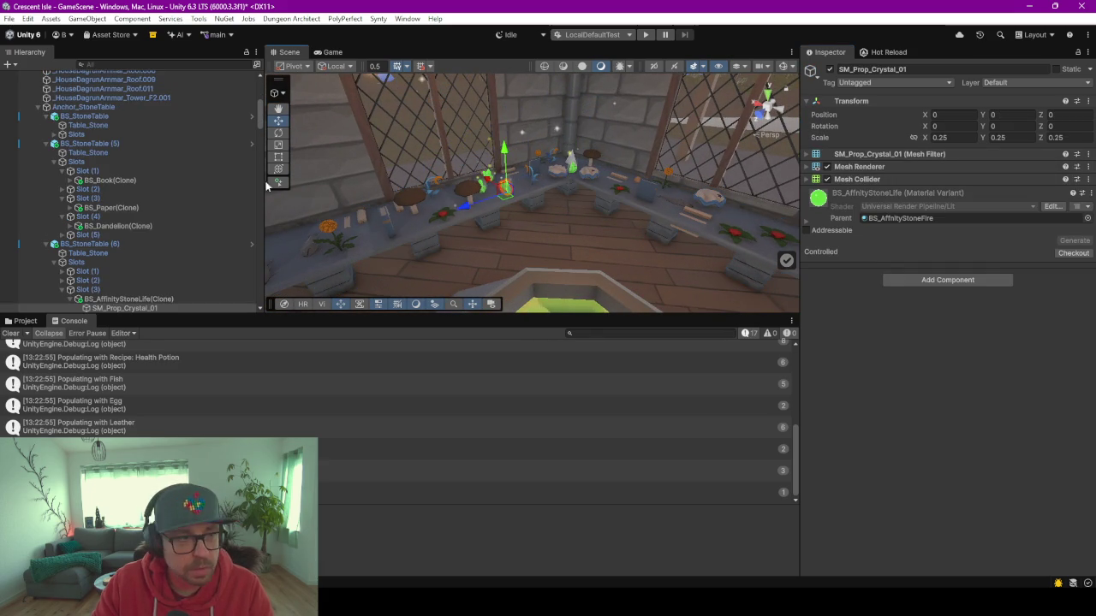
Select the crystal's FX_Heal_02 effect, stop its playback, and collapse the Particle System component.
scroll(126, 278, "down", 4)
left_click(131, 214)
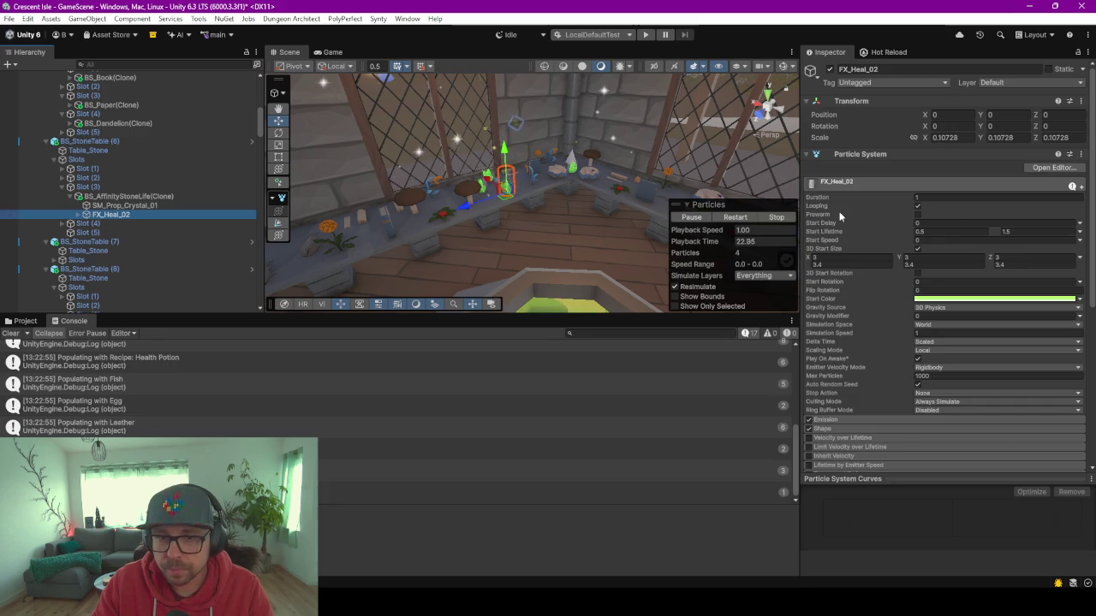
left_click(775, 217)
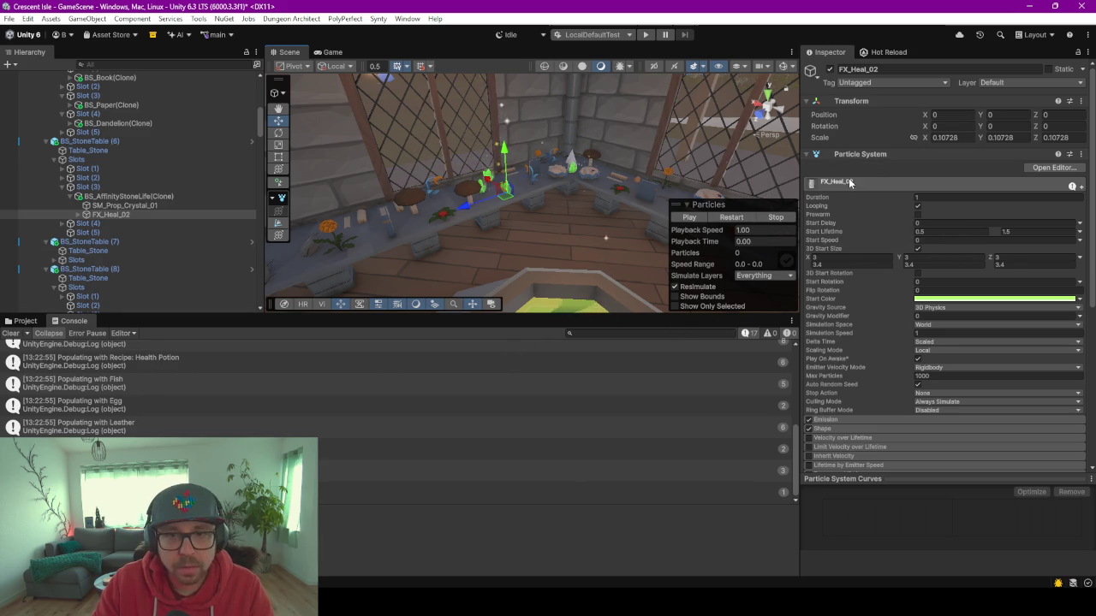
left_click(1080, 155)
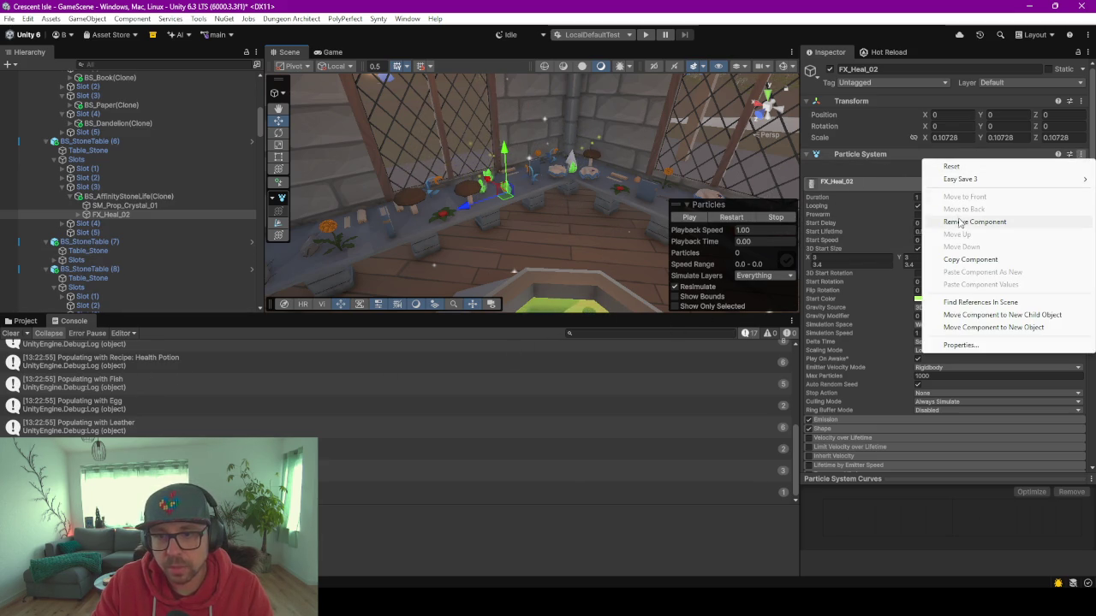
left_click(806, 158)
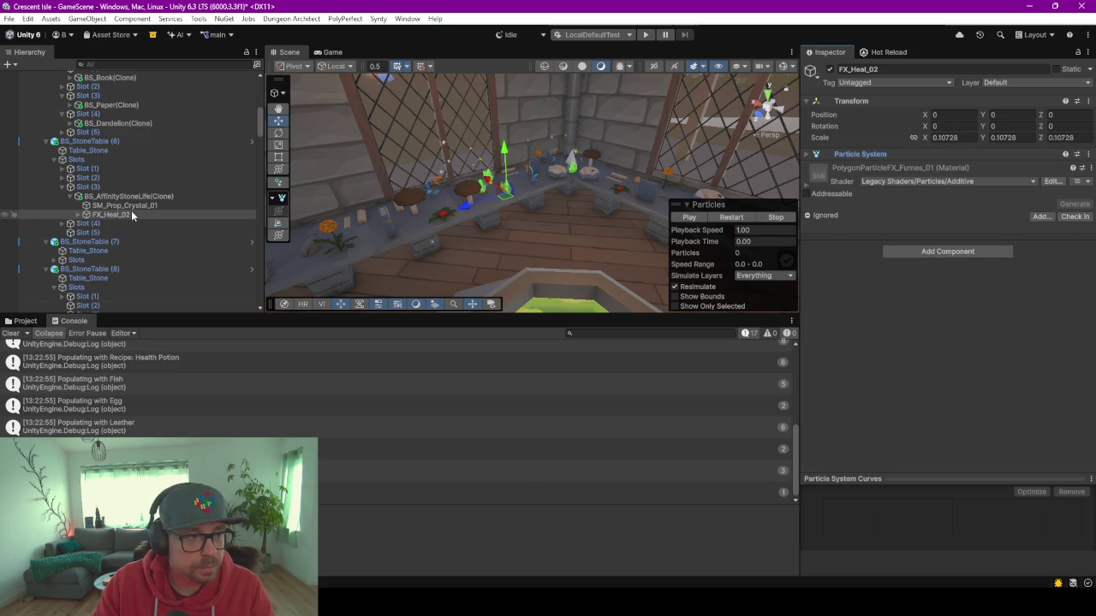
key("alt+Tab")
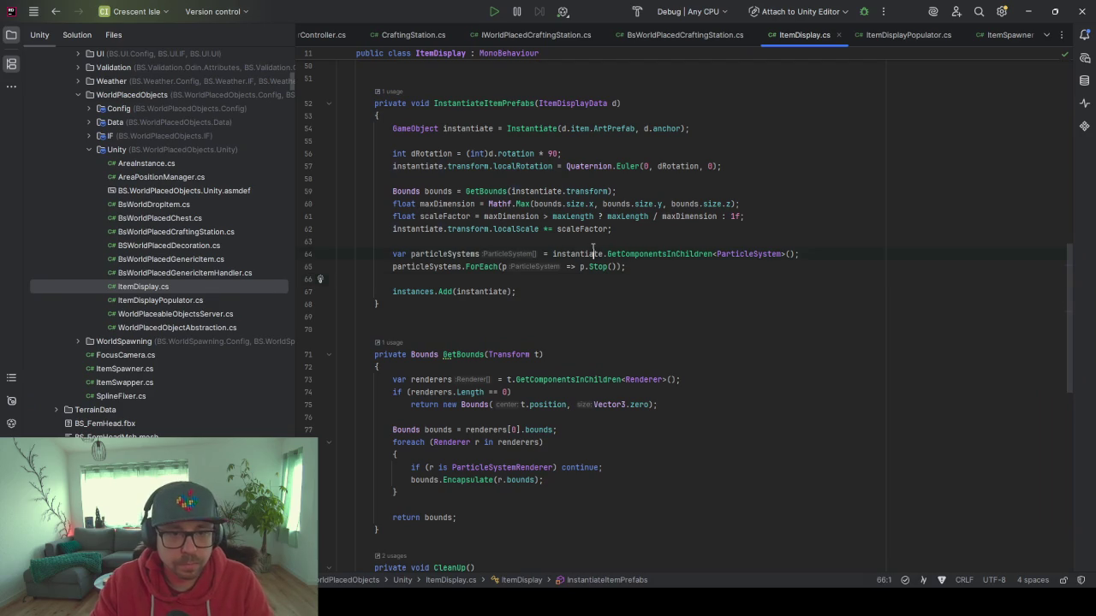
Remove the half-typed line and expand the p.Stop() lambda into a block body.
key("Return")
key("Return")
key("Return")
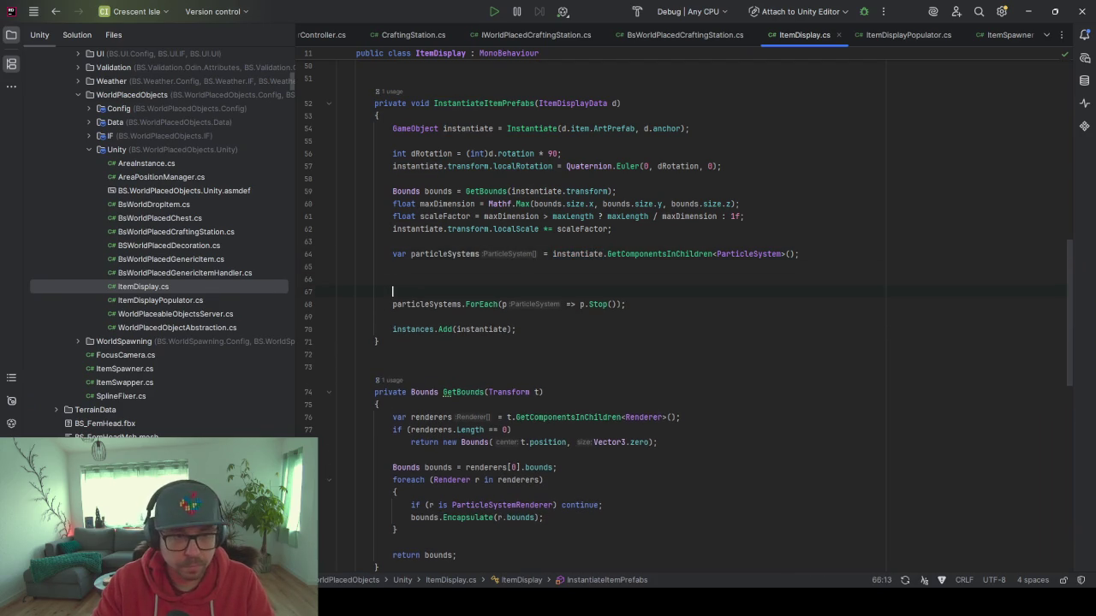
type("instantiate.rem")
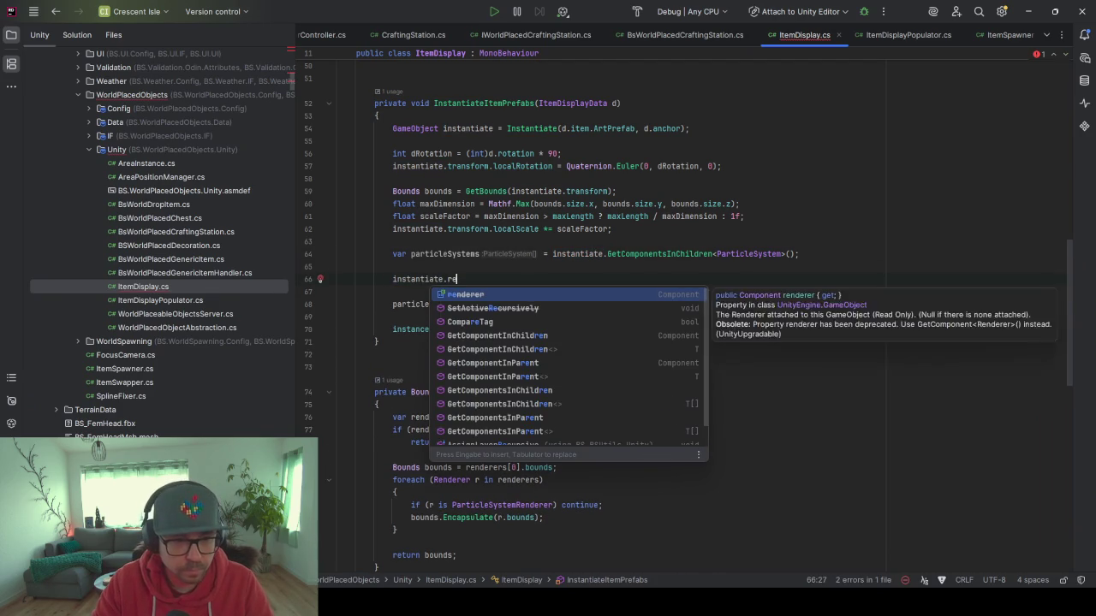
key("BackSpace")
key("BackSpace")
key("Escape")
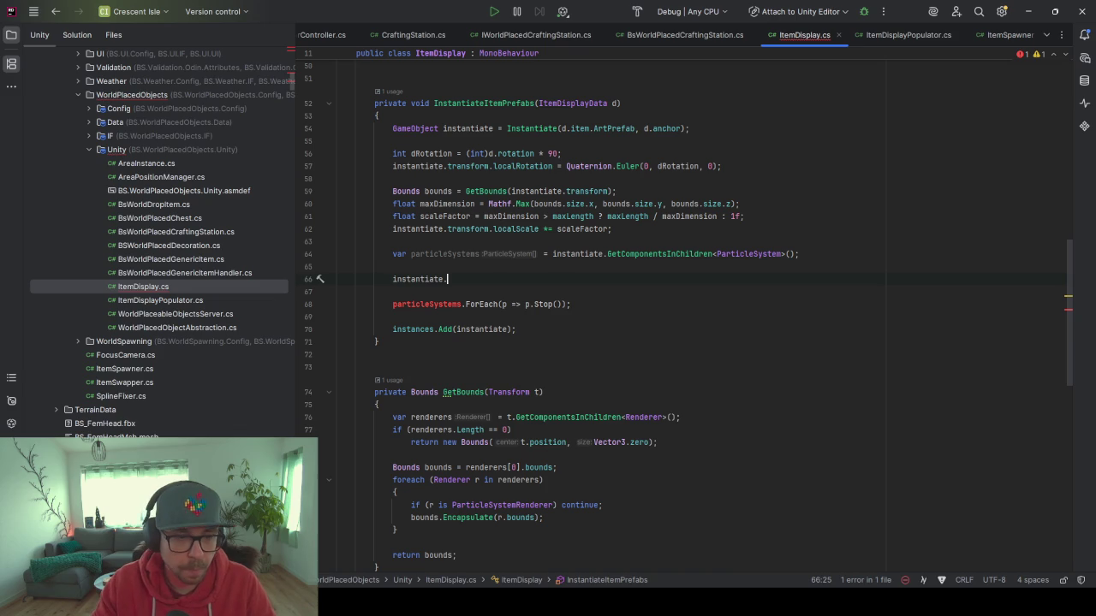
key("ctrl+BackSpace")
key("ctrl+BackSpace")
key("BackSpace")
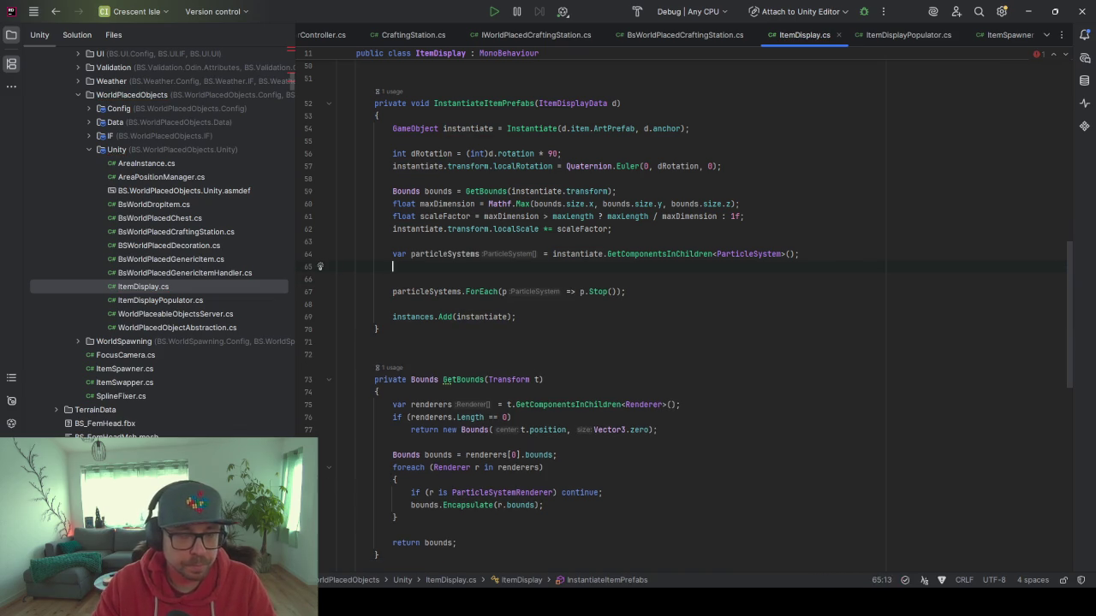
key("BackSpace")
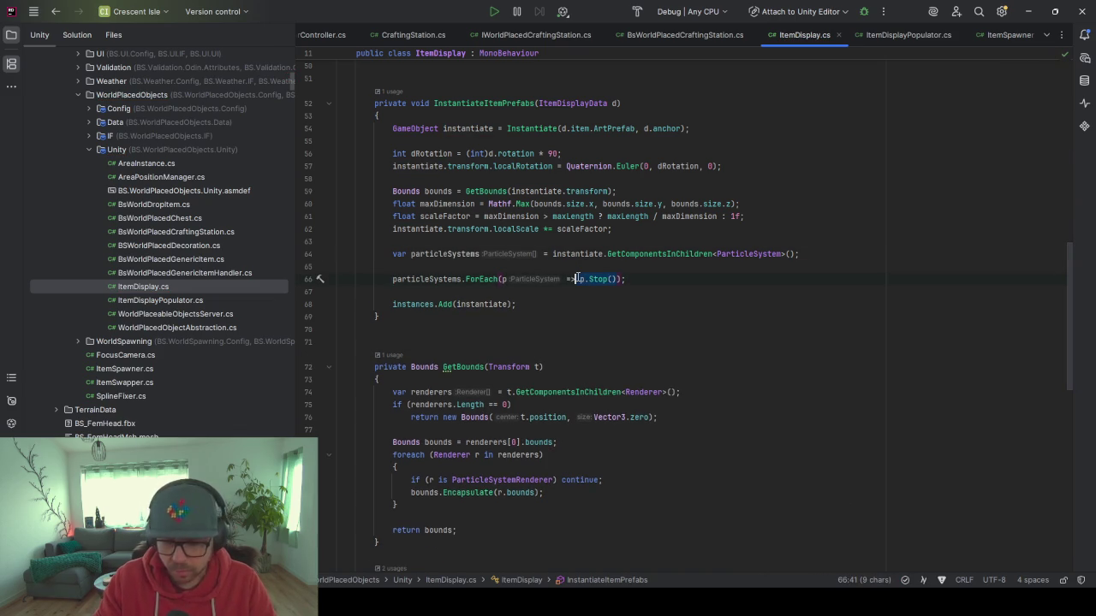
key("Return")
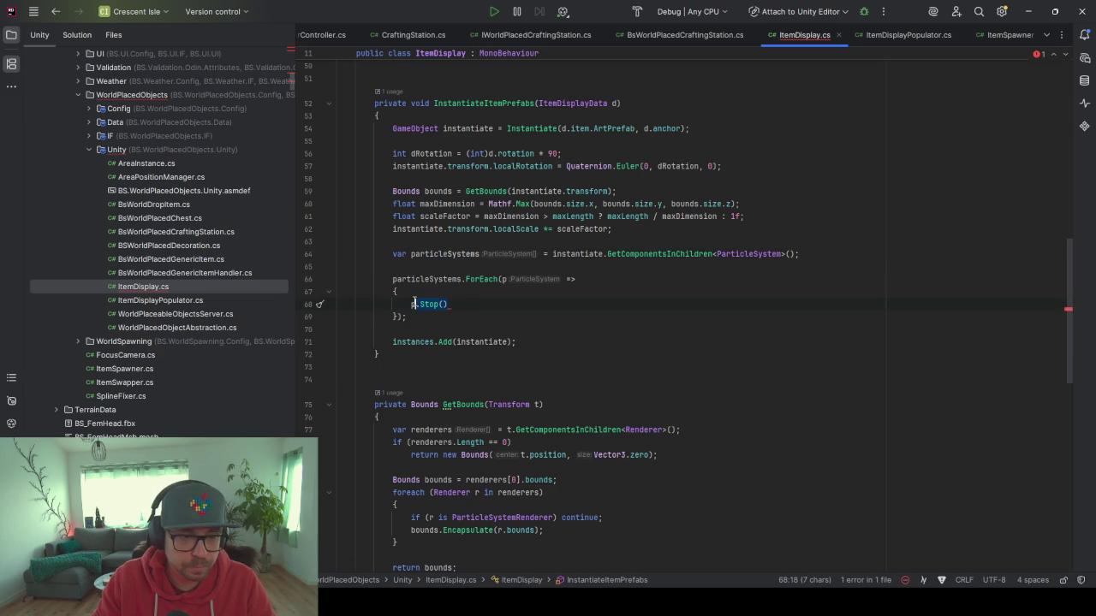
Replace p.Stop() with #if UNITY_EDITOR DestroyImmediate(p) #else Destroy(p) #endif.
scroll(493, 340, "down", 10)
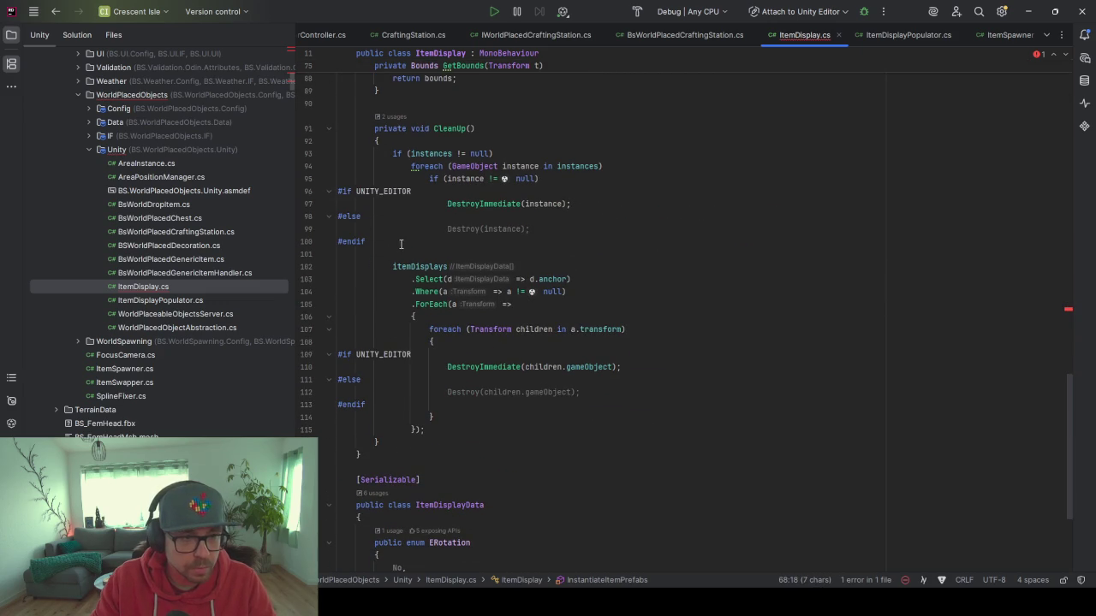
scroll(468, 263, "up", 10)
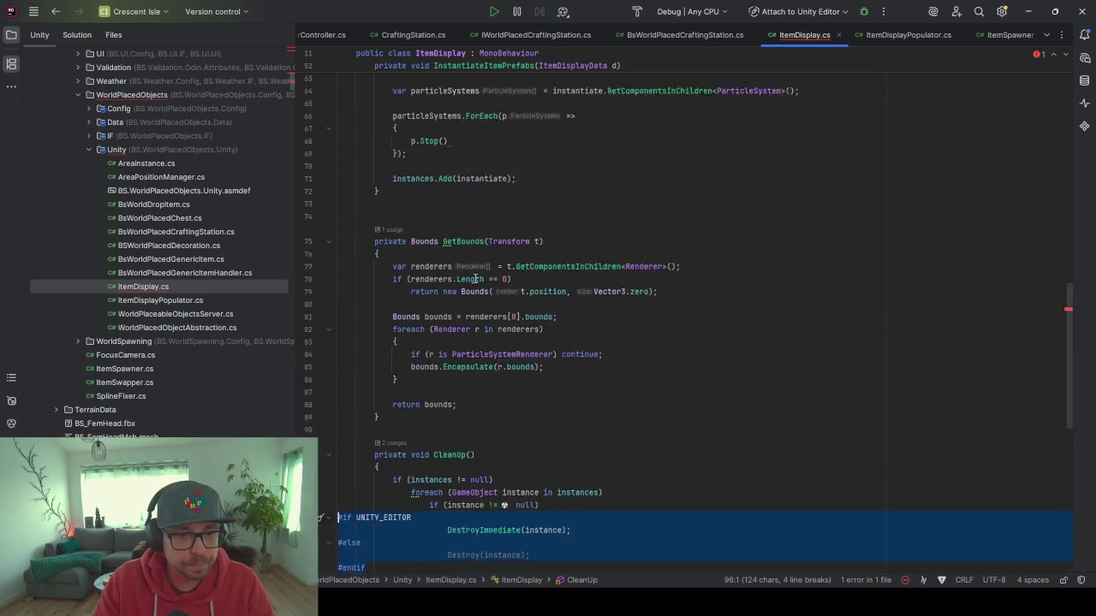
left_click_drag(455, 190, 402, 191)
type("#if UNITY_EDITOR                 DestroyImmediate(instance); #else                         Destroy(instance); #endif")
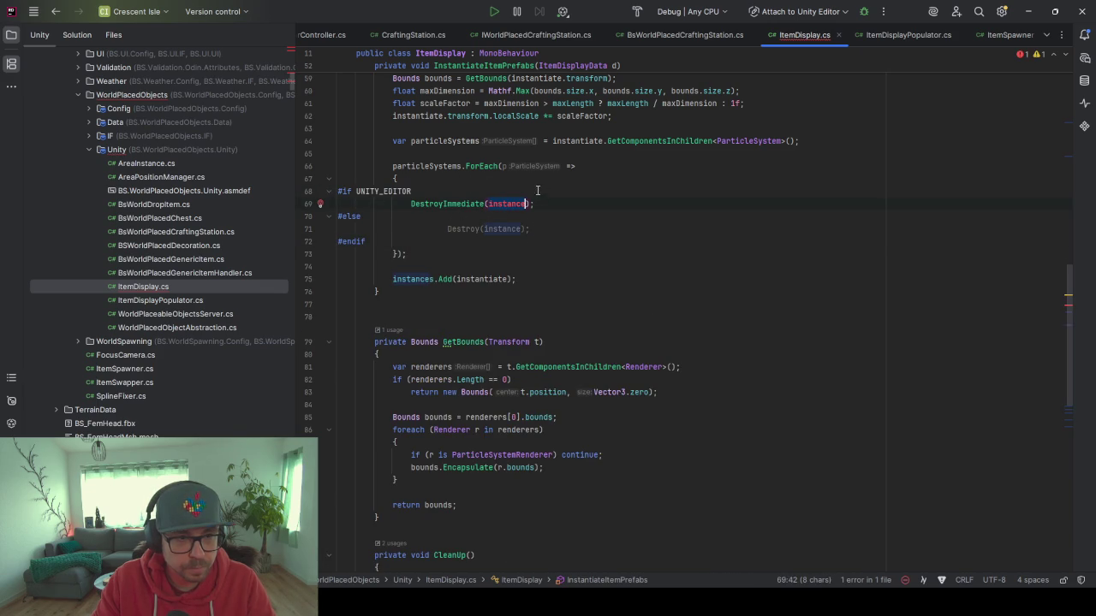
type("p")
double_click(507, 229)
type("p")
key("End")
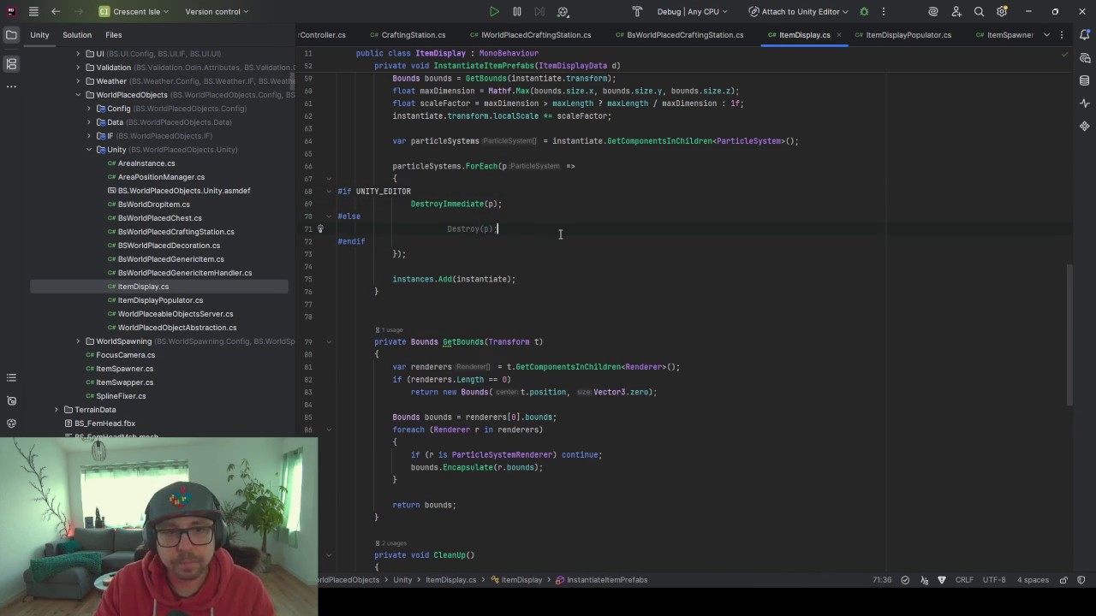
Add a line at the lambda's start and begin an inline AI prompt with 'remove the particle System from'.
mouse_move(452, 206)
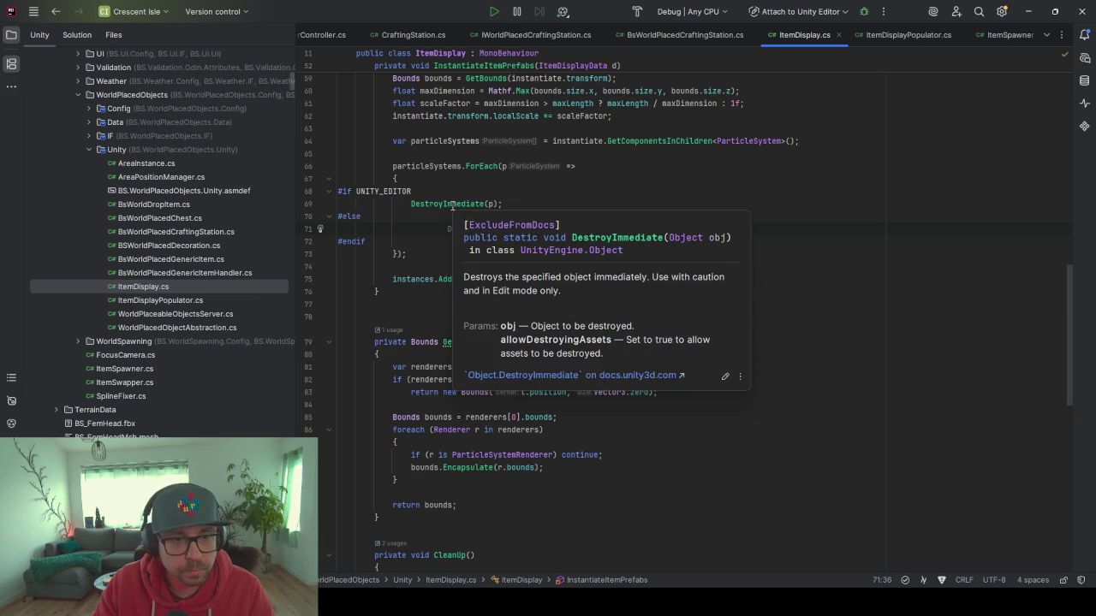
left_click(497, 184)
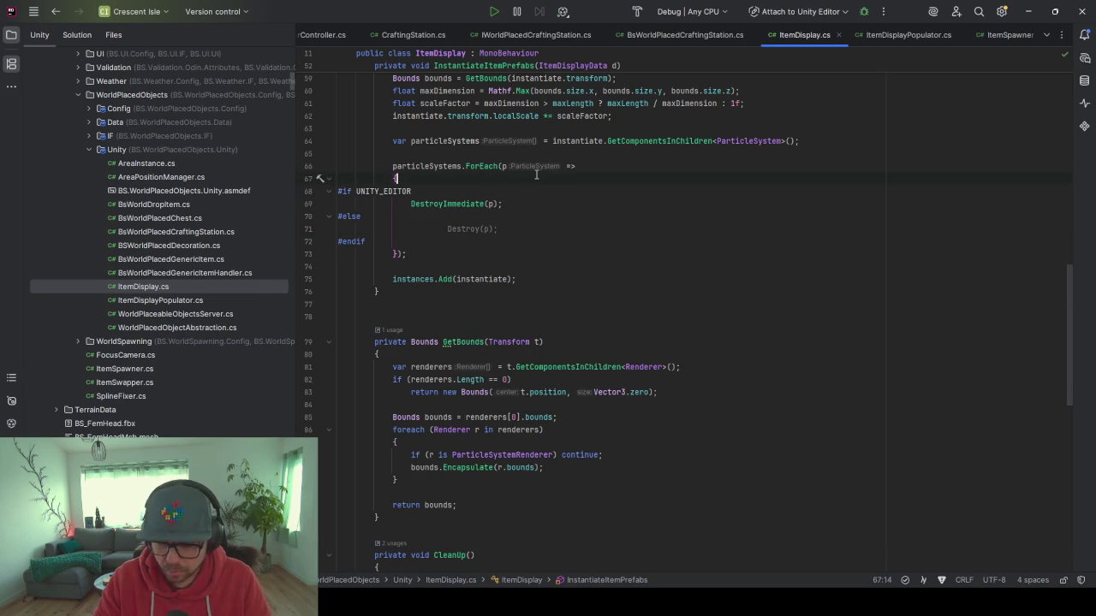
key("Return")
key("ctrl+backslash")
type("remove the particle System from")
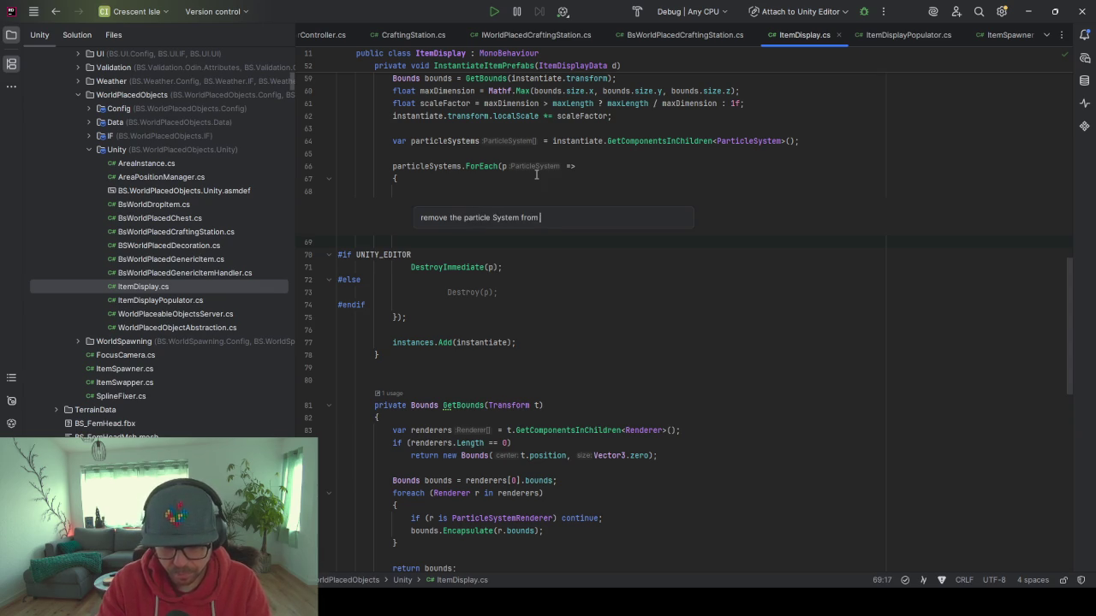
Submit the AI prompt, discard its showParticles suggestion, and delete the leftover empty lines.
key("Return")
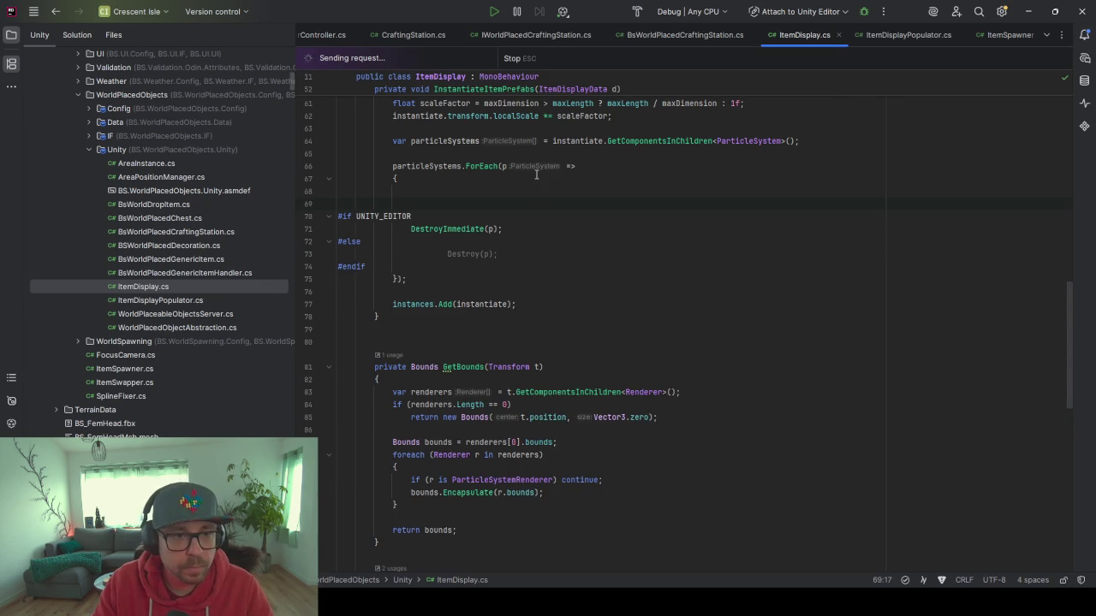
scroll(658, 223, "up", 1)
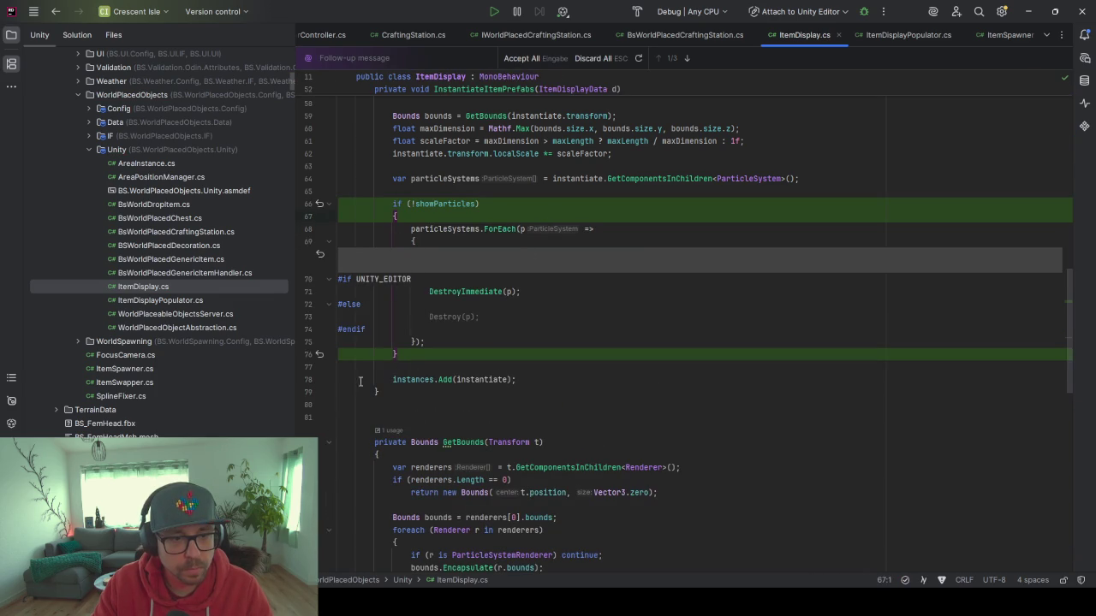
left_click(599, 60)
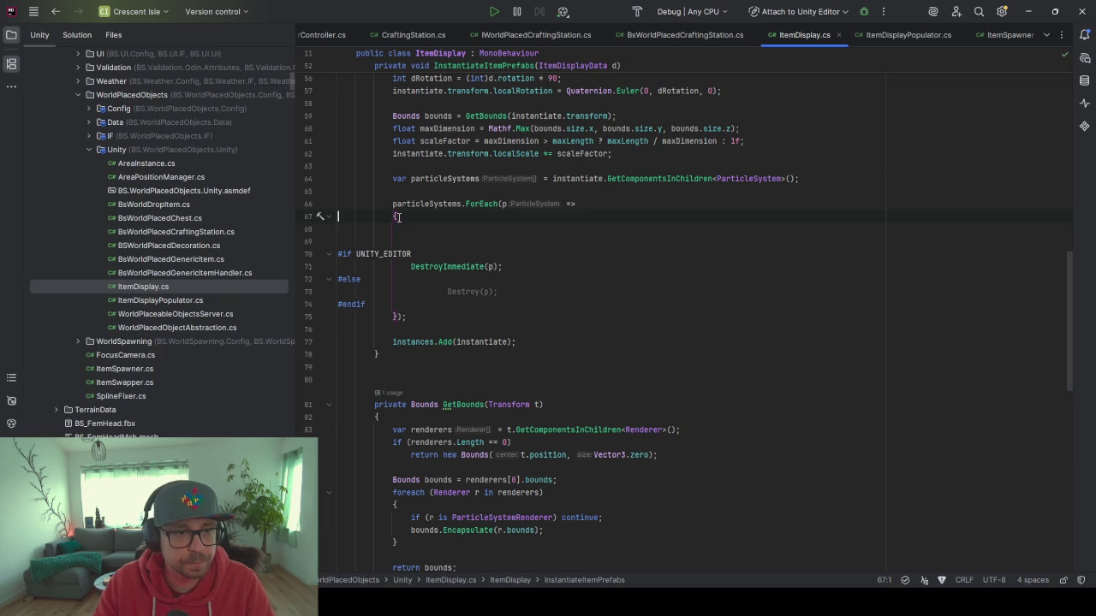
key("ctrl+y")
key("ctrl+y")
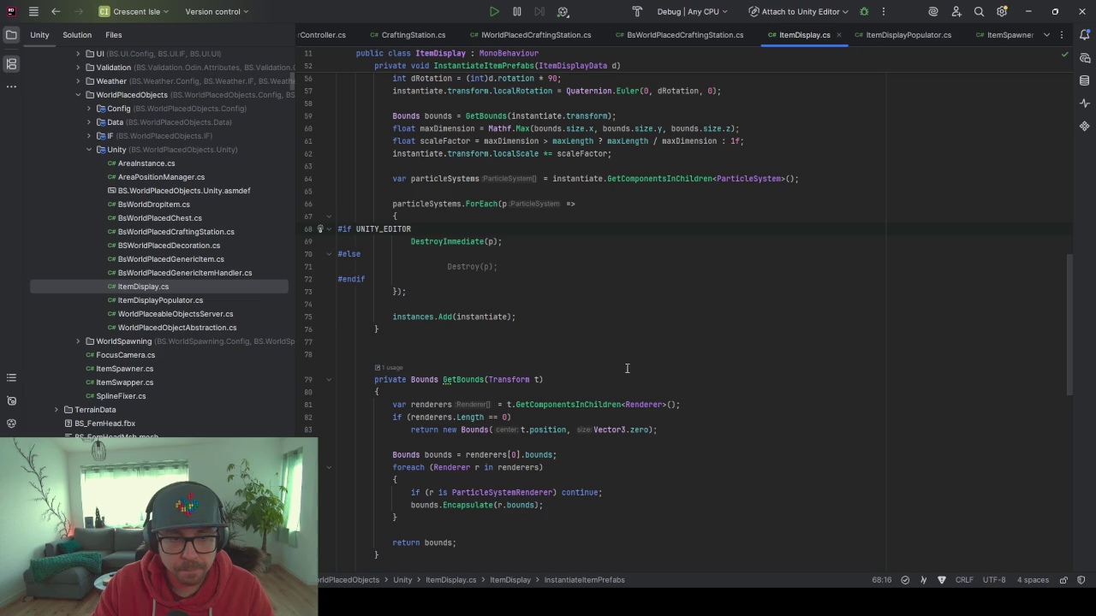
mouse_move(712, 599)
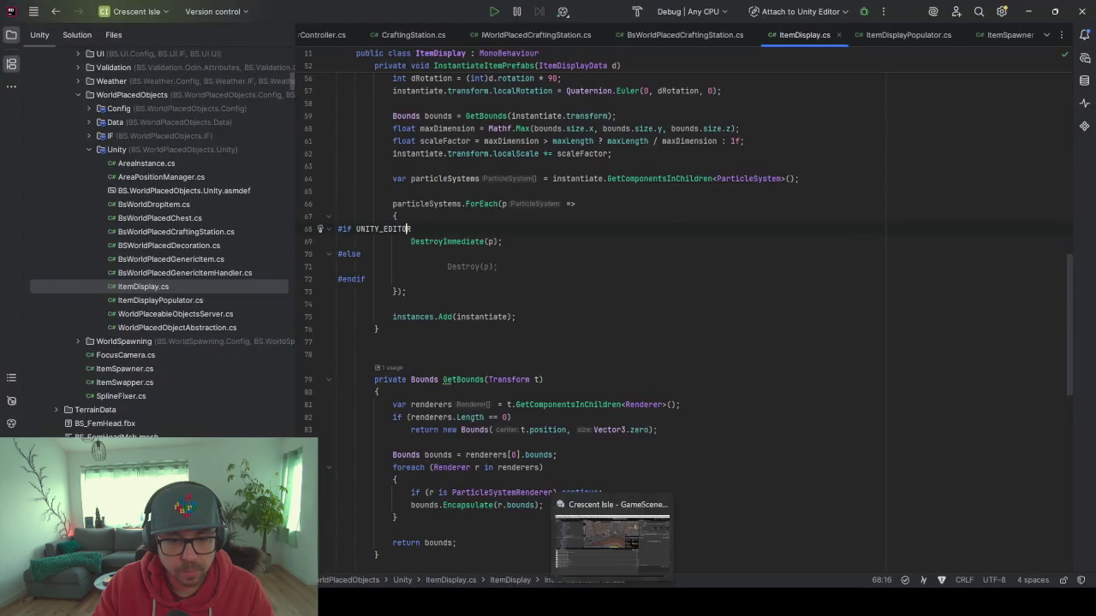
In Unity, select Anchor_StoneTable and Populate the tables with fresh random items.
left_click(600, 541)
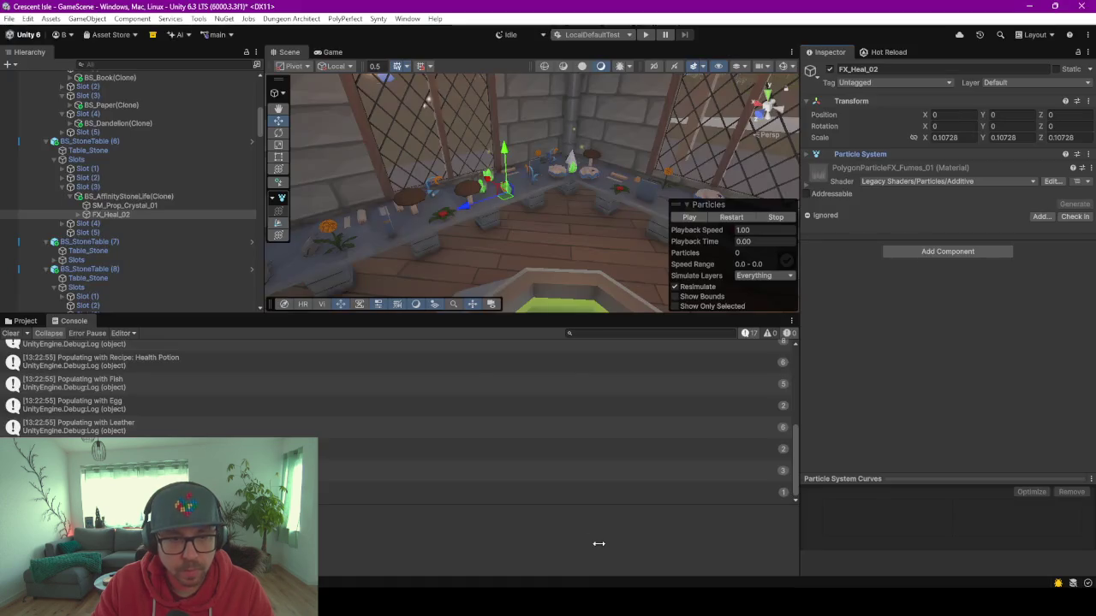
left_click(876, 53)
left_click(835, 52)
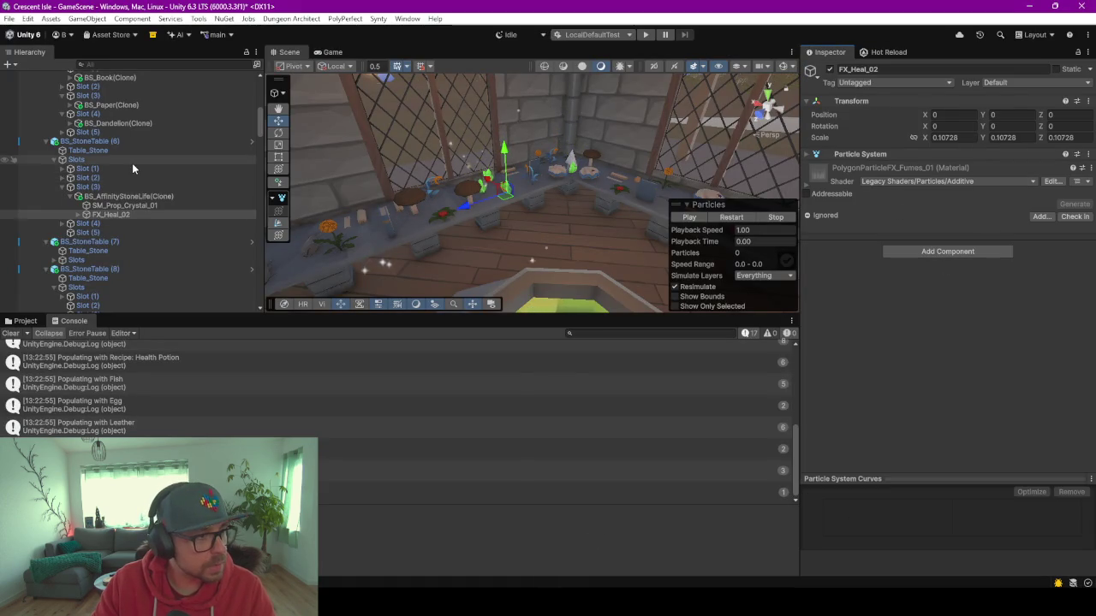
scroll(132, 164, "up", 3)
scroll(133, 171, "up", 3)
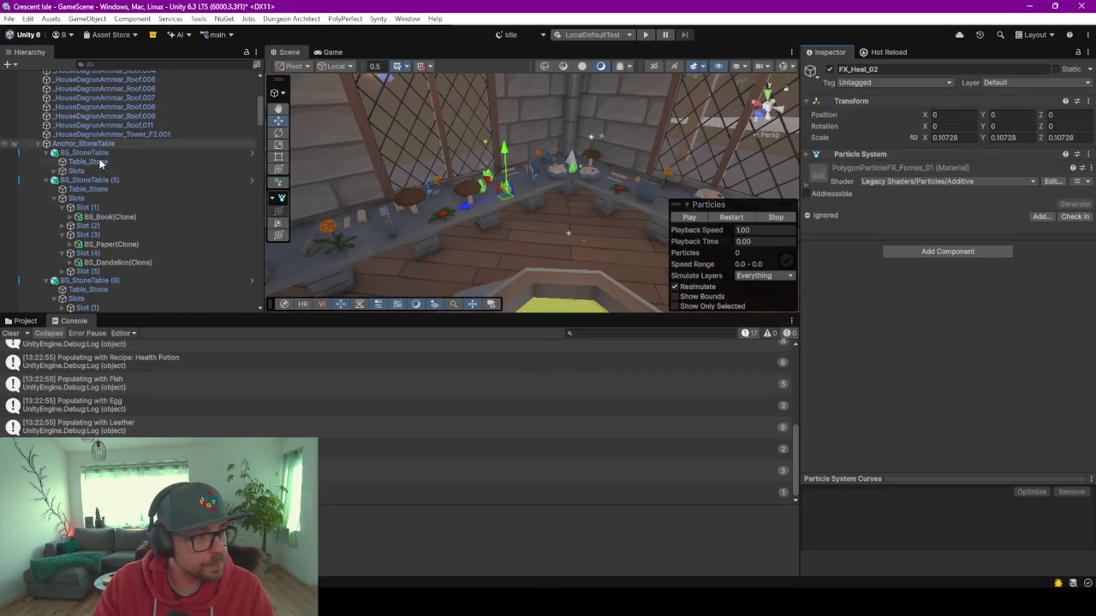
left_click(96, 144)
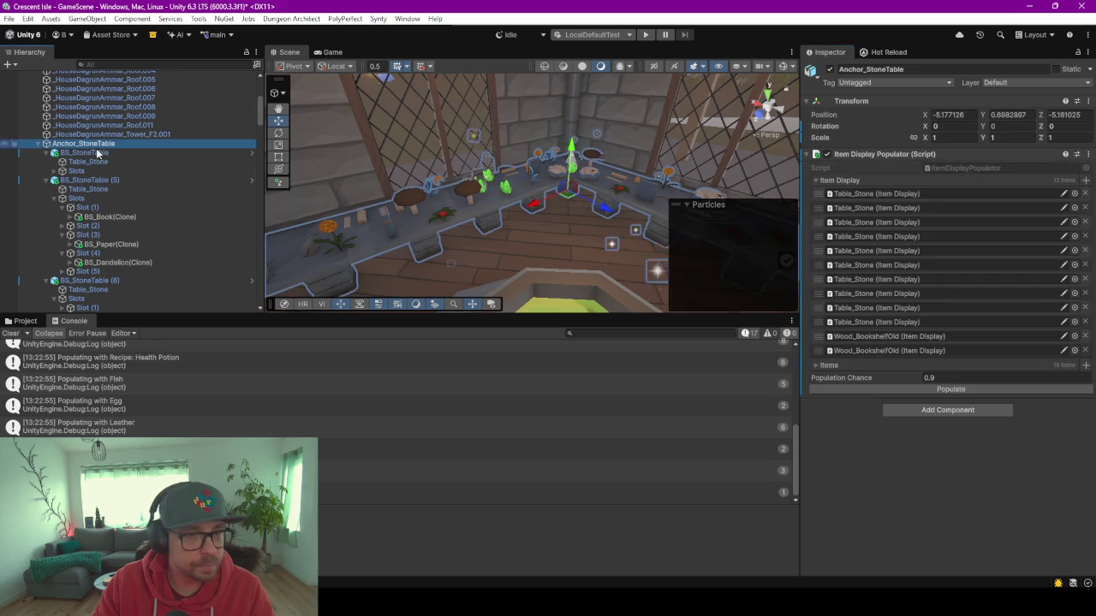
left_click(963, 389)
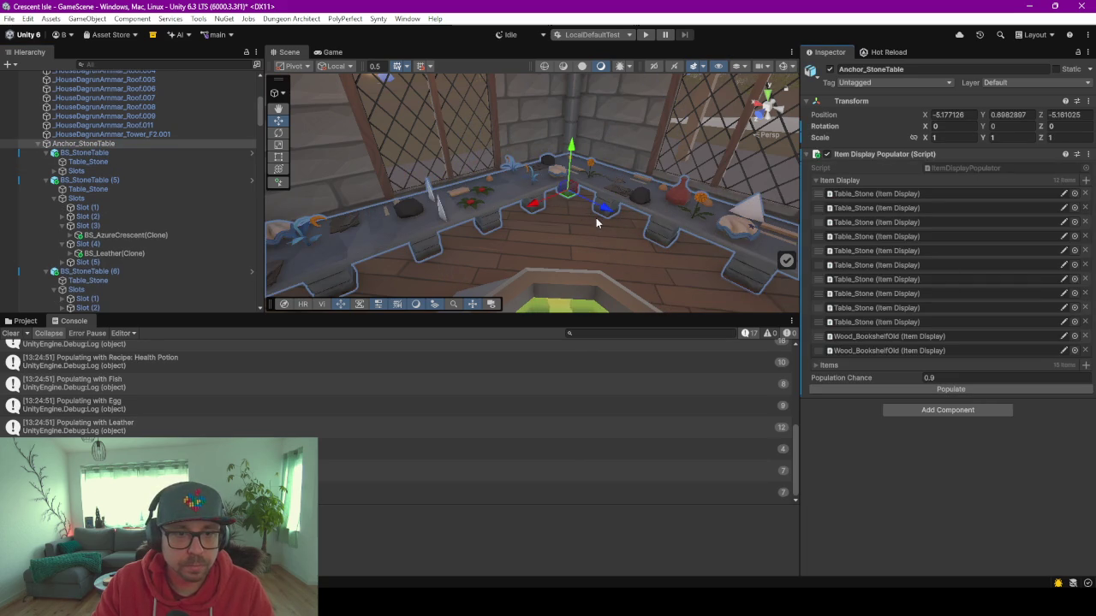
mouse_move(571, 220)
left_mouse_down()
mouse_move(704, 242)
mouse_move(574, 214)
mouse_move(591, 197)
left_mouse_up()
Select the Azure Crescent plant's FX_Magic_Lights_01 child and inspect it in an enlarged Scene view.
left_click(610, 158)
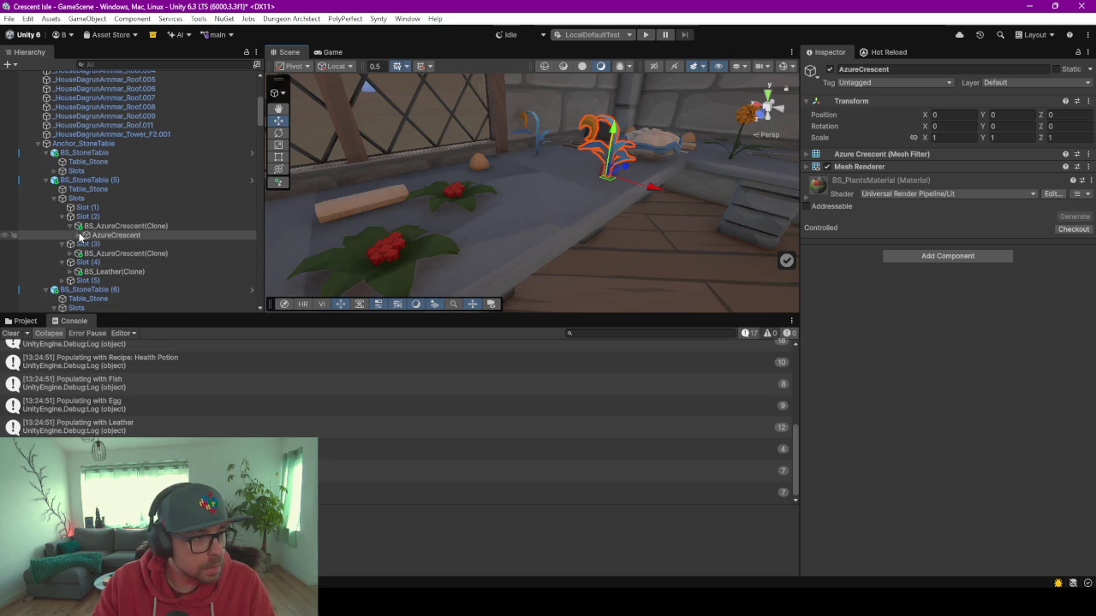
left_click(86, 235)
left_click(128, 244)
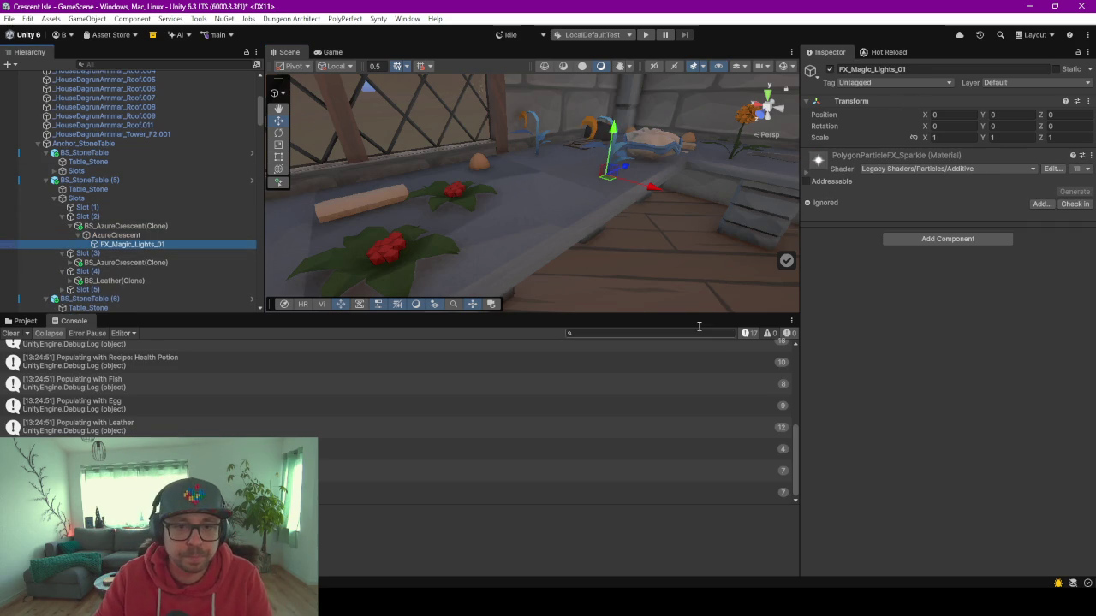
left_click_drag(700, 315, 700, 471)
mouse_move(513, 282)
left_mouse_down()
mouse_move(498, 278)
mouse_move(652, 281)
mouse_move(536, 249)
left_mouse_up()
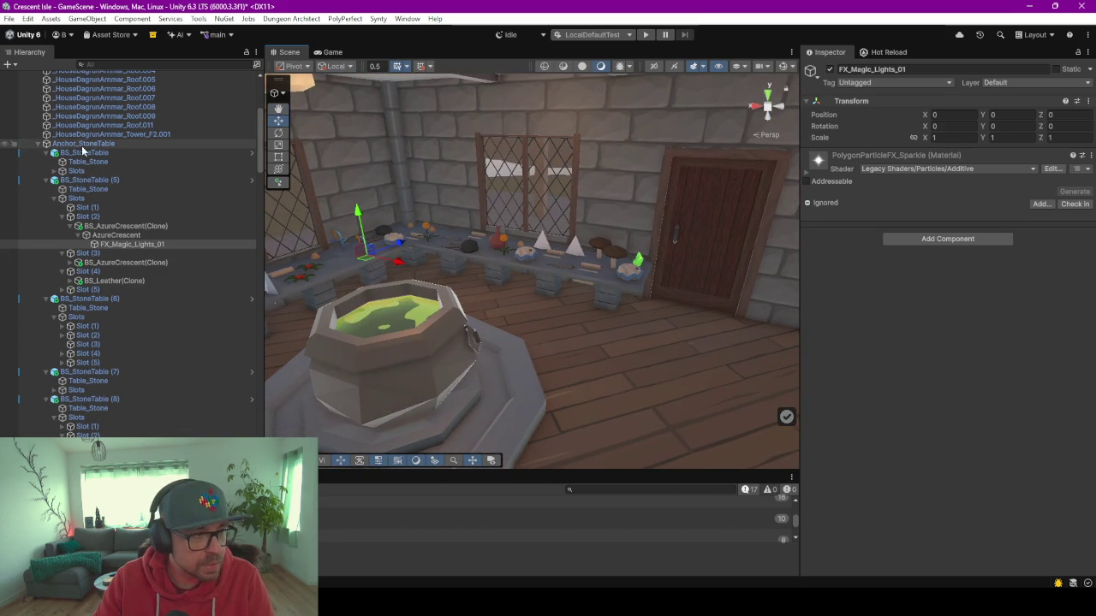
left_click(82, 144)
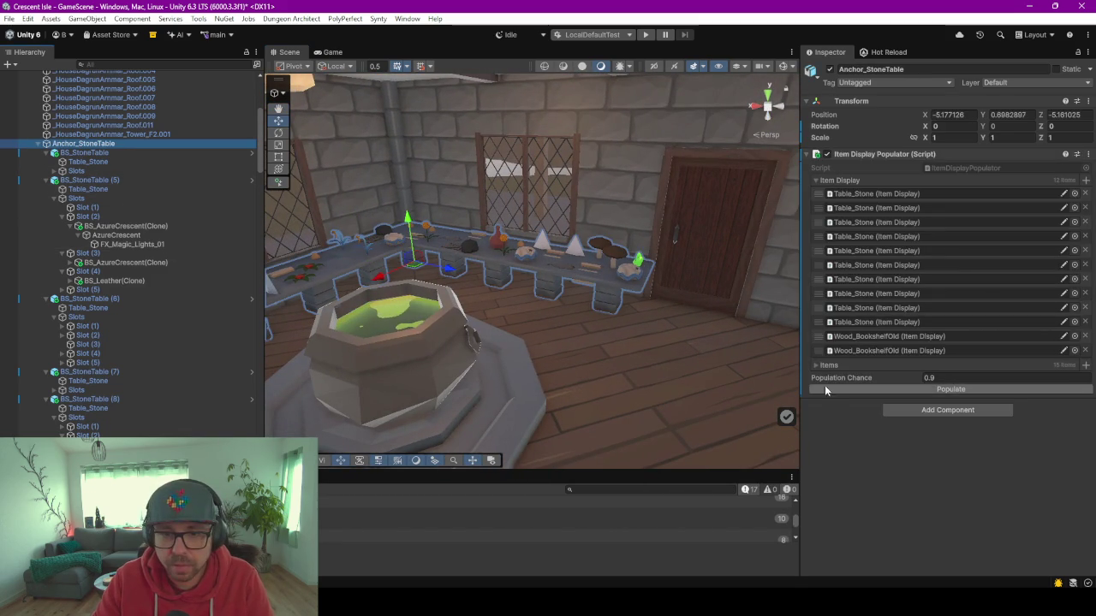
Change Items list Element 8 from Leaf to Seaweed and orbit the Scene to check the tables.
left_click(866, 363)
scroll(866, 357, "down", 3)
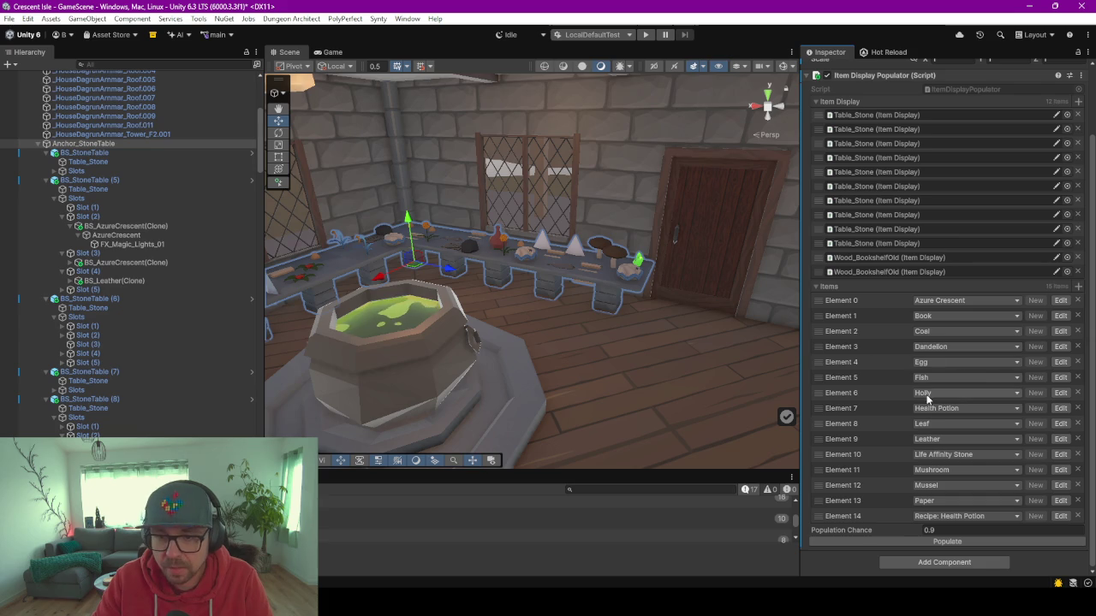
left_click(939, 438)
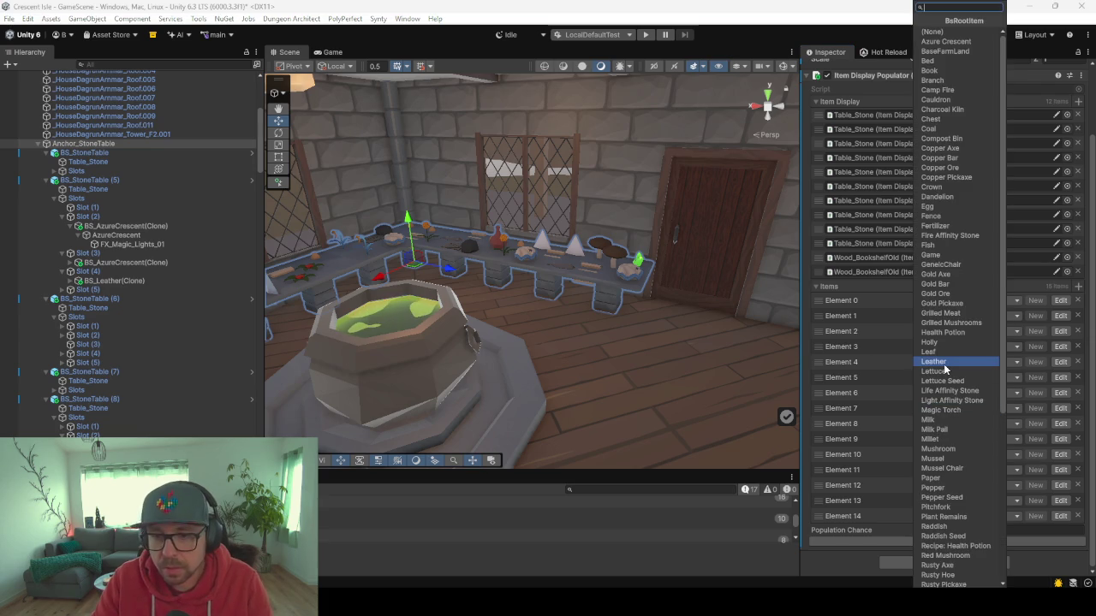
scroll(944, 370, "down", 2)
scroll(945, 374, "down", 3)
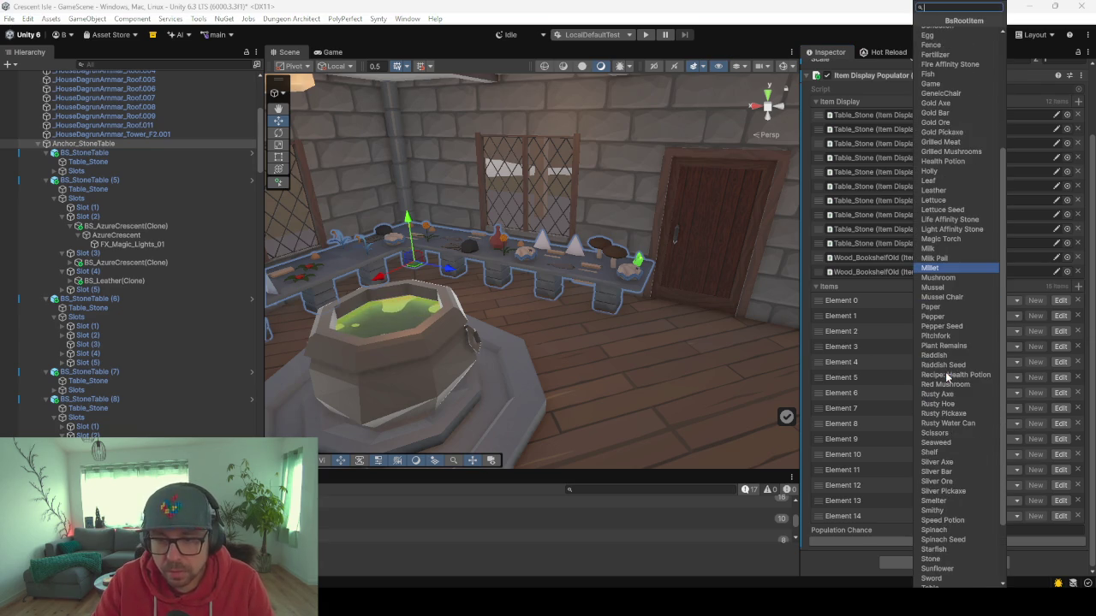
left_click(946, 443)
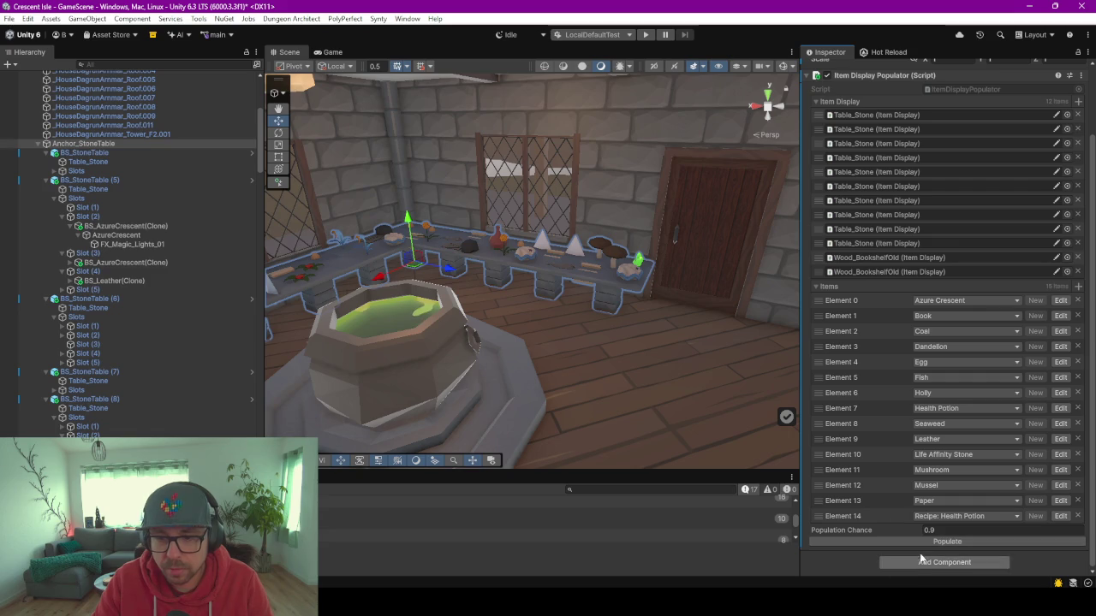
mouse_move(678, 306)
left_mouse_down()
mouse_move(420, 306)
mouse_move(434, 313)
mouse_move(430, 298)
mouse_move(357, 291)
mouse_move(383, 288)
left_mouse_up()
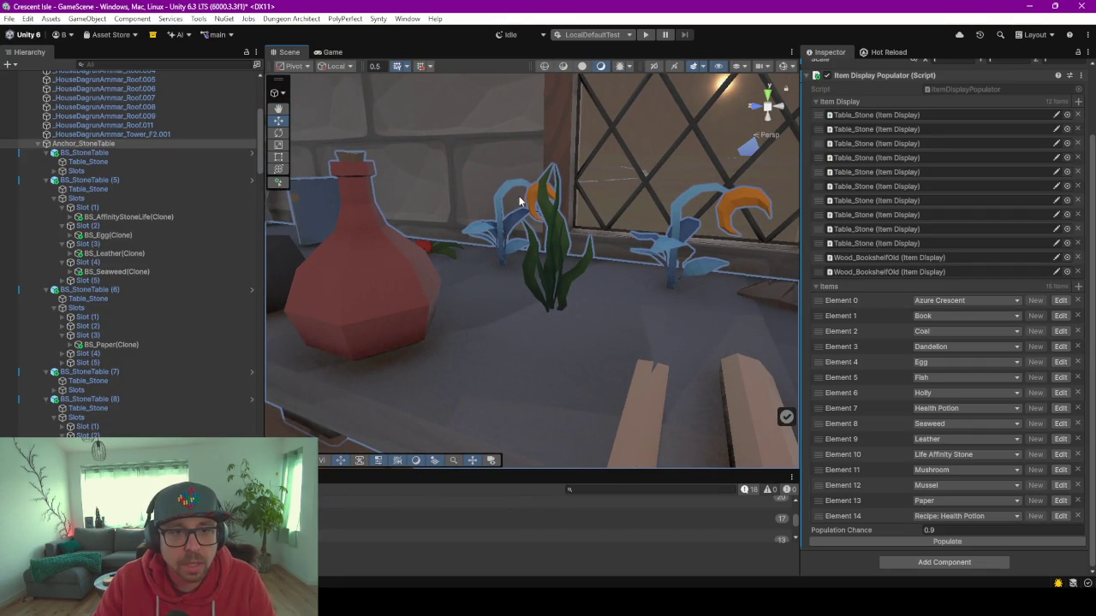
mouse_move(541, 255)
left_mouse_down()
mouse_move(560, 268)
mouse_move(730, 256)
mouse_move(636, 330)
mouse_move(594, 318)
mouse_move(620, 306)
mouse_move(599, 327)
mouse_move(594, 291)
mouse_move(700, 290)
mouse_move(482, 300)
mouse_move(594, 340)
mouse_move(677, 350)
mouse_move(693, 325)
mouse_move(587, 321)
mouse_move(556, 338)
mouse_move(582, 301)
left_mouse_up()
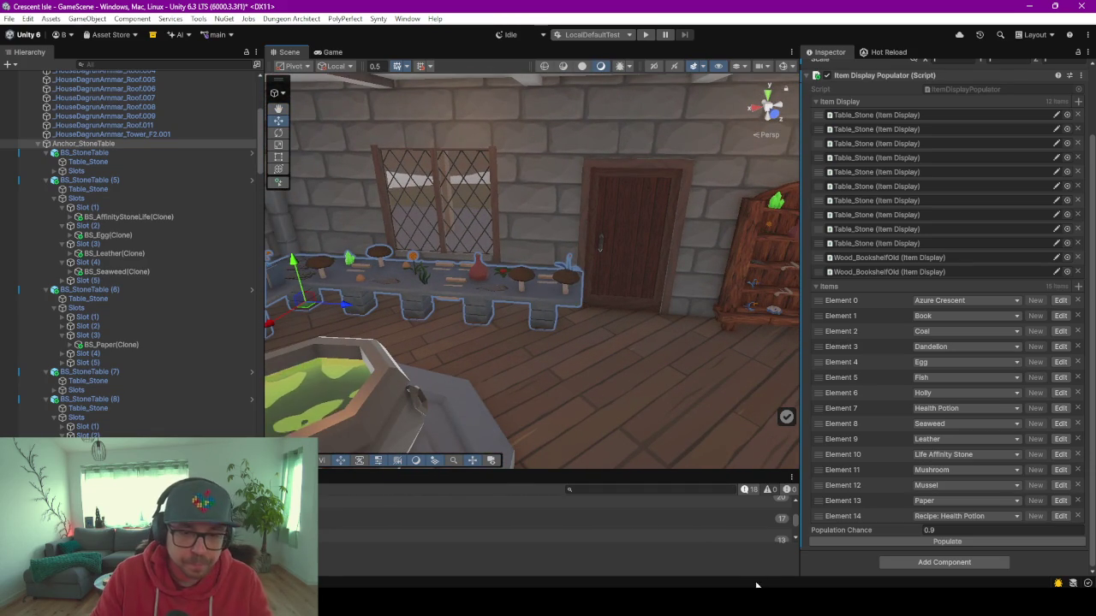
key("alt+Tab")
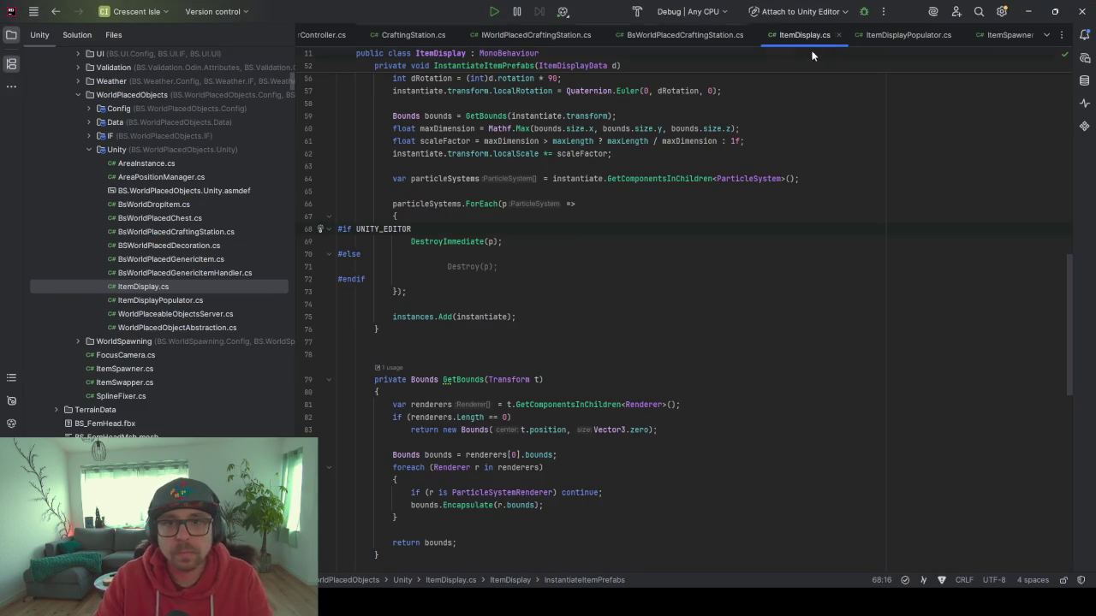
Jump to the ItemDisplayData class and delete the ERotation enum block.
scroll(421, 213, "up", 15)
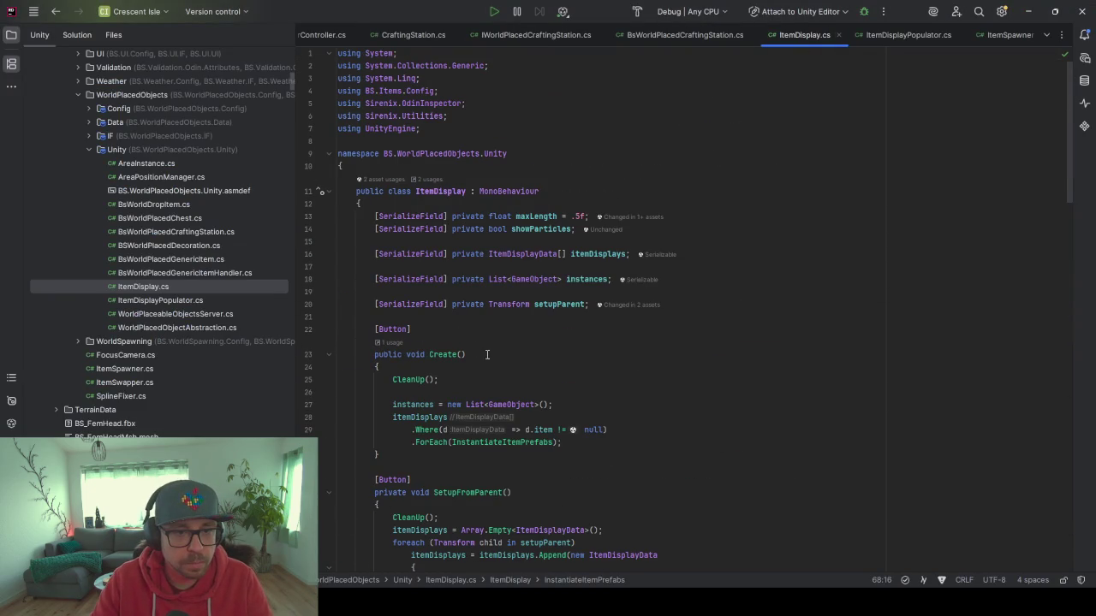
left_click(524, 254)
left_click(510, 254, "ctrl")
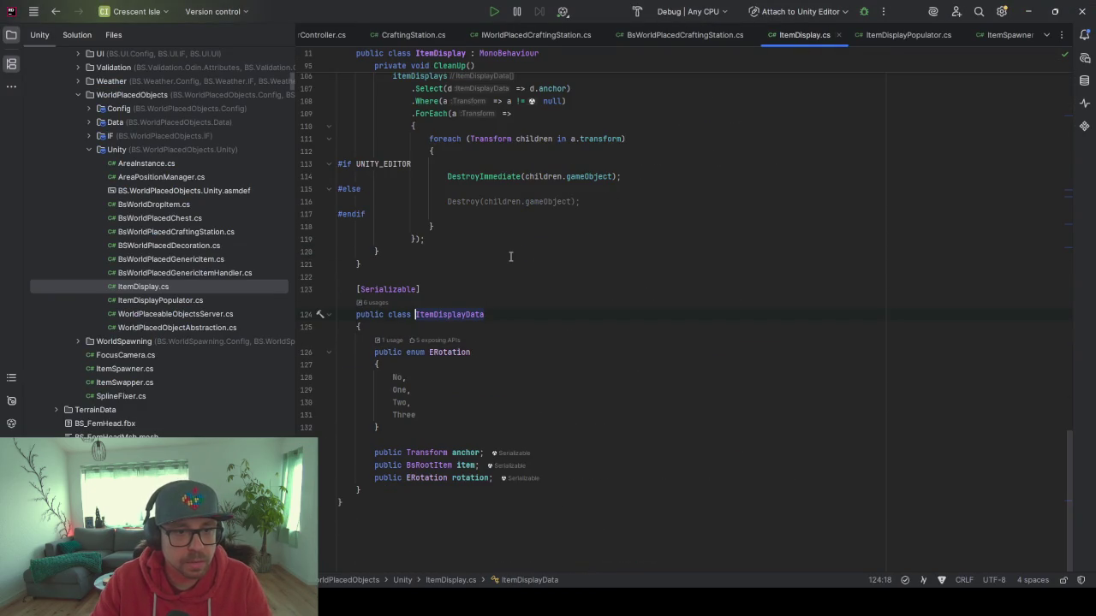
left_click(447, 352)
left_click_drag(393, 425, 372, 352)
key("BackSpace")
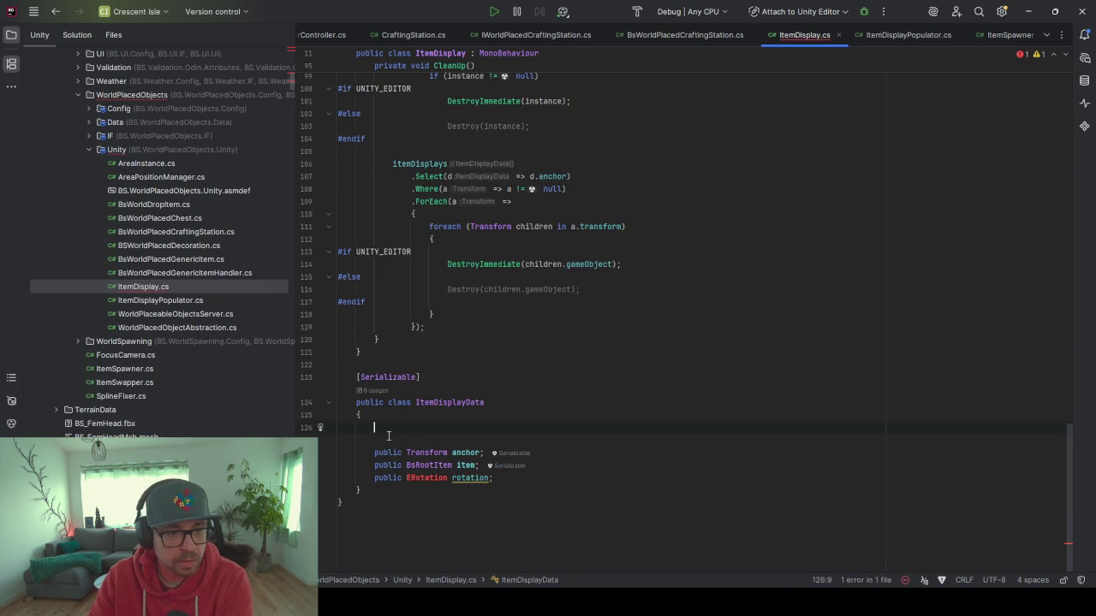
key("BackSpace")
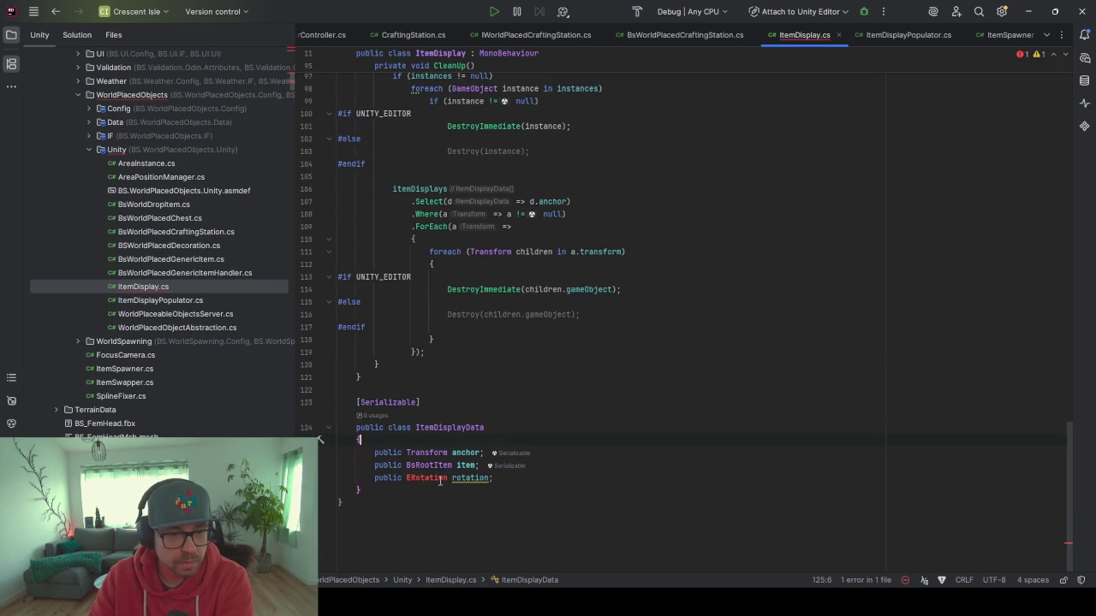
Change the rotation field's type from ERotation to int.
key("ctrl+w")
type("int")
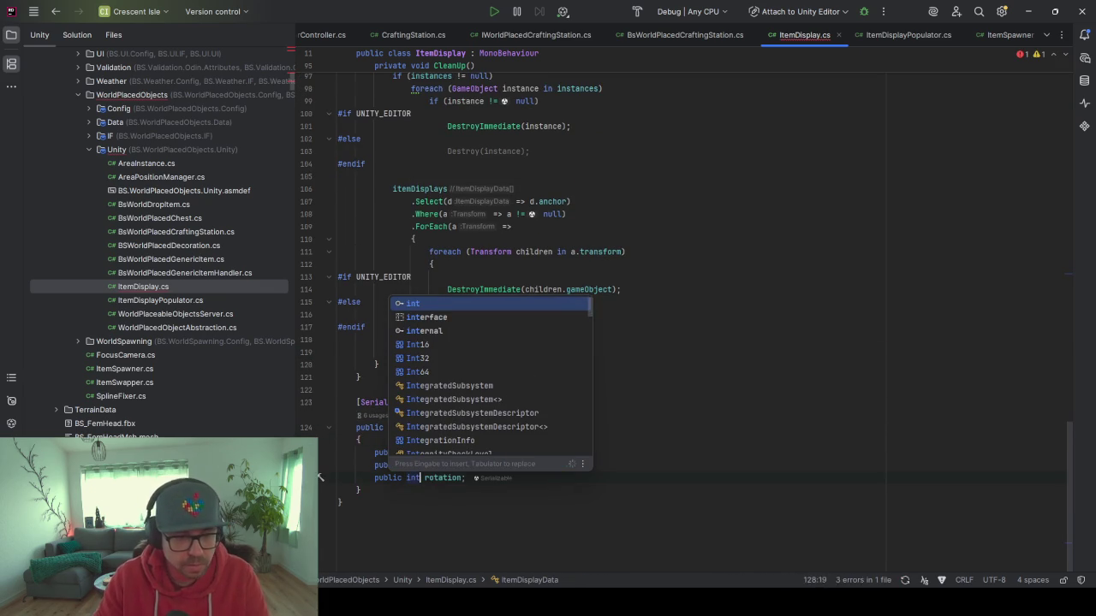
left_click(439, 428)
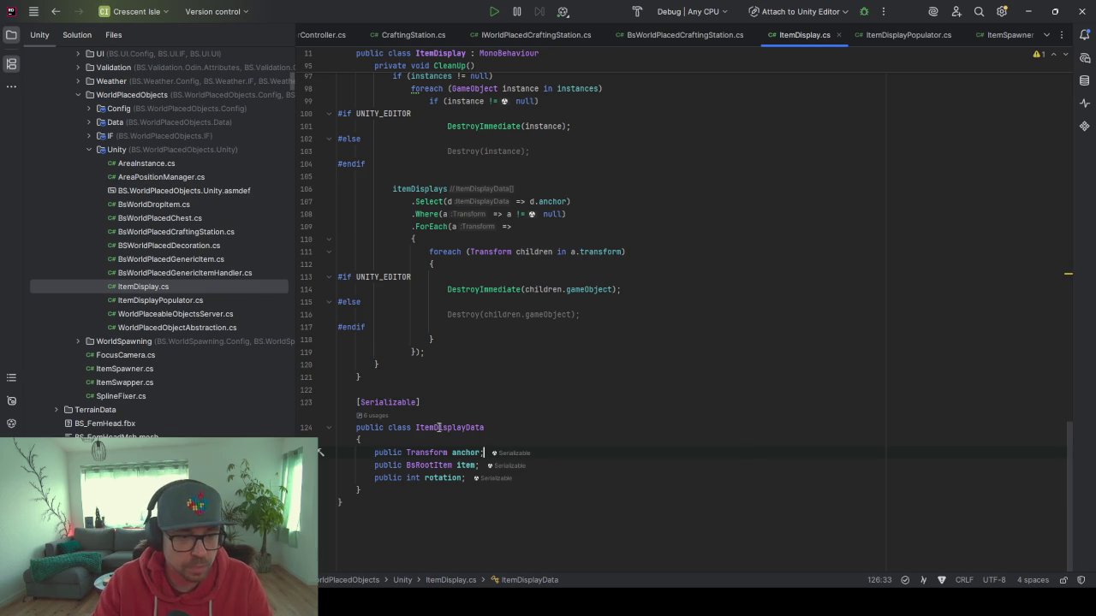
scroll(664, 358, "up", 15)
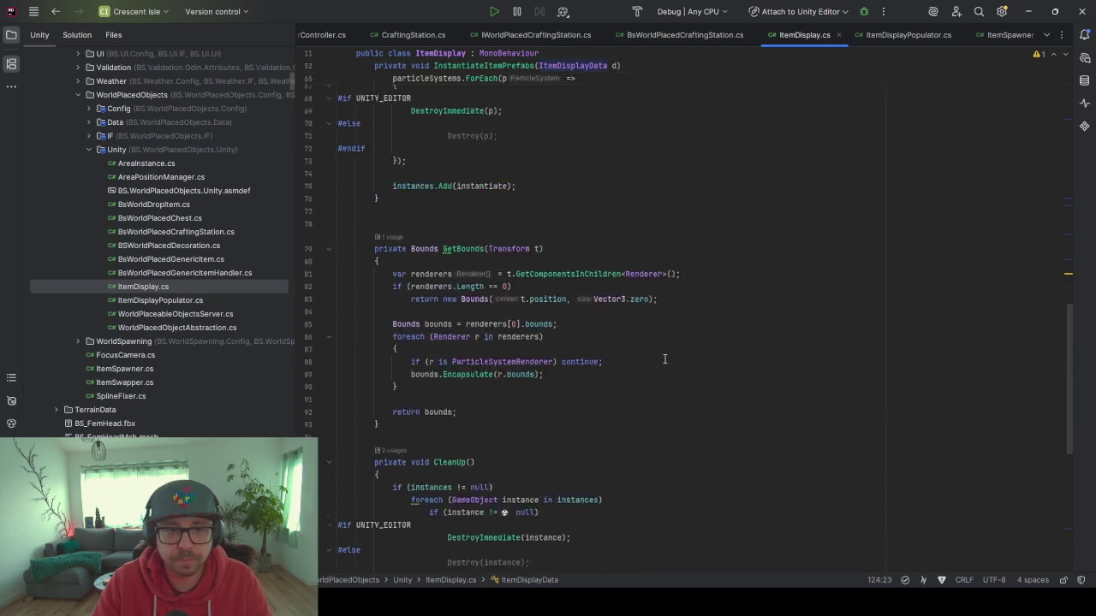
scroll(664, 359, "up", 7)
scroll(664, 358, "down", 20)
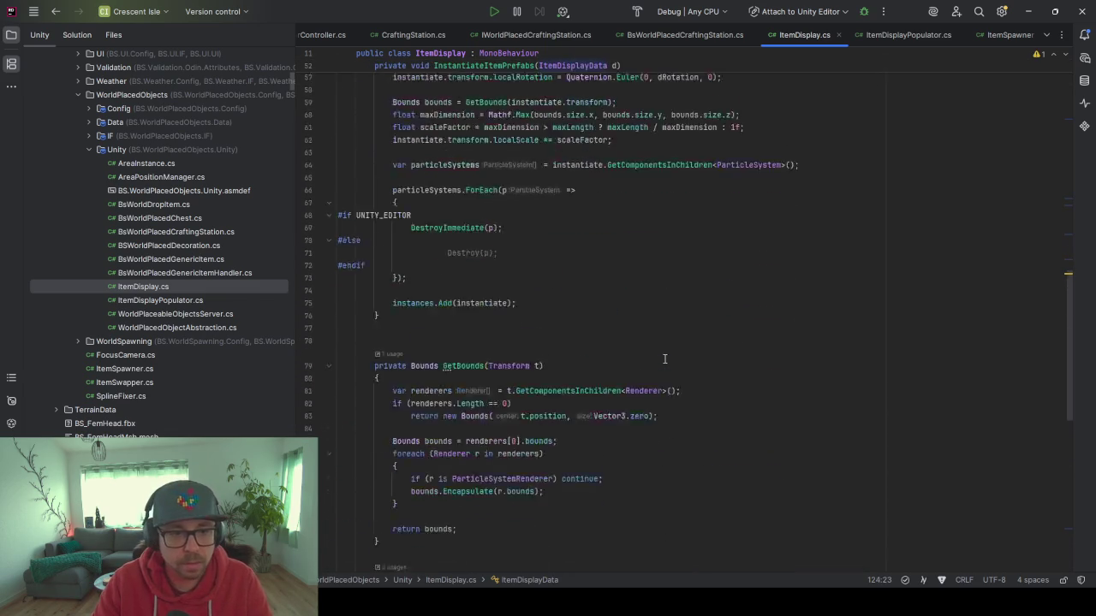
scroll(664, 359, "up", 20)
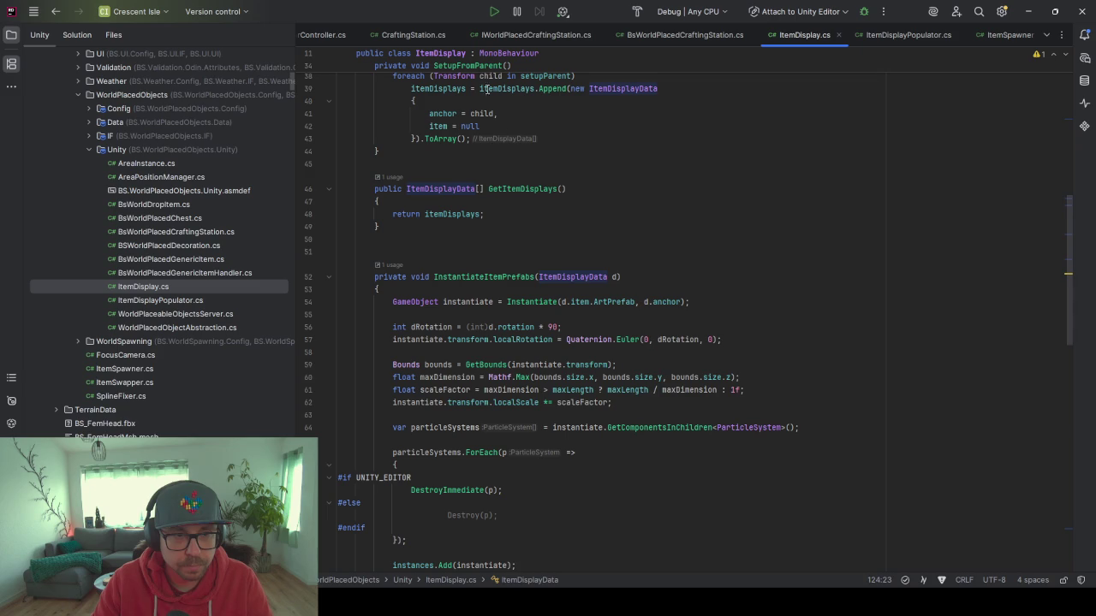
On line 56, change the rotation multiplier from 90 to 10 and drop the redundant (int) cast.
scroll(478, 174, "down", 20)
left_click(440, 478)
scroll(645, 442, "up", 20)
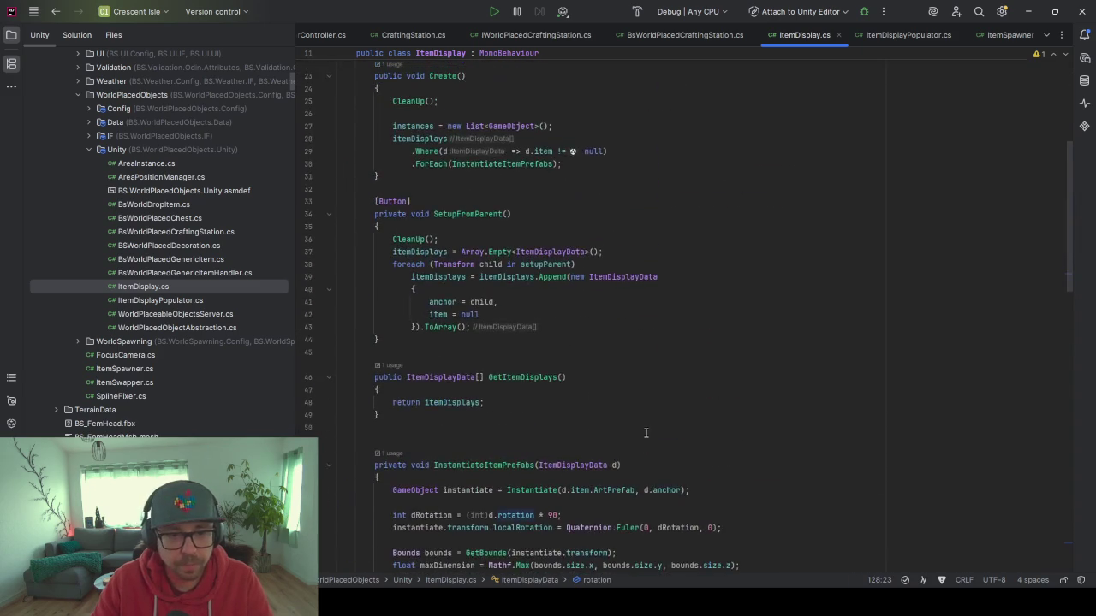
scroll(645, 442, "down", 6)
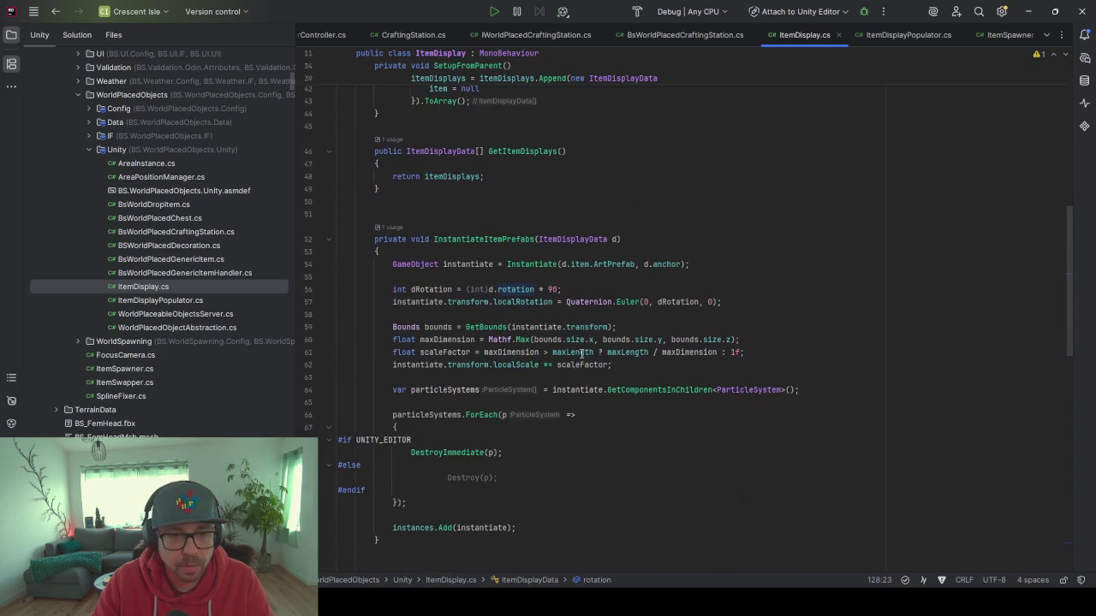
double_click(553, 289)
type("10")
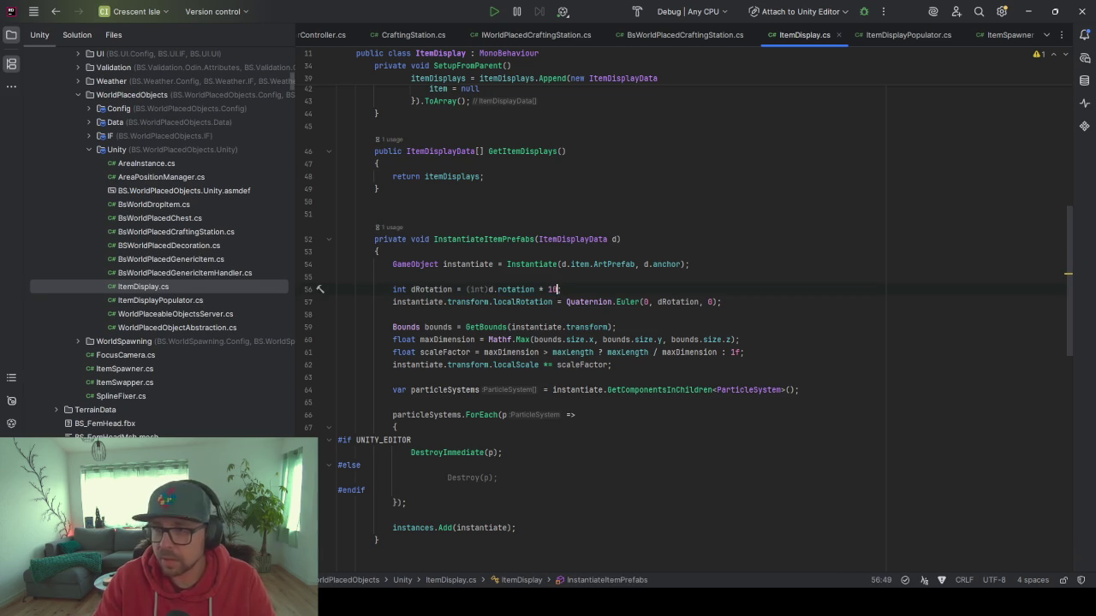
key("alt+Return")
key("Return")
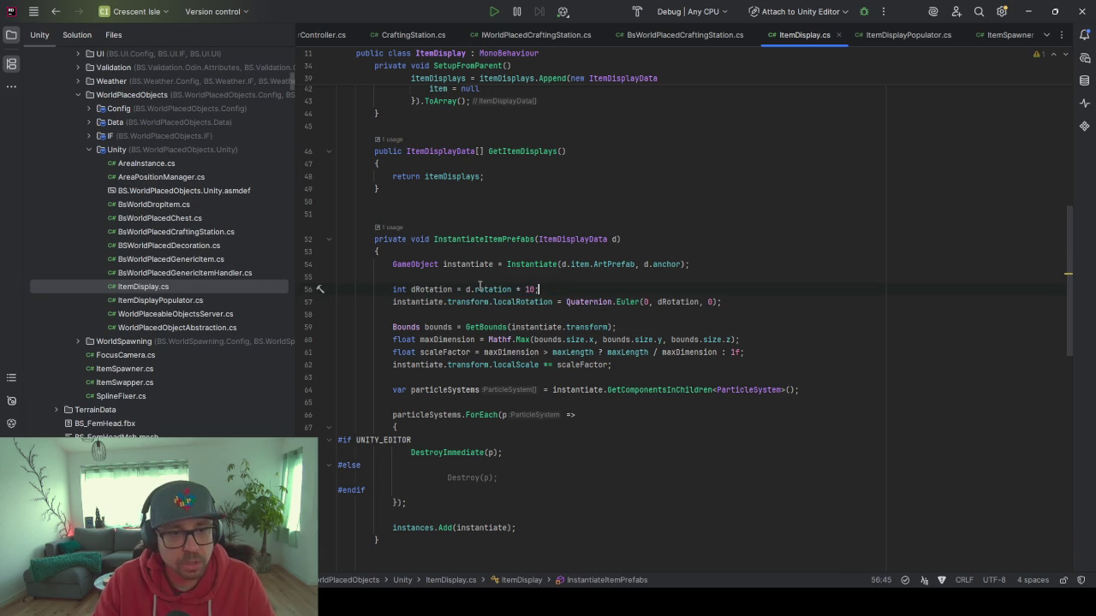
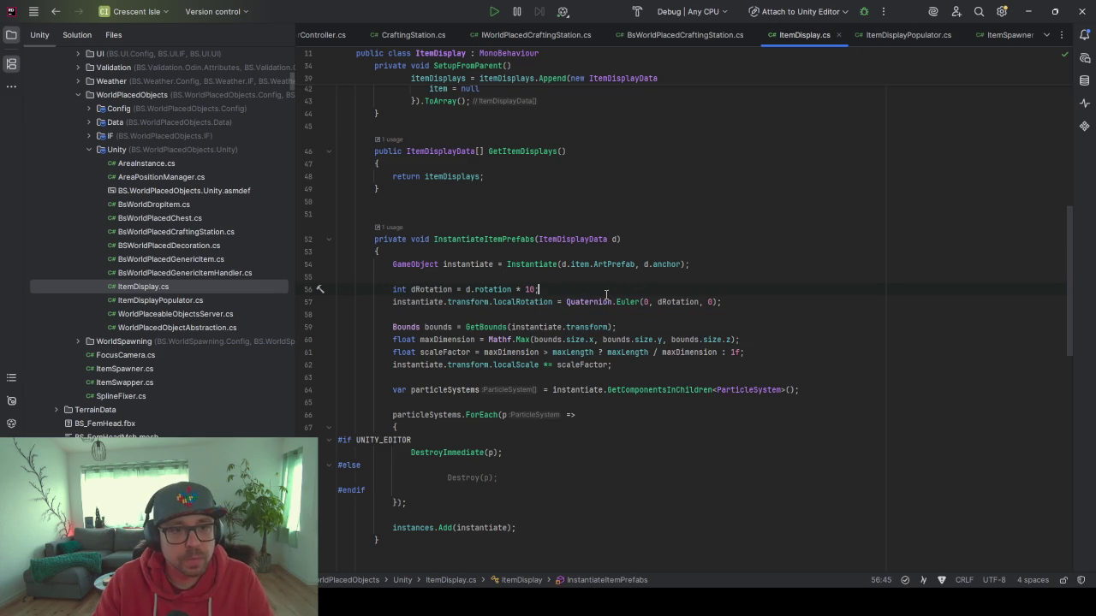
Review the ItemDisplay.cs and BsWorldPlacedCraftingStation.cs scripts.
scroll(576, 314, "up", 12)
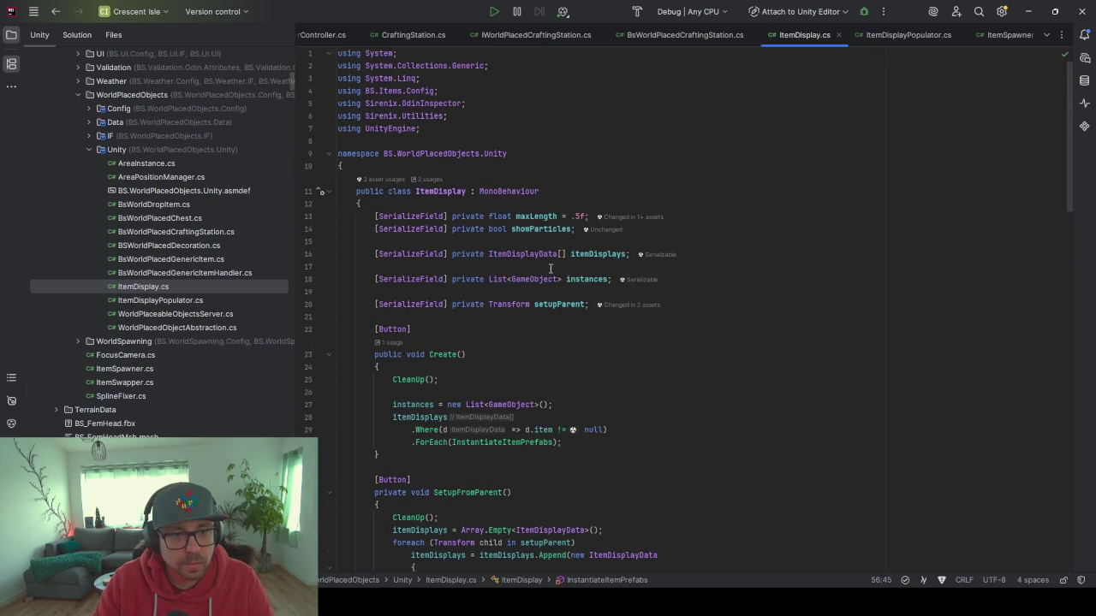
scroll(551, 242, "down", 20)
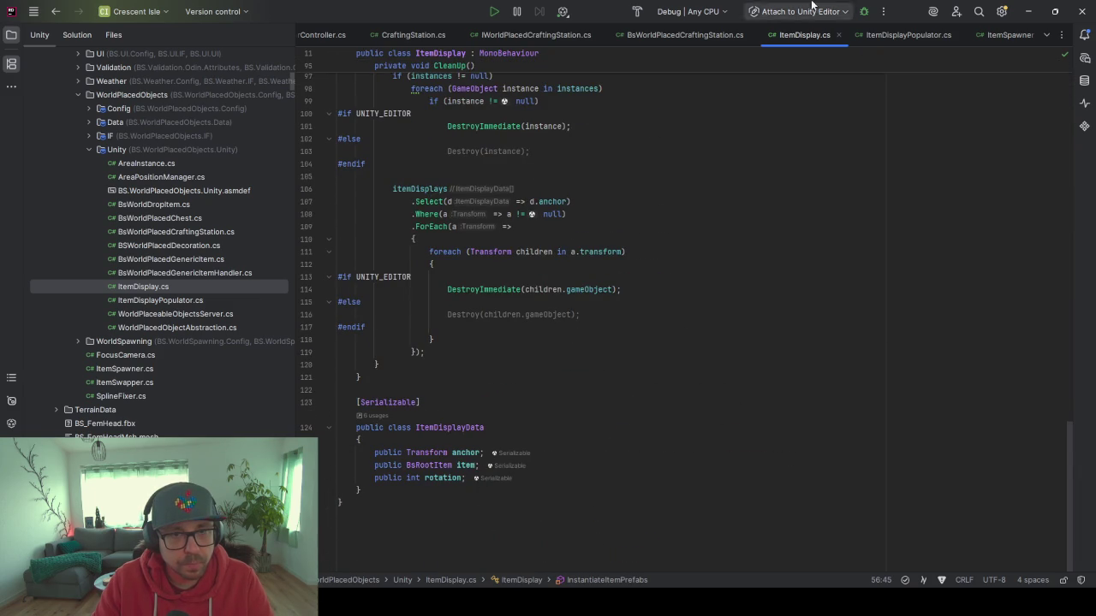
left_click(685, 34)
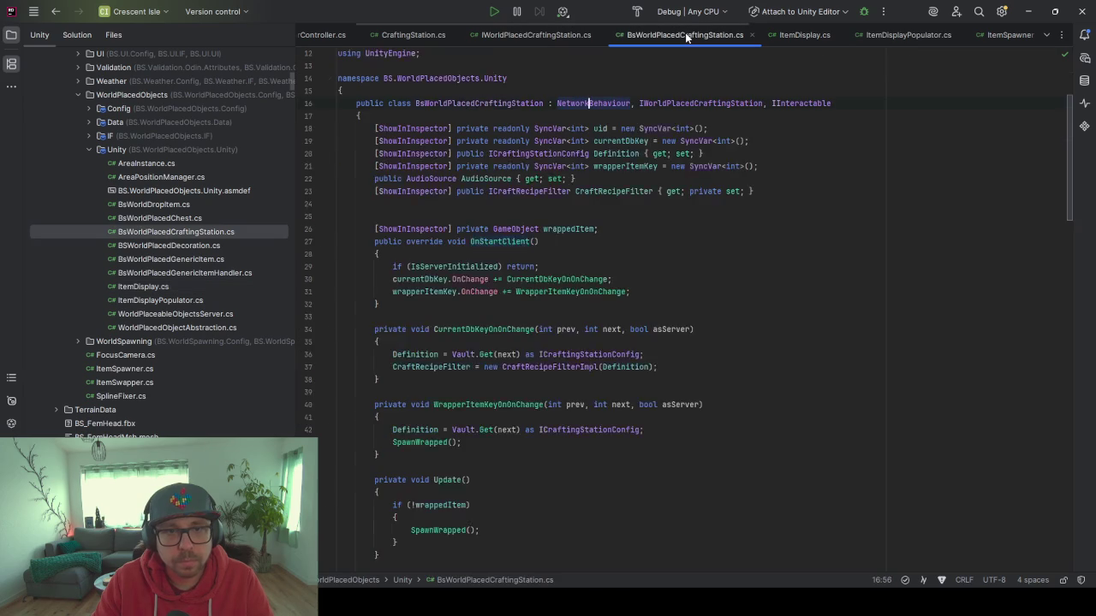
left_click(804, 34)
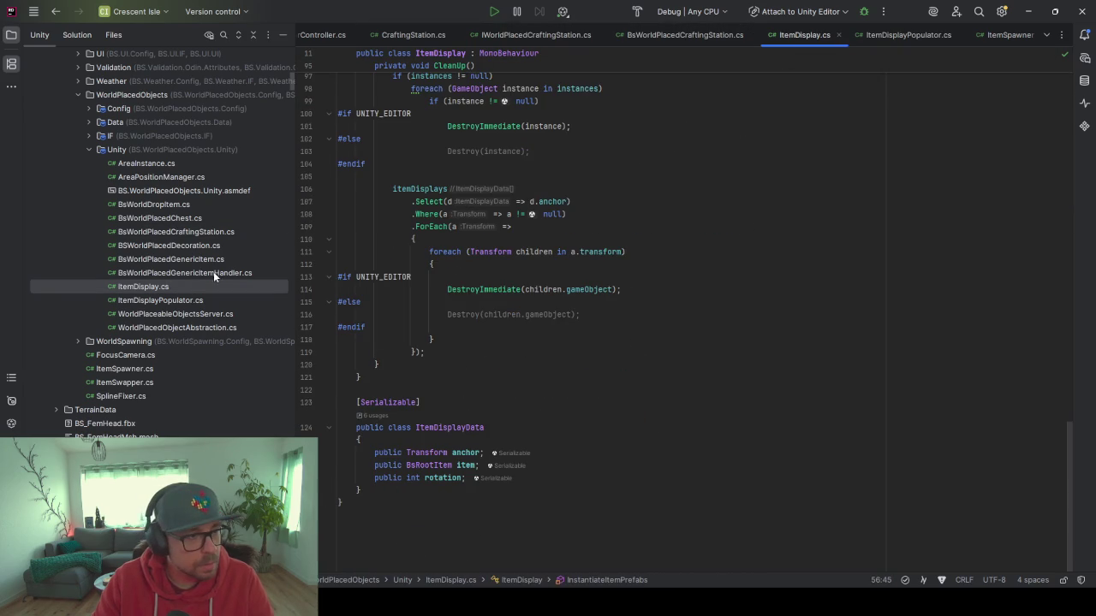
Open ItemDisplayPopulator.cs and place the cursor after the populationChance field.
left_click(170, 302)
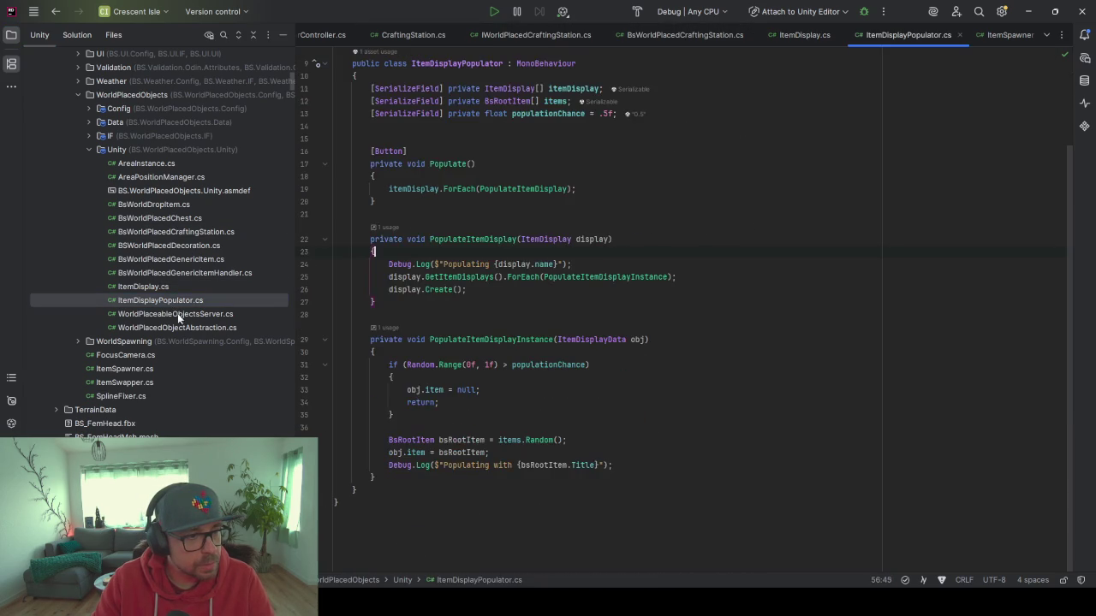
scroll(556, 369, "up", 3)
left_click(550, 216)
key("ctrl+Left")
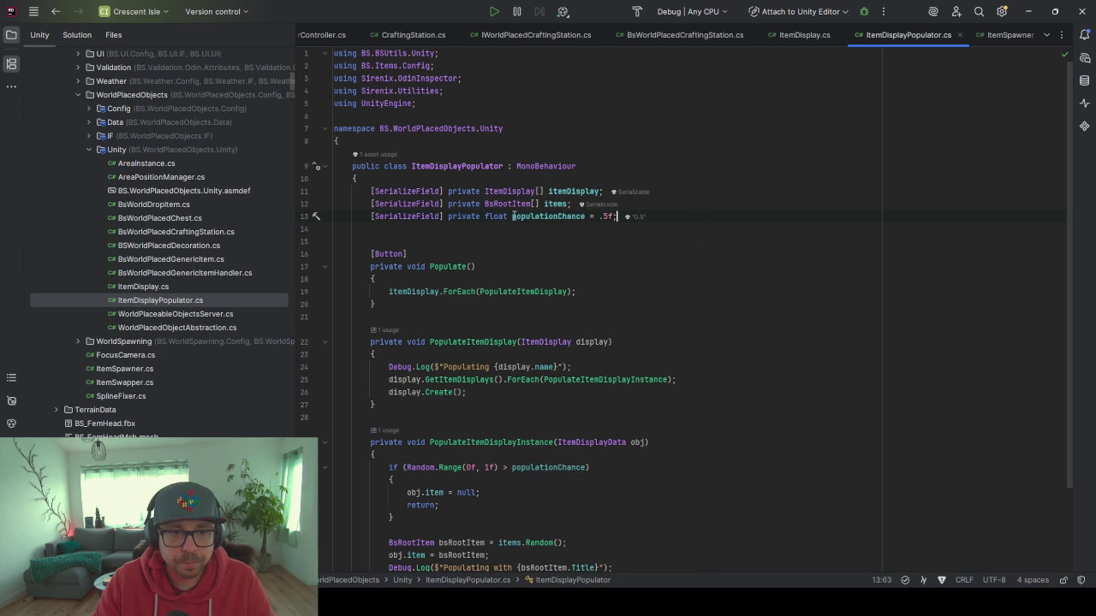
scroll(562, 367, "down", 3)
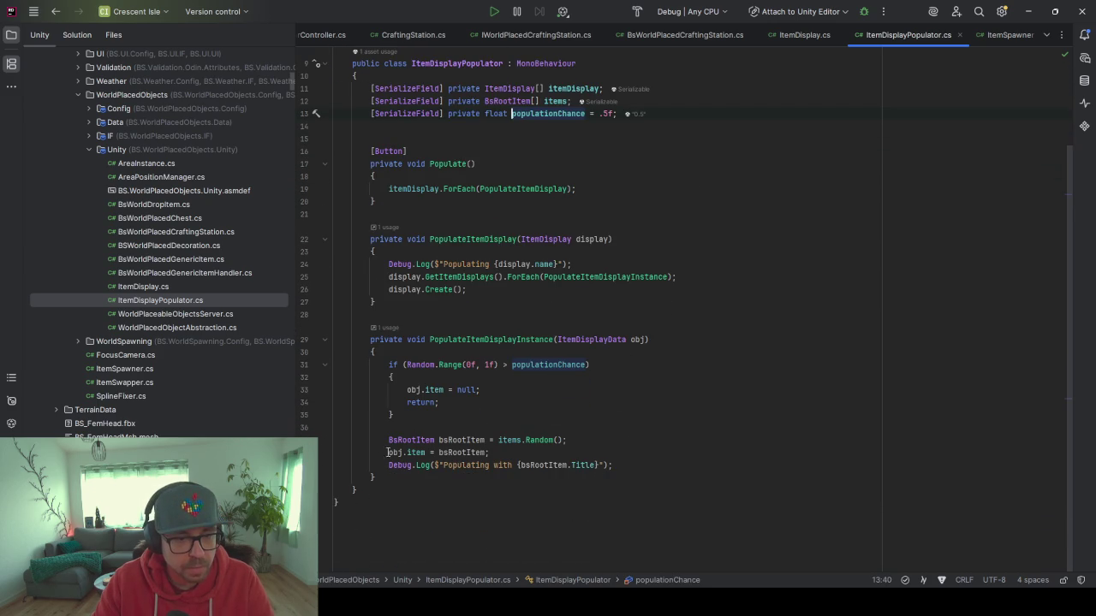
left_click(472, 416)
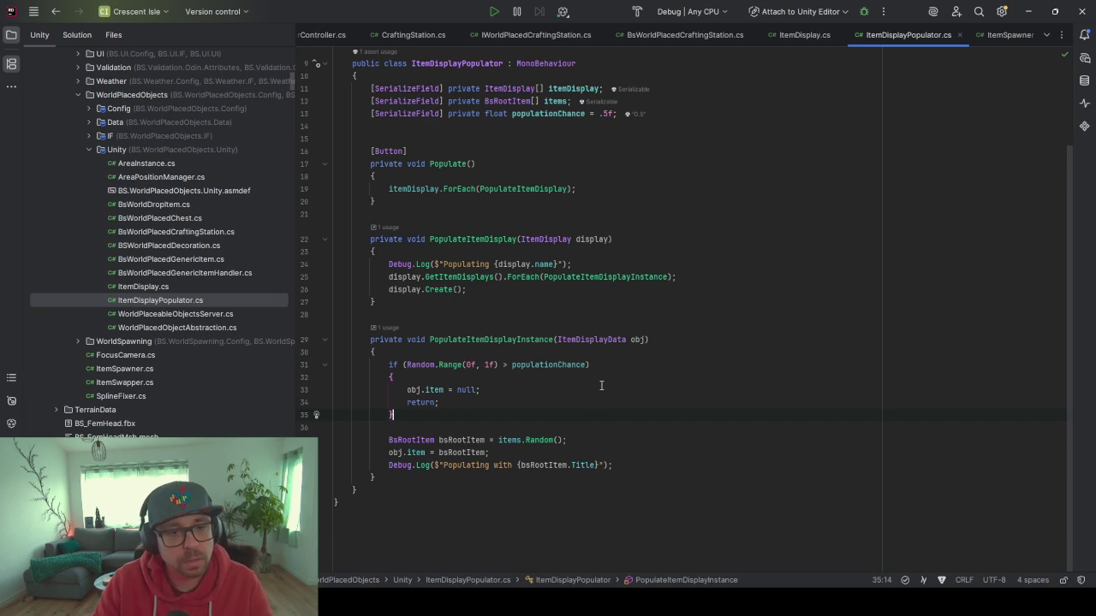
scroll(539, 428, "up", 3)
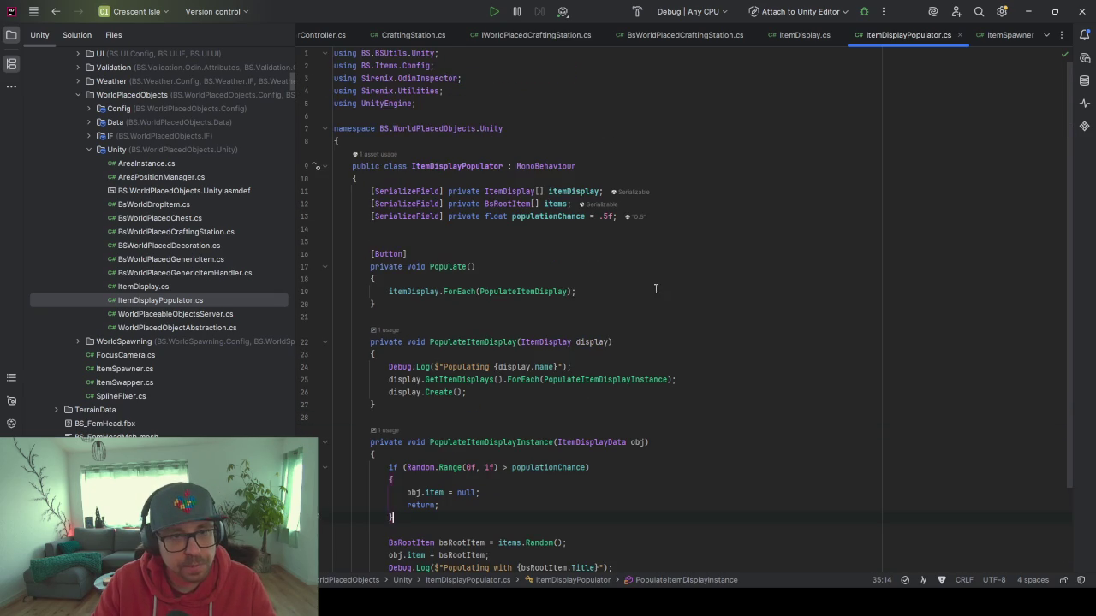
left_click(709, 218)
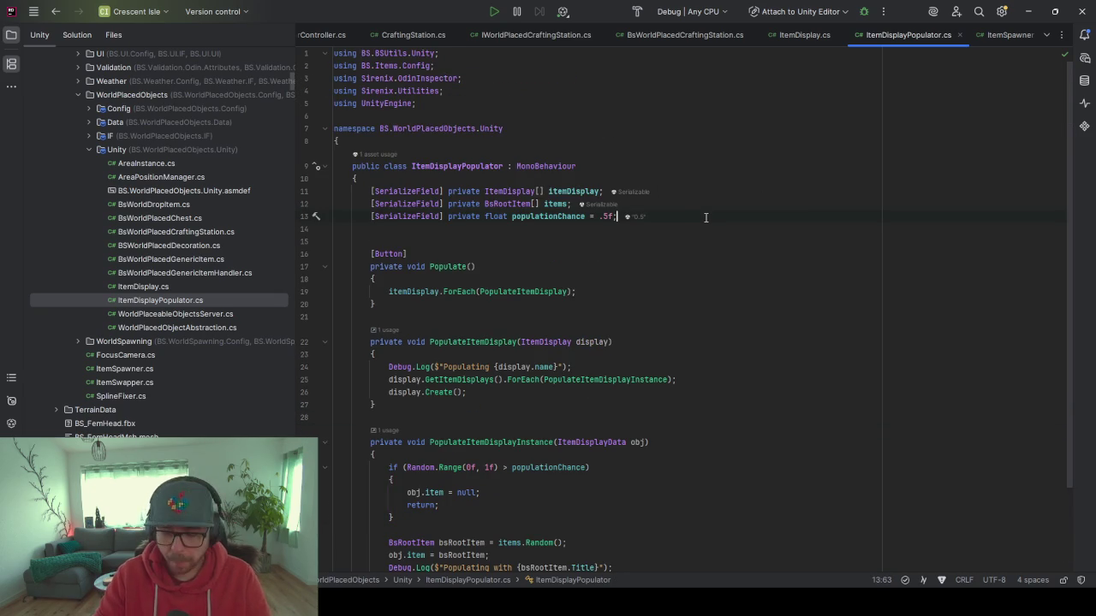
Add a field [SerializeField] private bool randomRotation = true; below populationChance.
key("Return")
type("[Se")
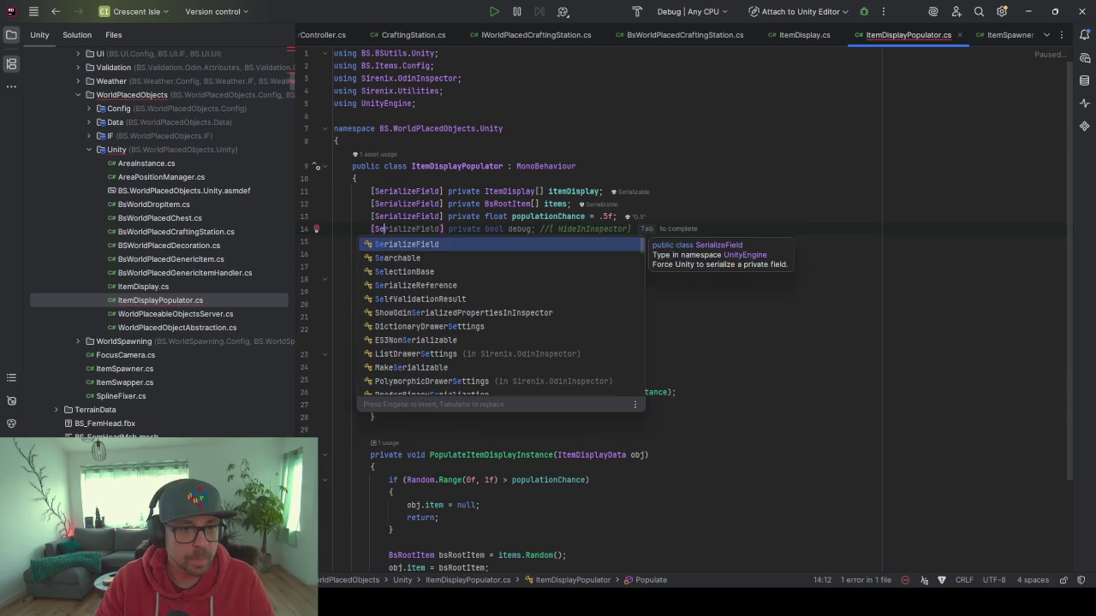
key("Return")
type("priva")
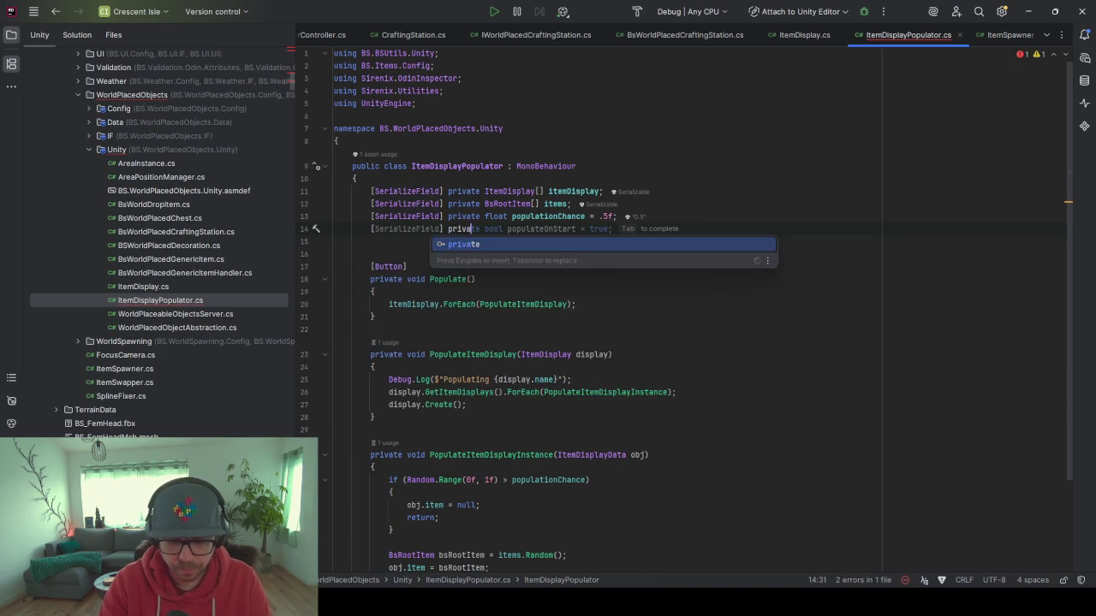
type("te bool randomRo")
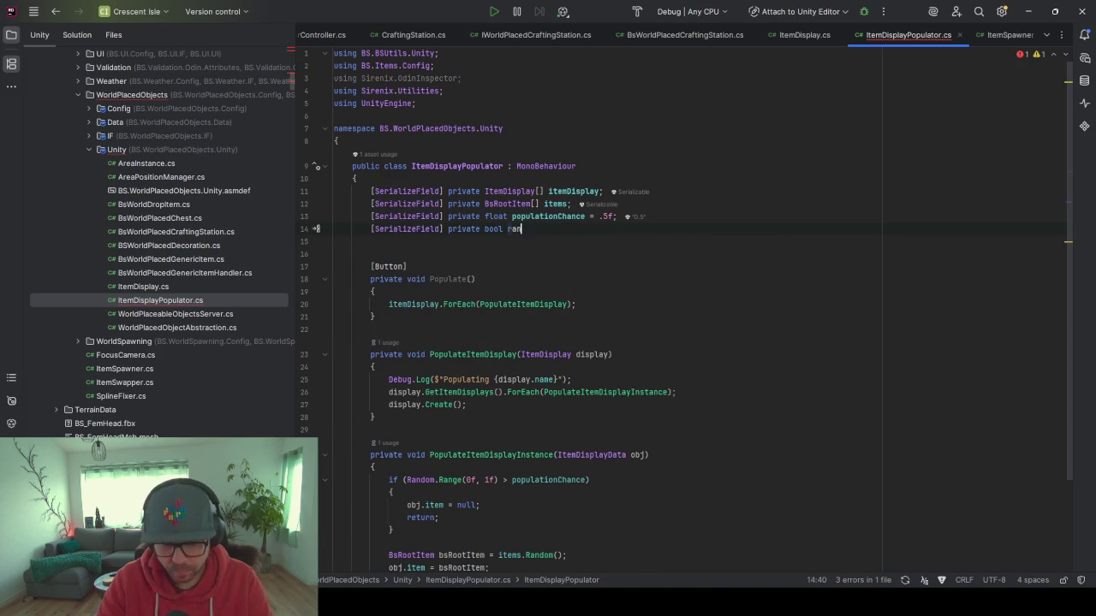
type("tation;")
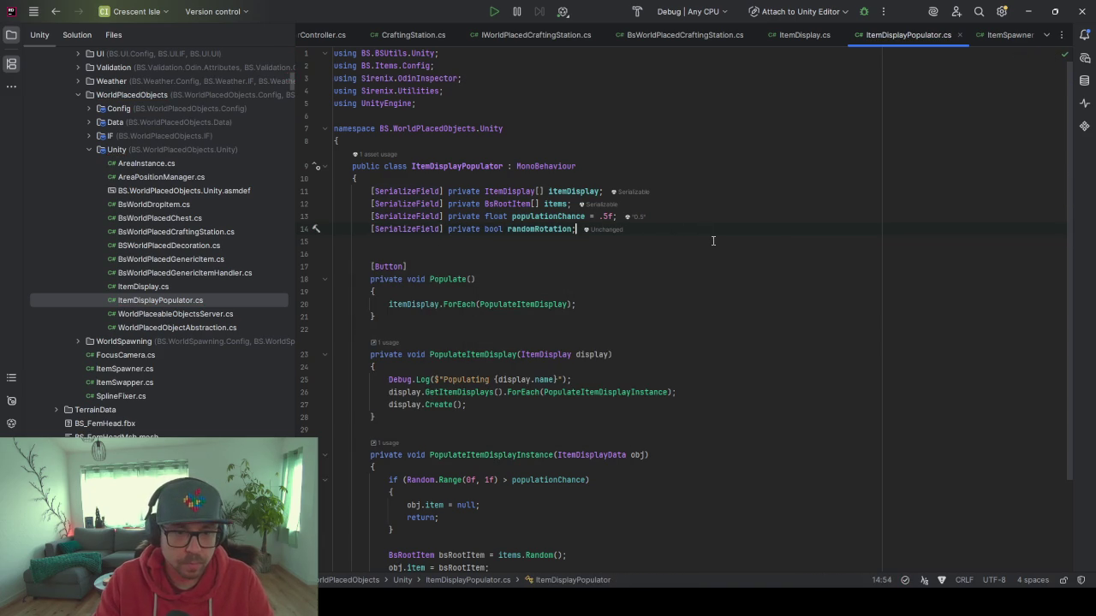
key("Left")
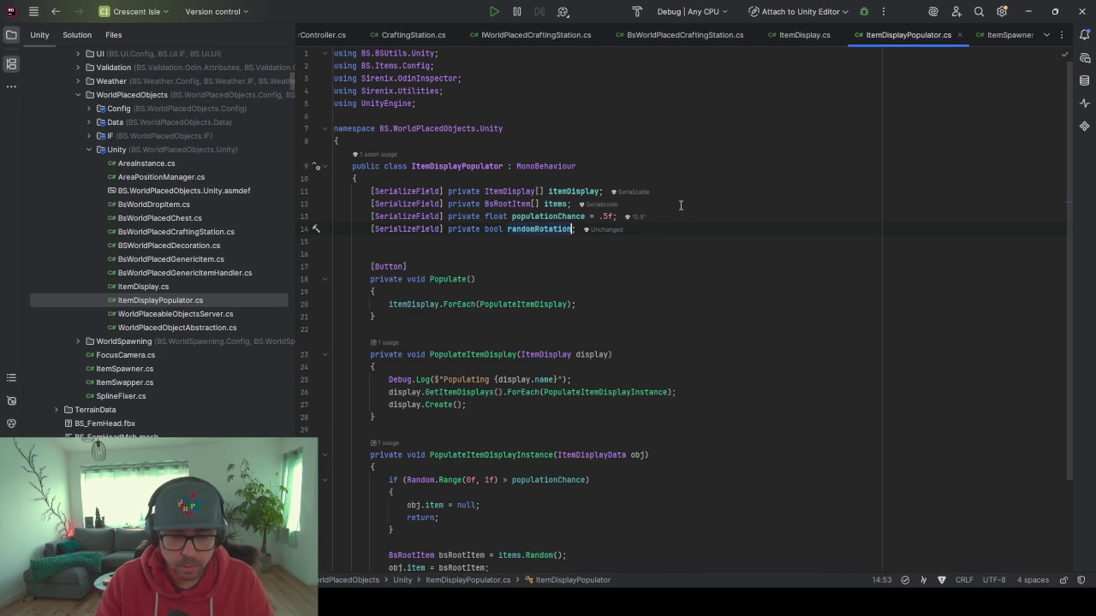
type("= true")
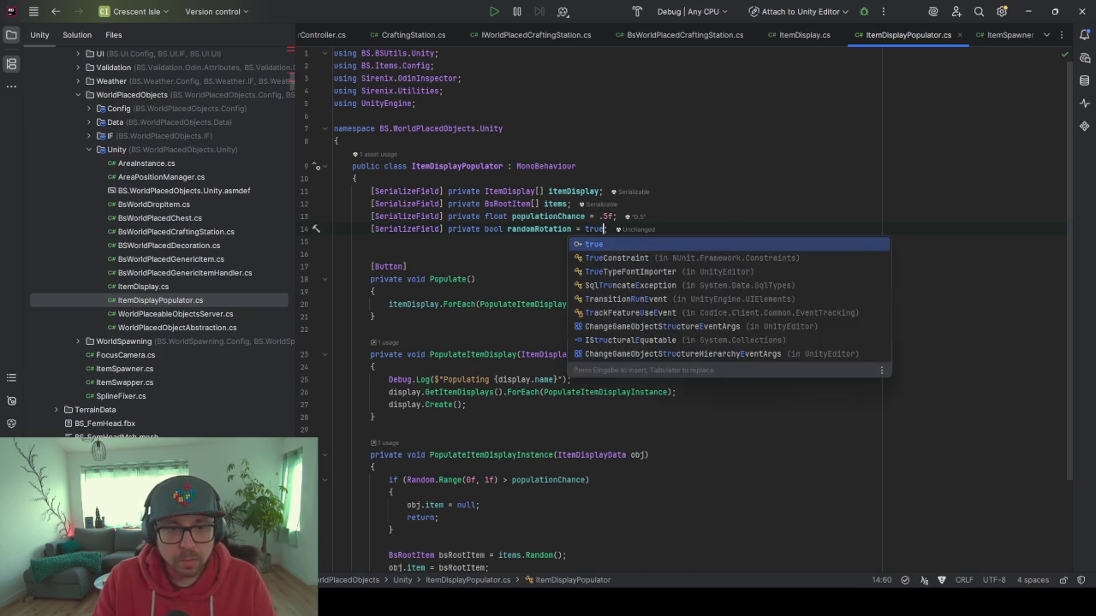
Select the randomRotation name and locate the Random.Range populationChance check below.
double_click(533, 229)
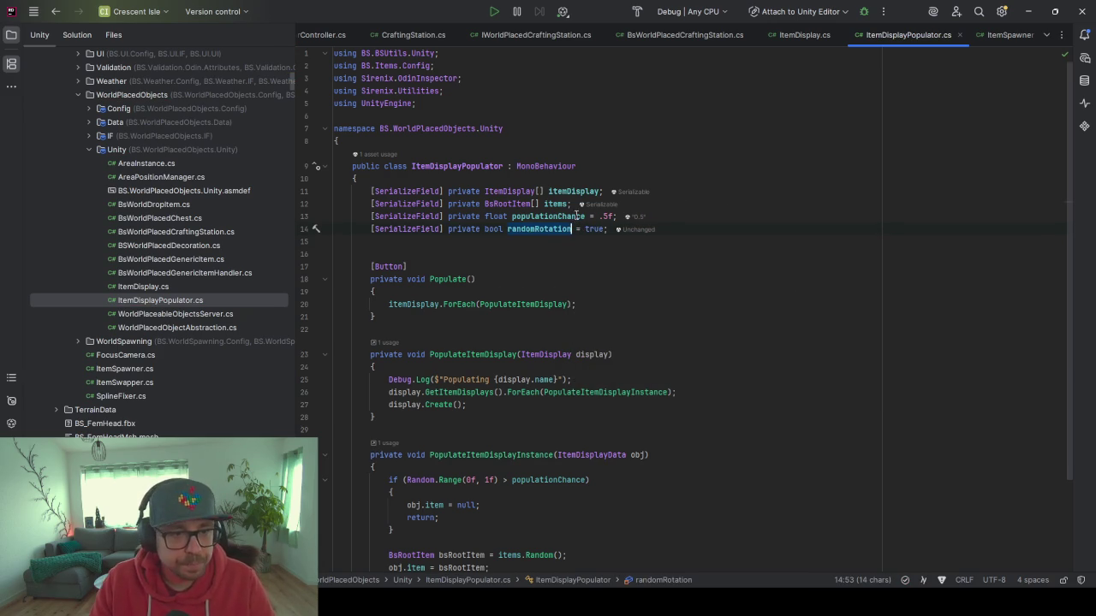
scroll(466, 240, "down", 3)
left_click(441, 364)
left_click(573, 365)
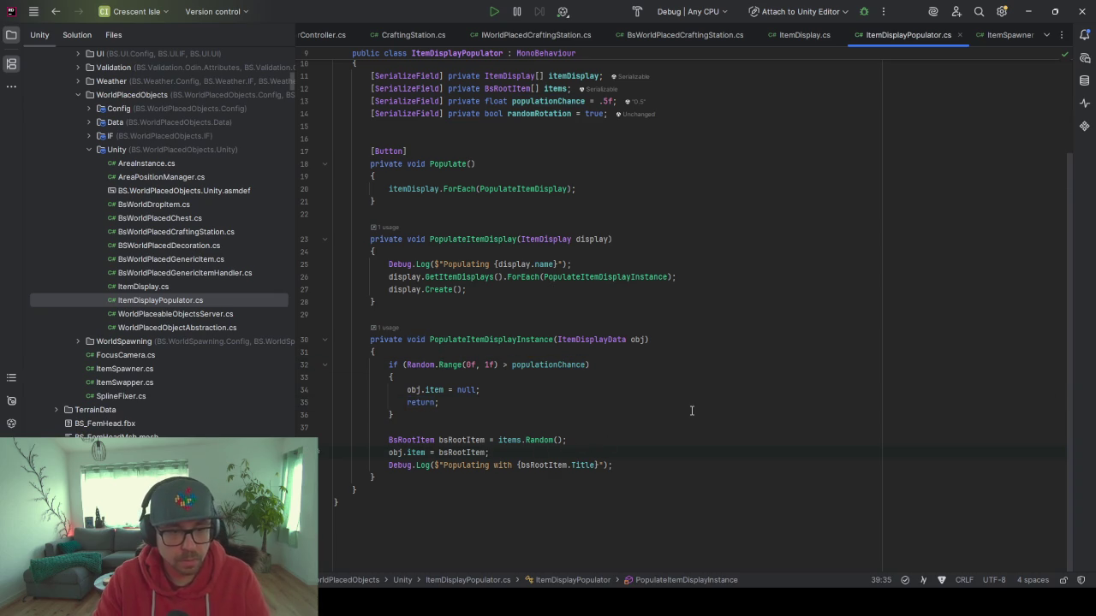
Add an obj.rotation assignment after obj.item = bsRootItem, with 0 as the fallback.
key("Return")
type("obj")
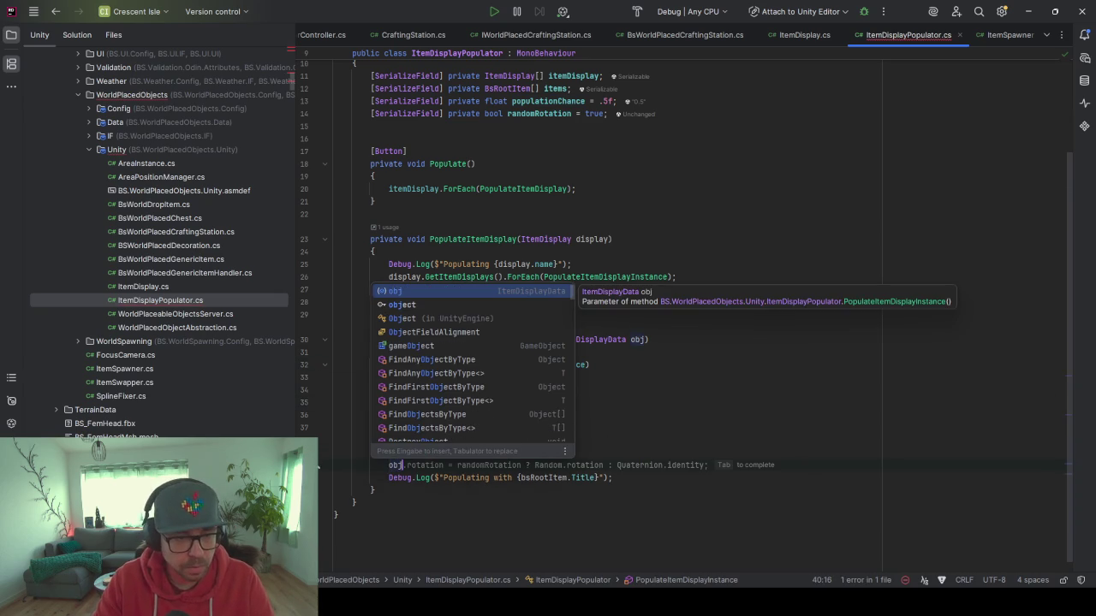
key("Tab")
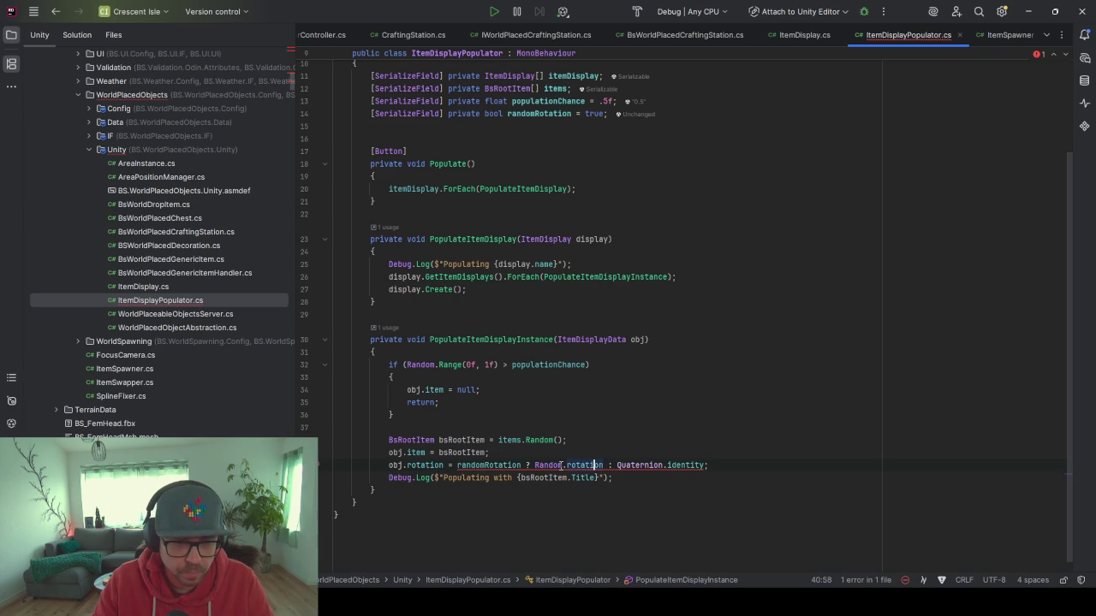
mouse_move(561, 465)
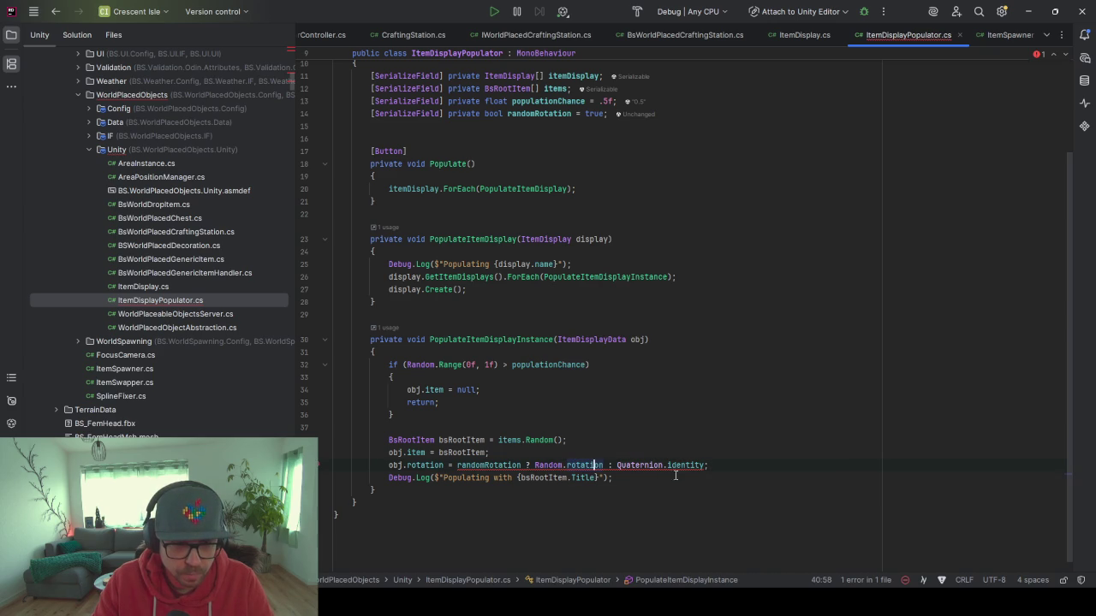
left_click_drag(704, 466, 621, 468)
type("0")
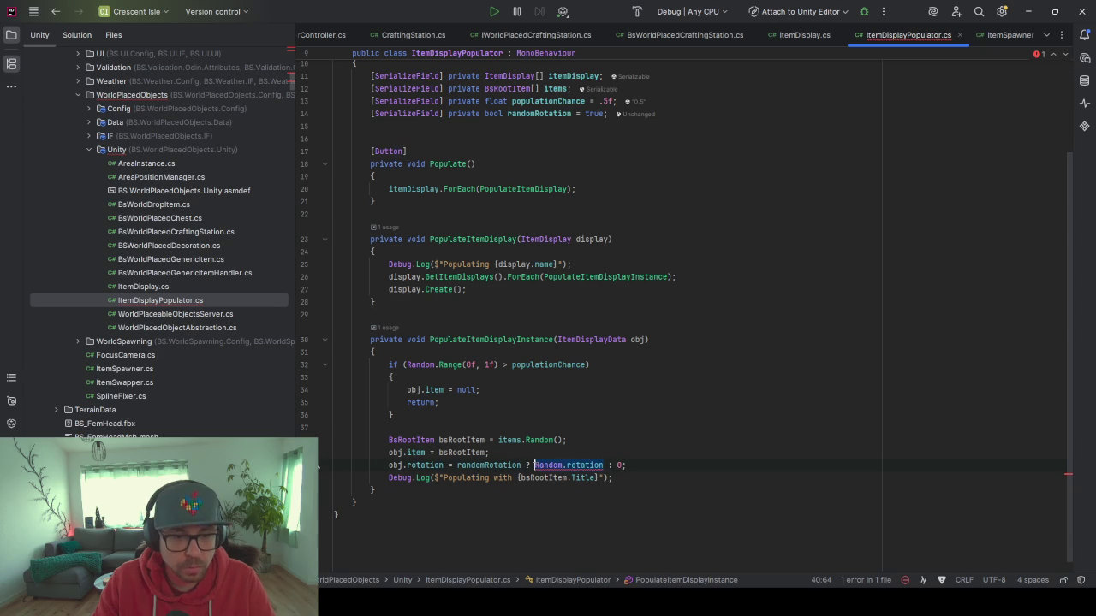
Replace Random.rotation with Random.Range(0, 36) for the randomRotation branch.
double_click(591, 465)
type("Rand")
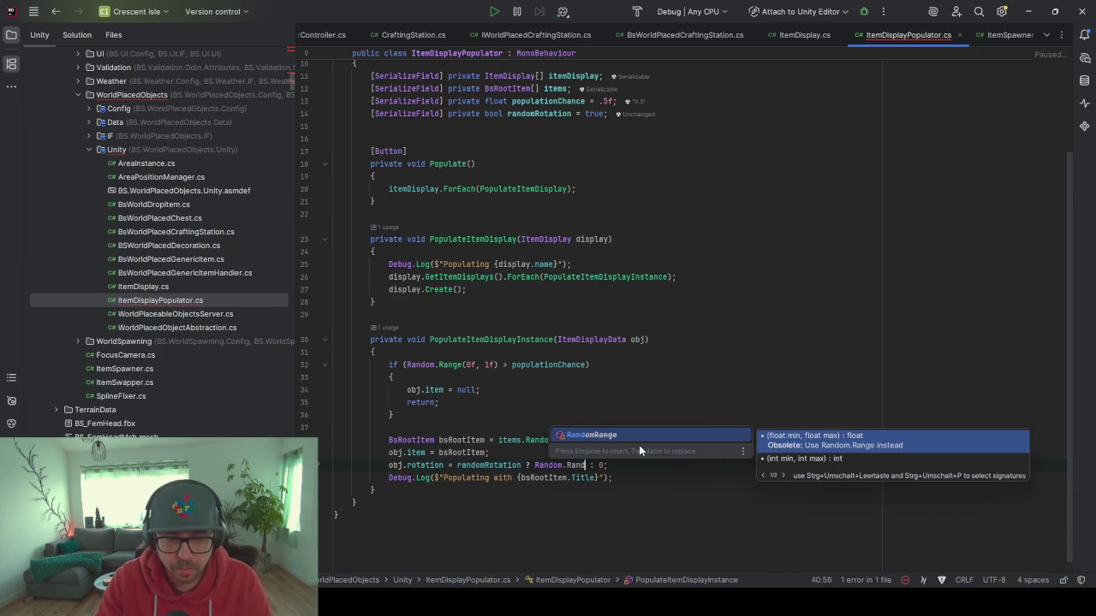
key("BackSpace")
type("g")
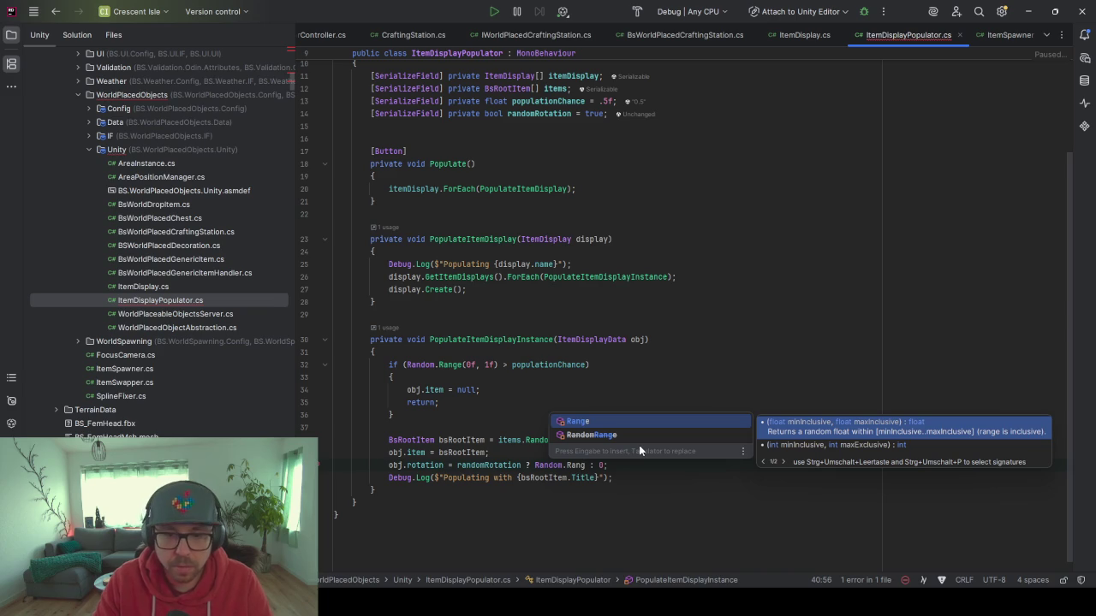
key("Return")
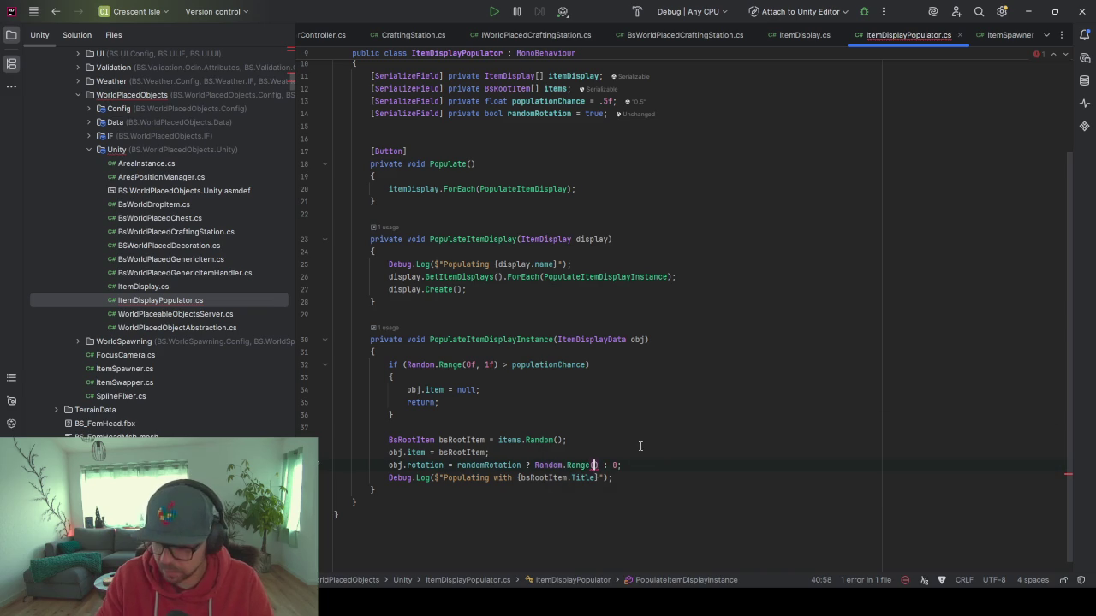
type(",36")
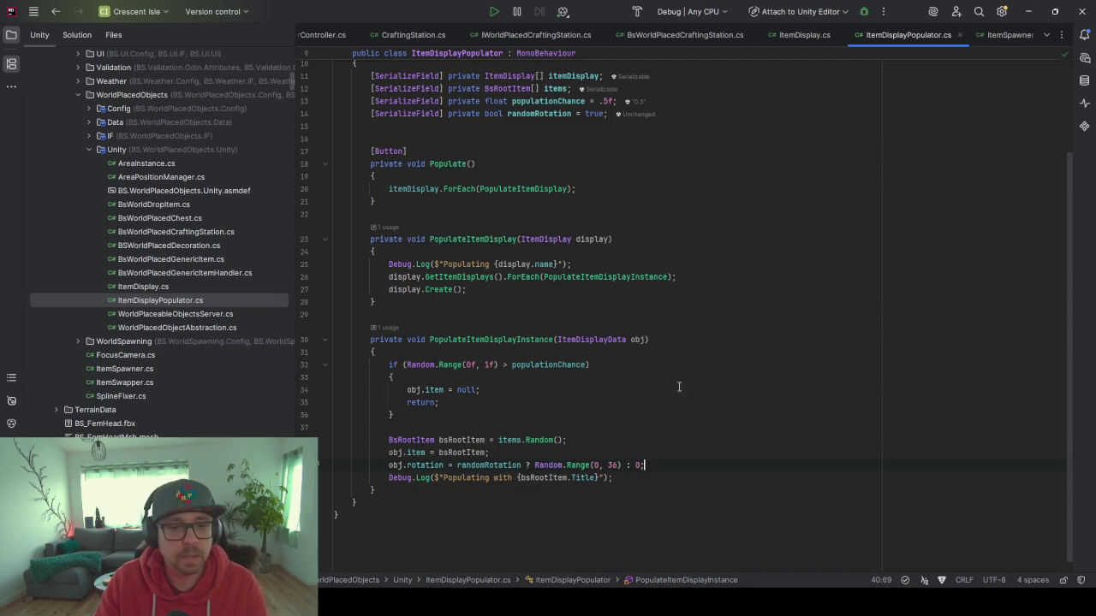
scroll(565, 449, "up", 1)
scroll(565, 449, "down", 1)
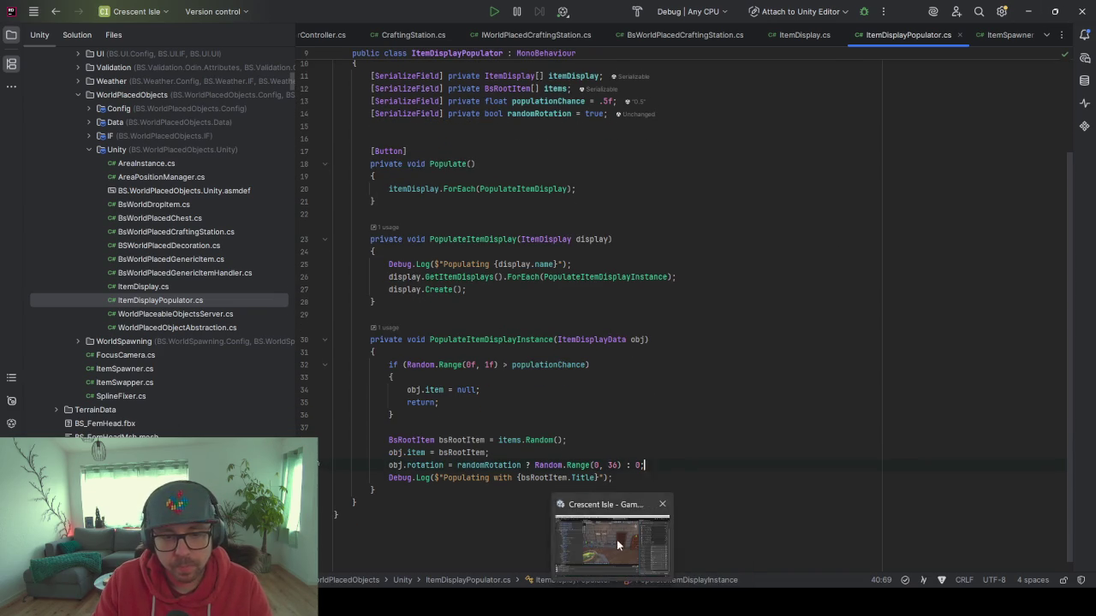
In Unity, collapse the Item Display and Items lists, re-populate, and view the bookshelves.
left_click(620, 603)
scroll(821, 171, "up", 2)
left_click(818, 180)
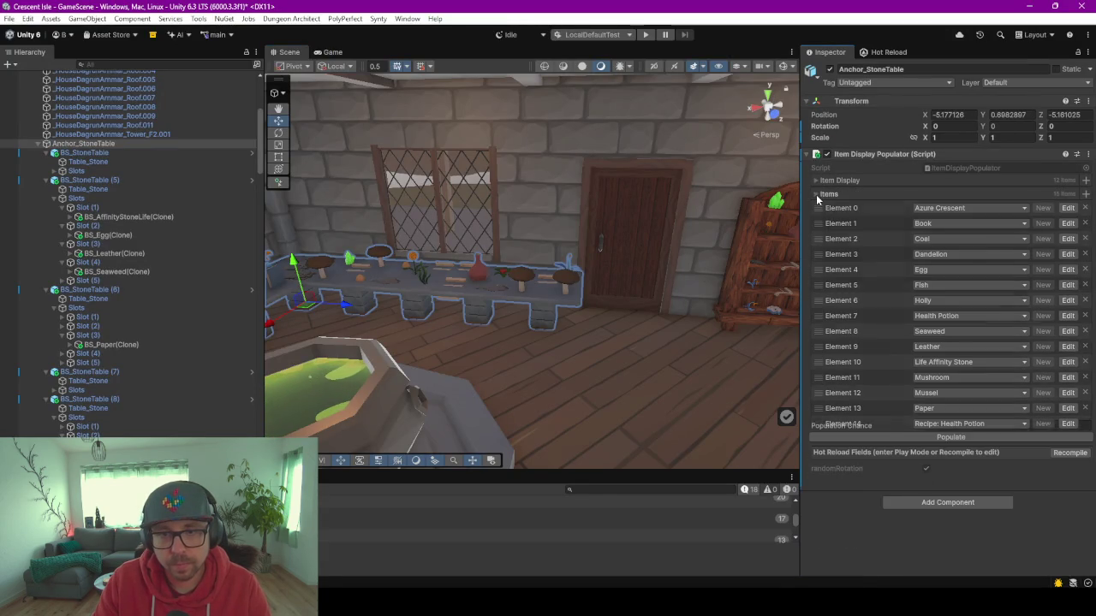
left_click(818, 194)
left_click(924, 218)
mouse_move(646, 297)
left_mouse_down()
mouse_move(581, 316)
mouse_move(488, 303)
mouse_move(553, 340)
mouse_move(453, 327)
mouse_move(477, 303)
mouse_move(648, 287)
mouse_move(672, 295)
mouse_move(685, 308)
mouse_move(659, 322)
mouse_move(594, 427)
mouse_move(628, 420)
mouse_move(625, 403)
mouse_move(616, 411)
mouse_move(640, 428)
mouse_move(623, 386)
mouse_move(625, 398)
left_mouse_up()
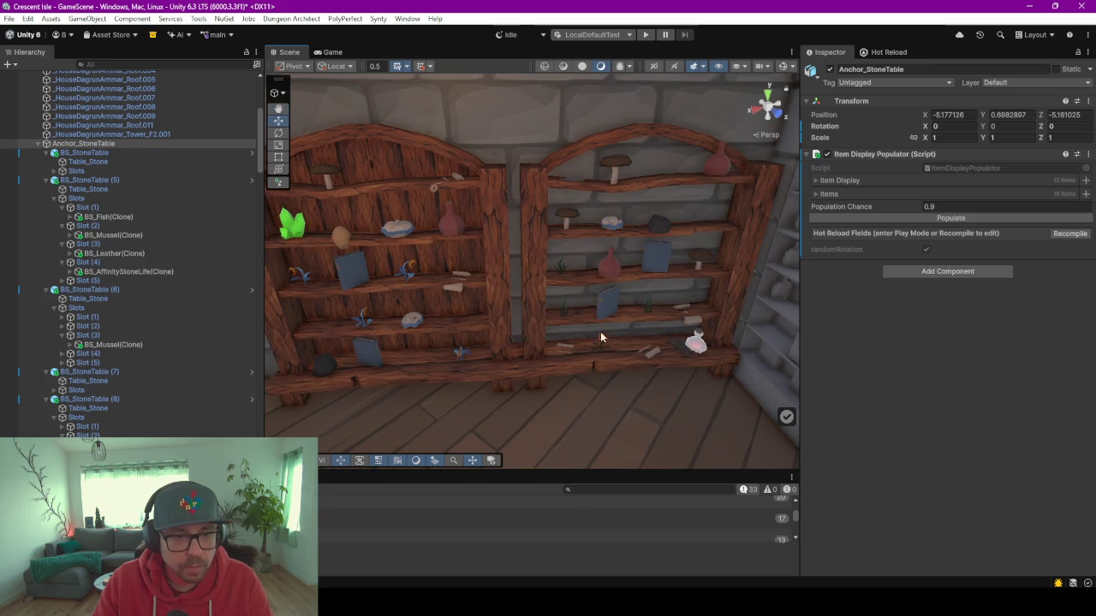
Select a shelf book, then the Wood_BookshelfOld object to inspect its Item Display.
left_click(599, 323)
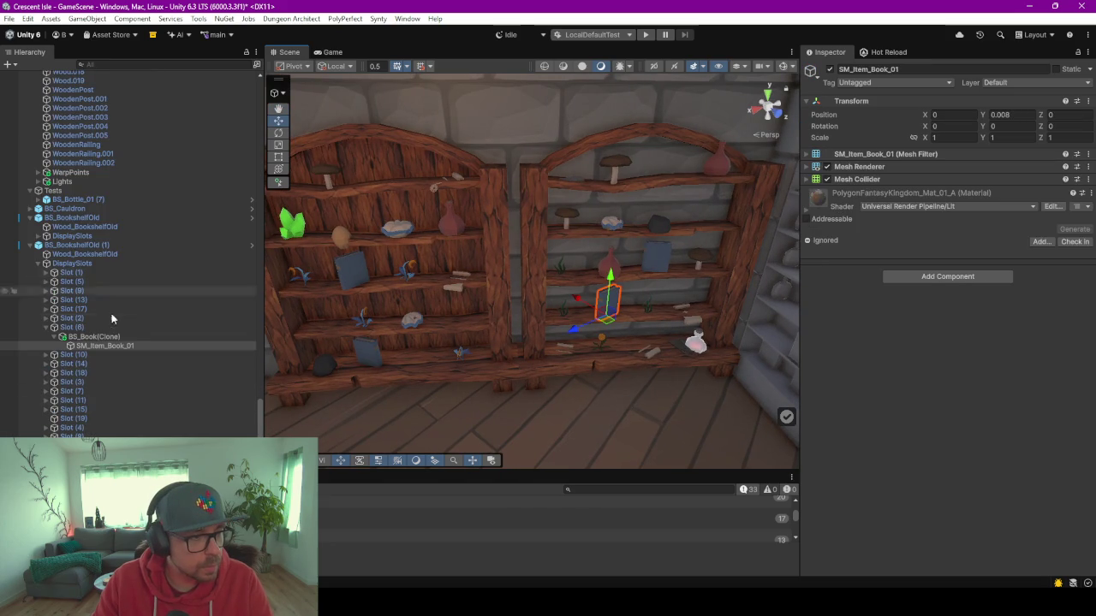
left_click(86, 254)
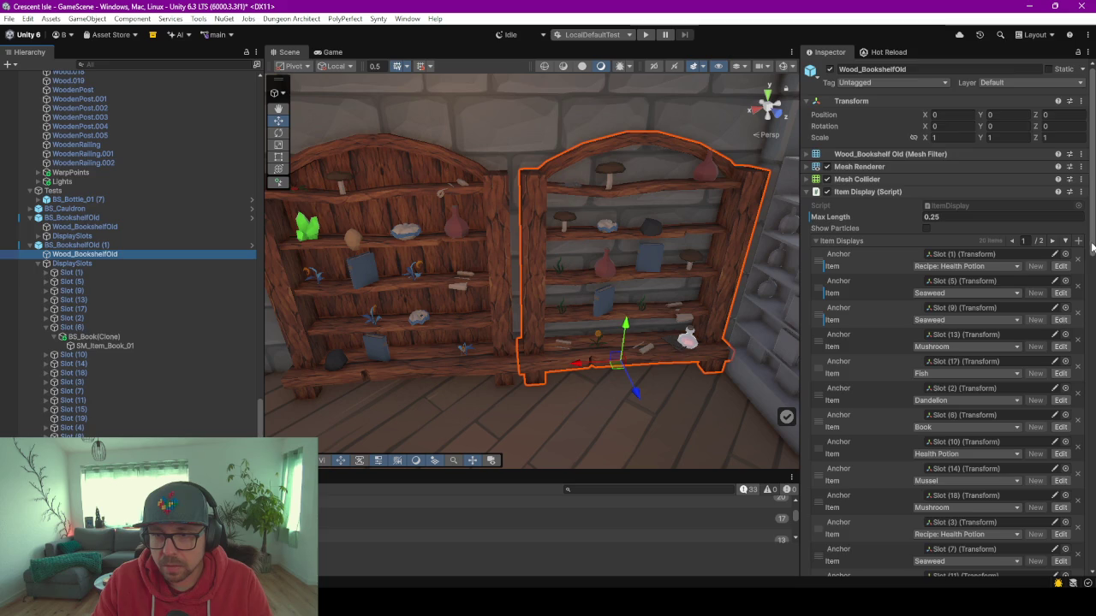
scroll(1070, 342, "down", 10)
scroll(1075, 360, "up", 2)
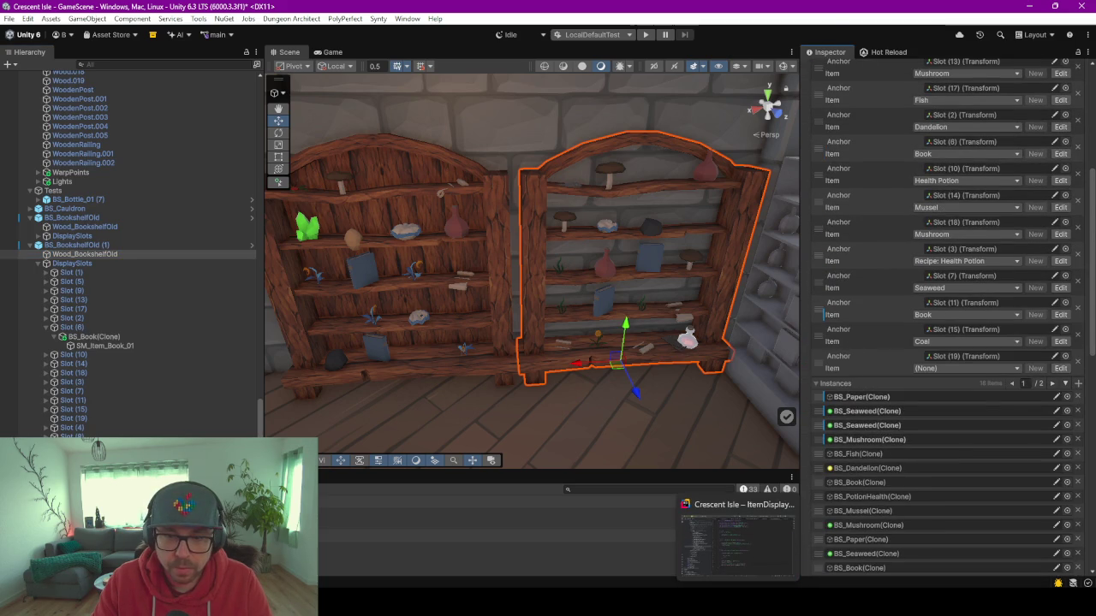
Check the Hot Reload status, return to the Inspector, and switch to Rider.
left_click(882, 52)
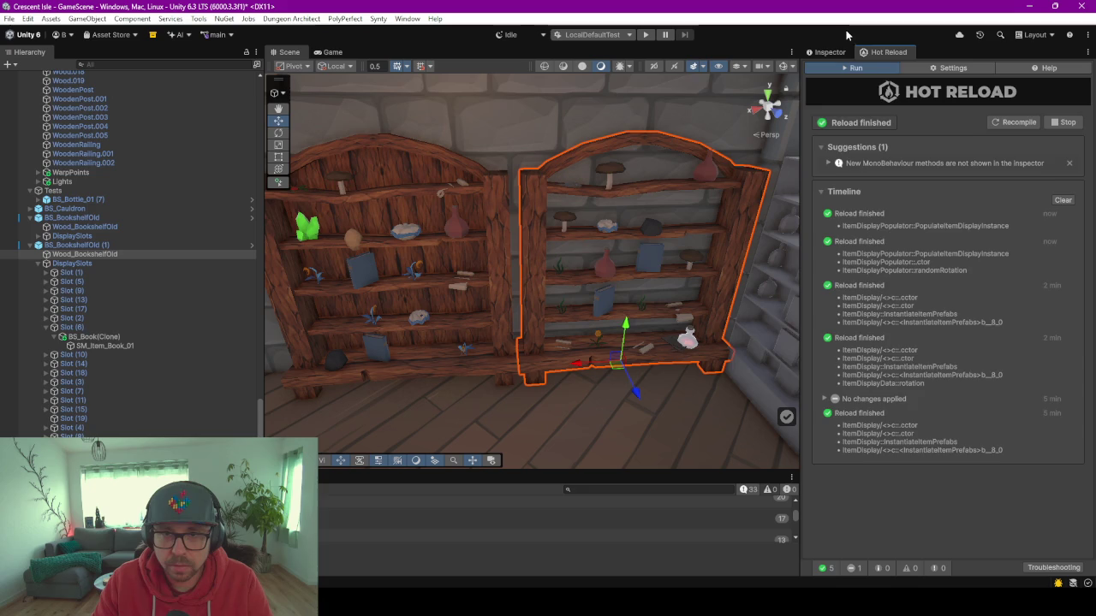
left_click(832, 53)
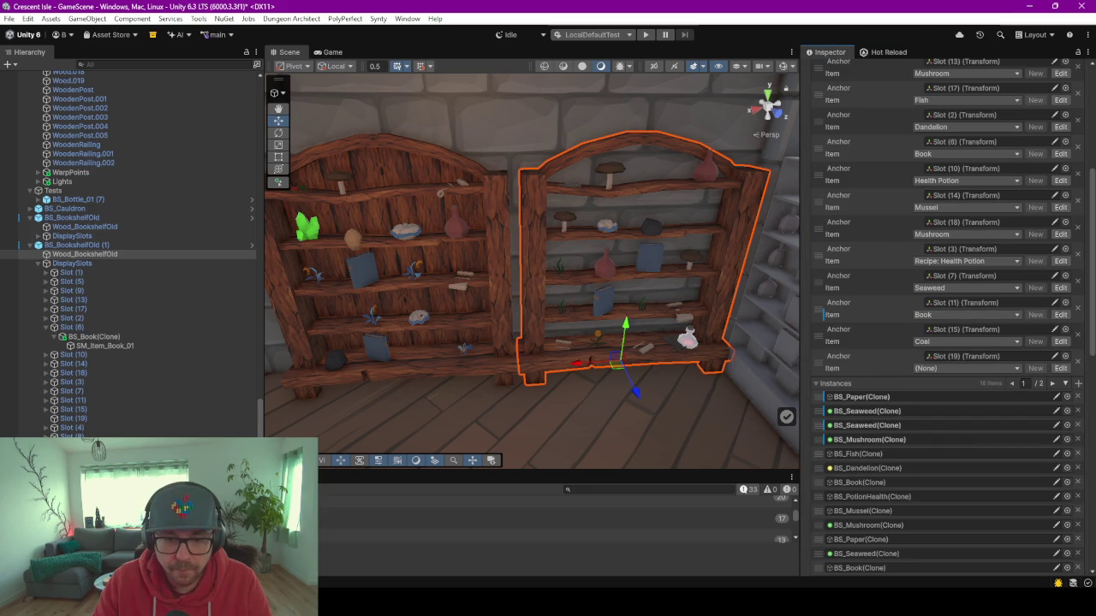
key("alt+Tab")
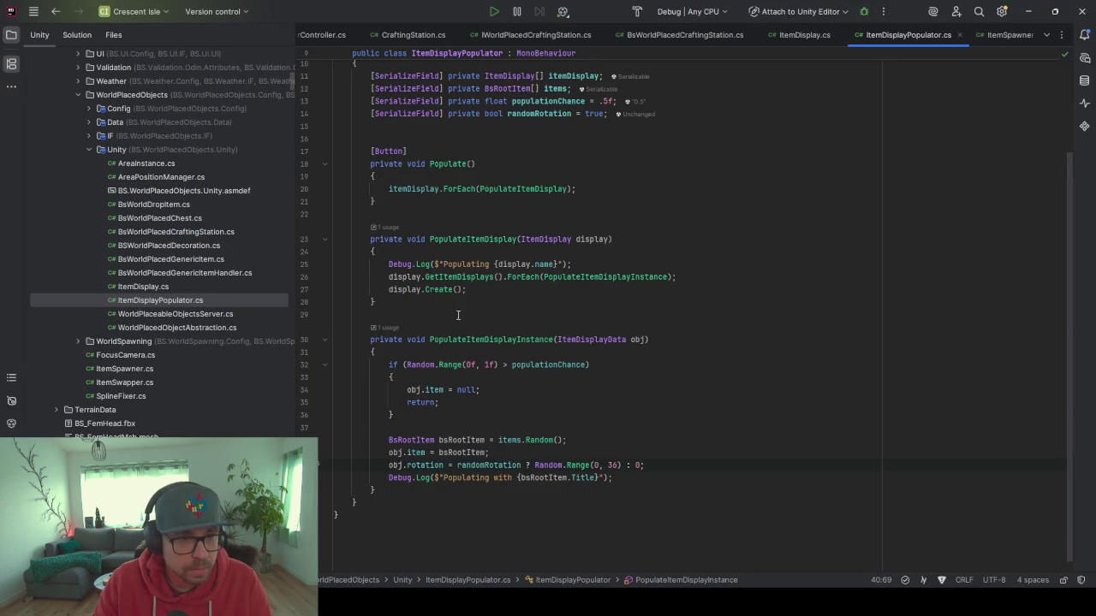
Open ItemDisplay.cs at ItemDisplayData's rotation field, then minimize Rider.
scroll(456, 315, "up", 3)
scroll(462, 347, "down", 2)
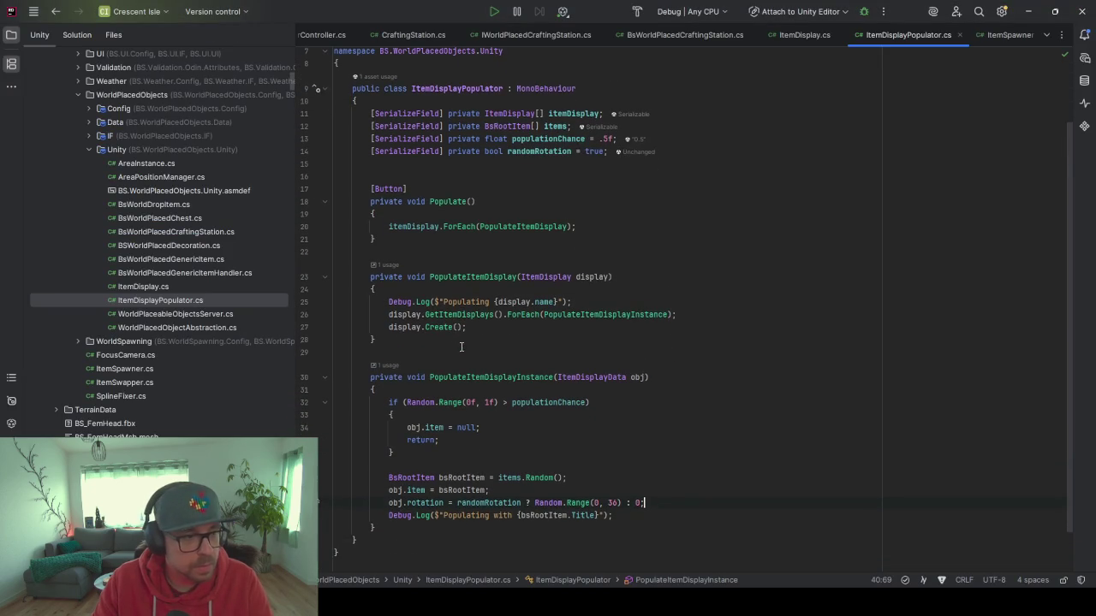
left_click(153, 286)
left_click(442, 477)
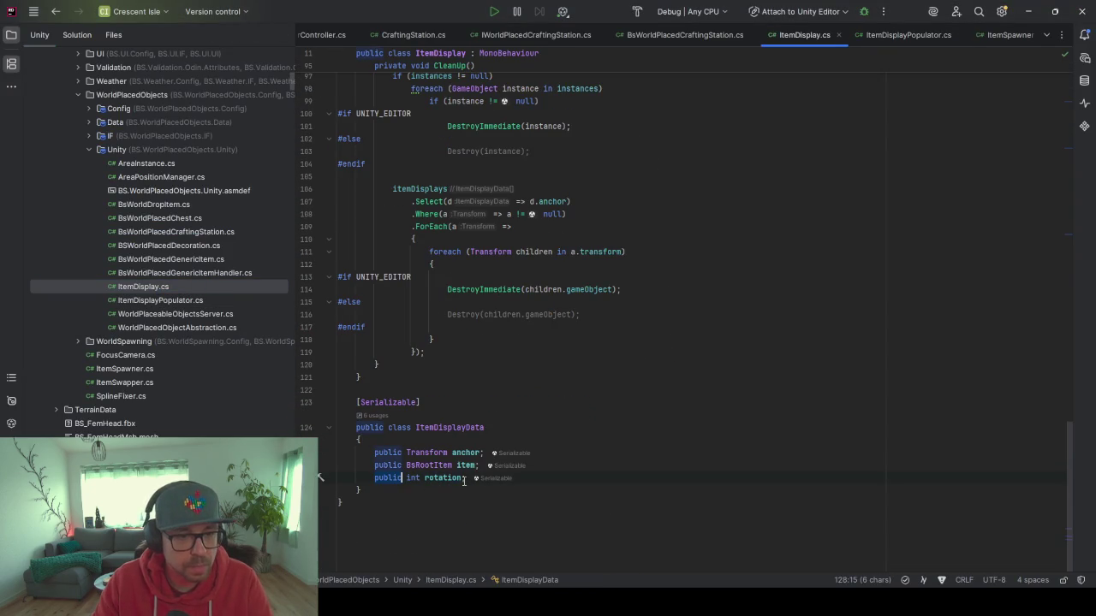
left_click(1037, 11)
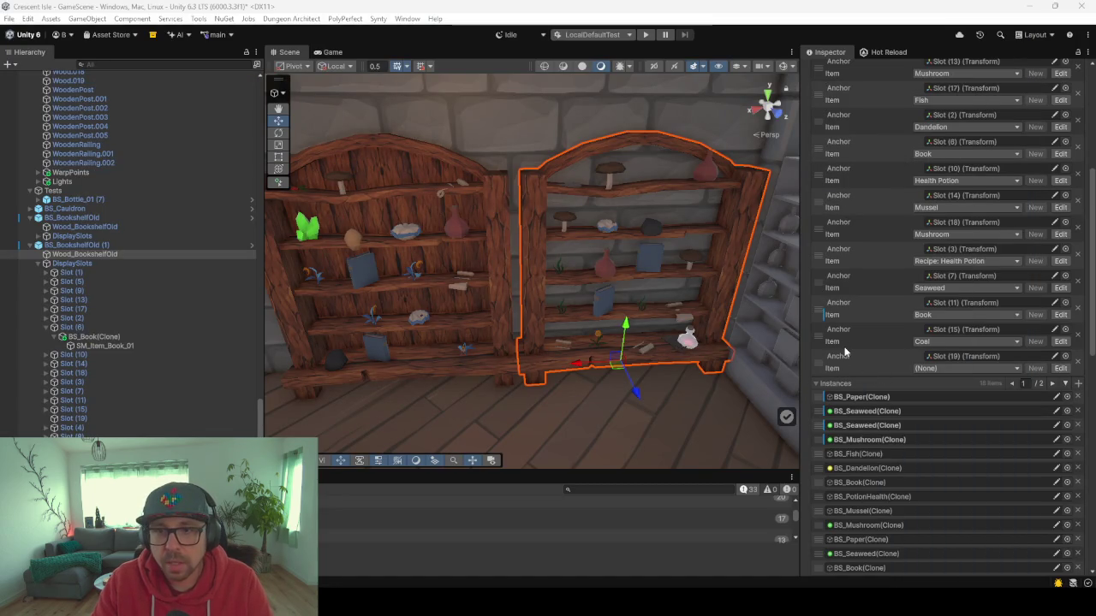
Orbit around the bookshelves to inspect the randomly rotated books on the shelves.
mouse_move(1089, 226)
left_mouse_down()
mouse_move(1090, 176)
mouse_move(898, 109)
left_mouse_up()
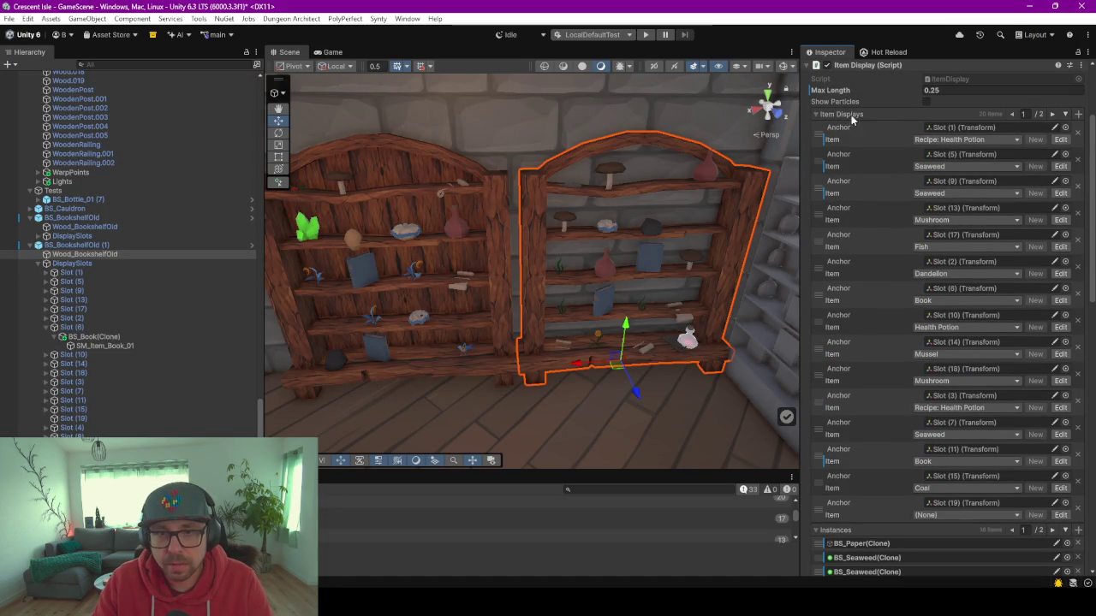
left_click(815, 114)
left_click(816, 114)
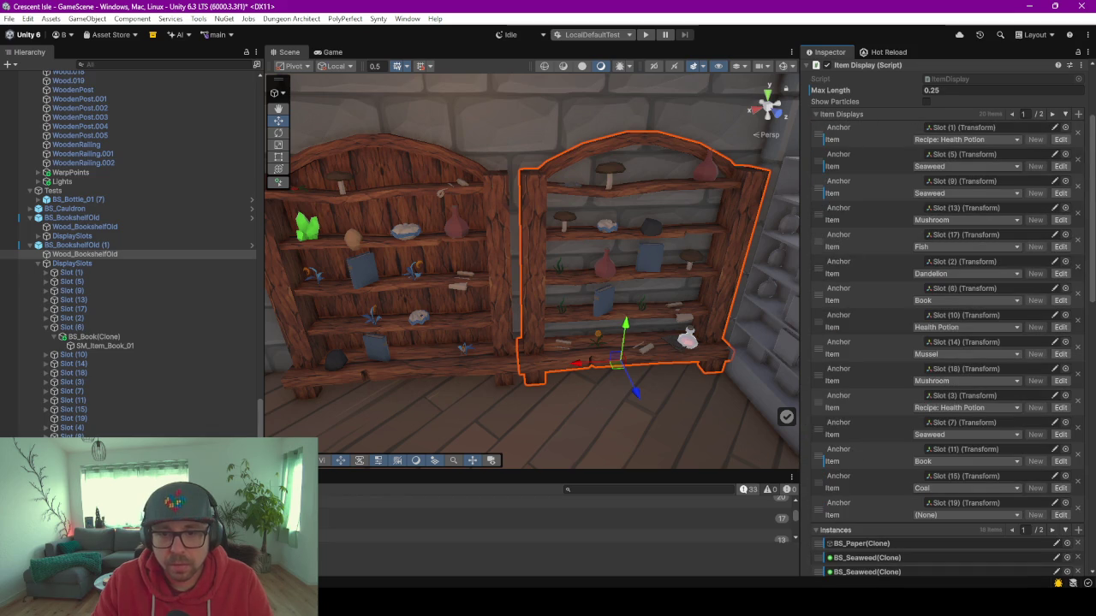
mouse_move(530, 334)
left_mouse_down()
mouse_move(551, 335)
mouse_move(509, 350)
mouse_move(499, 339)
mouse_move(512, 348)
left_mouse_up()
scroll(513, 348, "up", 3)
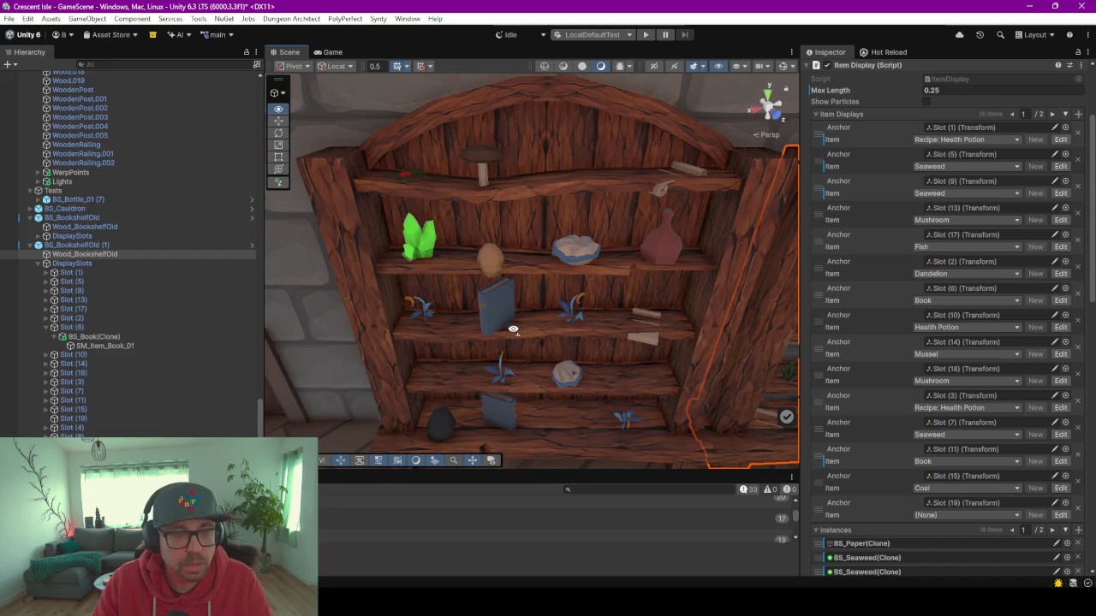
scroll(513, 330, "down", 3)
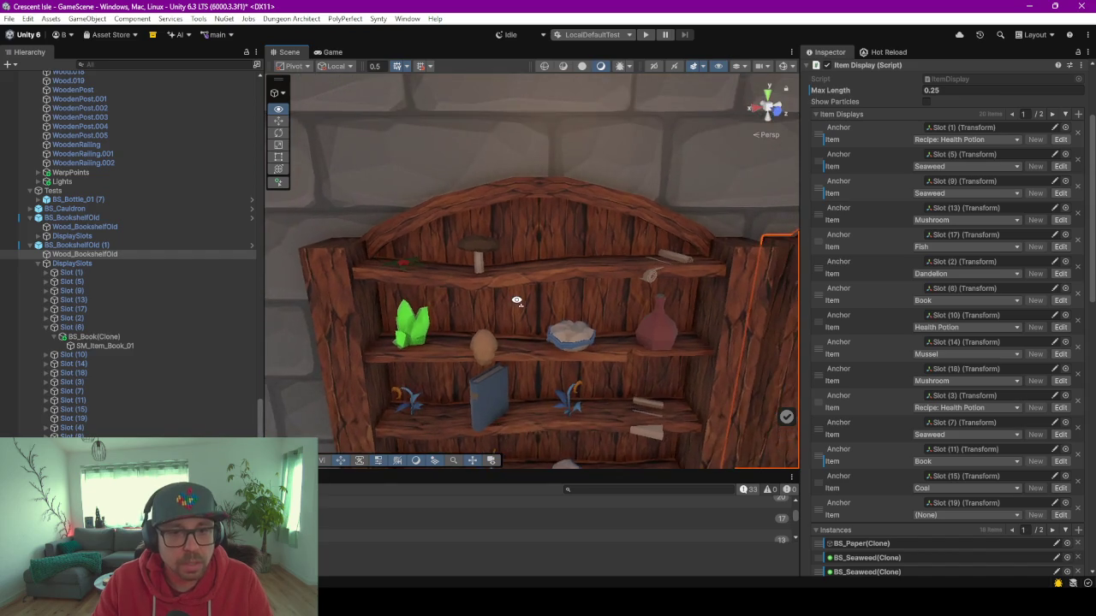
scroll(517, 301, "up", 3)
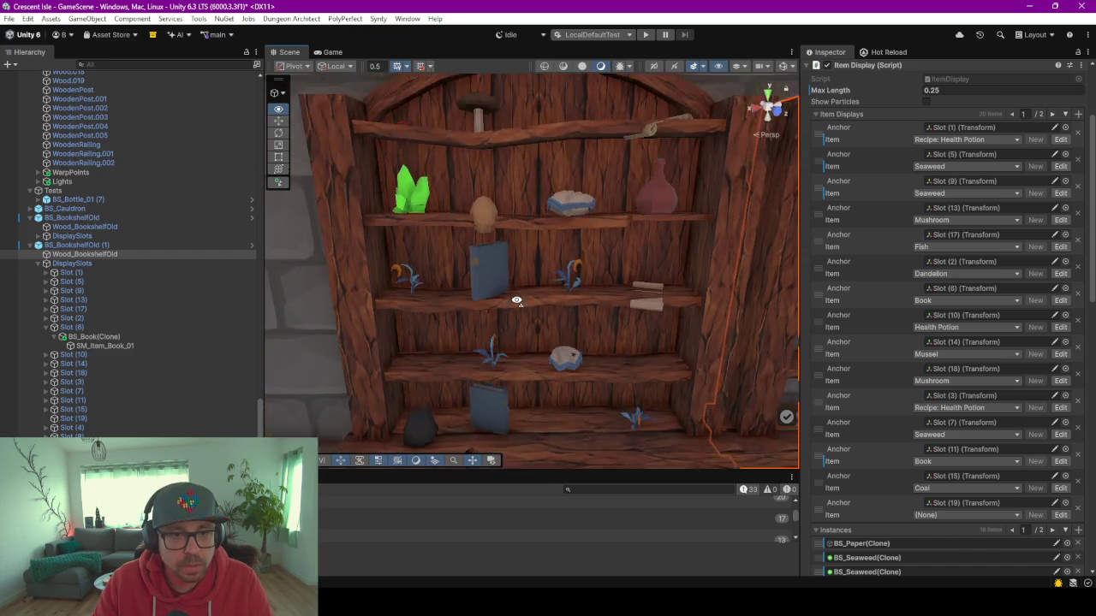
mouse_move(517, 301)
left_mouse_down()
mouse_move(574, 312)
mouse_move(527, 321)
left_mouse_up()
left_click(462, 293)
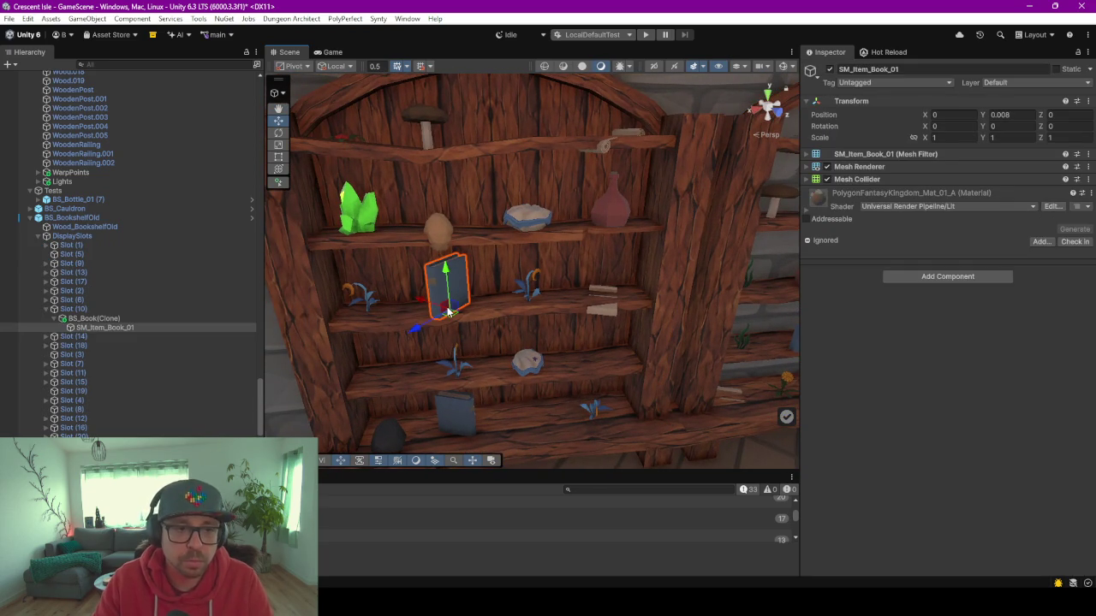
mouse_move(443, 306)
left_mouse_down()
mouse_move(497, 320)
mouse_move(425, 326)
left_mouse_up()
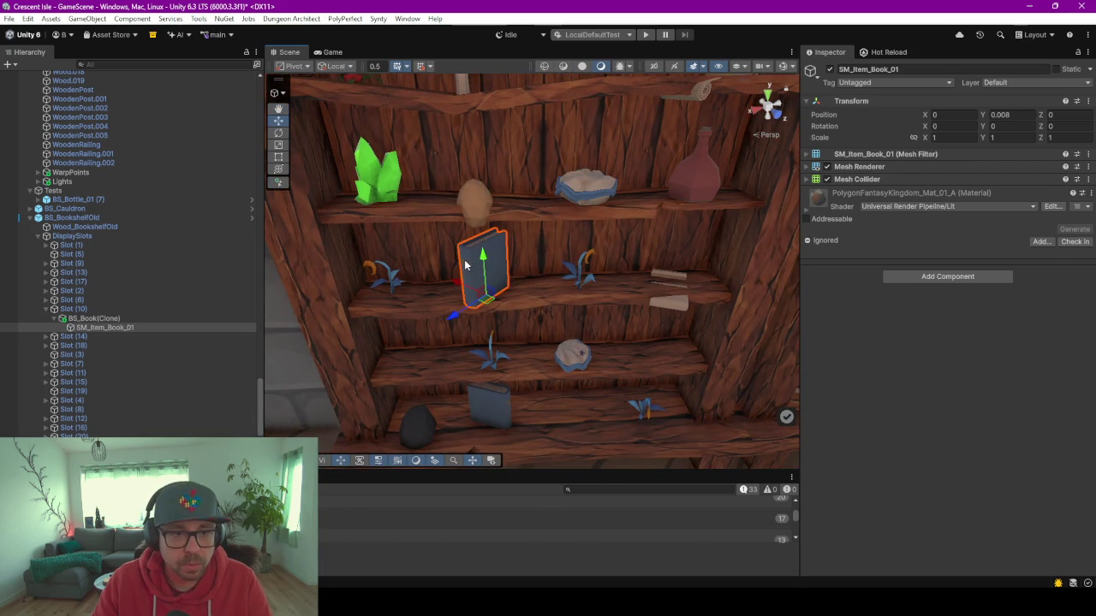
mouse_move(580, 368)
left_mouse_down()
mouse_move(533, 337)
mouse_move(531, 348)
mouse_move(538, 289)
mouse_move(616, 323)
mouse_move(599, 335)
left_mouse_up()
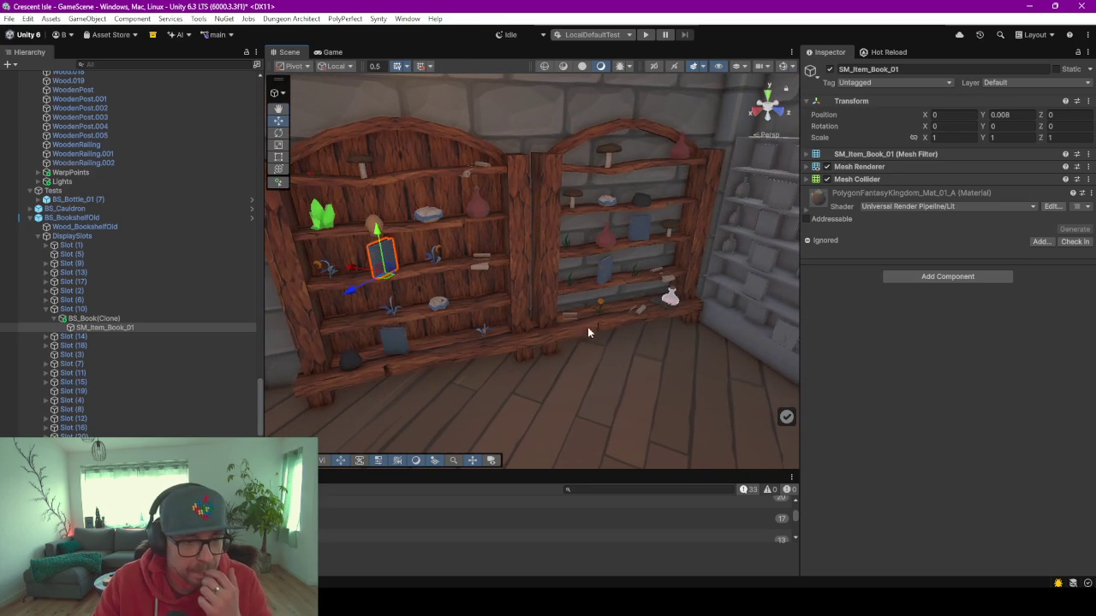
Turn the bookshelf slightly, then delete the right-hand bookshelf.
left_click(549, 316)
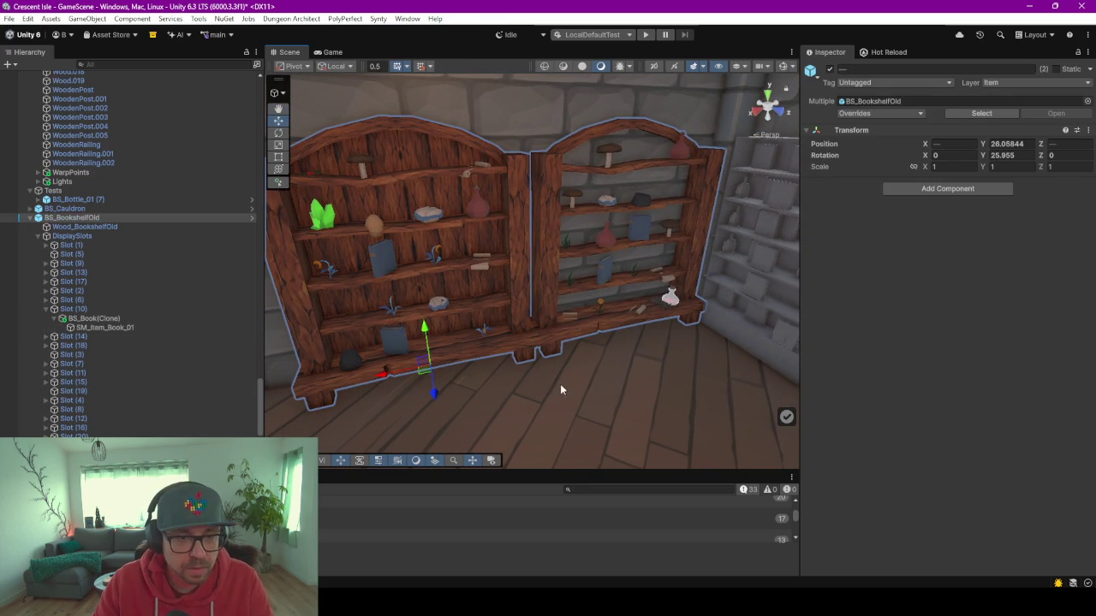
key("e")
left_click_drag(492, 392, 465, 391)
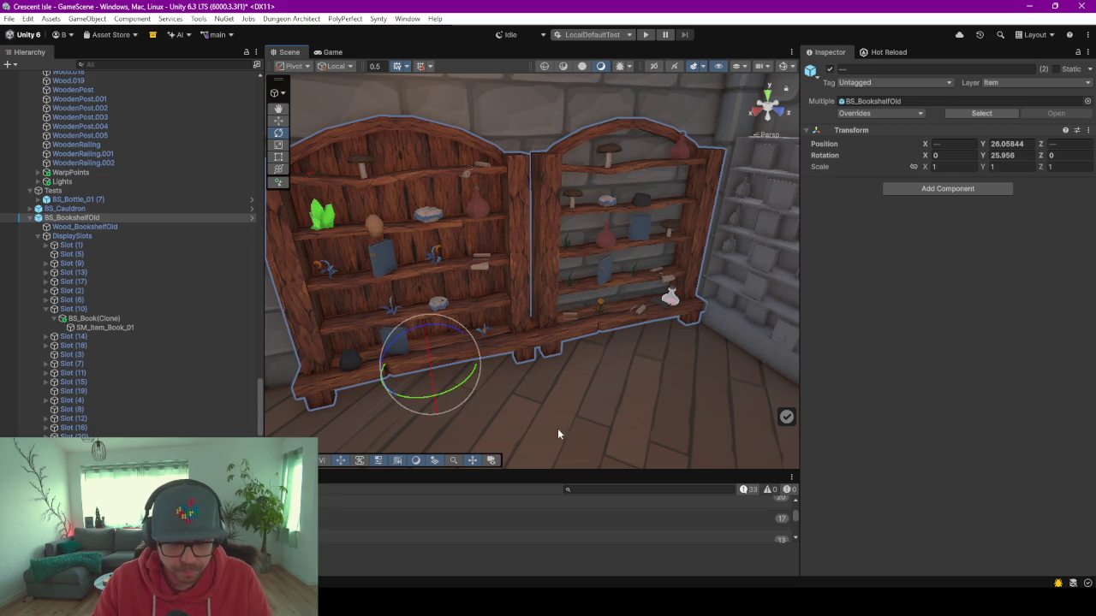
left_click(585, 330)
key("Delete")
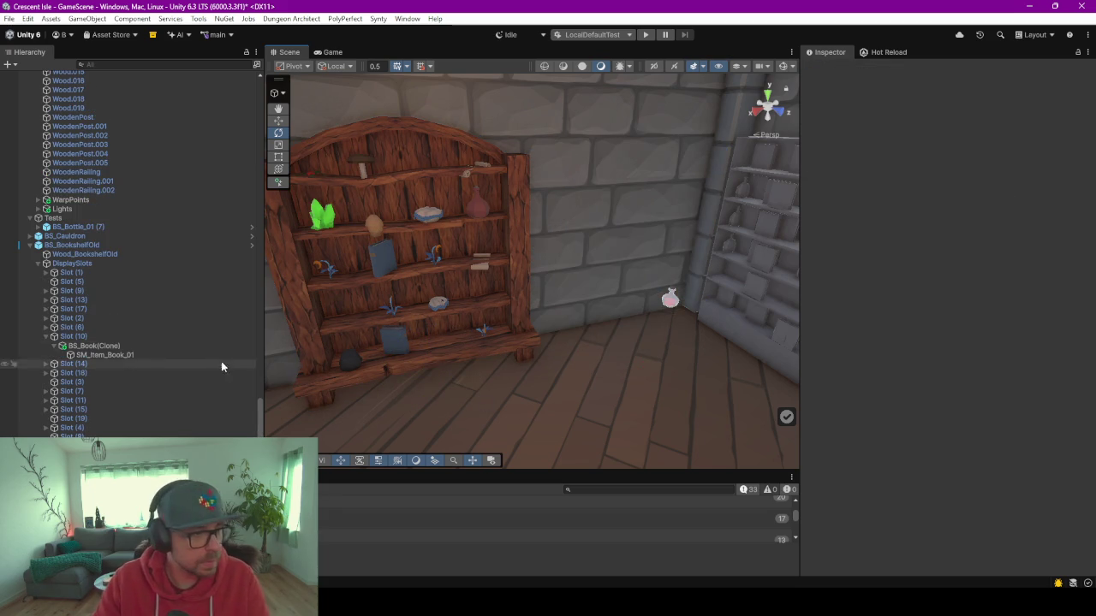
Frame the remaining bookshelf, try a duplicate slid to the right, then undo it.
scroll(111, 257, "up", 6)
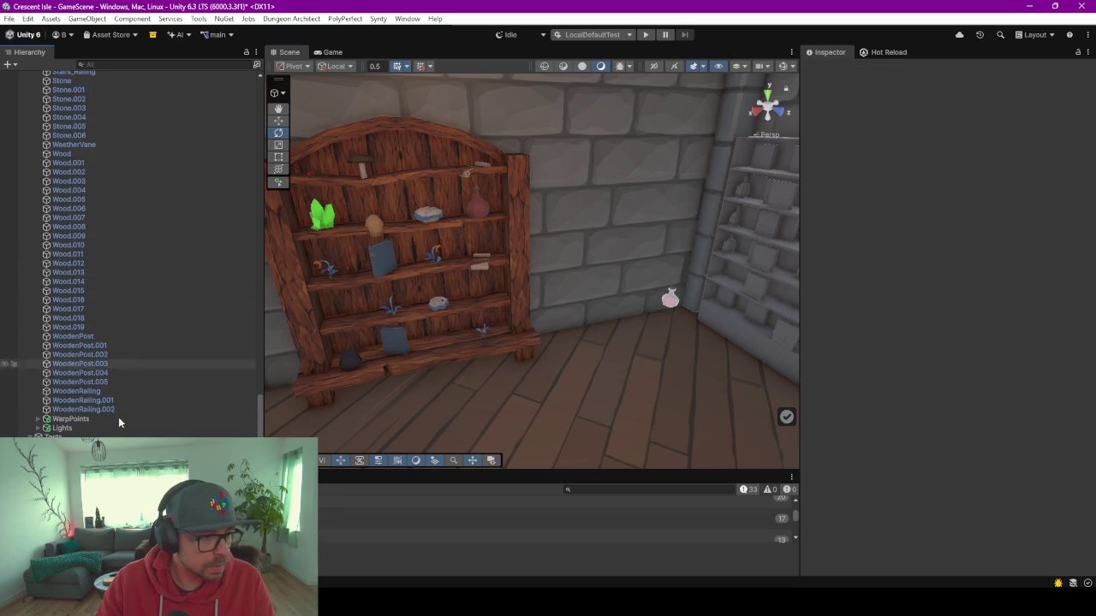
left_click(467, 371)
key("f")
key("w")
key("ctrl+d")
left_click_drag(398, 367, 570, 336)
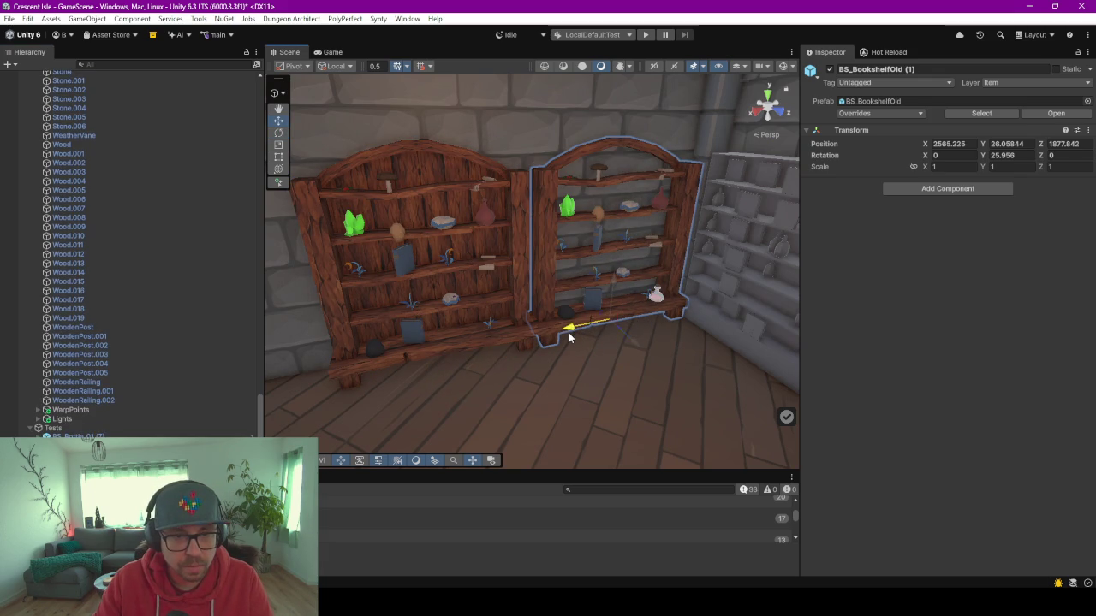
key("ctrl+z")
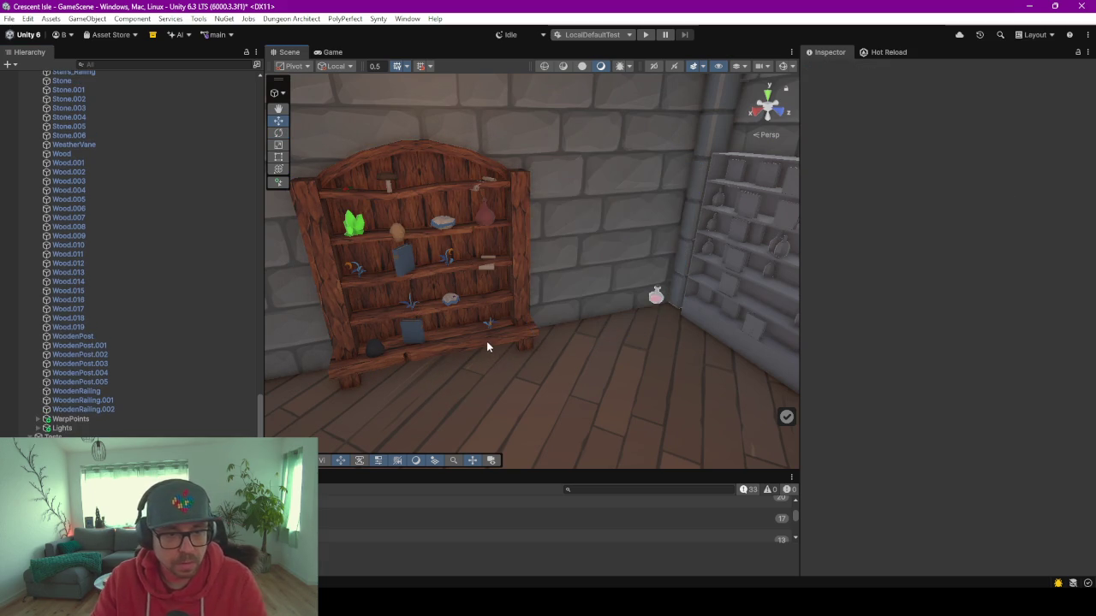
key("ctrl+z")
Look over the wall and door, return to a front view of the bookshelf, then switch to Blender.
mouse_move(486, 341)
left_mouse_down()
mouse_move(565, 261)
mouse_move(597, 289)
mouse_move(567, 301)
mouse_move(518, 256)
mouse_move(451, 248)
mouse_move(582, 302)
mouse_move(599, 277)
mouse_move(611, 294)
mouse_move(574, 257)
mouse_move(559, 258)
mouse_move(585, 300)
mouse_move(631, 311)
mouse_move(292, 272)
left_mouse_up()
left_click_drag(484, 254, 476, 274)
mouse_move(445, 308)
left_mouse_down()
mouse_move(531, 313)
mouse_move(480, 334)
left_mouse_up()
left_click(252, 345)
mouse_move(574, 365)
left_mouse_down()
mouse_move(814, 367)
mouse_move(525, 328)
left_mouse_up()
left_click(444, 272)
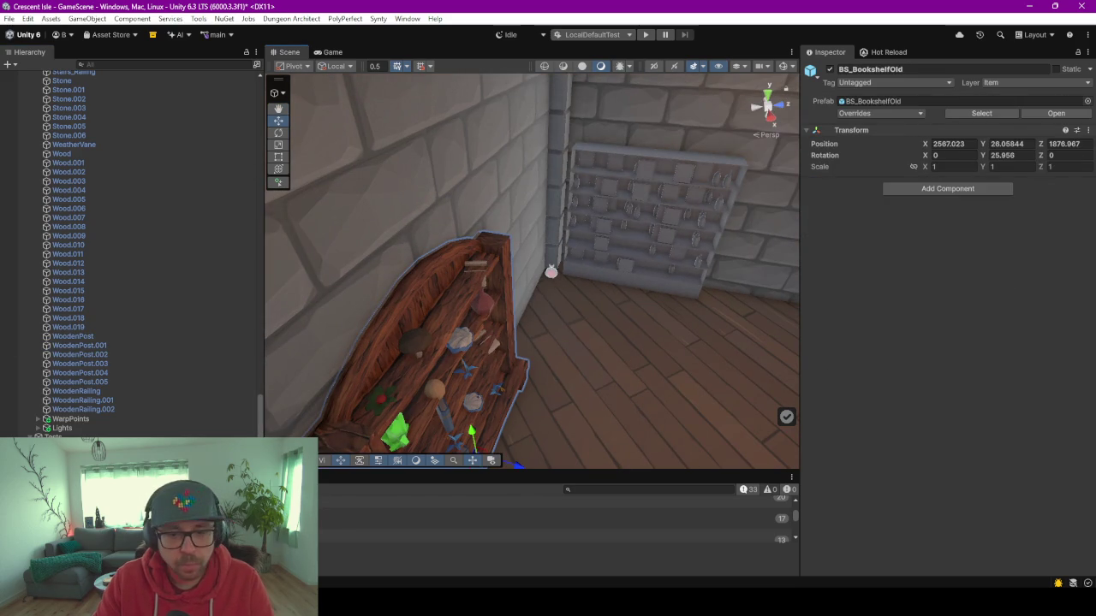
mouse_move(514, 274)
left_mouse_down()
mouse_move(627, 319)
mouse_move(453, 134)
mouse_move(623, 266)
left_mouse_up()
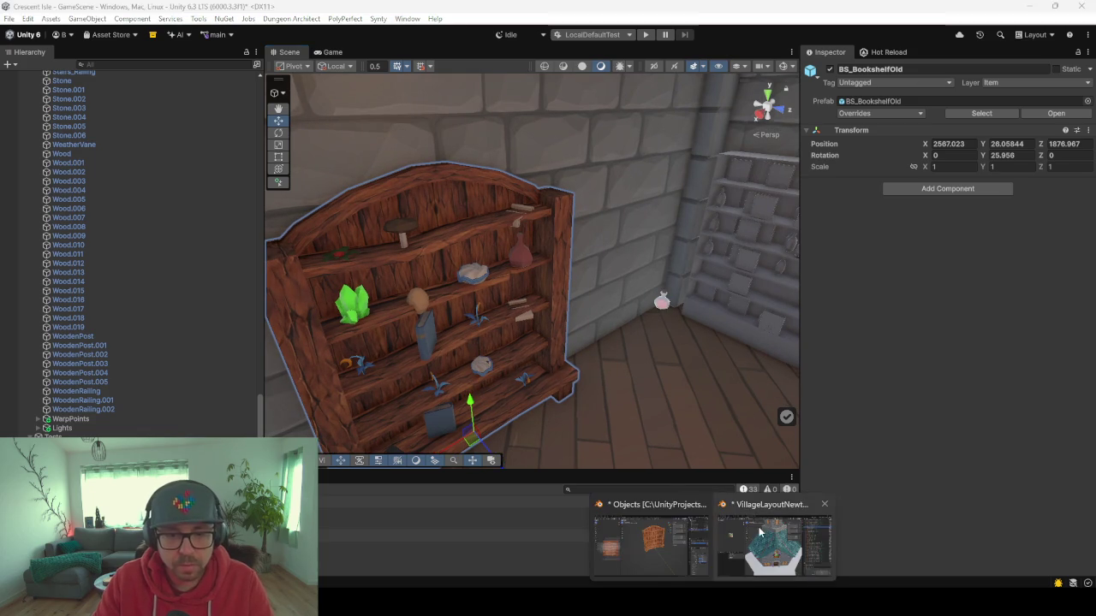
left_click(663, 543)
Walk into the house up to the stone wall with the white shelves.
right_click(537, 431)
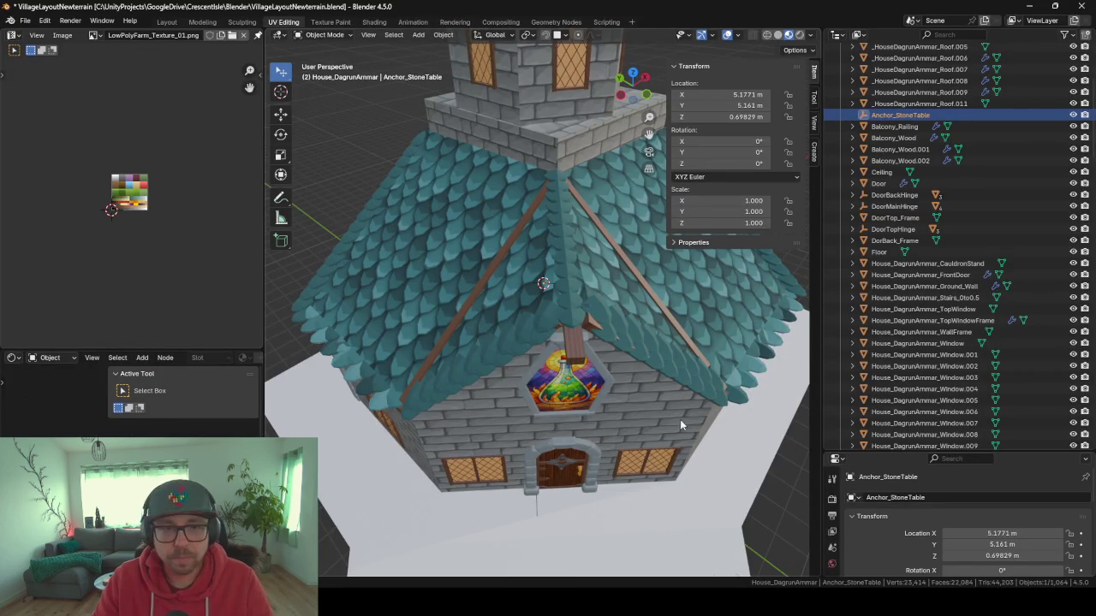
key("shift+grave")
key("w")
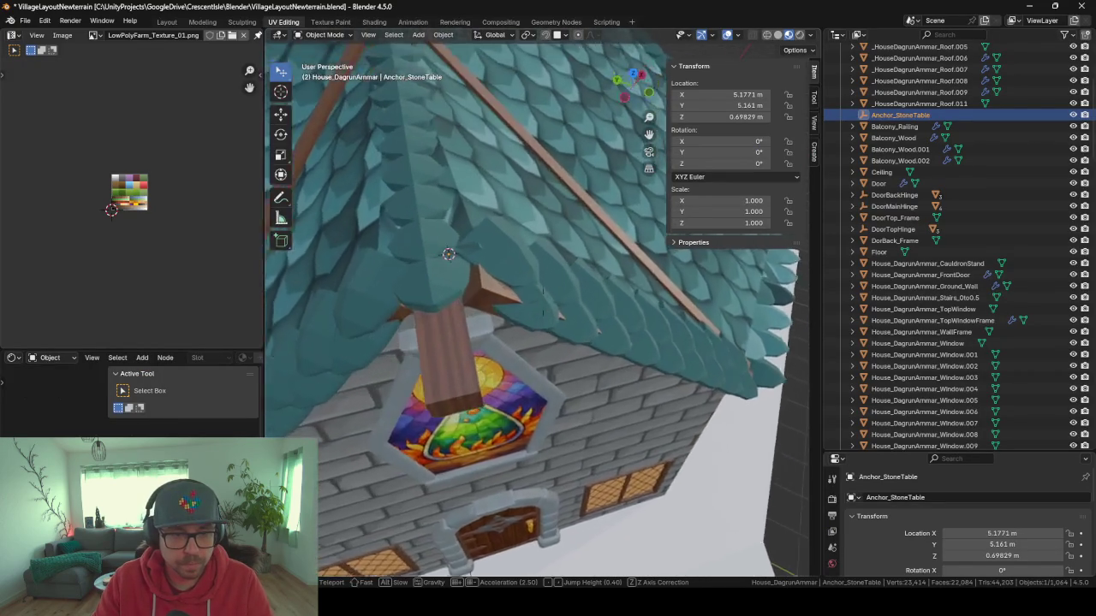
key("w")
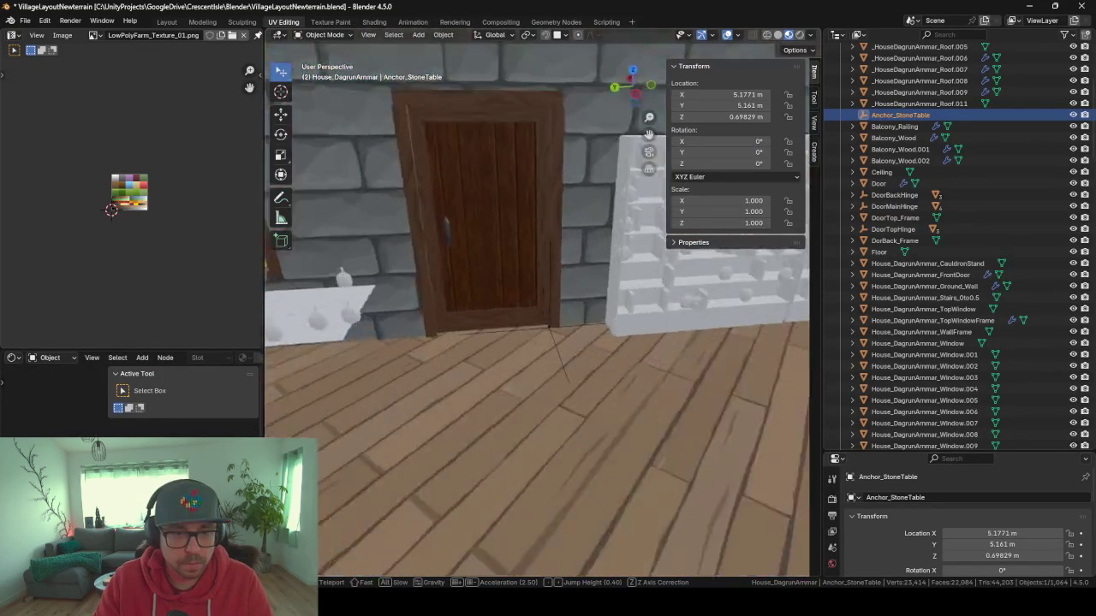
left_click(487, 407)
Delete Shelf_Inlay, the right-hand shelf and the bottle shelf from the wall.
left_click(505, 378)
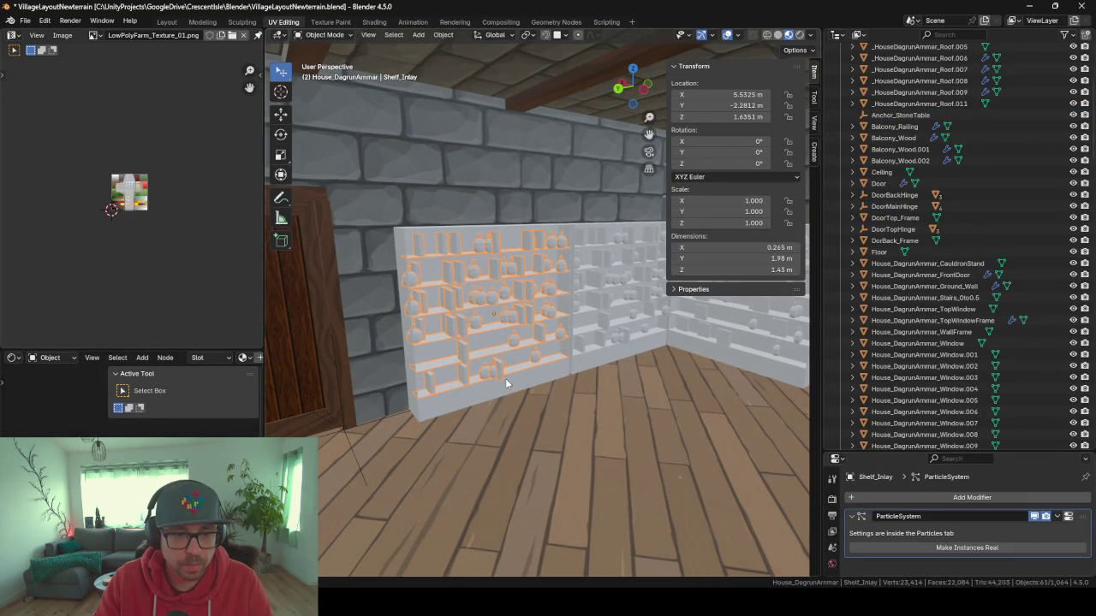
key("Delete")
left_click(604, 356)
key("Delete")
key("ctrl+z")
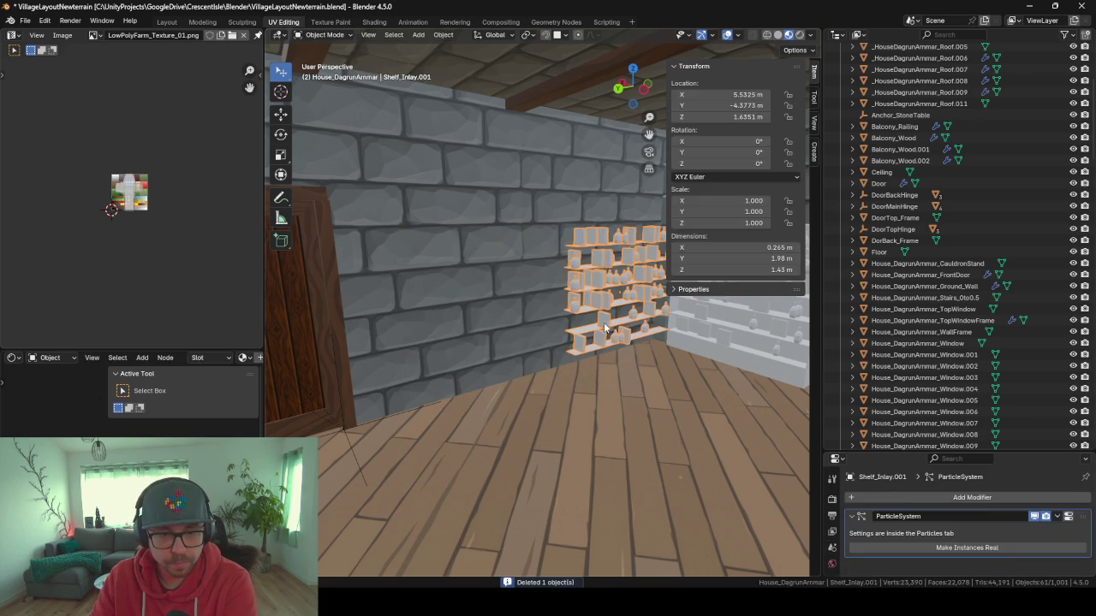
key("Delete")
left_click(716, 329)
key("Delete")
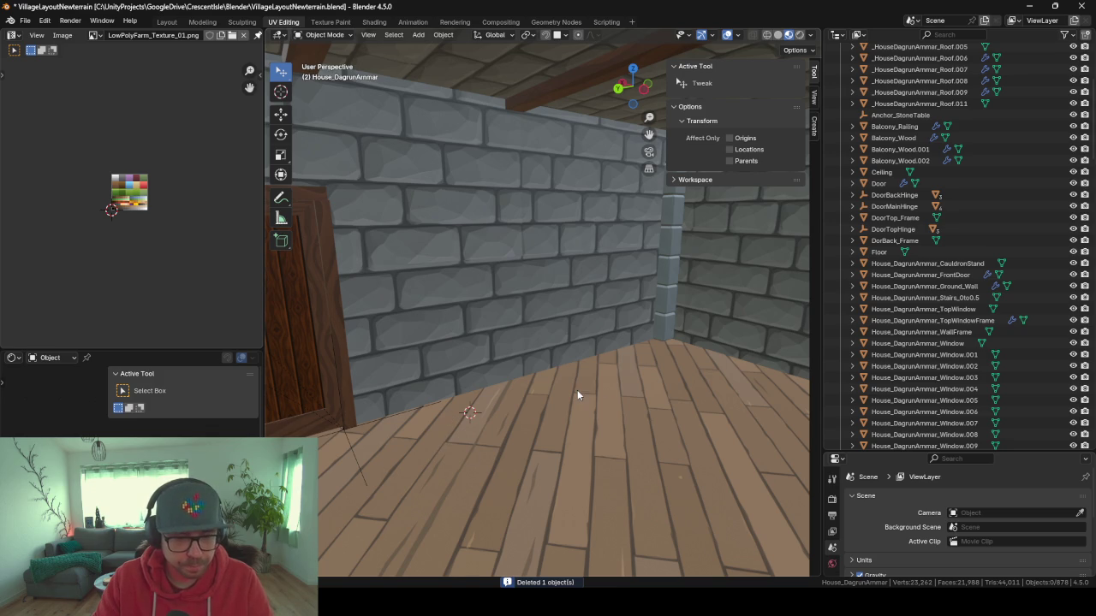
key("shift+a")
Add a cube and set its X dimension to 0.2 m in the N panel.
mouse_move(524, 270)
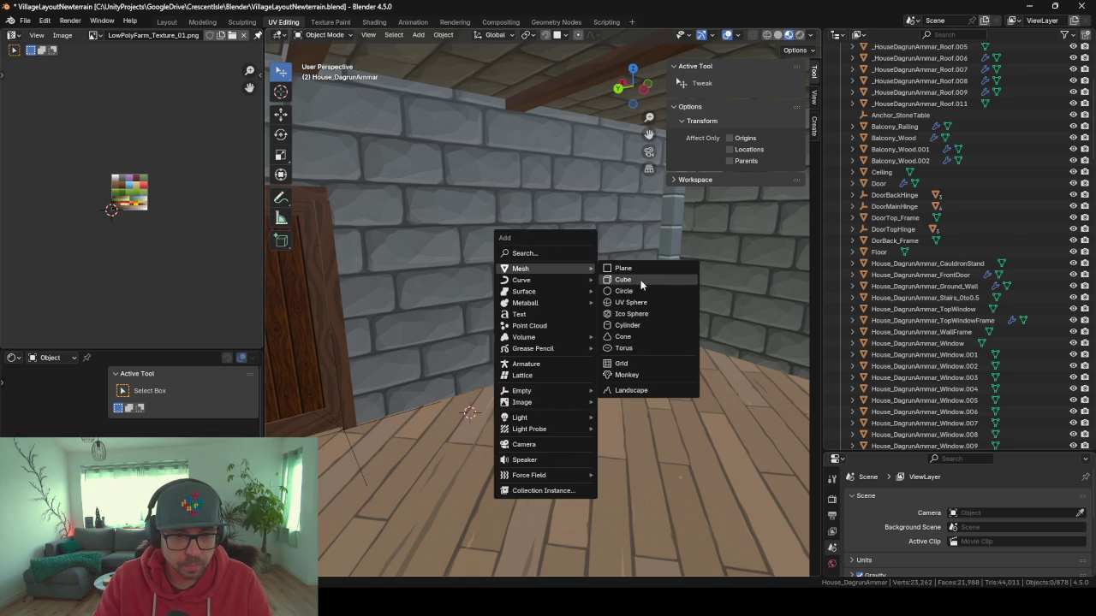
left_click(640, 284)
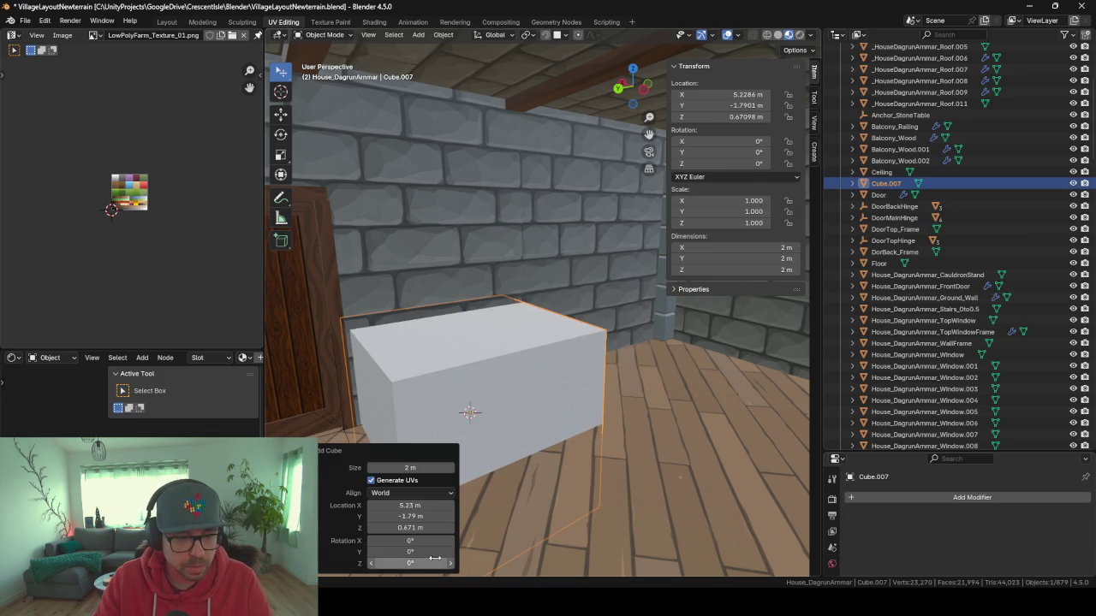
left_click(765, 259)
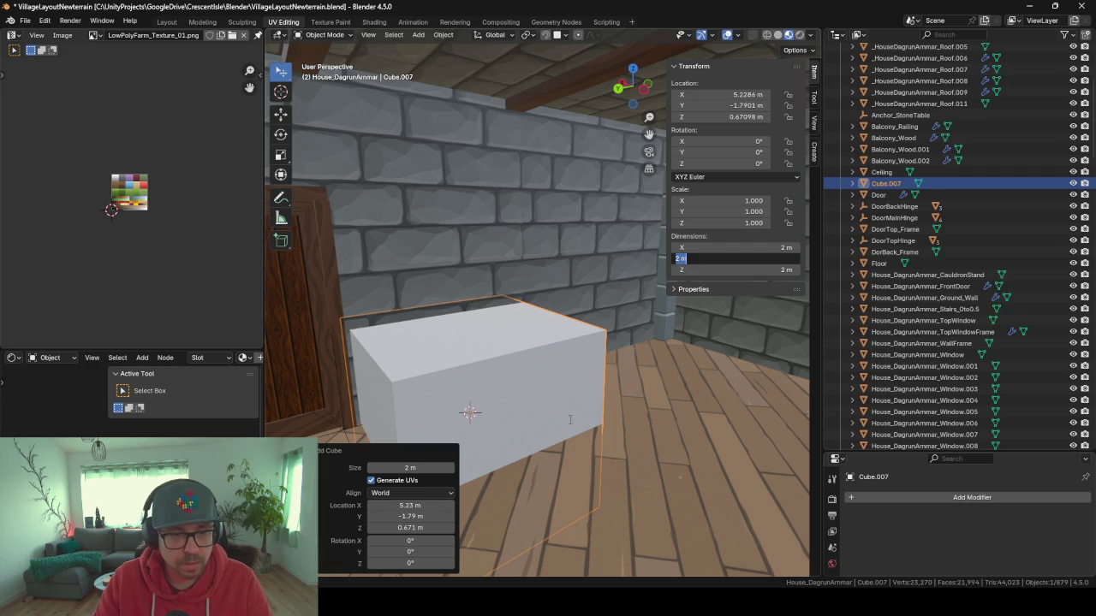
key("Return")
left_click(732, 246)
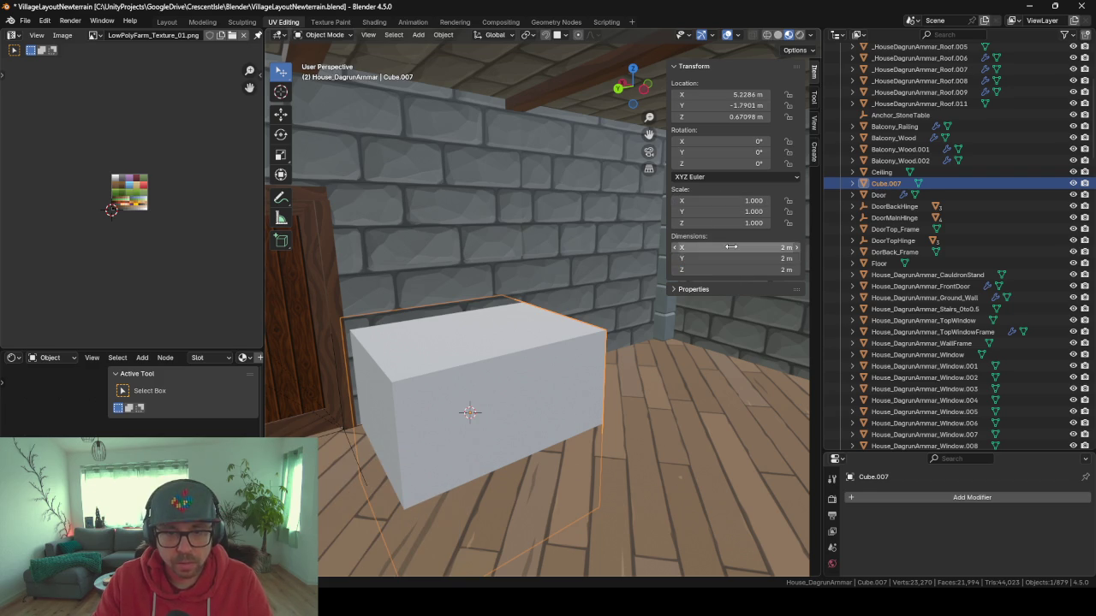
type(".2")
key("Return")
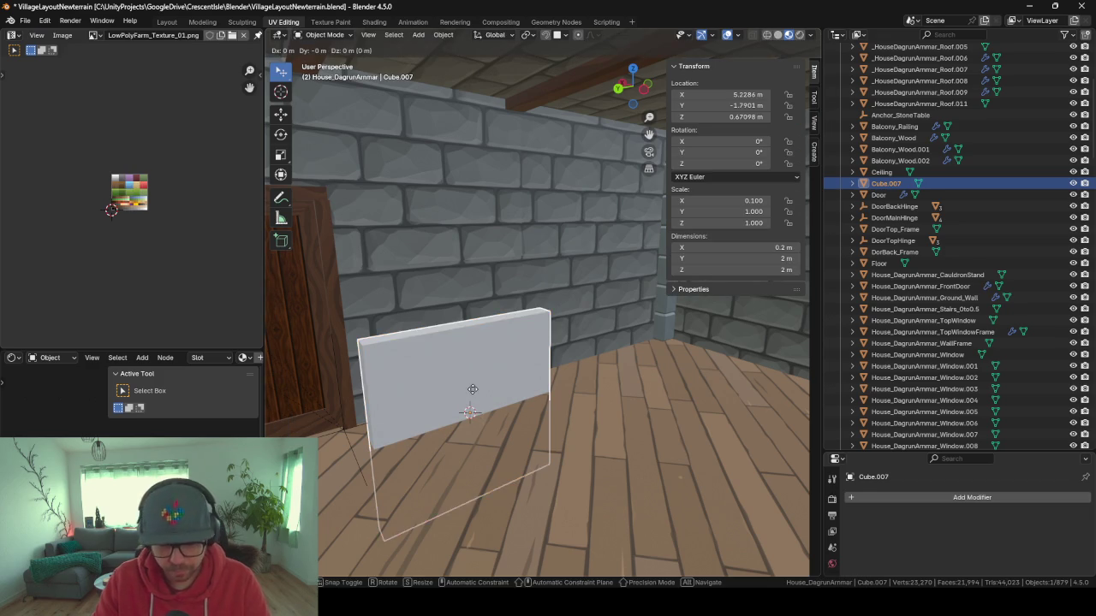
Raise the panel about 0.97 m along Z, frame it in local view, and return to Layout.
key("g")
key("z")
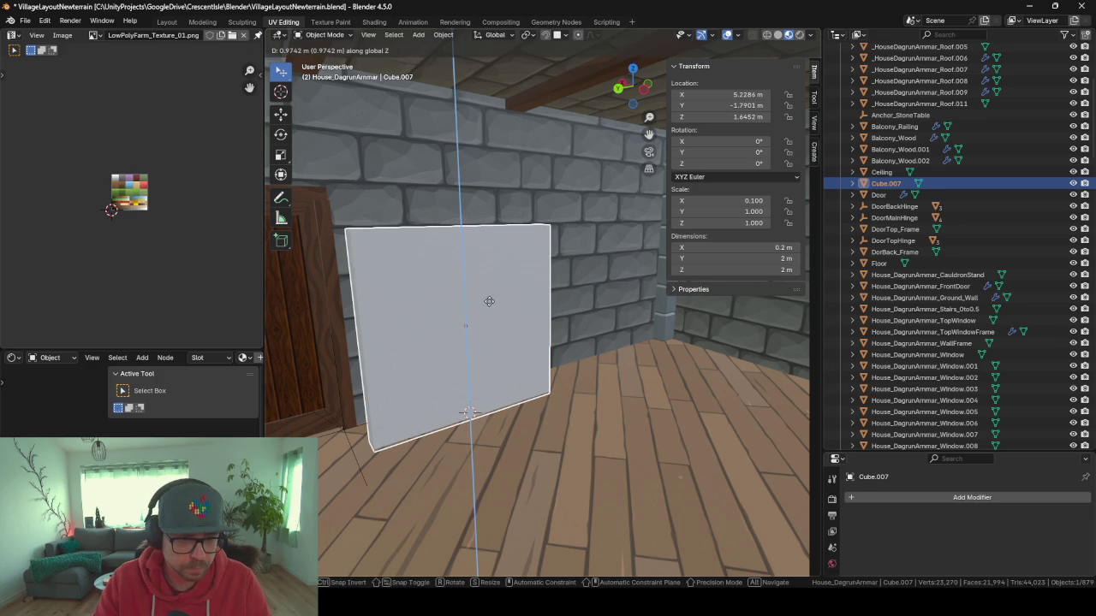
left_click(488, 300)
right_click(480, 351)
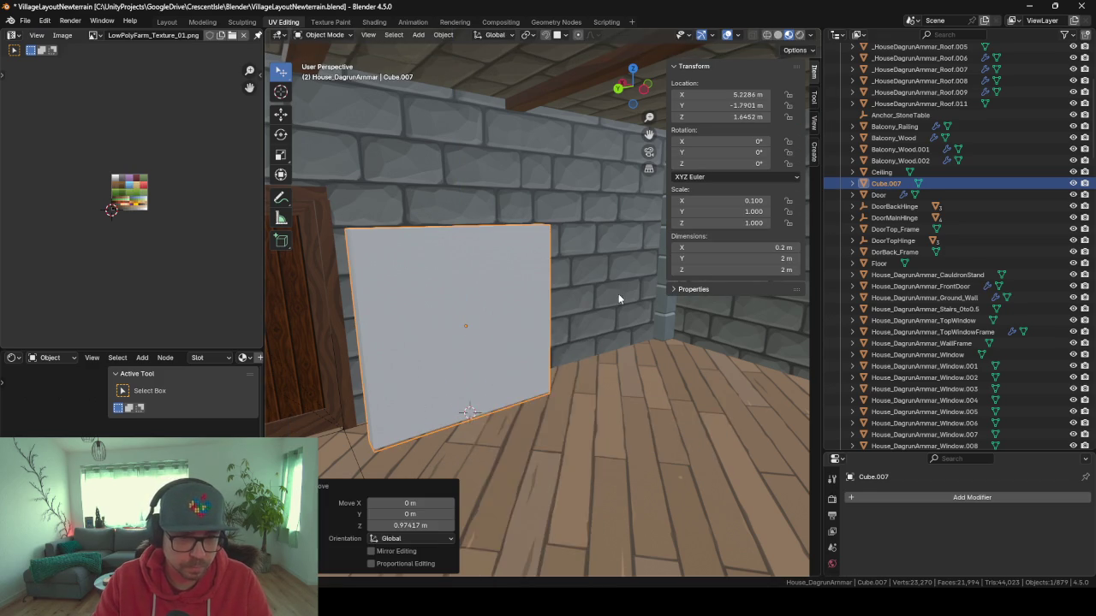
key("KP_Divide")
key("KP_Divide")
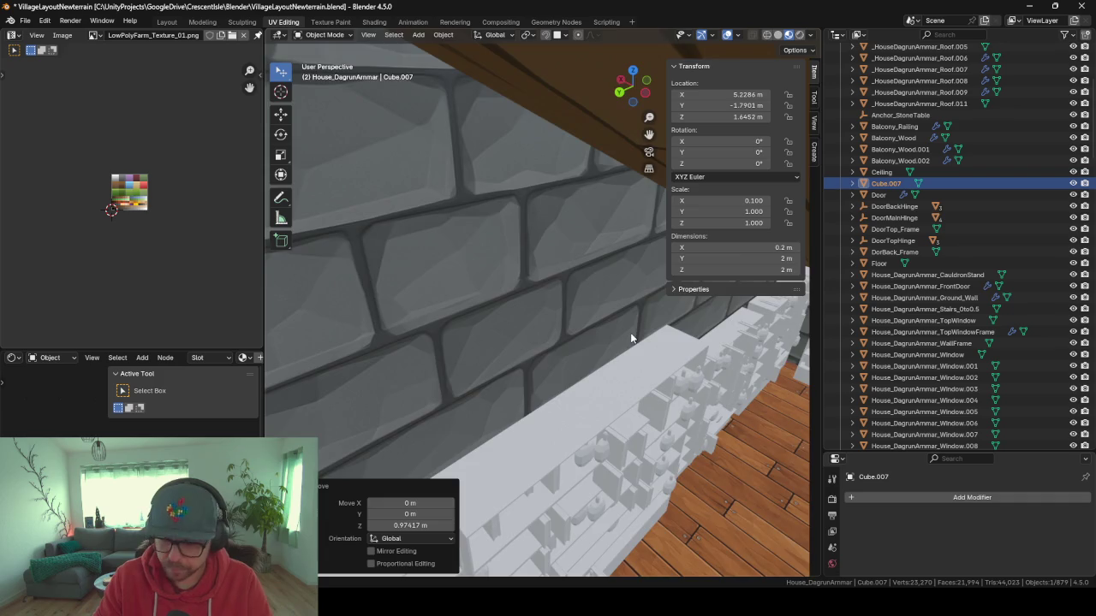
key("KP_Decimal")
scroll(567, 415, "down", 3)
scroll(548, 387, "down", 2)
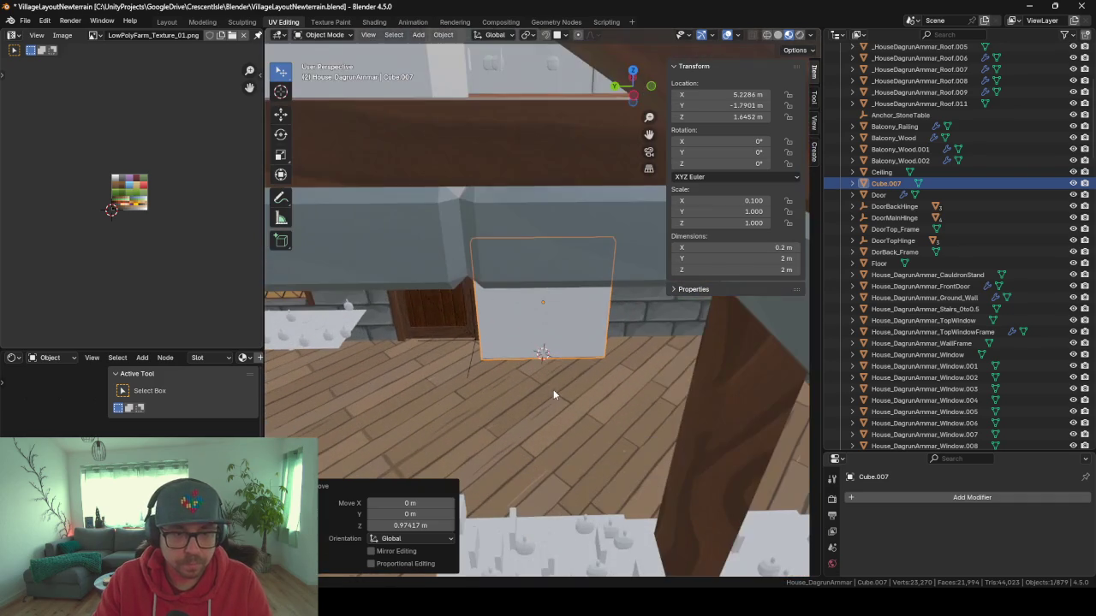
left_click(166, 21)
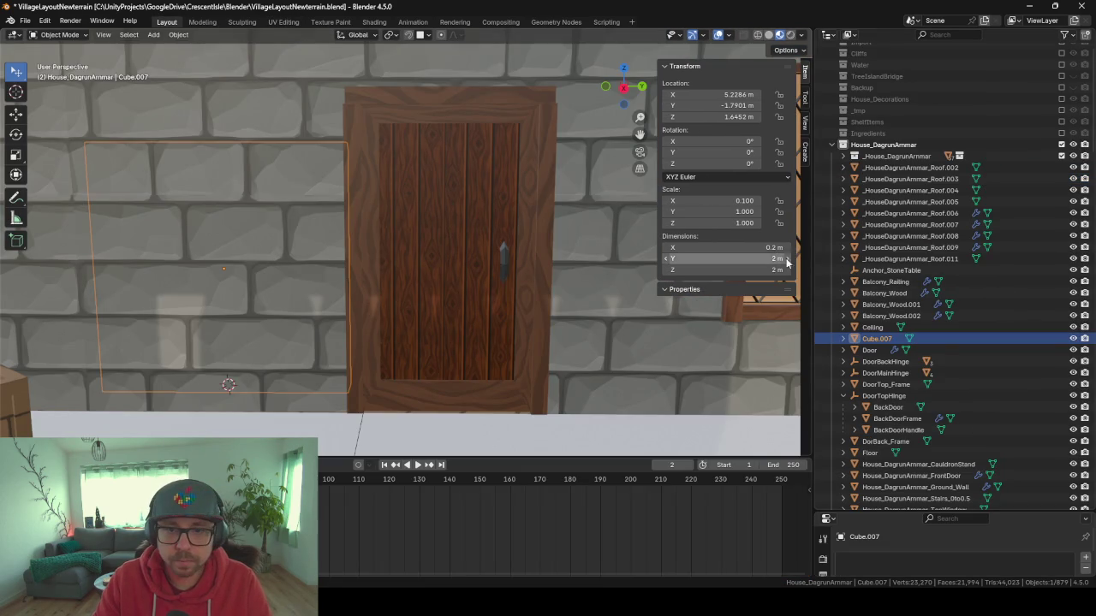
Slide the panel along Y toward the wall corner.
left_click_drag(855, 267, 970, 267)
mouse_move(540, 293)
left_mouse_down()
mouse_move(509, 321)
mouse_move(476, 308)
mouse_move(566, 319)
mouse_move(631, 276)
mouse_move(521, 303)
mouse_move(604, 323)
mouse_move(580, 300)
mouse_move(605, 313)
left_mouse_up()
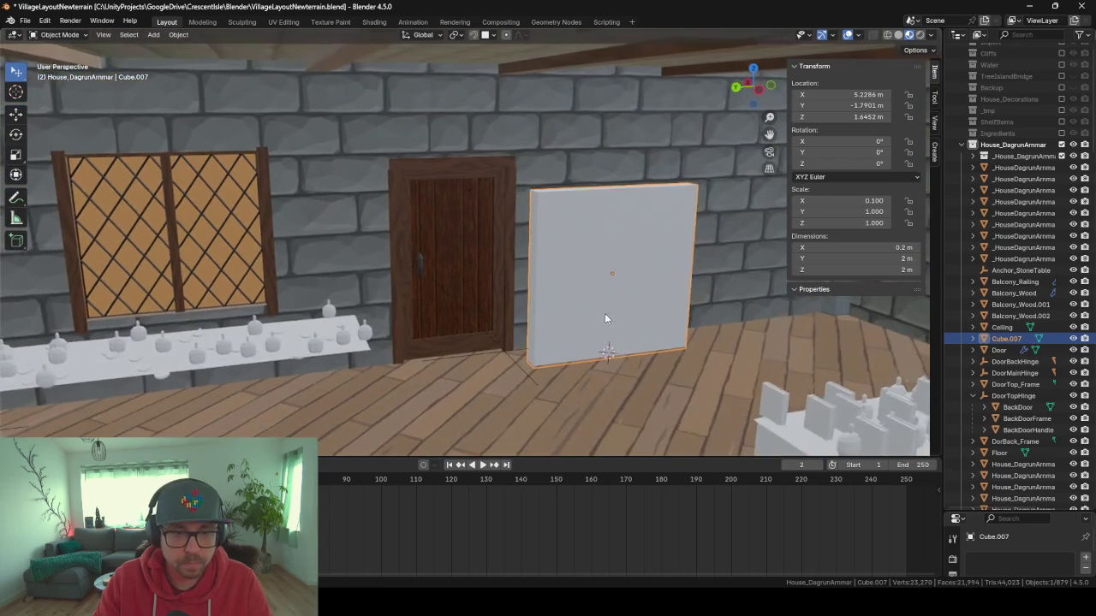
scroll(626, 327, "up", 2)
left_click_drag(700, 331, 516, 363)
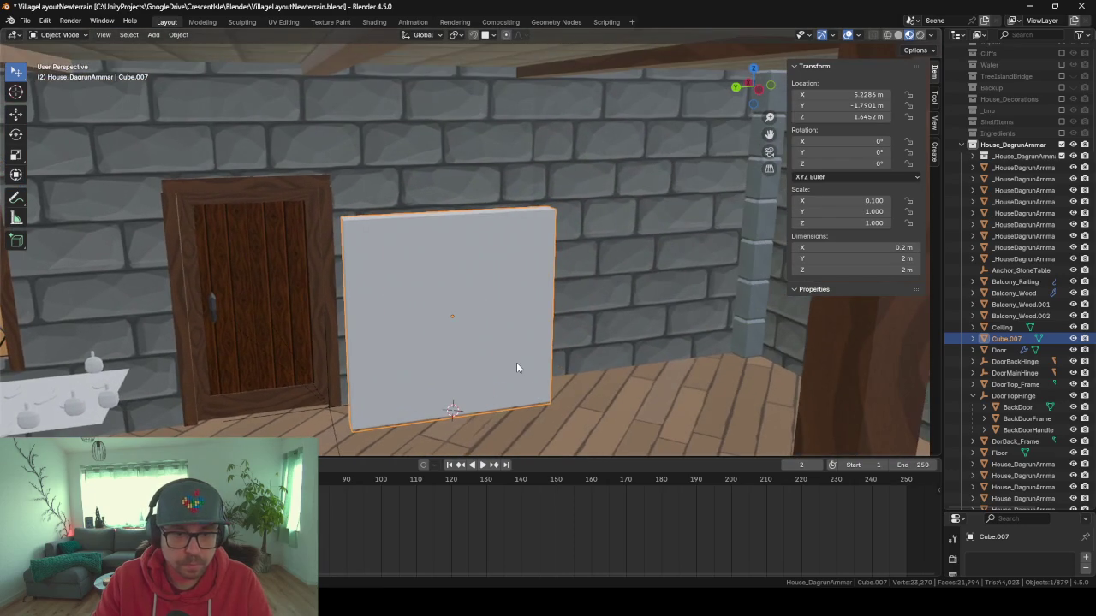
key("g")
key("x")
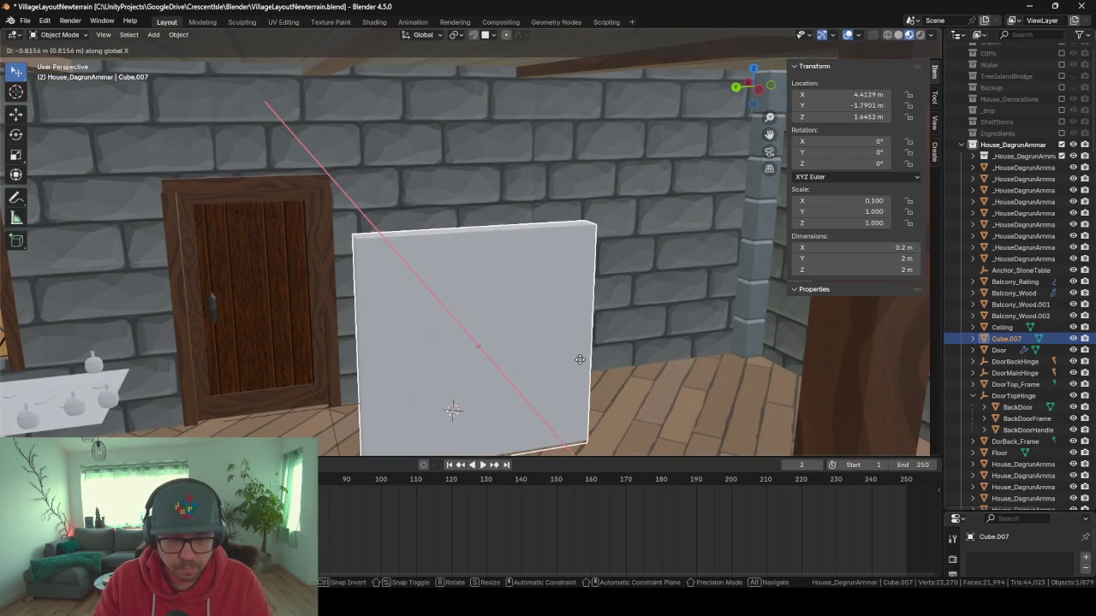
key("y")
left_click(732, 330)
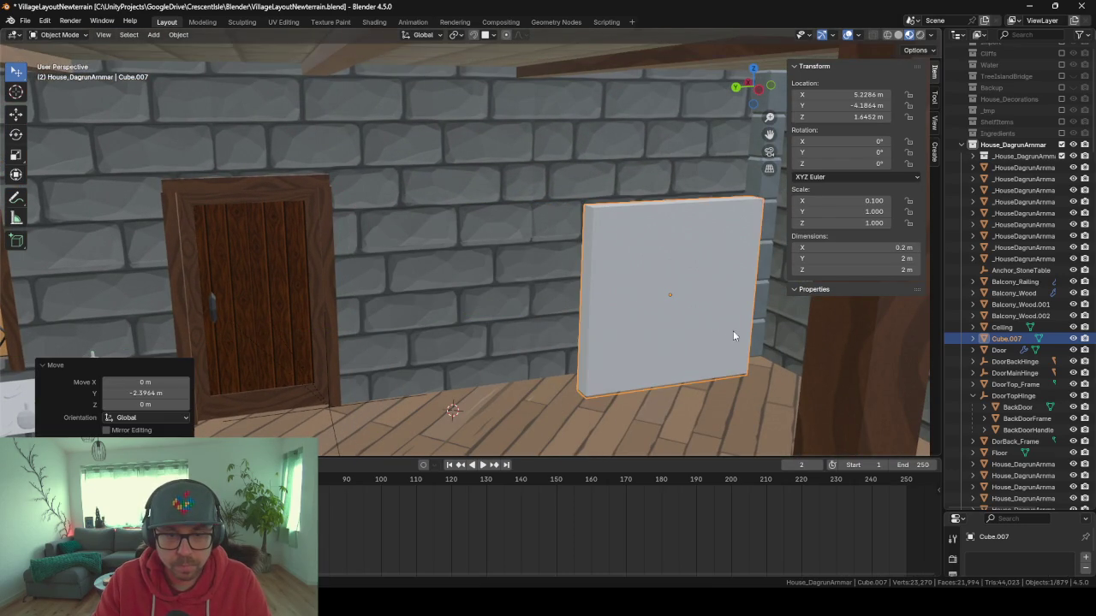
Place the 3D cursor at the centre of the panel's bottom face.
mouse_move(548, 340)
left_mouse_down()
mouse_move(599, 335)
mouse_move(590, 310)
left_mouse_up()
scroll(590, 311, "up", 5)
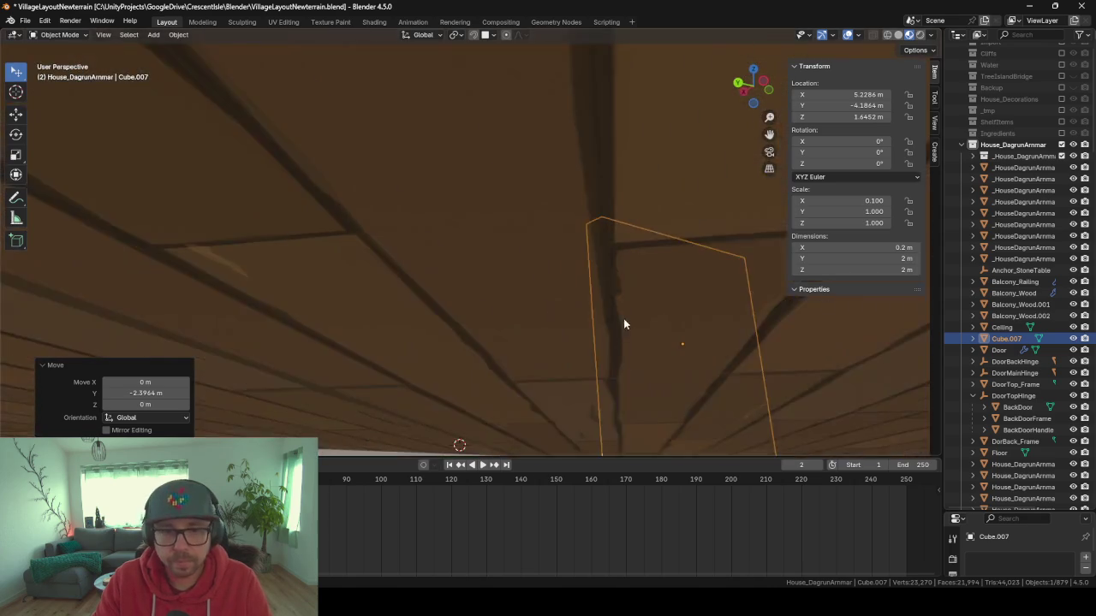
left_click_drag(711, 404, 472, 60)
key("Tab")
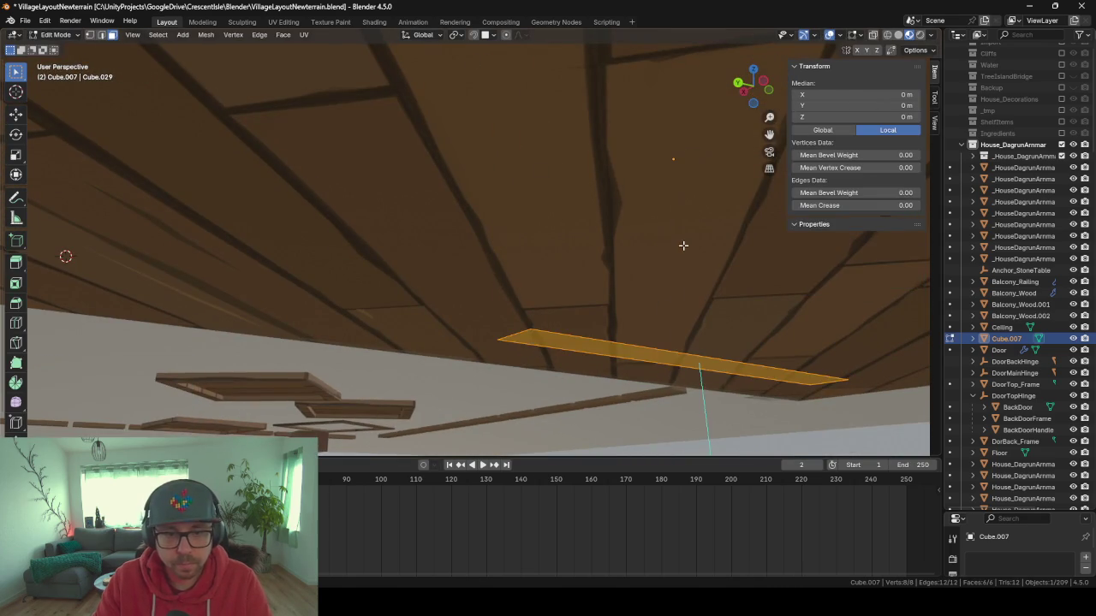
scroll(682, 244, "up", 3)
left_click(716, 392)
left_click(722, 396)
key("shift+s")
left_click(676, 427)
Set the panel's origin to the 3D cursor at its bottom face.
key("Tab")
key("KP_Decimal")
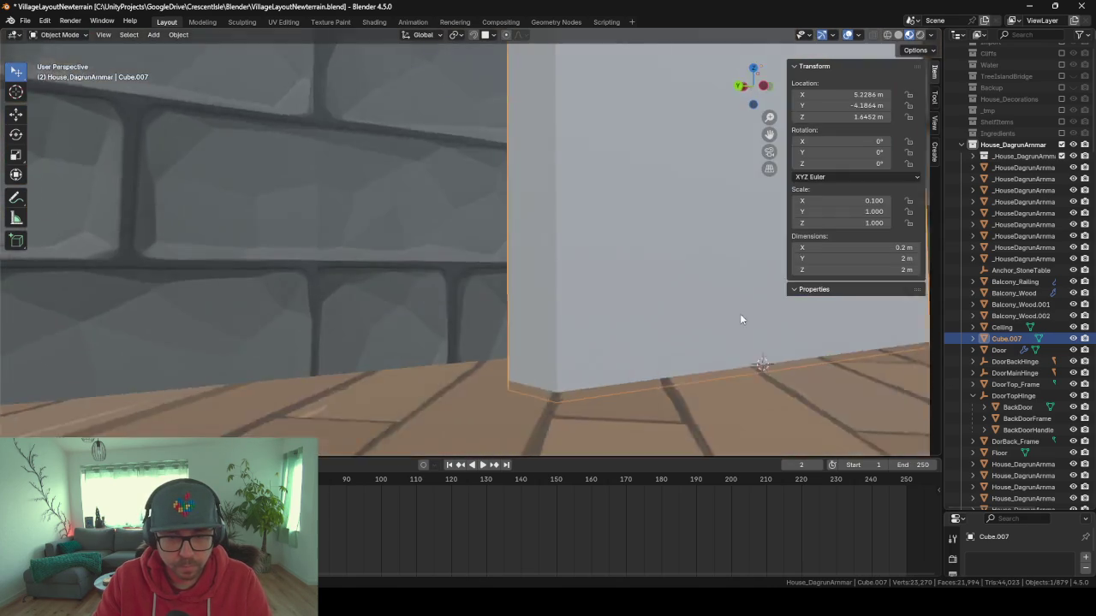
right_click(635, 190)
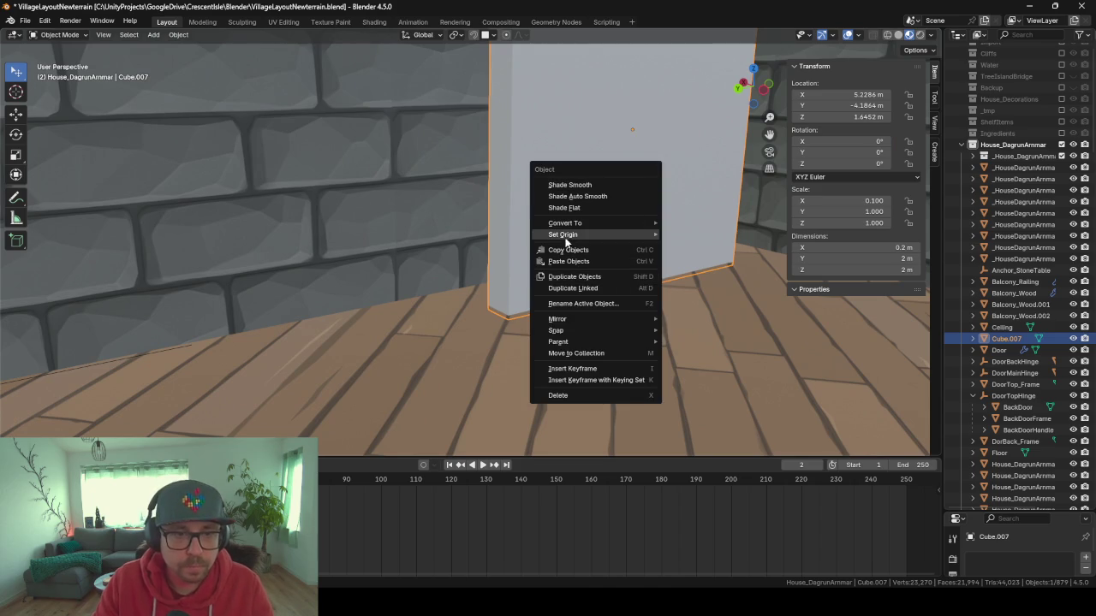
mouse_move(617, 234)
left_click(703, 260)
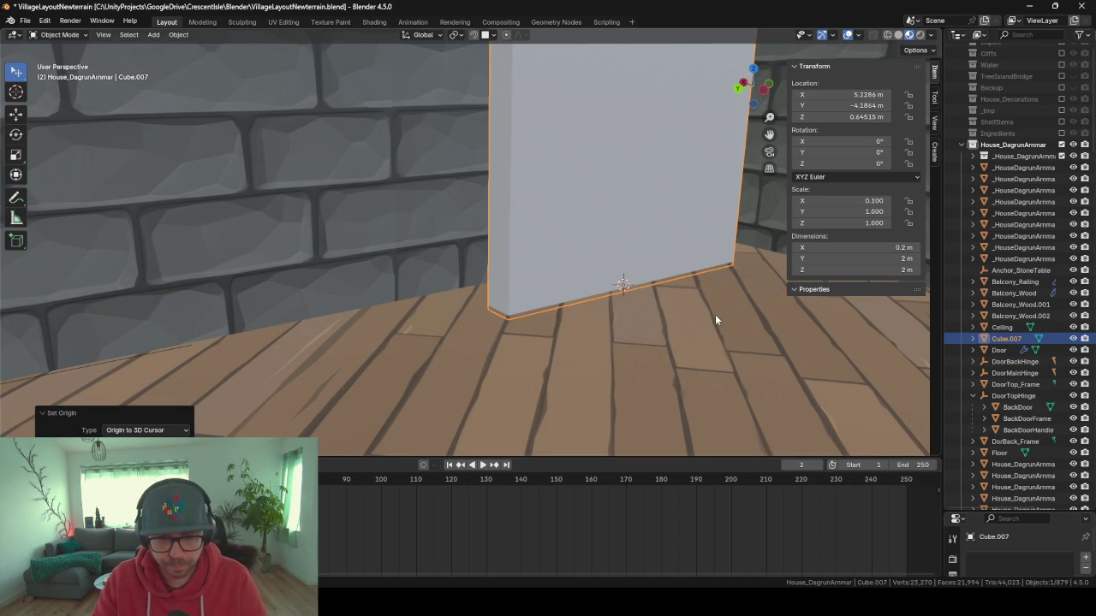
Enable snapping and begin moving the panel with snapping on.
key("g")
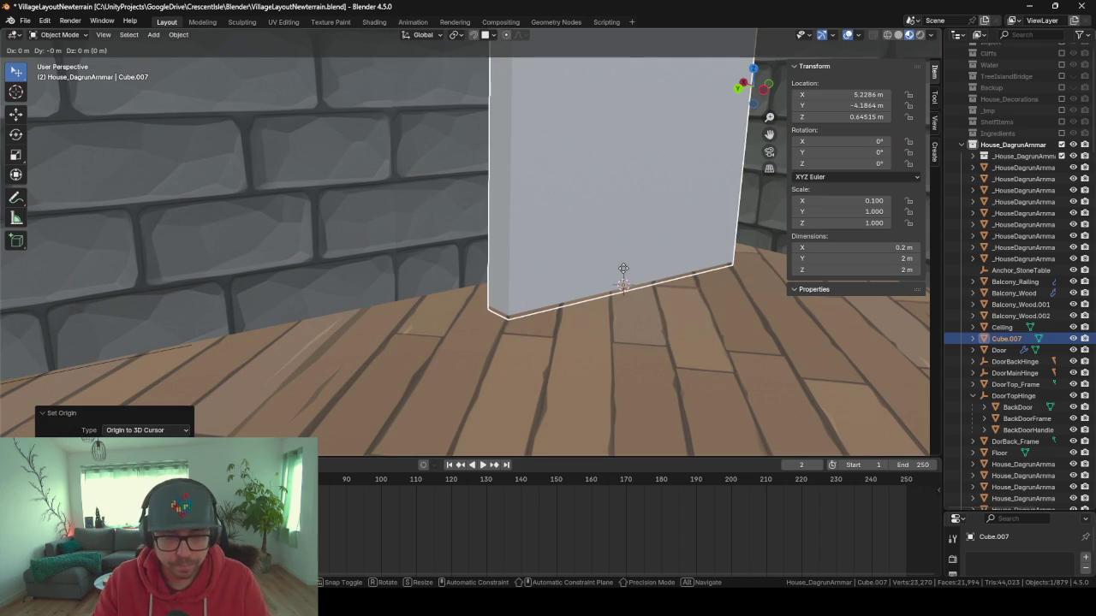
key("Escape")
left_click(473, 34)
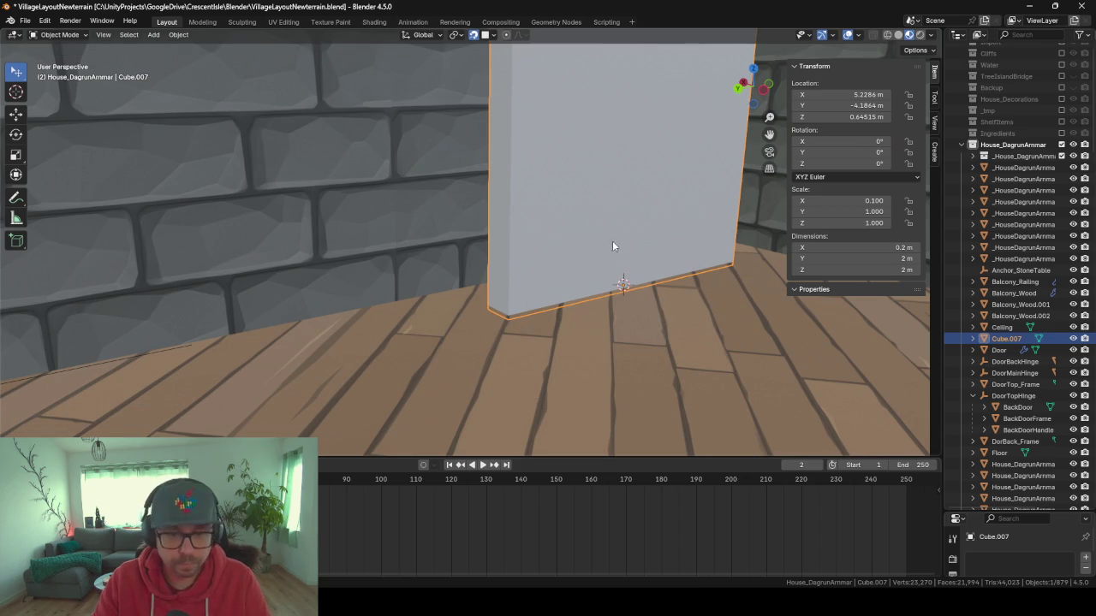
key("g")
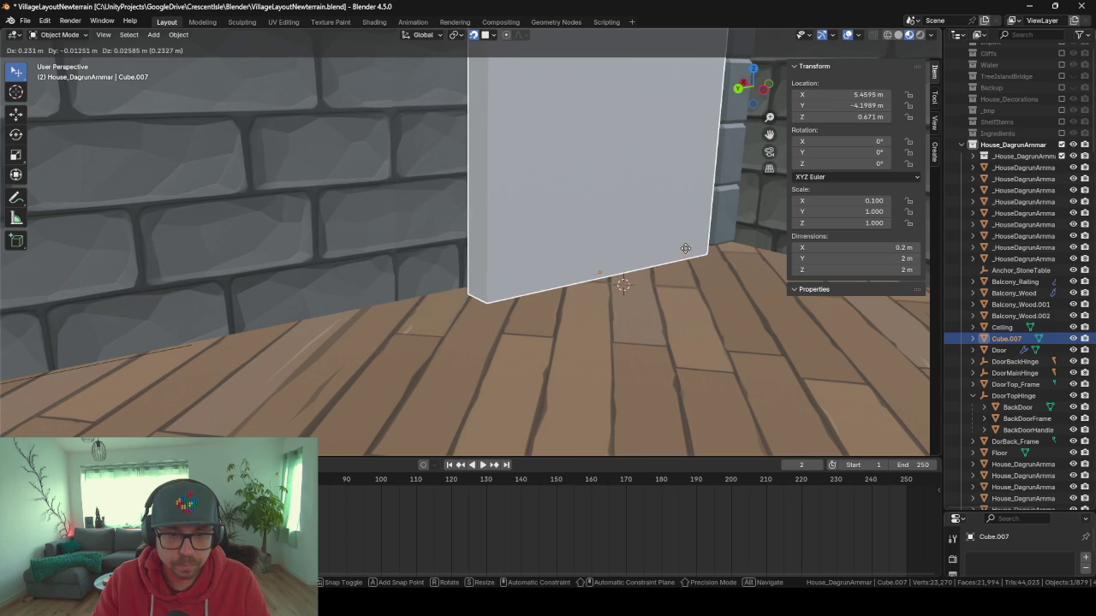
Snap the panel flush against the wall and floor, then check its fit.
left_click(684, 245)
scroll(659, 284, "up", 2)
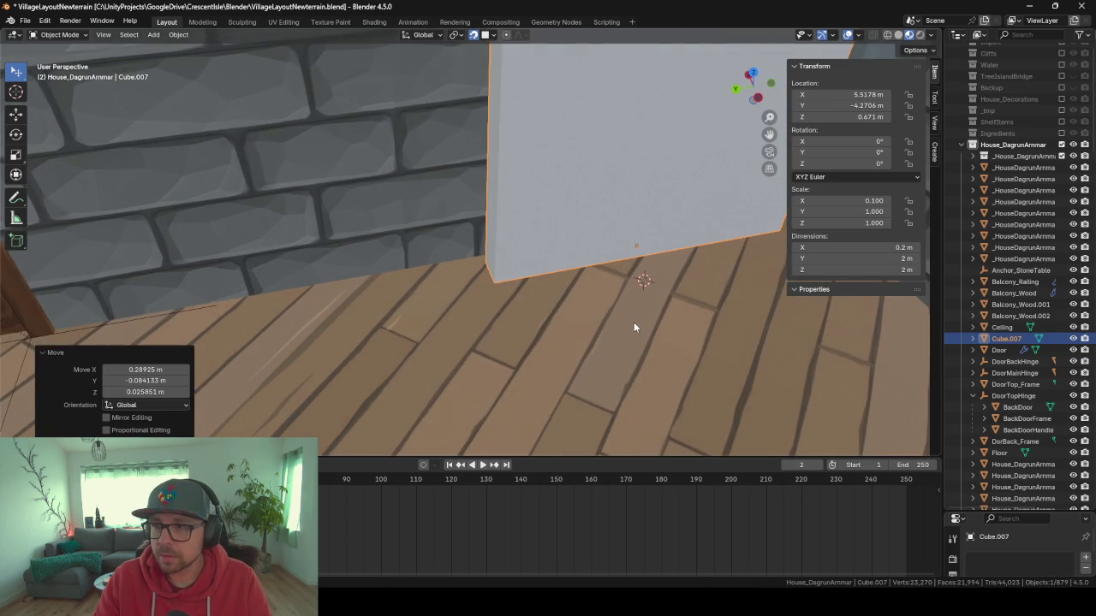
scroll(633, 322, "up", 2)
scroll(526, 382, "up", 2)
scroll(640, 356, "down", 2)
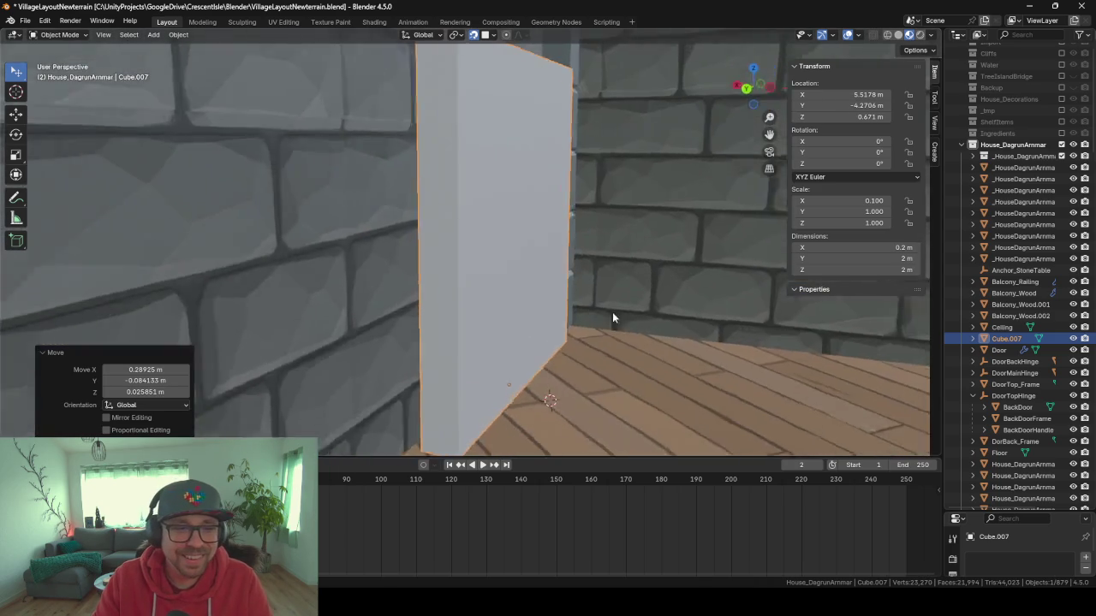
scroll(505, 313, "up", 3)
scroll(480, 317, "down", 3)
mouse_move(496, 333)
left_mouse_down()
mouse_move(554, 323)
mouse_move(557, 334)
left_mouse_up()
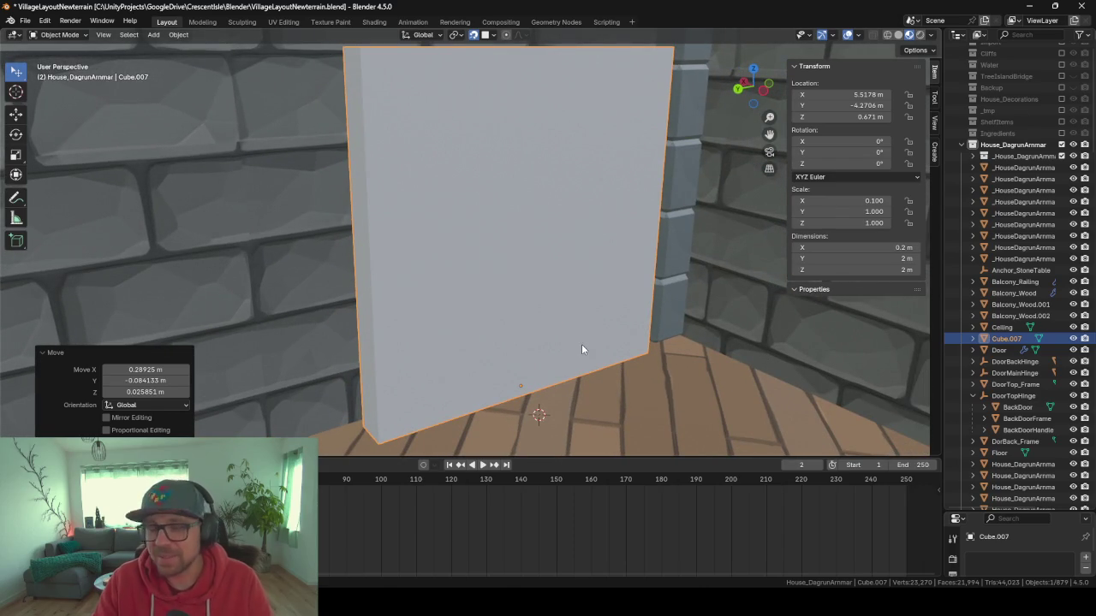
mouse_move(565, 375)
left_mouse_down()
mouse_move(610, 361)
mouse_move(592, 368)
mouse_move(626, 382)
mouse_move(540, 383)
mouse_move(588, 385)
left_mouse_up()
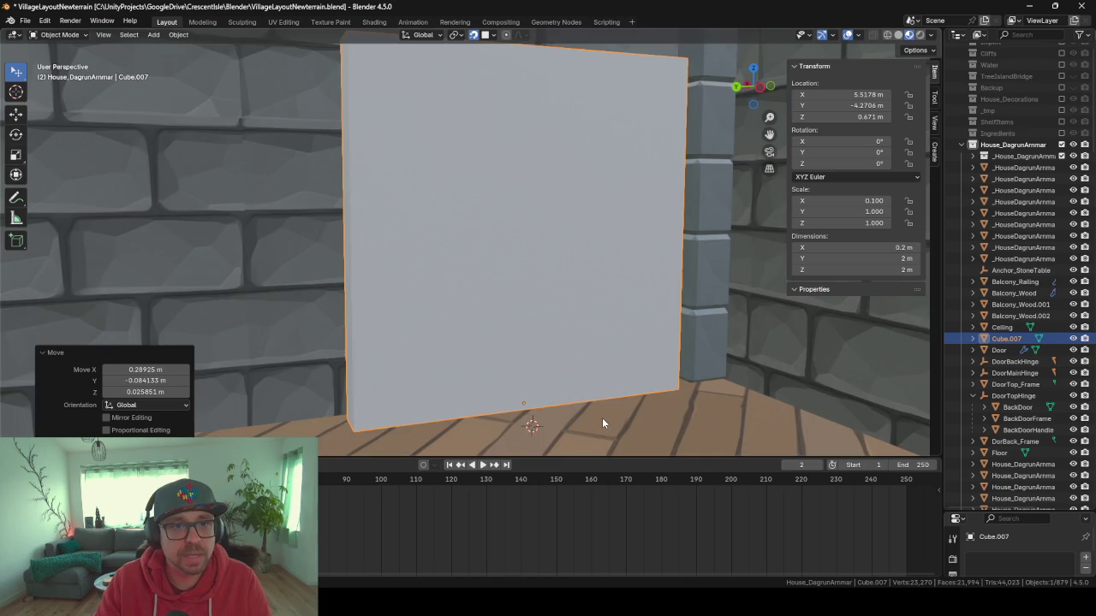
scroll(601, 418, "down", 10)
left_click_drag(587, 428, 451, 338)
scroll(389, 340, "up", 10)
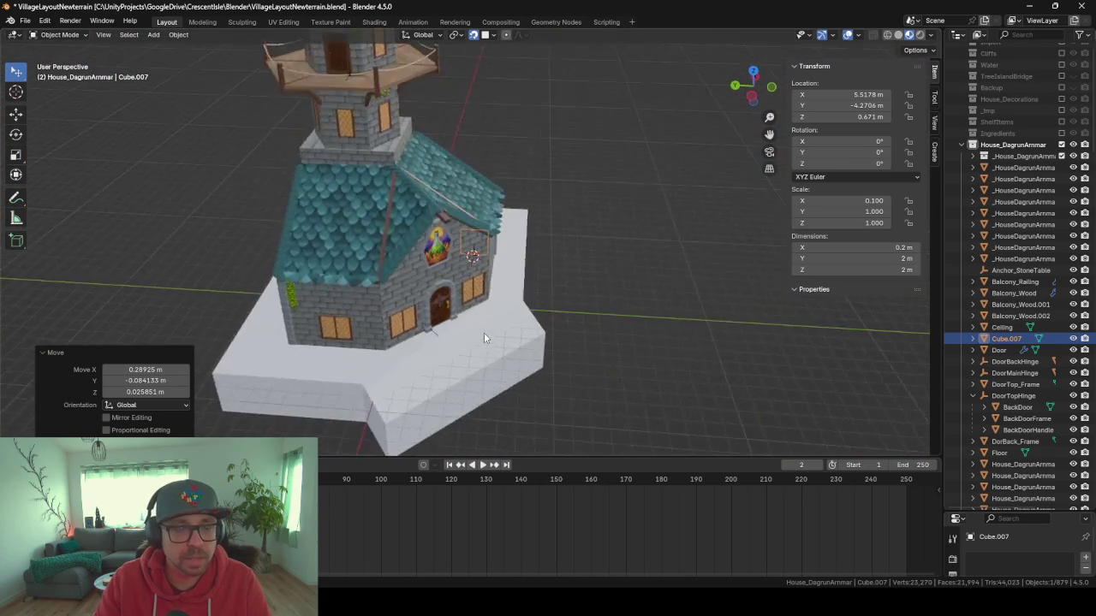
scroll(439, 326, "up", 10)
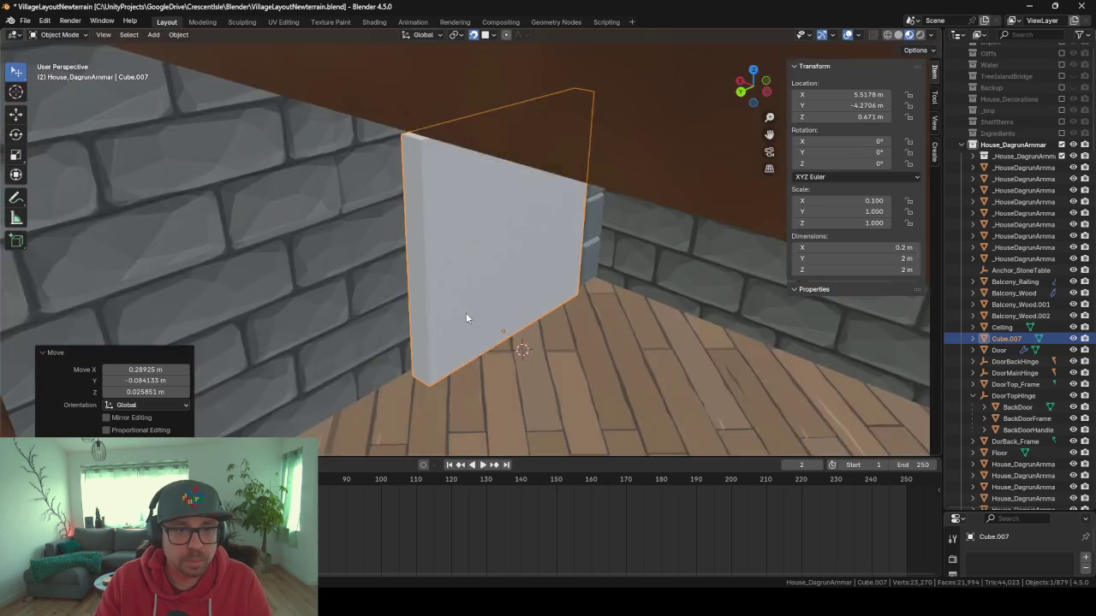
mouse_move(493, 334)
left_mouse_down()
mouse_move(516, 447)
mouse_move(565, 519)
mouse_move(548, 544)
left_mouse_up()
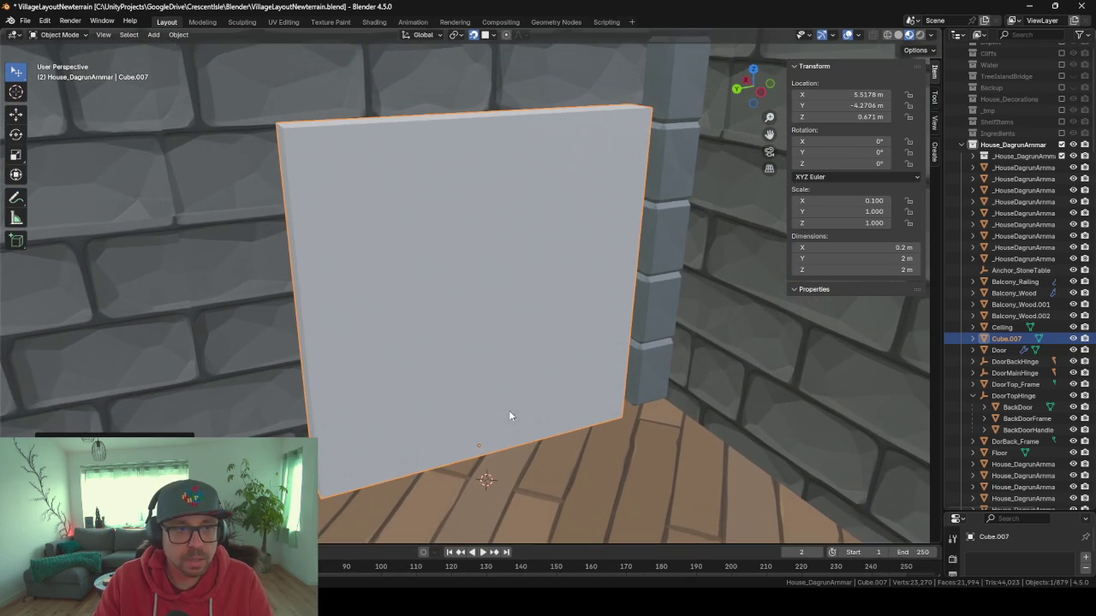
scroll(499, 403, "down", 5)
scroll(470, 422, "up", 2)
left_click_drag(470, 423, 569, 423)
Duplicate the panel and place the copy 2 m along Y beside it.
key("shift+d")
key("x")
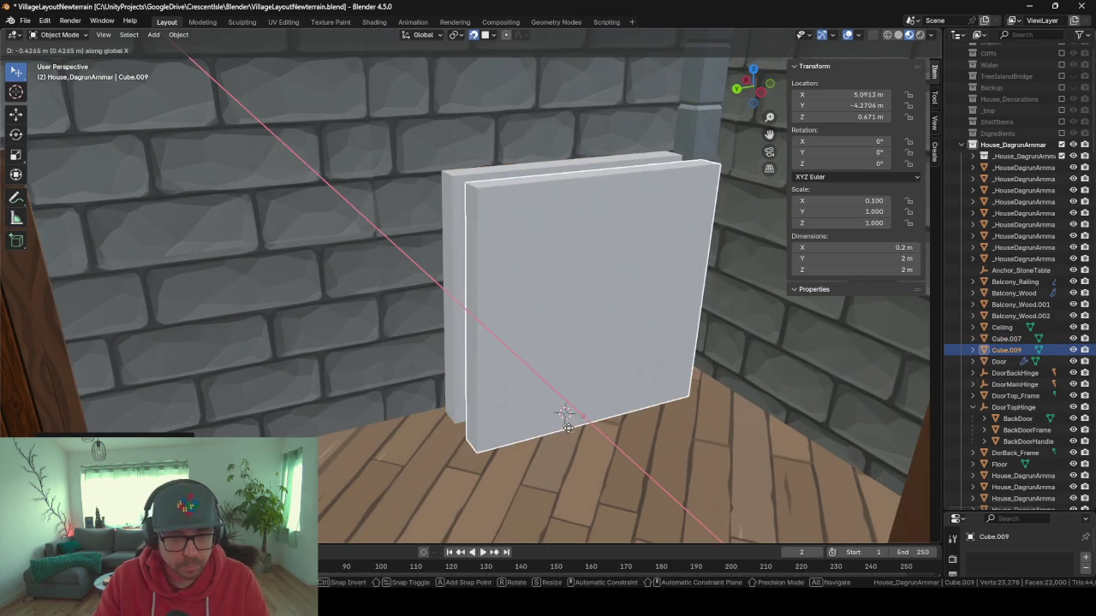
key("y")
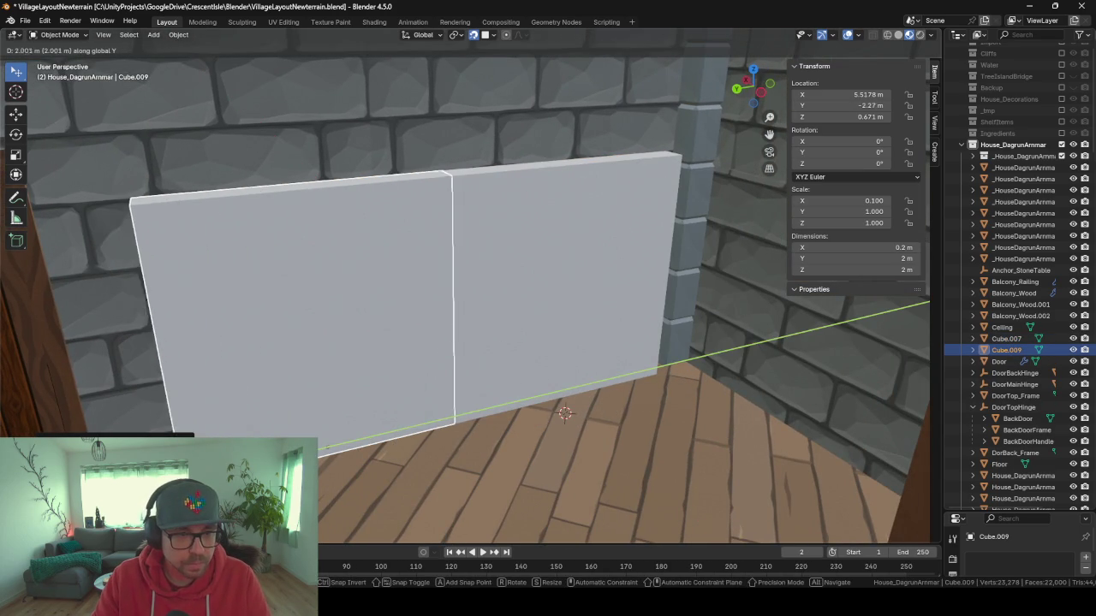
left_click(385, 539)
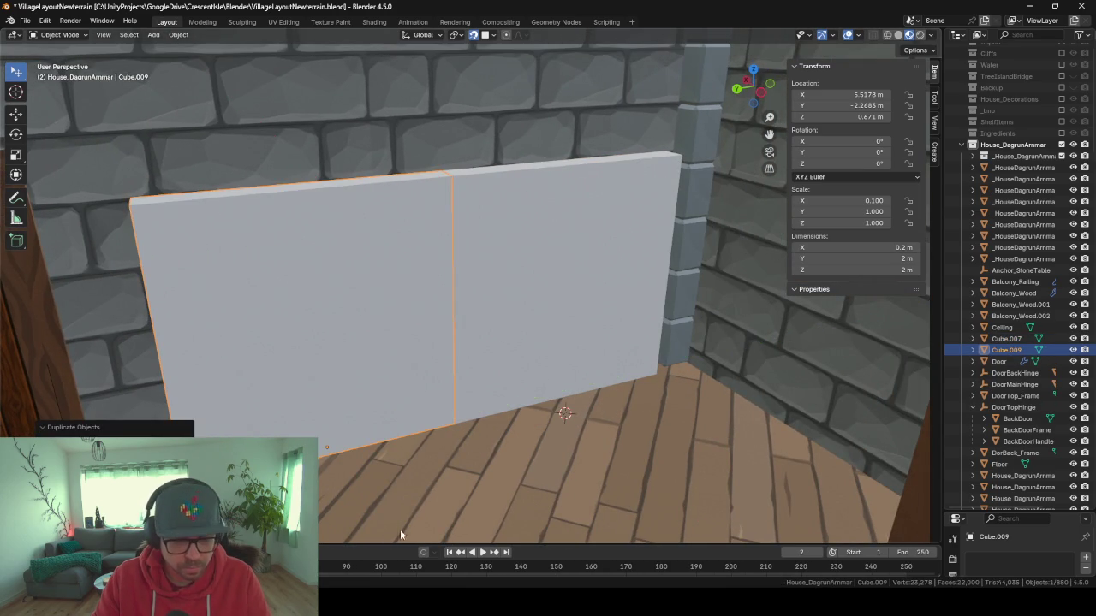
left_click_drag(452, 465, 513, 466)
scroll(526, 469, "up", 5)
scroll(535, 466, "down", 2)
scroll(539, 467, "up", 4)
scroll(550, 466, "down", 4)
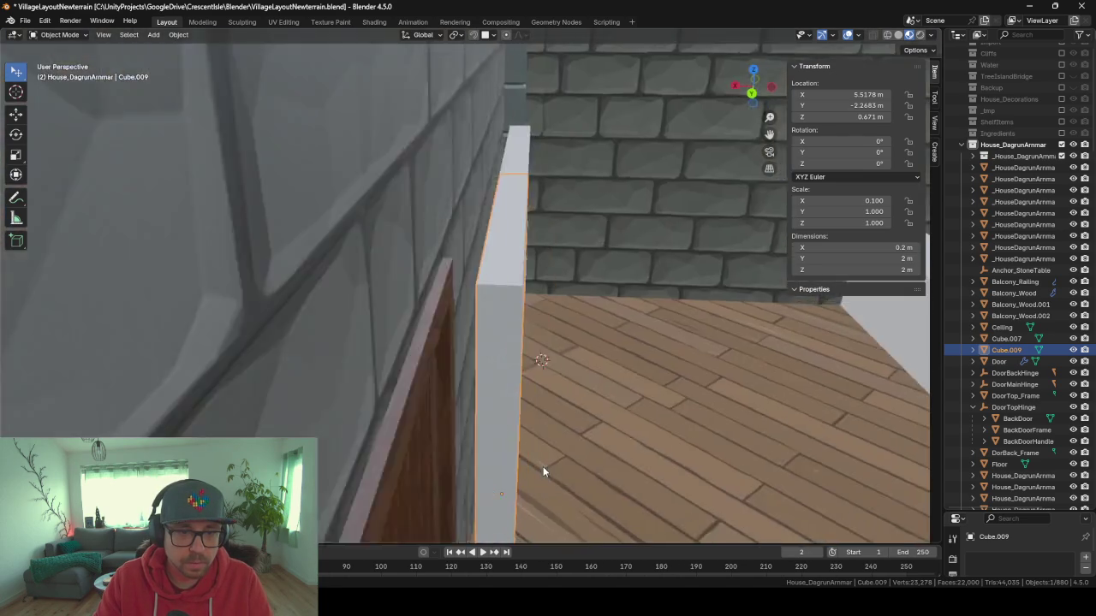
left_click_drag(543, 465, 495, 462)
scroll(502, 480, "up", 5)
scroll(522, 475, "down", 5)
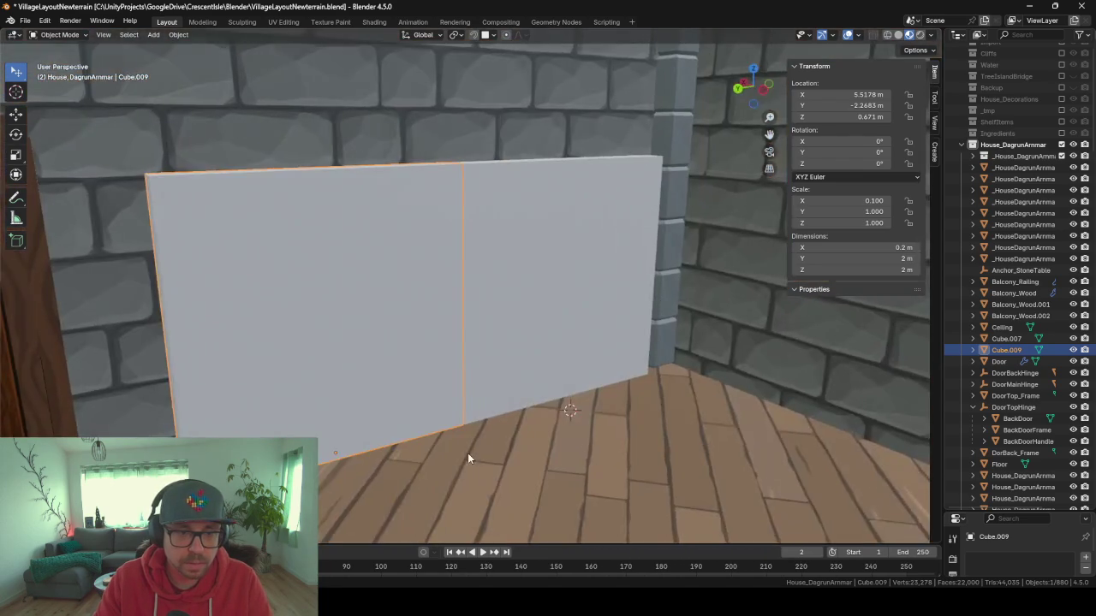
Snap the 3D cursor to the original panel's origin.
left_click(494, 386)
left_click_drag(493, 387, 520, 394)
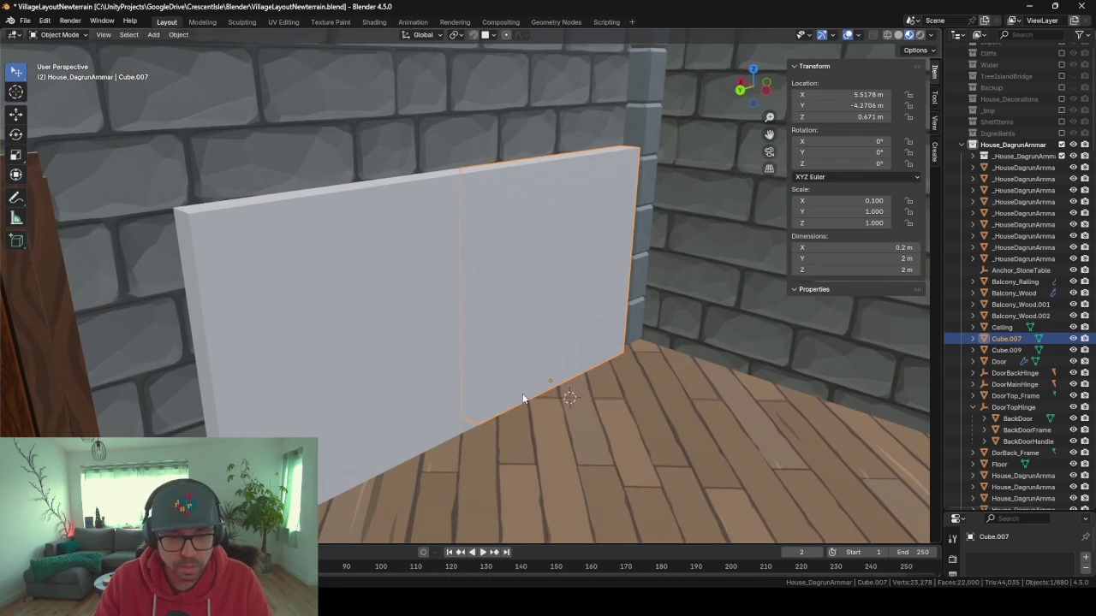
key("shift+s")
left_click(520, 462)
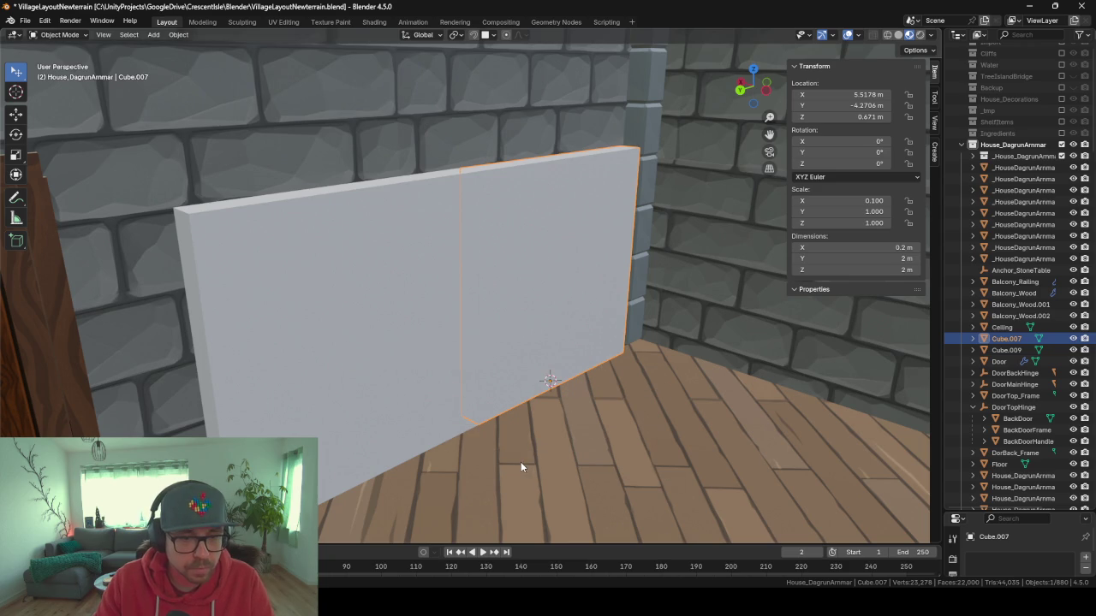
Delete the spare left wall panel, keeping the original selected.
left_click(411, 361)
key("Delete")
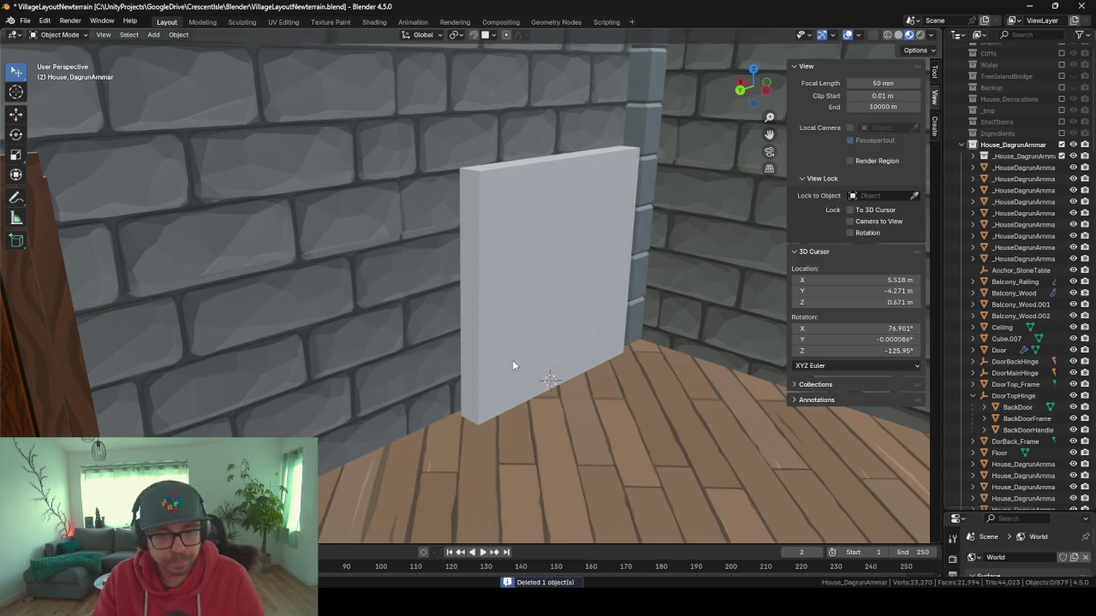
left_click(512, 360)
Add a Plain Axes empty at the cursor and name it Anchor_BookShelf.
key("shift+a")
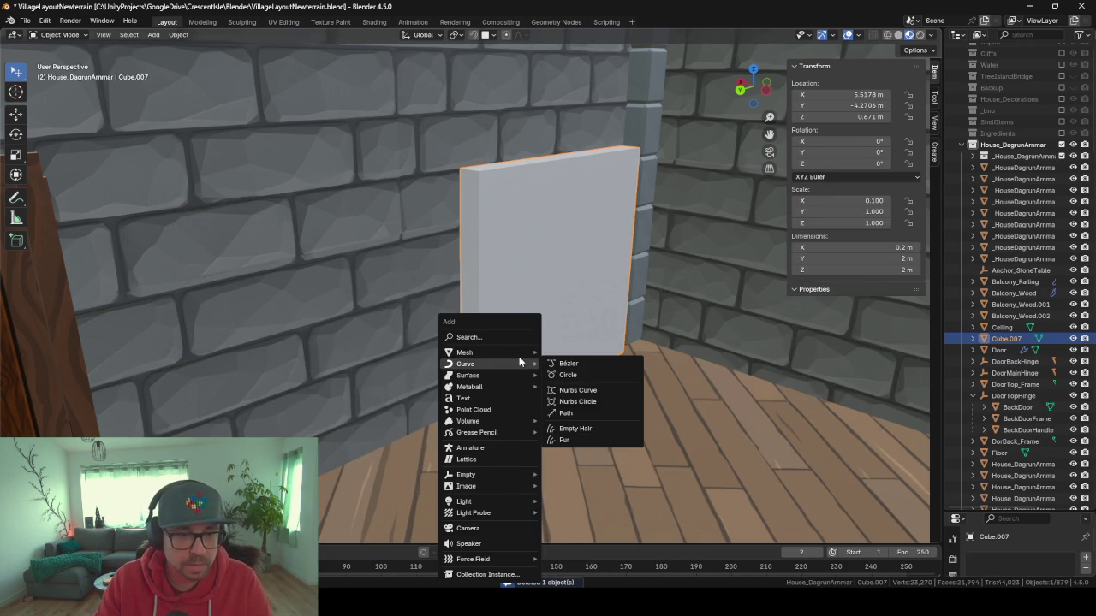
mouse_move(502, 474)
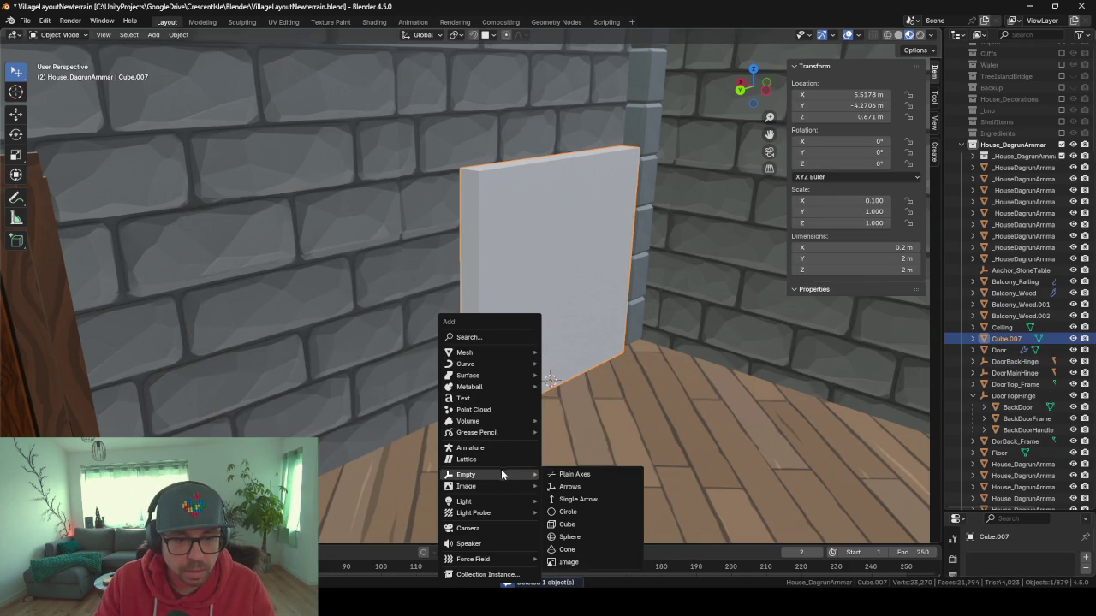
left_click(578, 475)
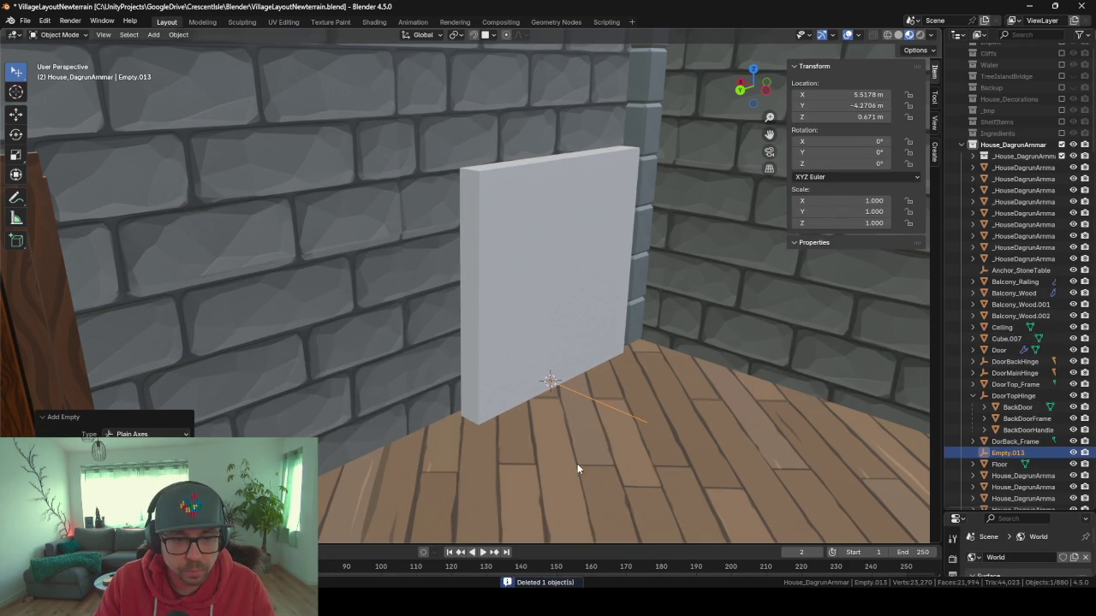
double_click(997, 453)
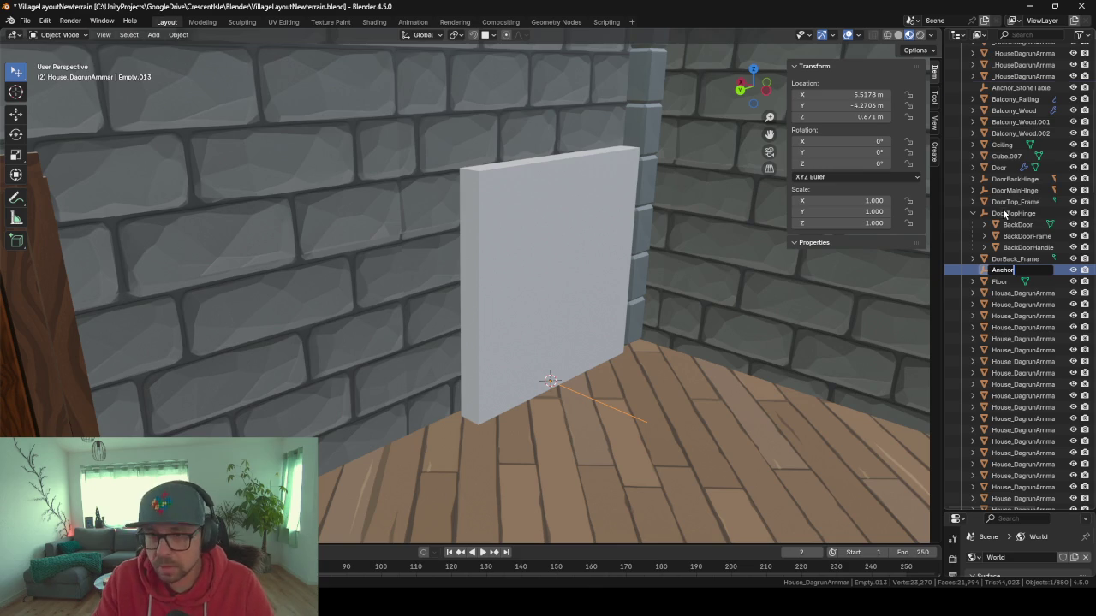
key("Return")
scroll(1006, 171, "up", 3)
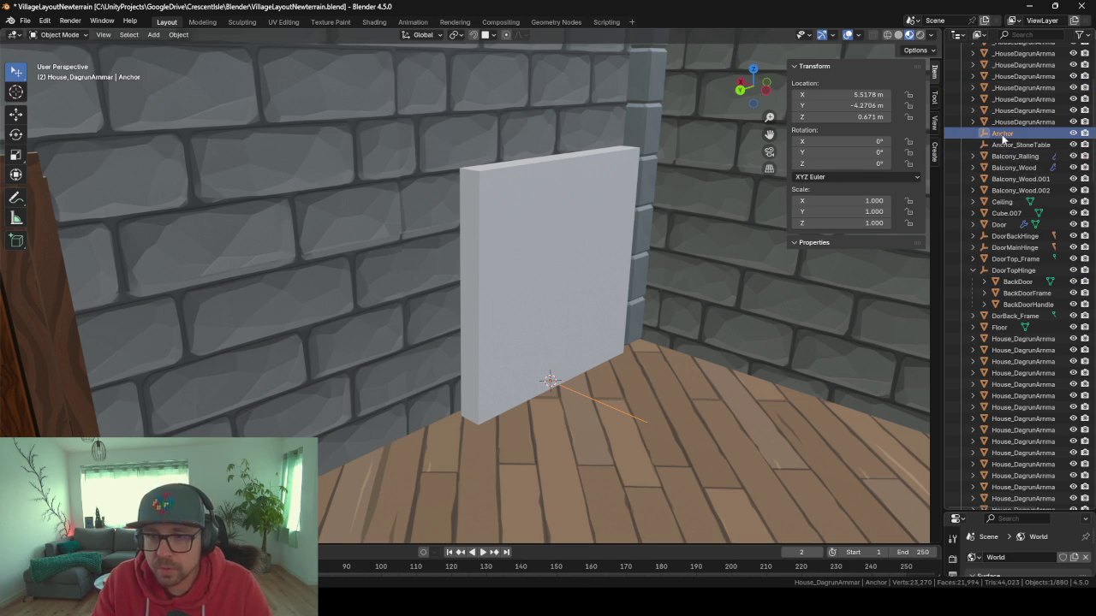
double_click(1031, 134)
scroll(1023, 212, "up", 4)
type("_Bookshelf")
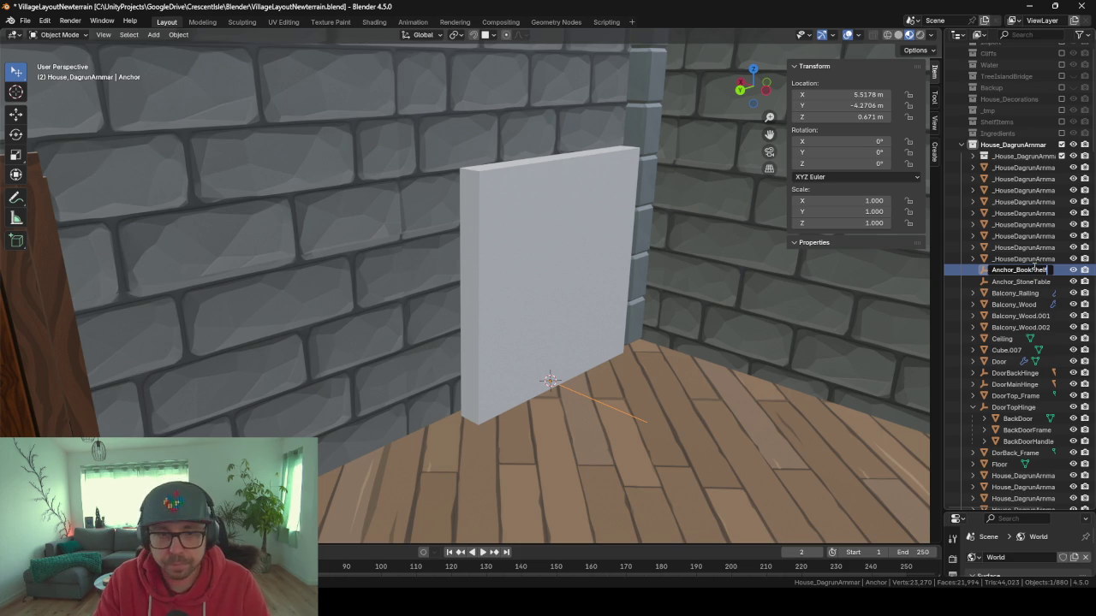
key("Return")
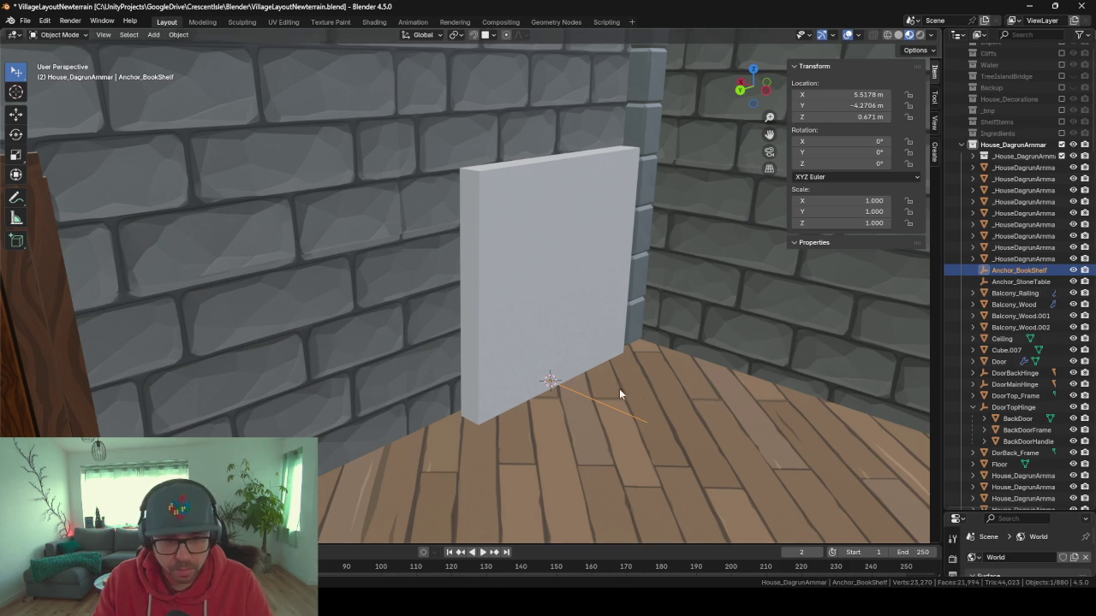
Duplicate the wall panel rotated 90° on Z.
left_click(551, 340)
key("shift+d")
type("rz90")
key("Return")
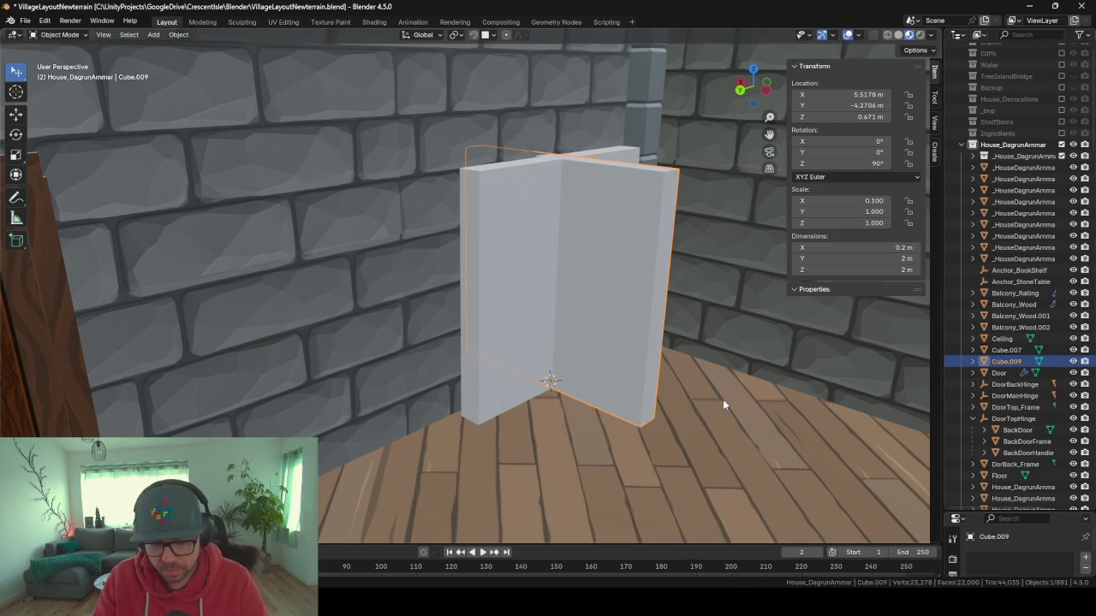
Move the rotated panel copy along the floor to the right of the first panel.
key("g")
key("shift+z")
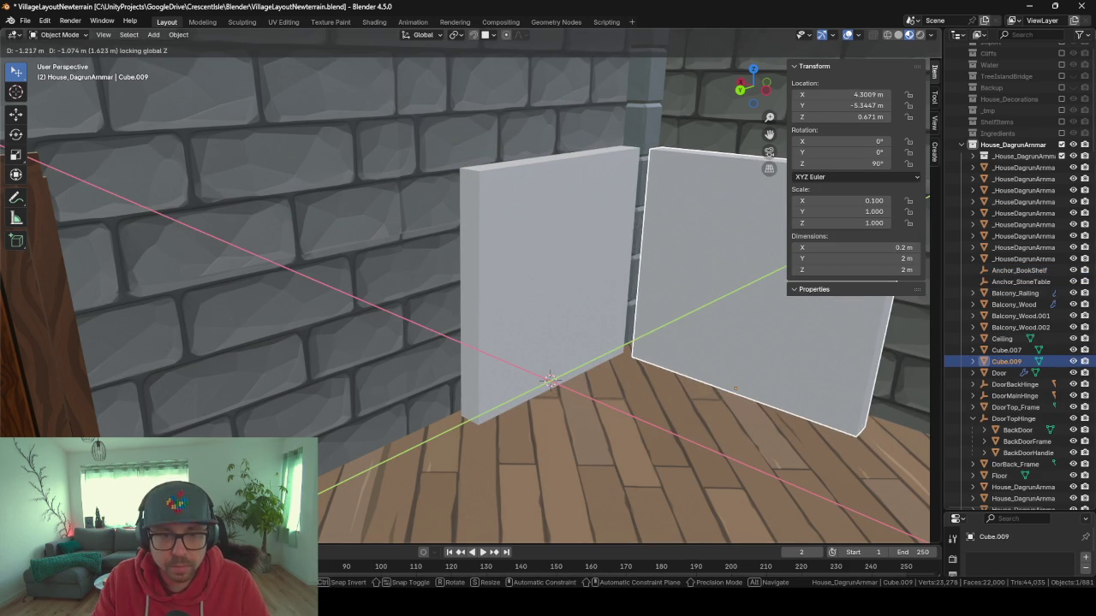
key("Return")
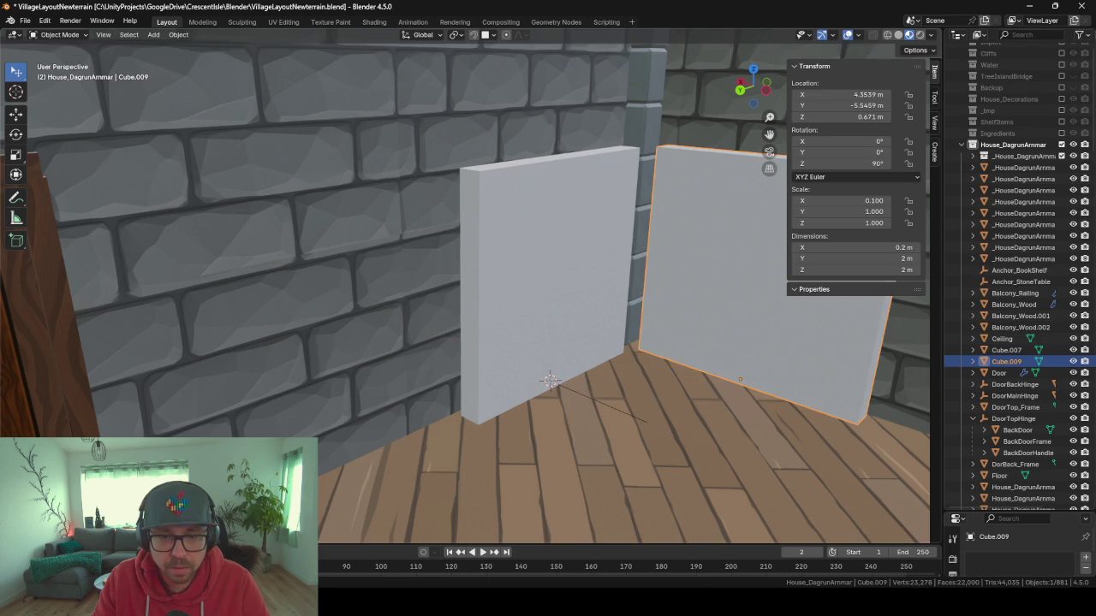
scroll(353, 428, "up", 5)
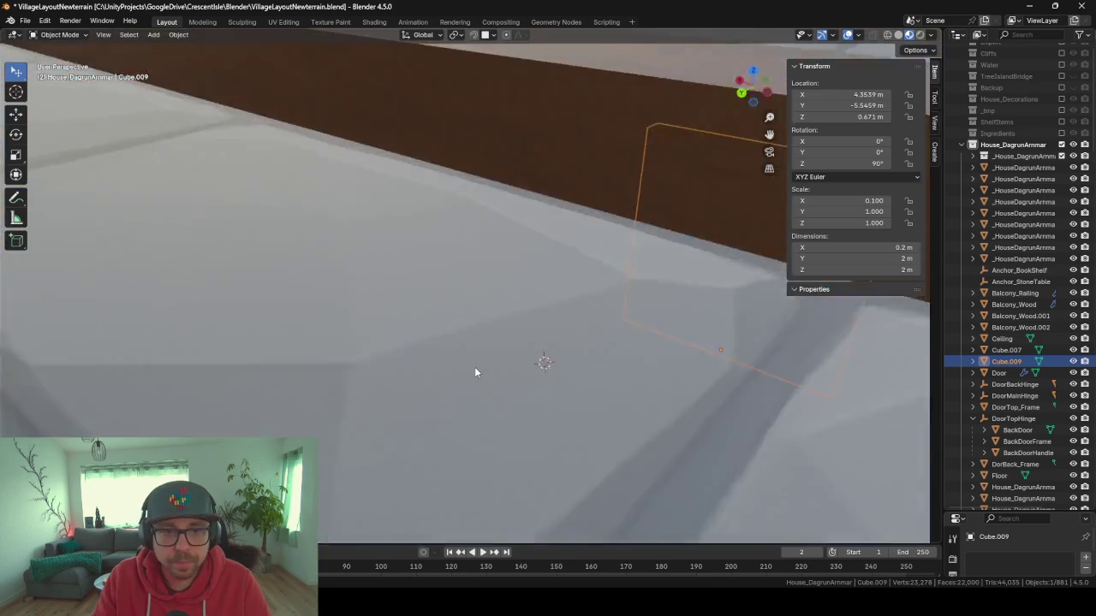
scroll(477, 366, "down", 5)
scroll(455, 393, "up", 3)
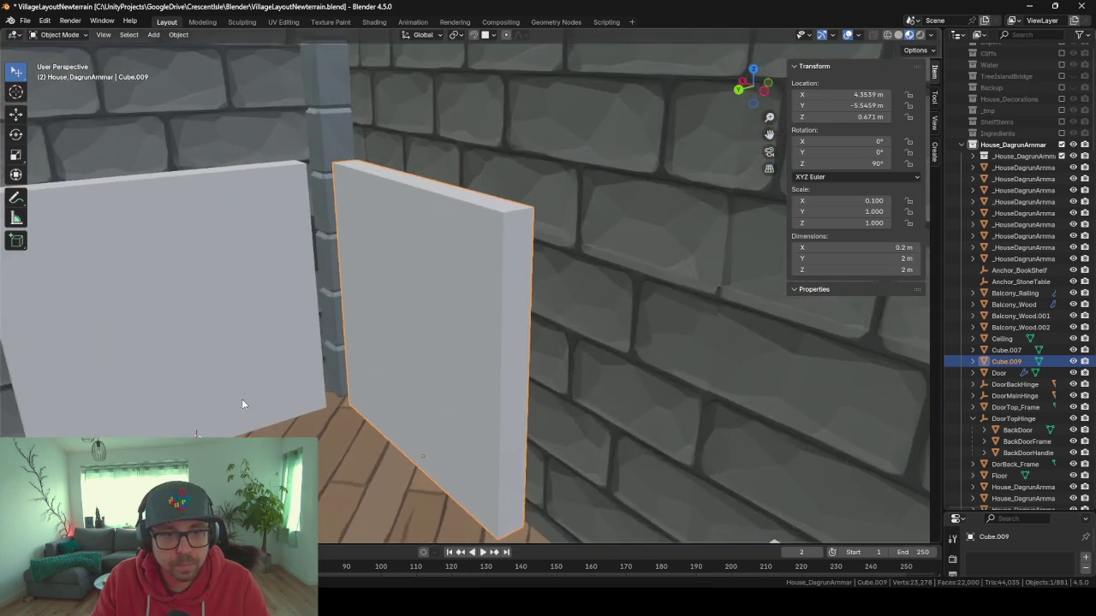
scroll(354, 452, "up", 5)
scroll(353, 470, "down", 5)
scroll(381, 468, "up", 3)
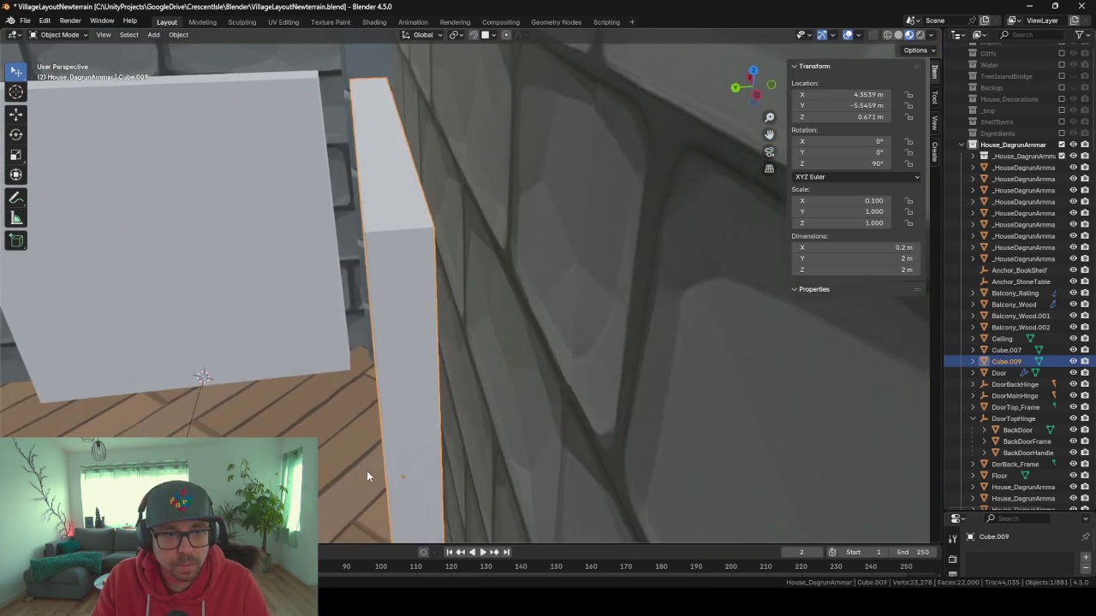
scroll(414, 472, "up", 4)
scroll(459, 460, "down", 6)
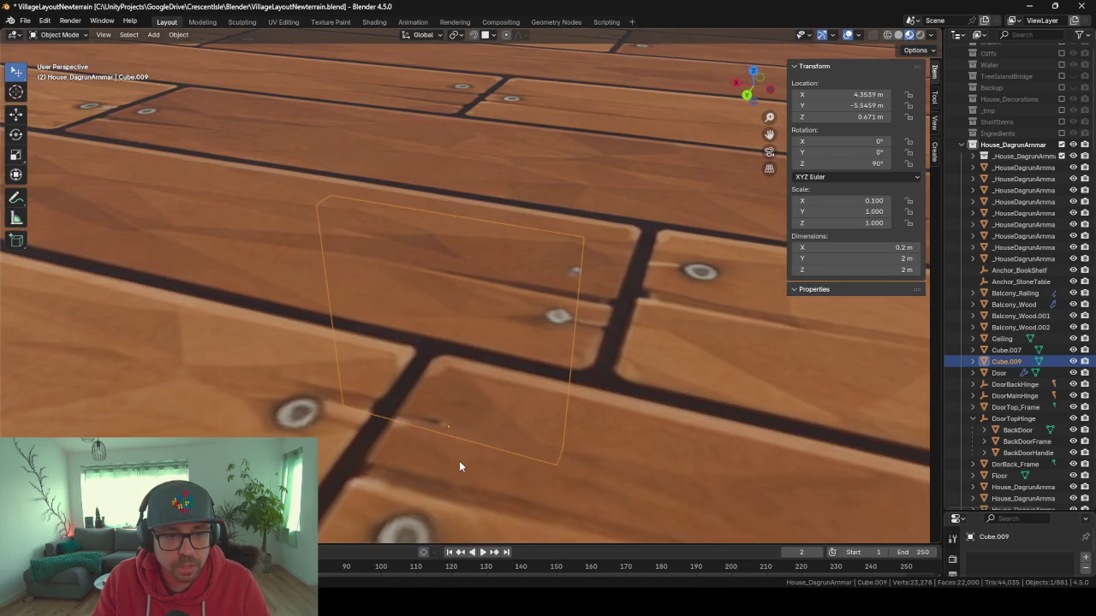
Snap the 3D cursor to the copy and add a Plain Axes empty there.
key("shift+s")
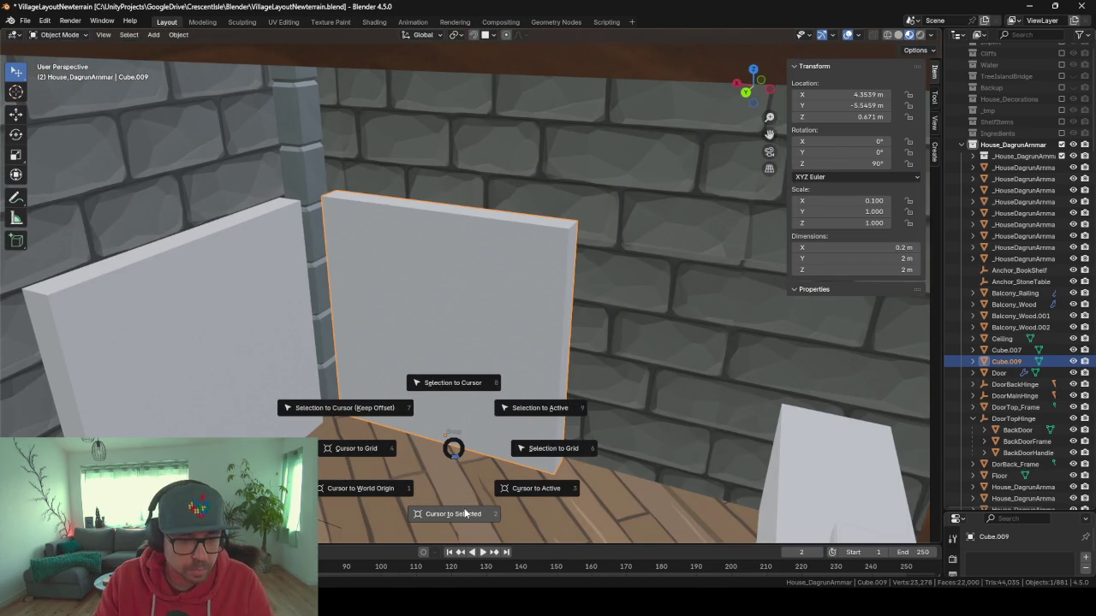
left_click(465, 513)
key("shift+a")
mouse_move(475, 485)
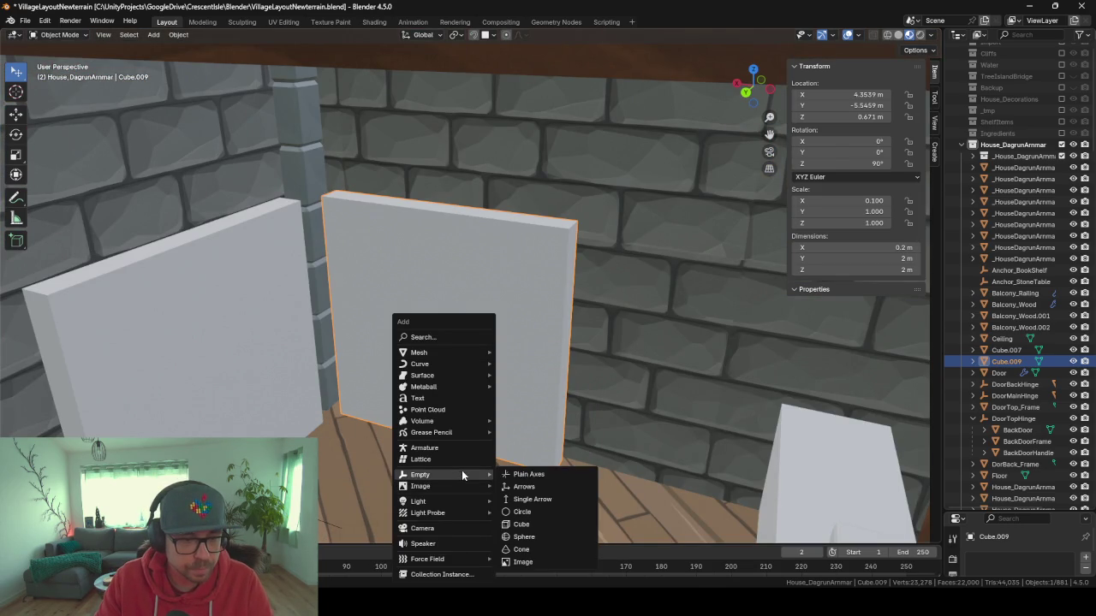
left_click(577, 474)
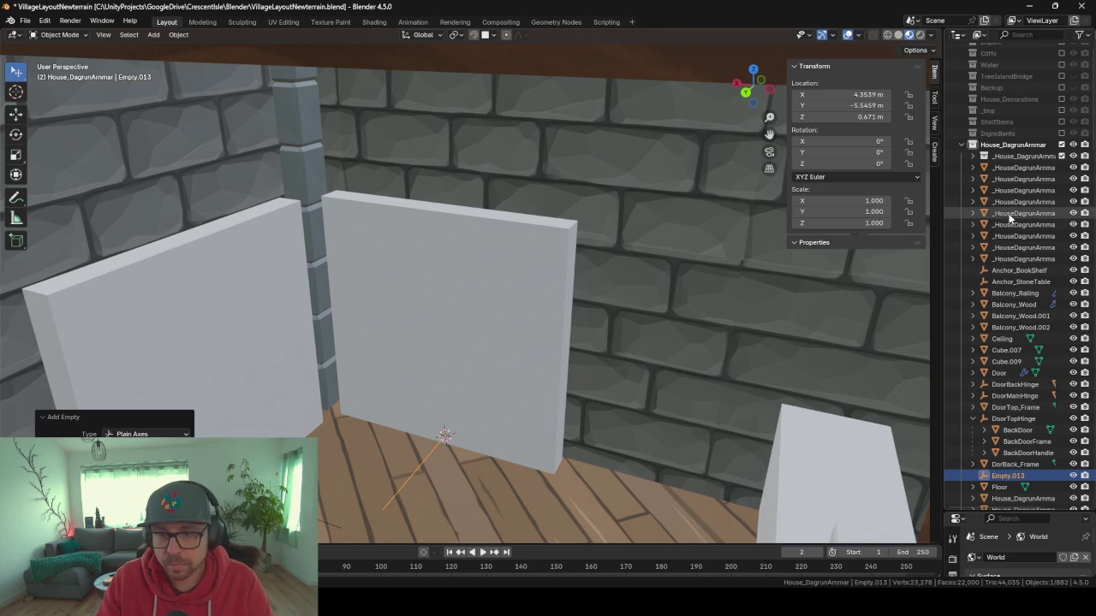
Name the new empty Anchor_BookShelf, which becomes Anchor_BookShelf.001.
left_click(1018, 269)
double_click(1018, 270)
key("ctrl+c")
left_click(1008, 475, "ctrl")
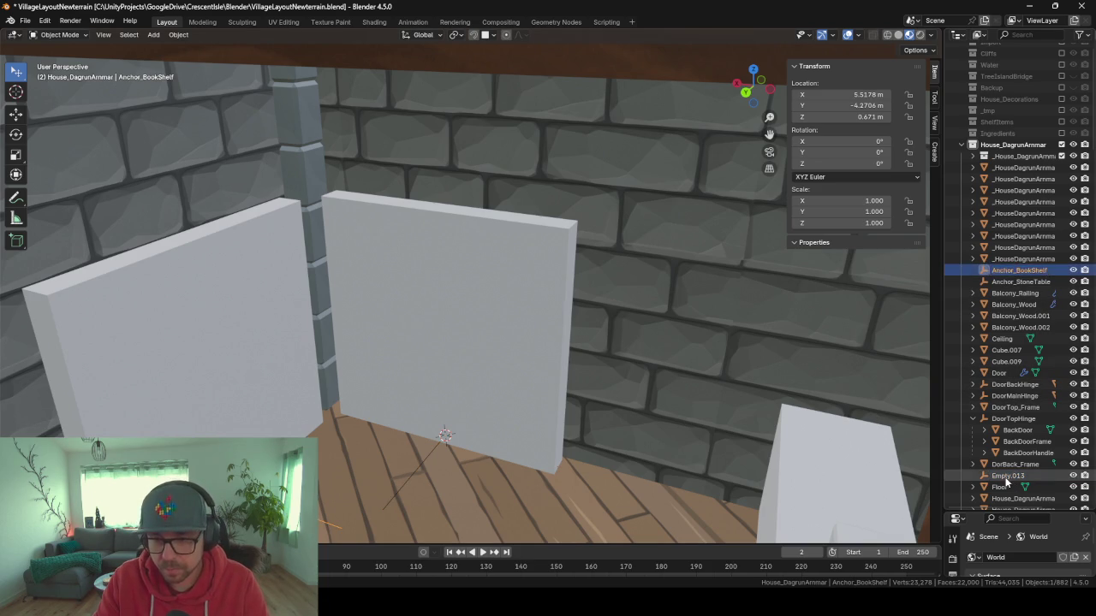
key("ctrl+v")
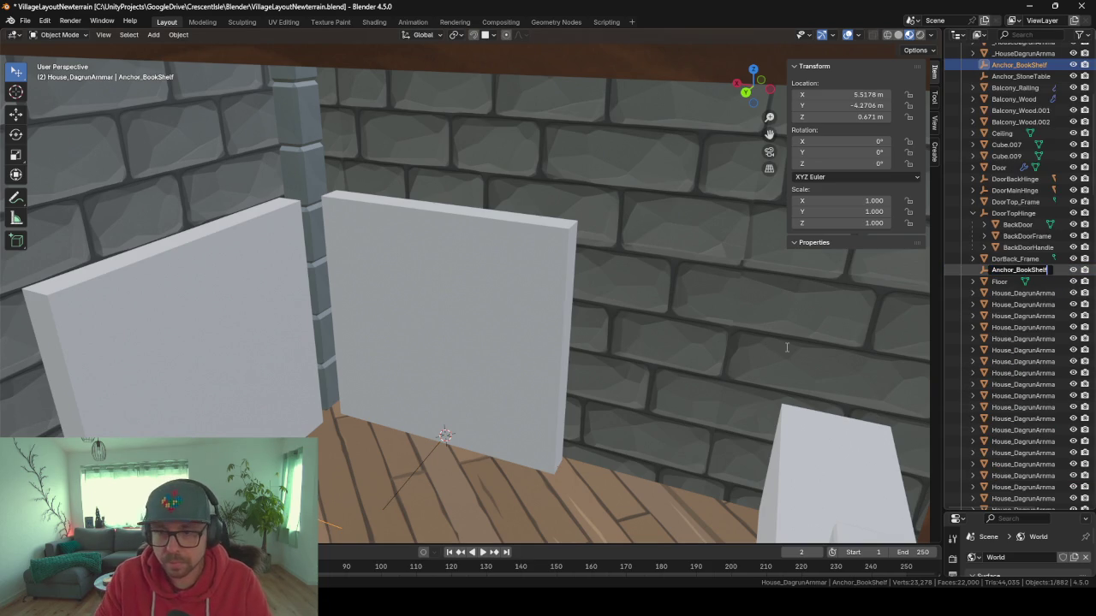
key("Return")
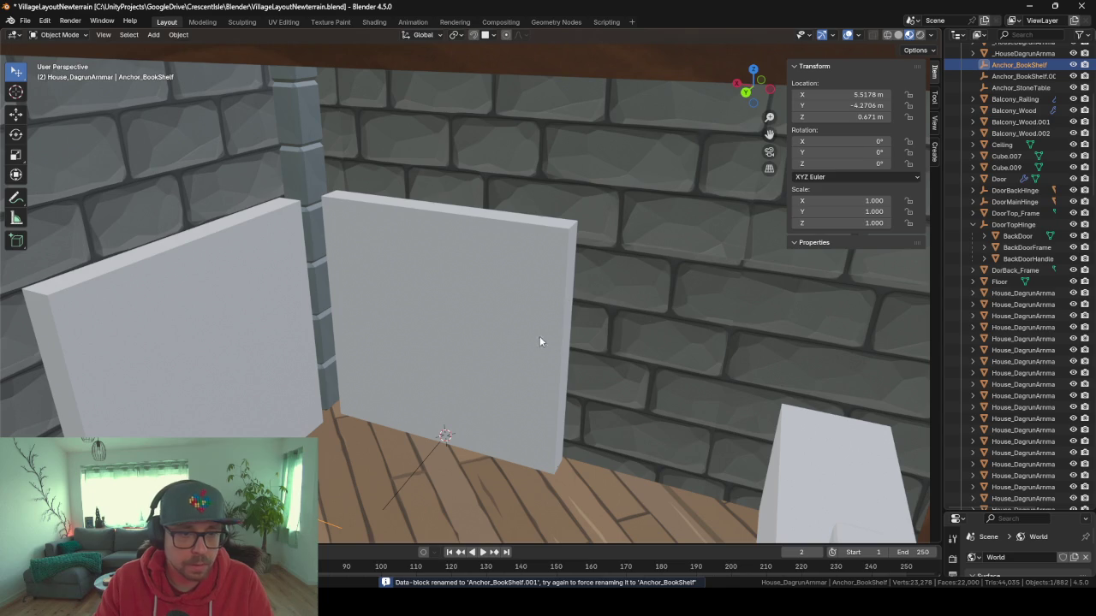
key("F3")
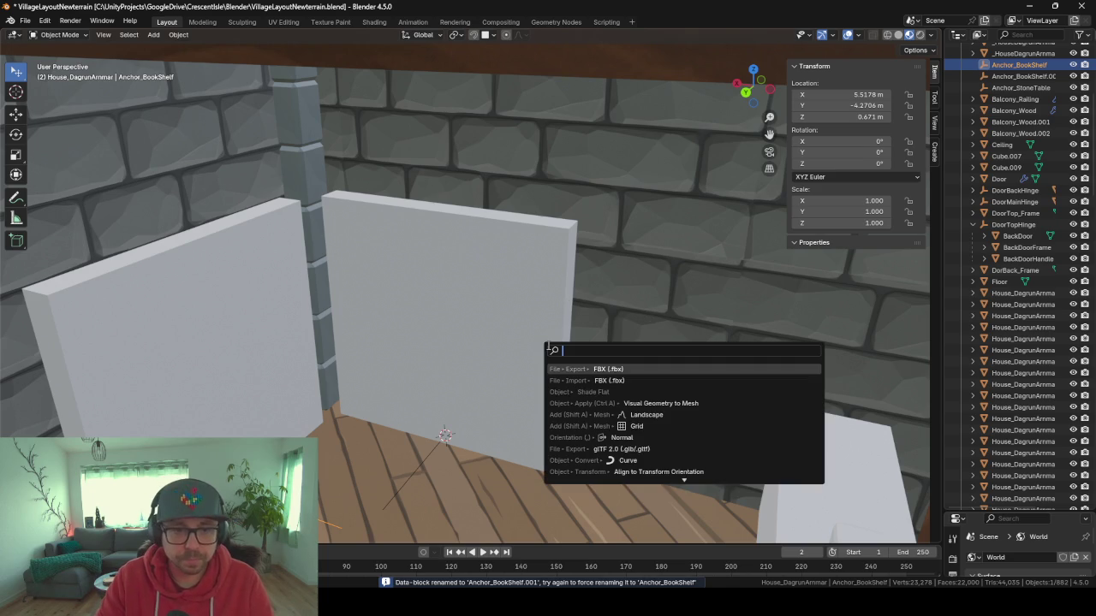
Export the scene as _HouseDagrunAmmarConcept.fbx, then delete both placeholder wall panels.
key("Return")
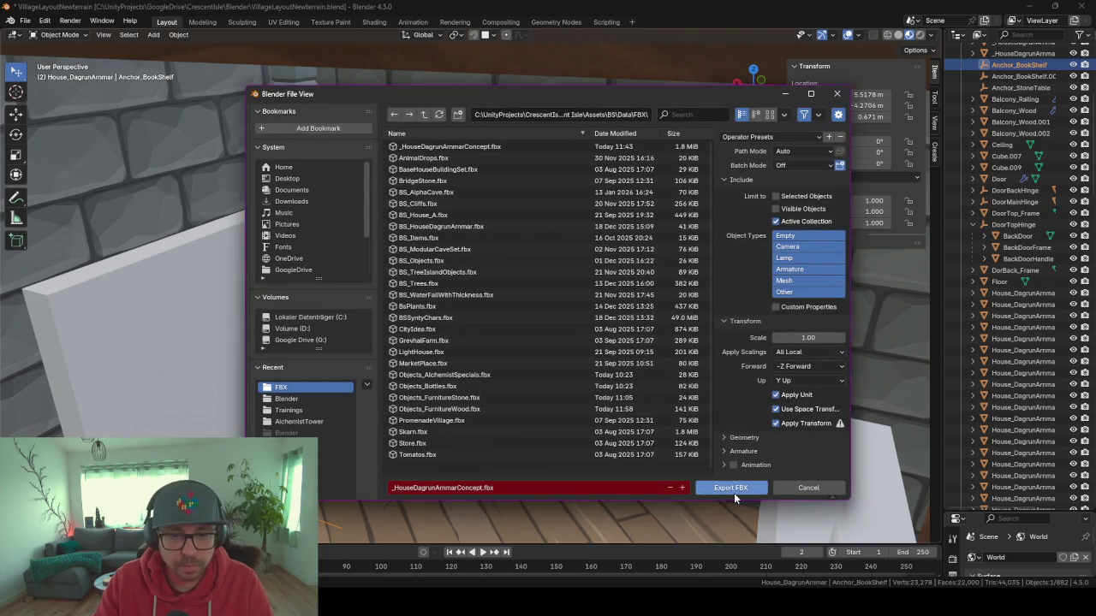
left_click(733, 493)
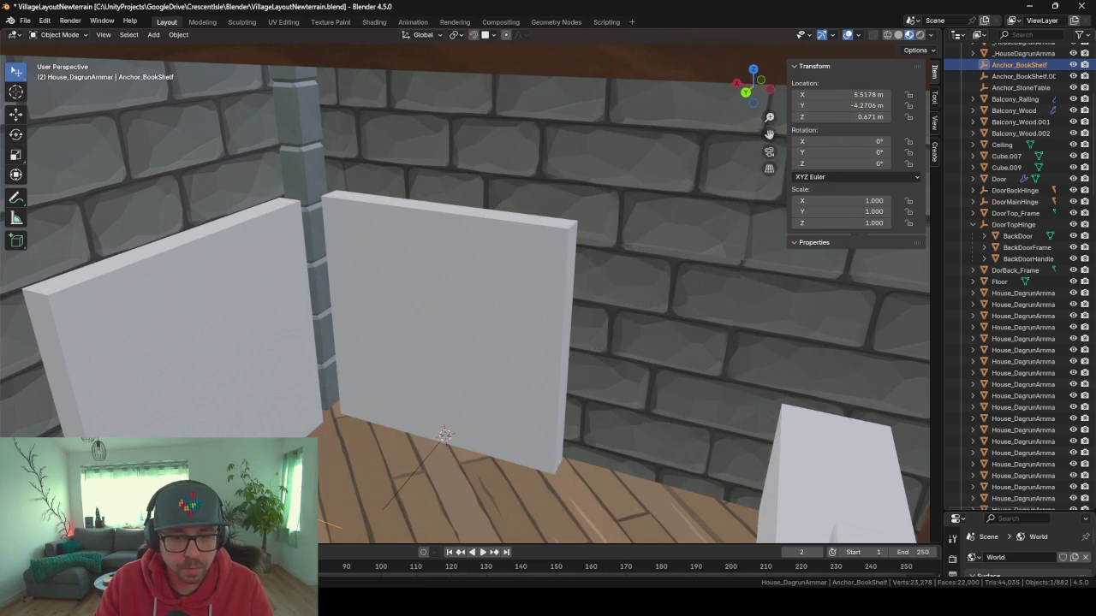
left_click(480, 328)
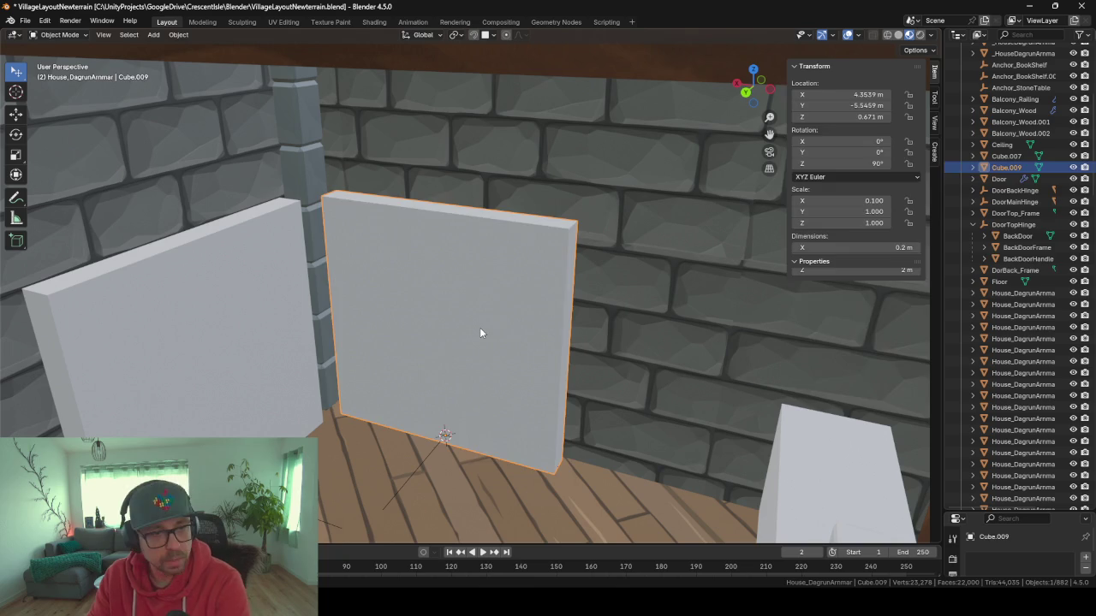
key("Delete")
left_click(241, 333)
key("Delete")
Re-export the FBX without the wall panels and return to Unity.
key("F3")
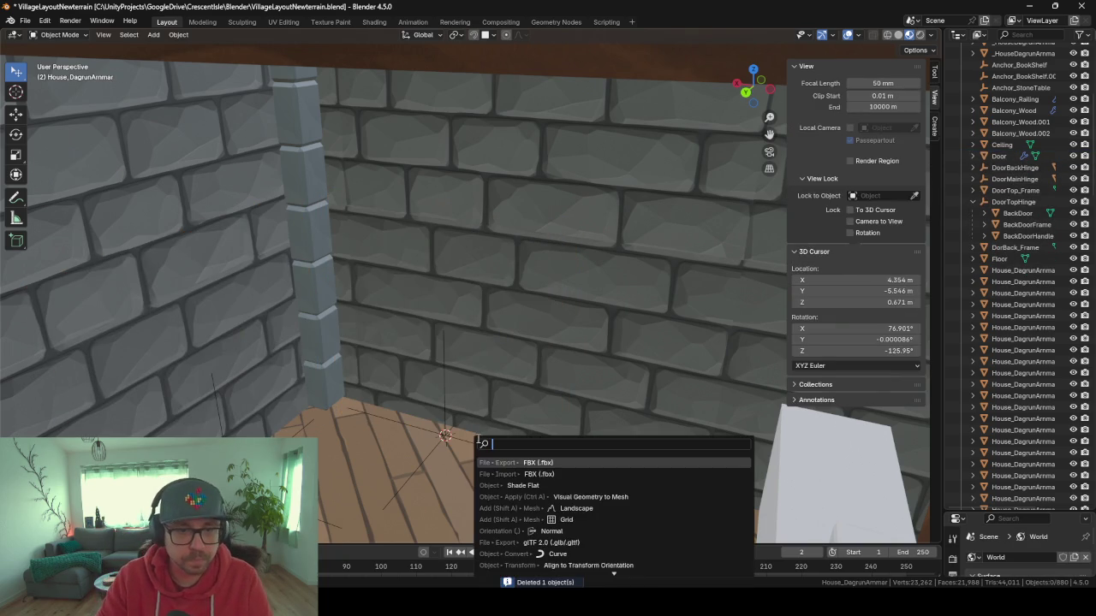
key("Return")
key("Return")
right_click(497, 443)
key("alt+Tab")
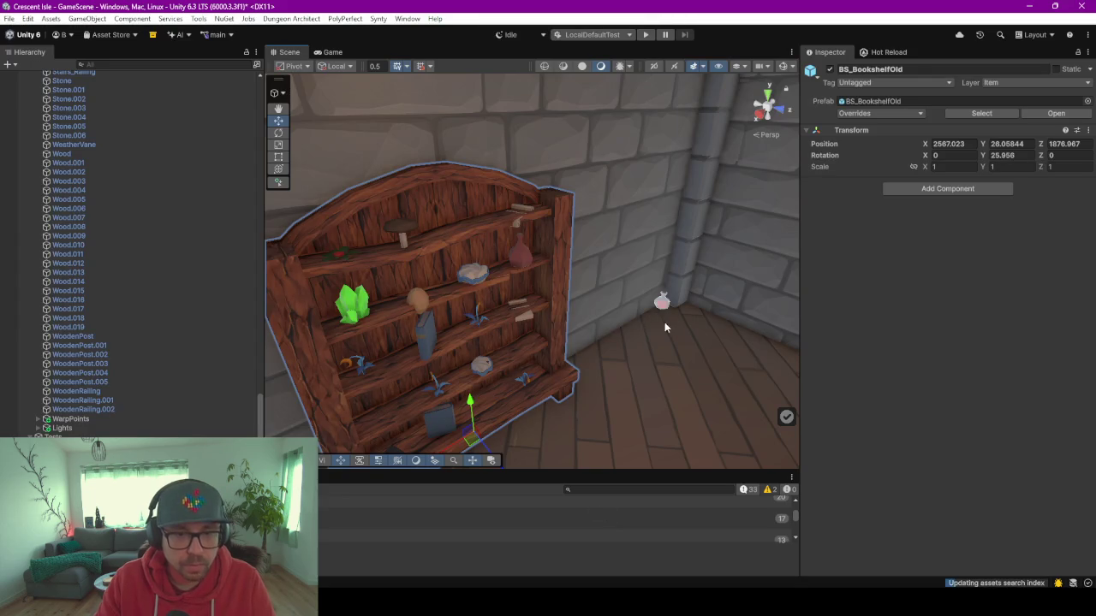
Delete the pink corner prop and the old bookshelf from the Unity scene.
left_click_drag(560, 306, 796, 271)
left_click(527, 280)
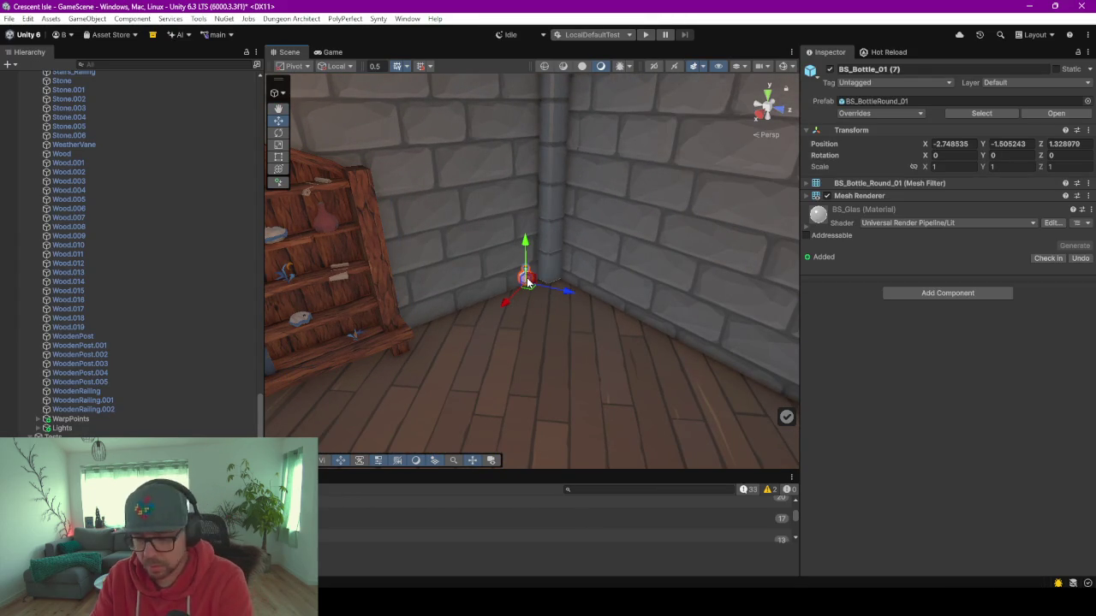
key("Delete")
mouse_move(513, 313)
left_mouse_down()
mouse_move(403, 361)
mouse_move(392, 351)
left_mouse_up()
left_click(385, 342)
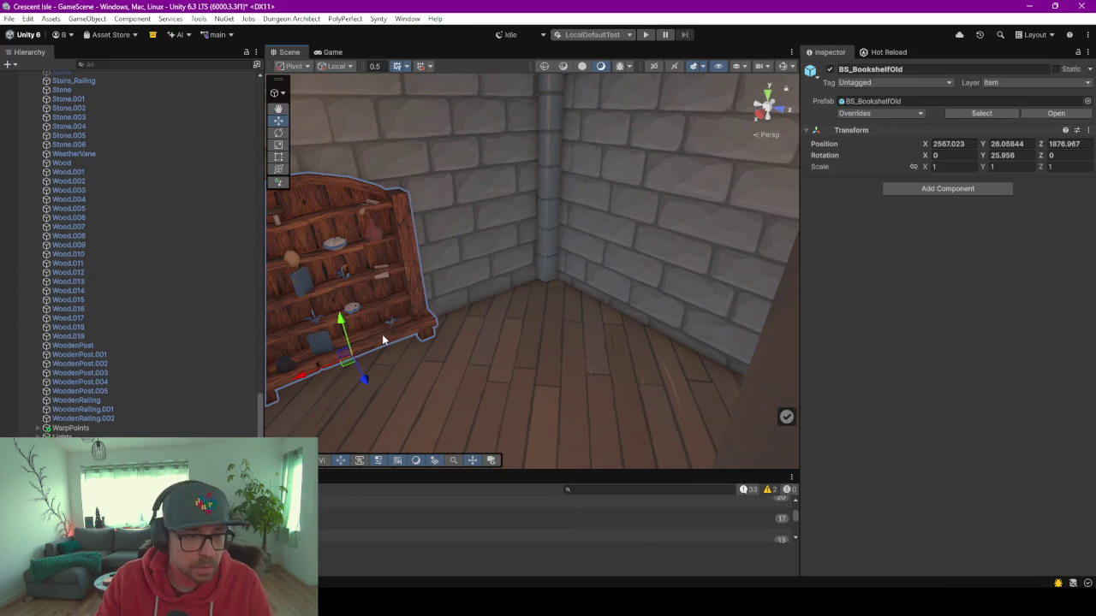
key("Delete")
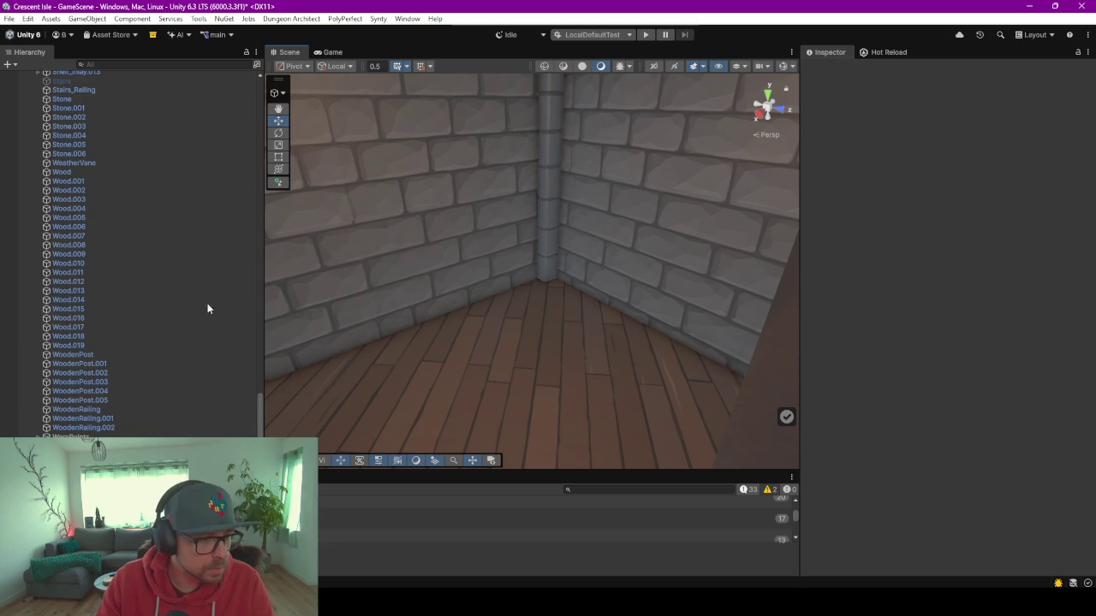
scroll(147, 347, "up", 5)
scroll(148, 345, "up", 15)
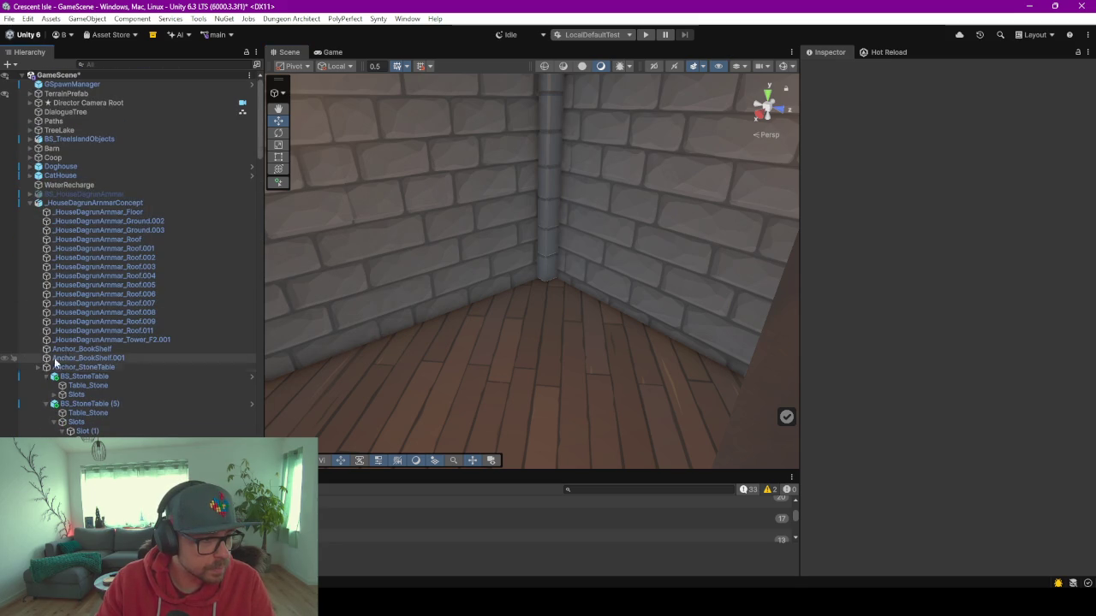
Parent the BS_BookshelfOld prefab under Anchor_BookShelf from the Project window.
left_click(37, 367)
left_click(90, 348)
key("ctrl+5")
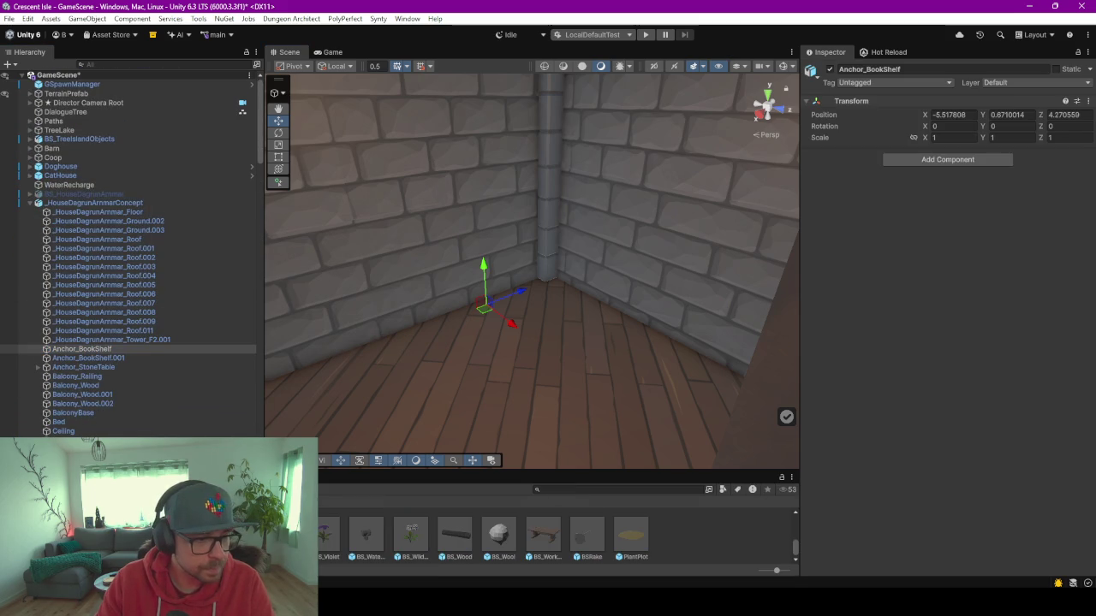
left_click_drag(530, 472, 530, 336)
mouse_move(634, 488)
left_mouse_down()
mouse_move(251, 366)
mouse_move(128, 208)
mouse_move(137, 267)
mouse_move(156, 262)
left_mouse_up()
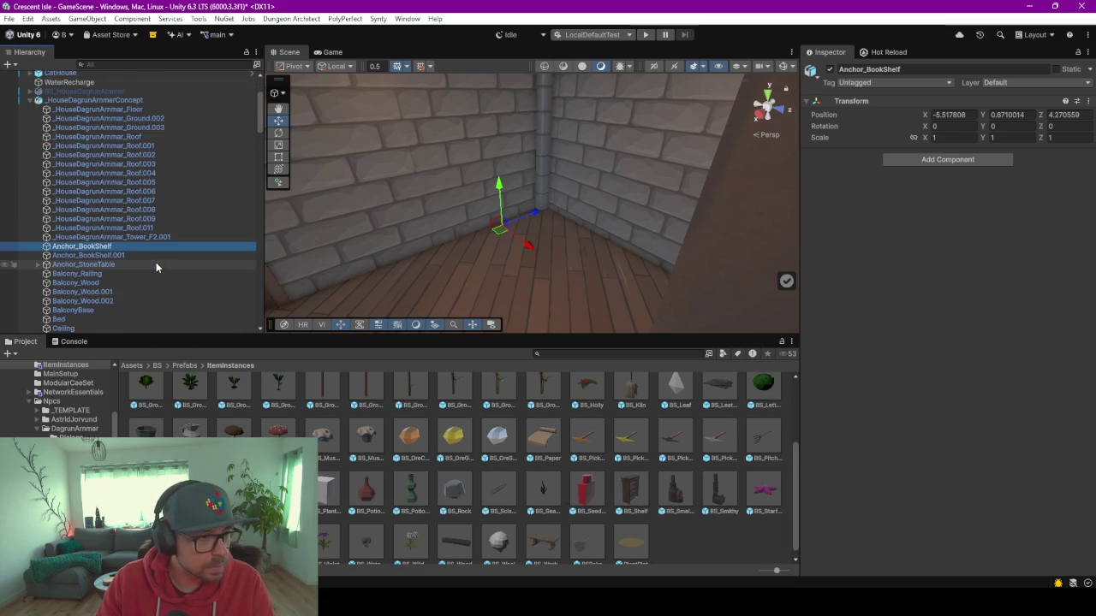
left_click(633, 496)
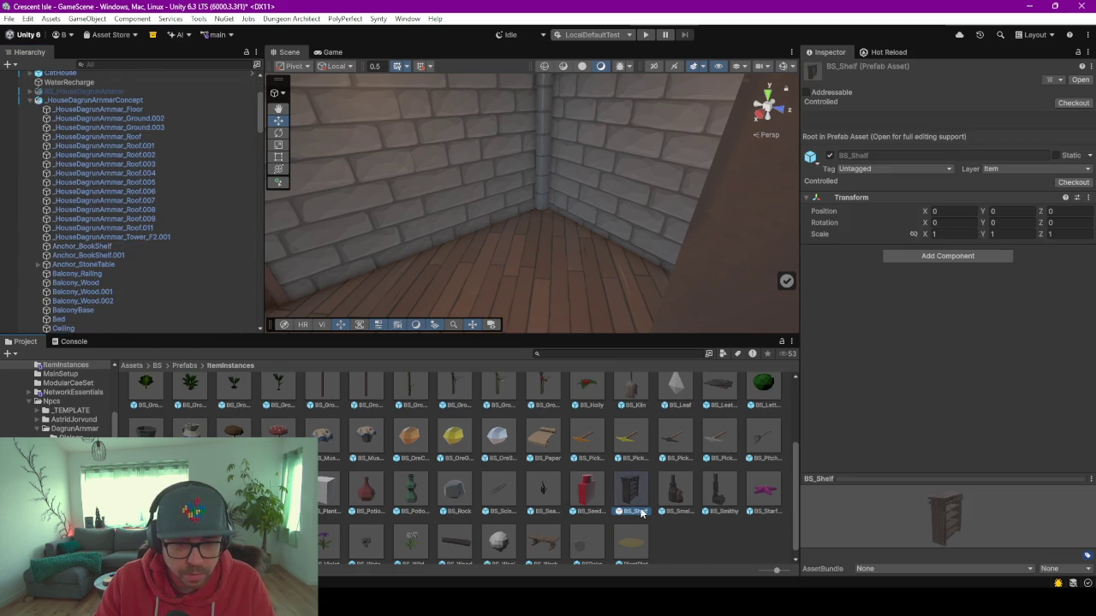
scroll(693, 447, "up", 3)
mouse_move(137, 276)
left_mouse_down()
mouse_move(116, 122)
mouse_move(101, 289)
mouse_move(89, 246)
left_mouse_up()
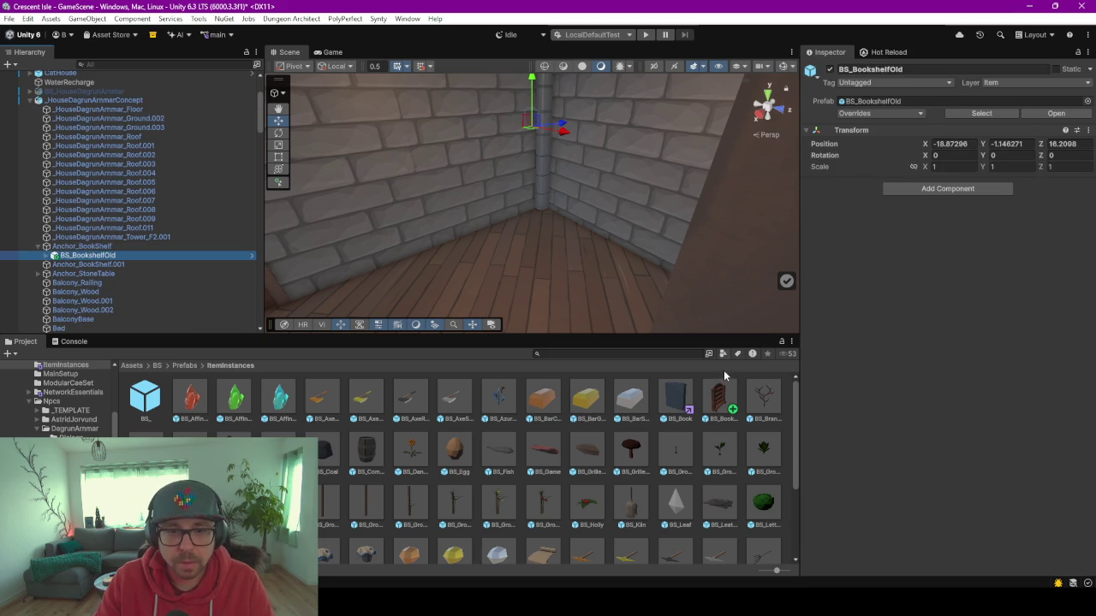
Open the BS_BookshelfOld prefab and inspect its Wood_BookshelfOld and DisplaySlots children.
double_click(719, 398)
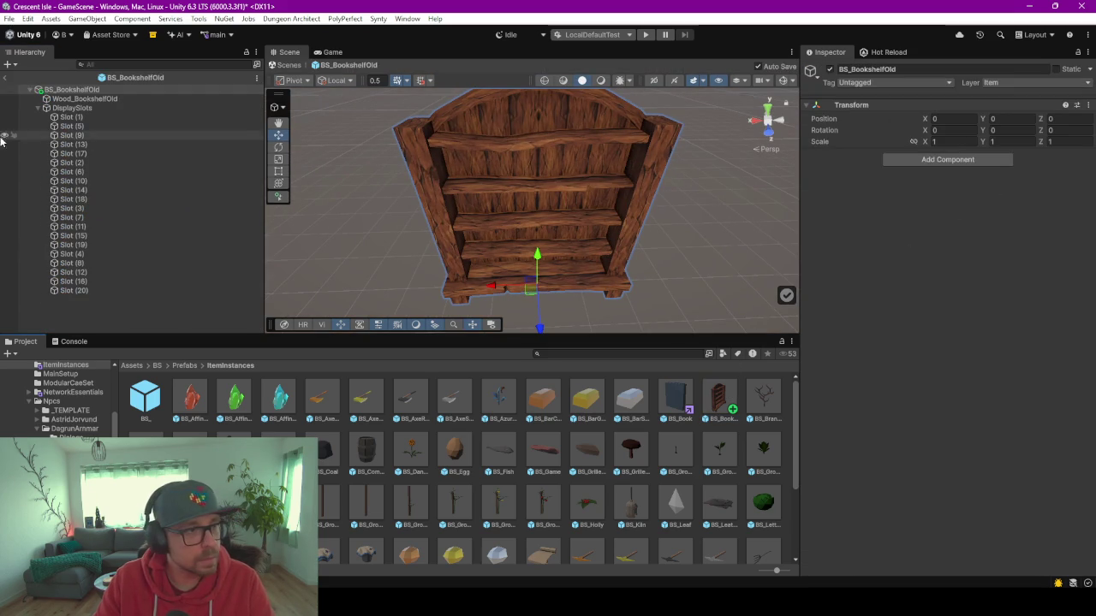
left_click(106, 99)
left_click(73, 107)
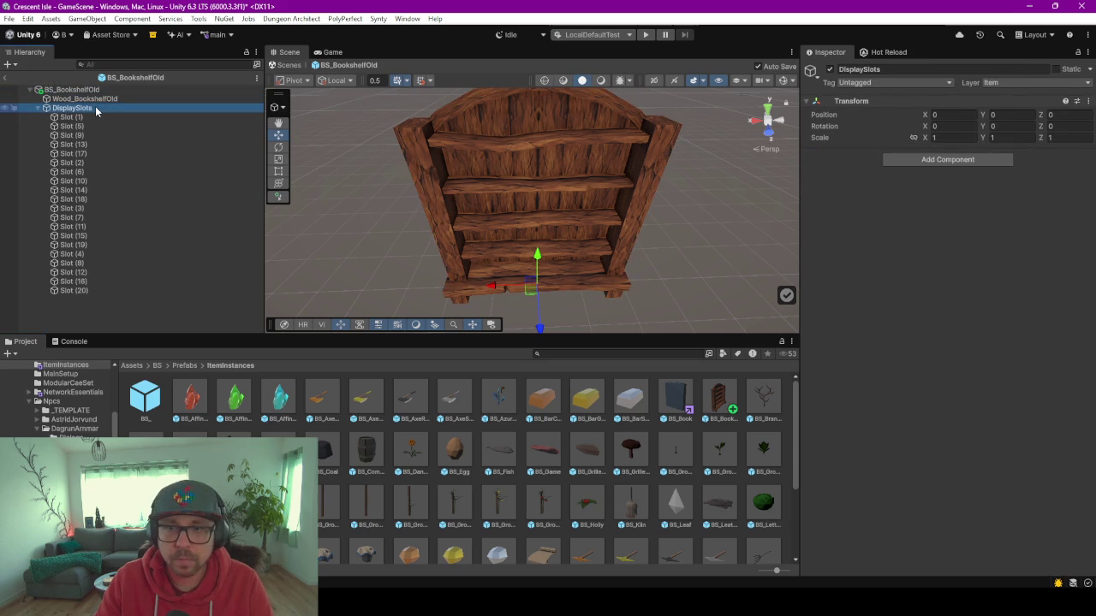
left_click(72, 89)
left_click(84, 99)
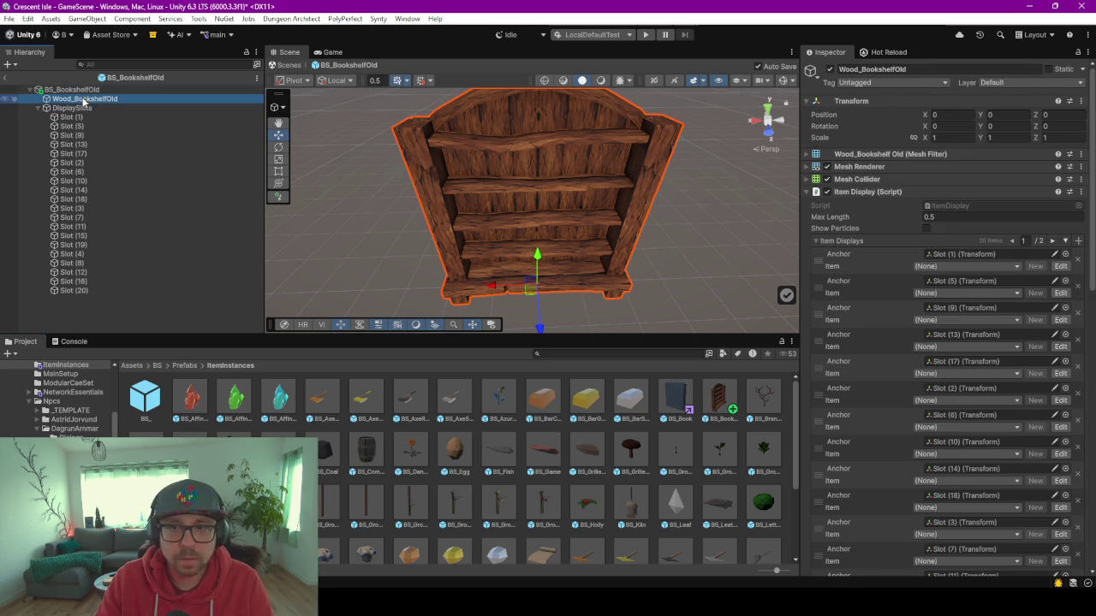
left_click(4, 78)
Move the placed bookshelf onto its anchor by setting its position to 0, 0, 0.
left_click(103, 255)
left_click(950, 144)
type("0")
key("Return")
left_click(1010, 144)
type("0")
key("Return")
left_click(1065, 143)
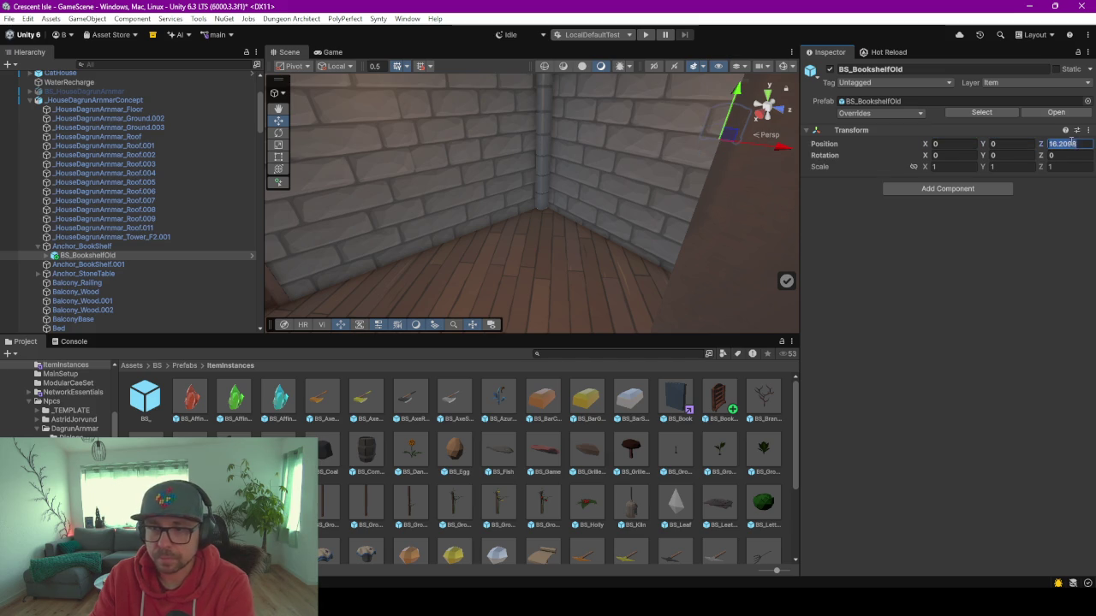
type("0")
key("Return")
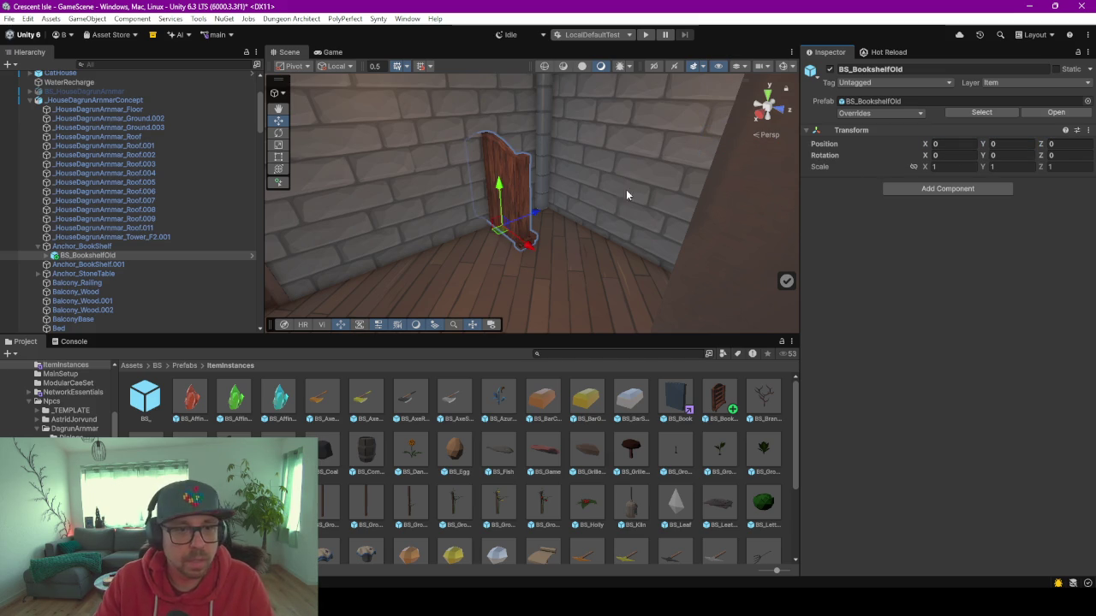
Rotate the bookshelf to face into the room and nudge it along its depth axis.
key("e")
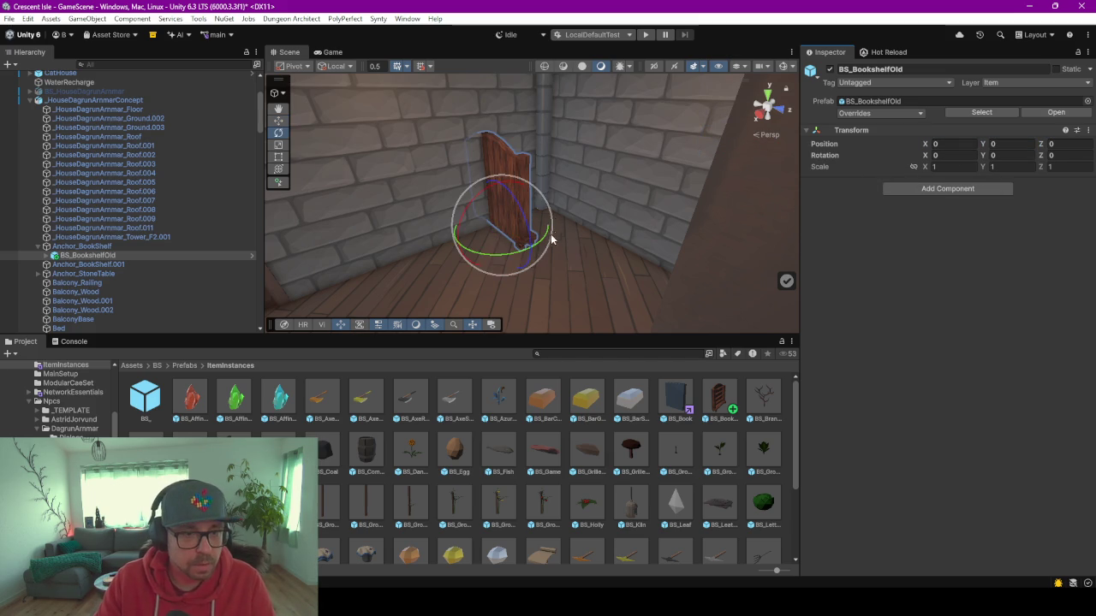
mouse_move(512, 257)
left_mouse_down()
mouse_move(419, 268)
mouse_move(333, 261)
mouse_move(342, 269)
left_mouse_up()
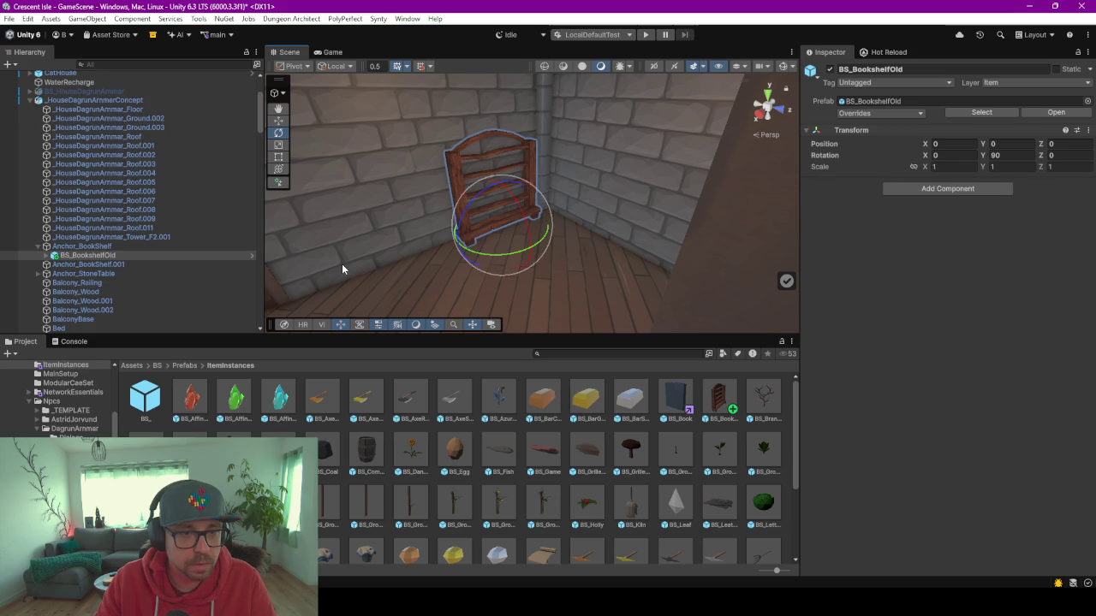
key("w")
mouse_move(531, 247)
left_mouse_down()
mouse_move(379, 264)
mouse_move(353, 283)
left_mouse_up()
Duplicate the bookshelf twice and parent the third copy under Anchor_BookShelf.001.
key("ctrl+d")
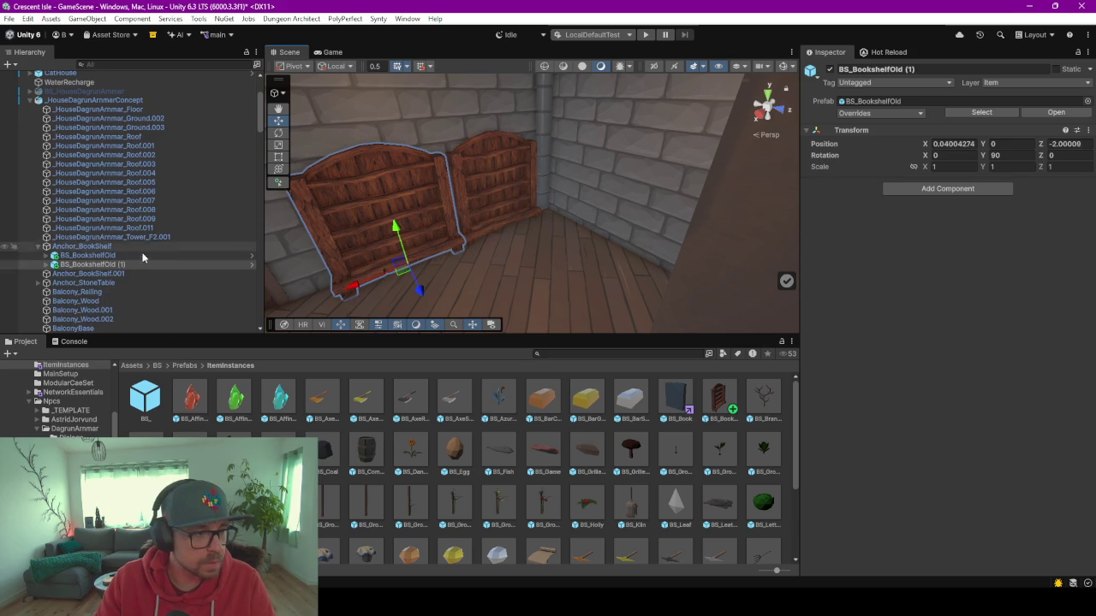
left_click(83, 258)
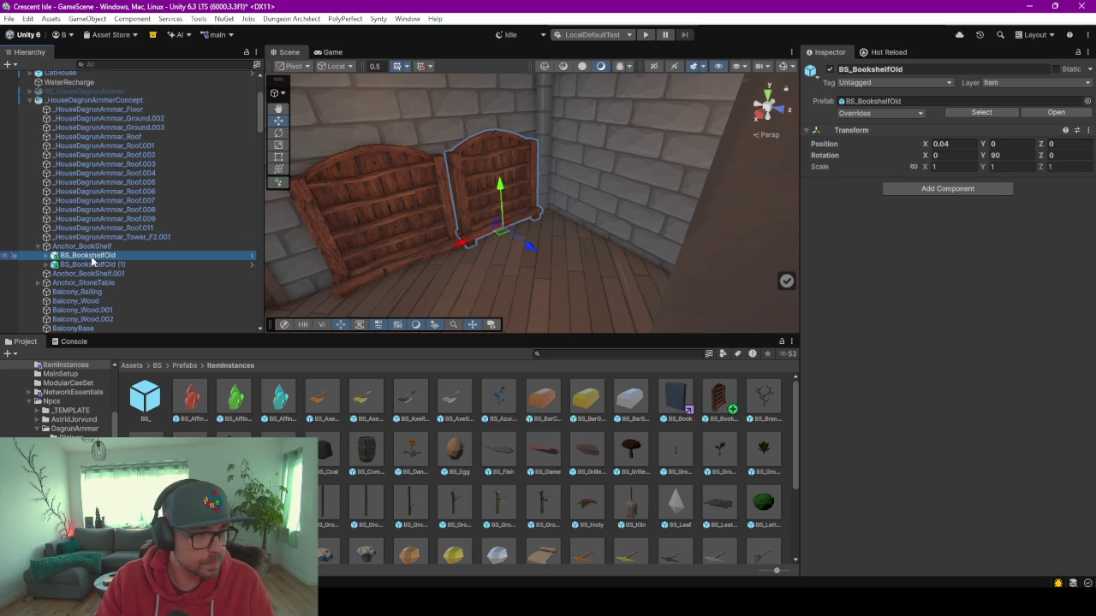
key("ctrl+d")
left_click_drag(118, 294, 98, 289)
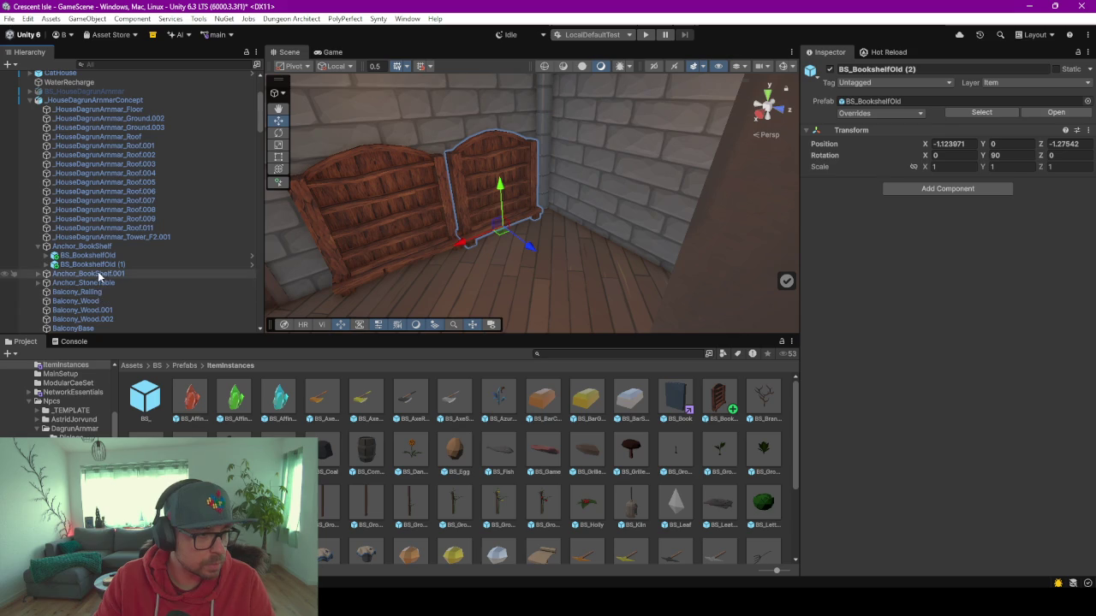
left_click(39, 274)
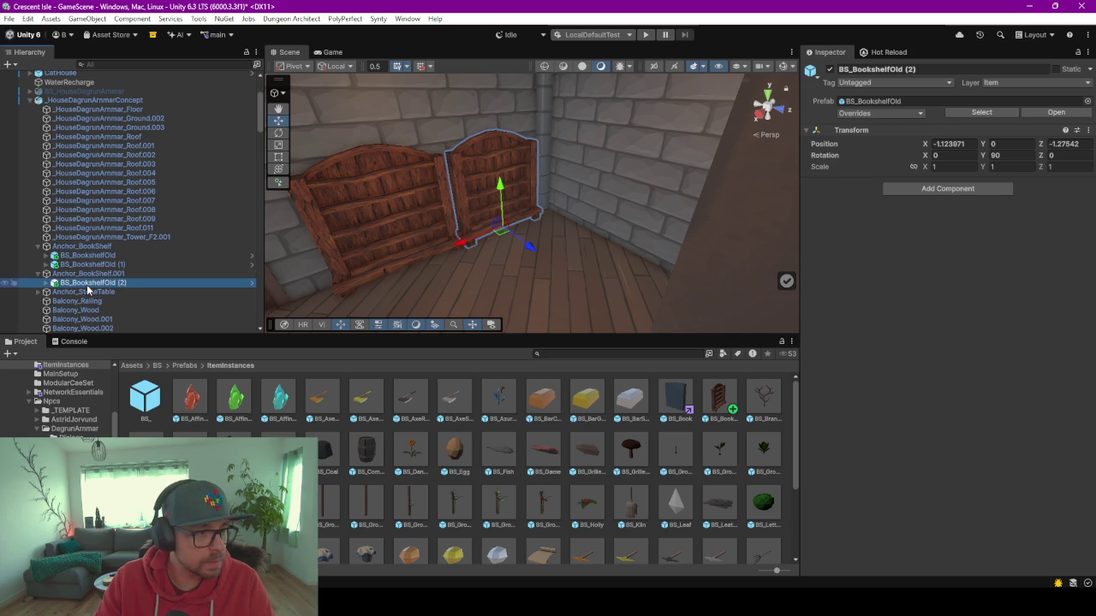
Reset the third bookshelf's transform, rotate it to Y -180, and push it against the wall.
left_click(1087, 130)
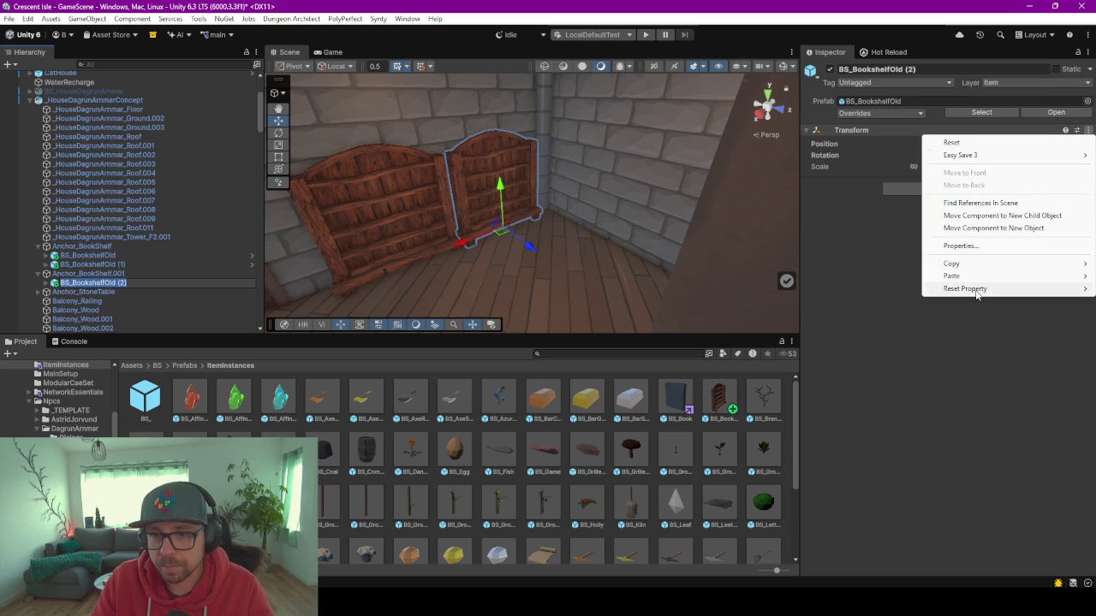
mouse_move(978, 291)
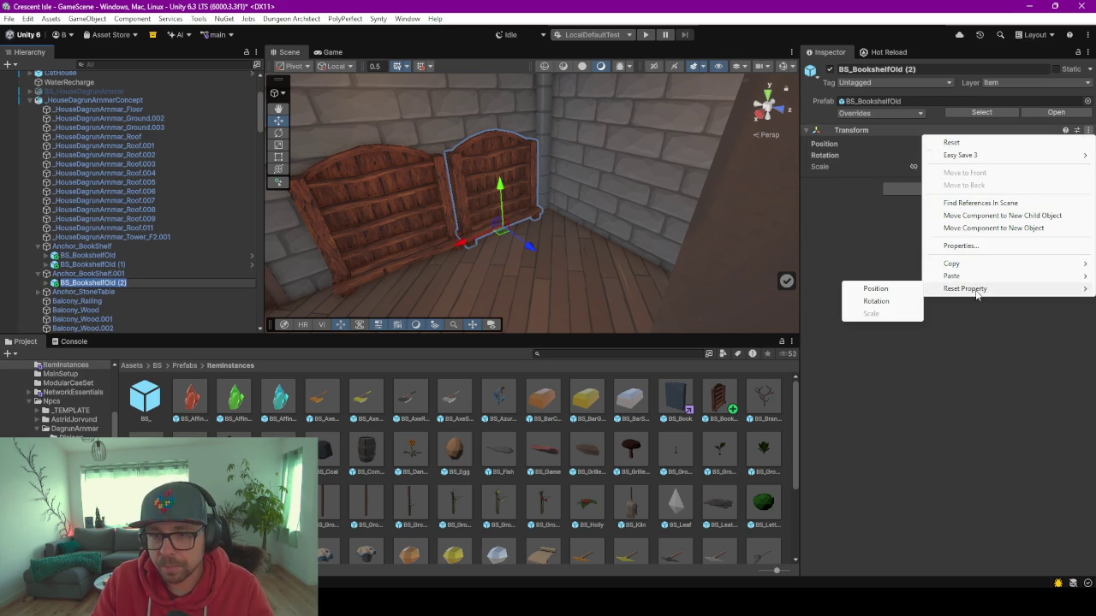
left_click(954, 142)
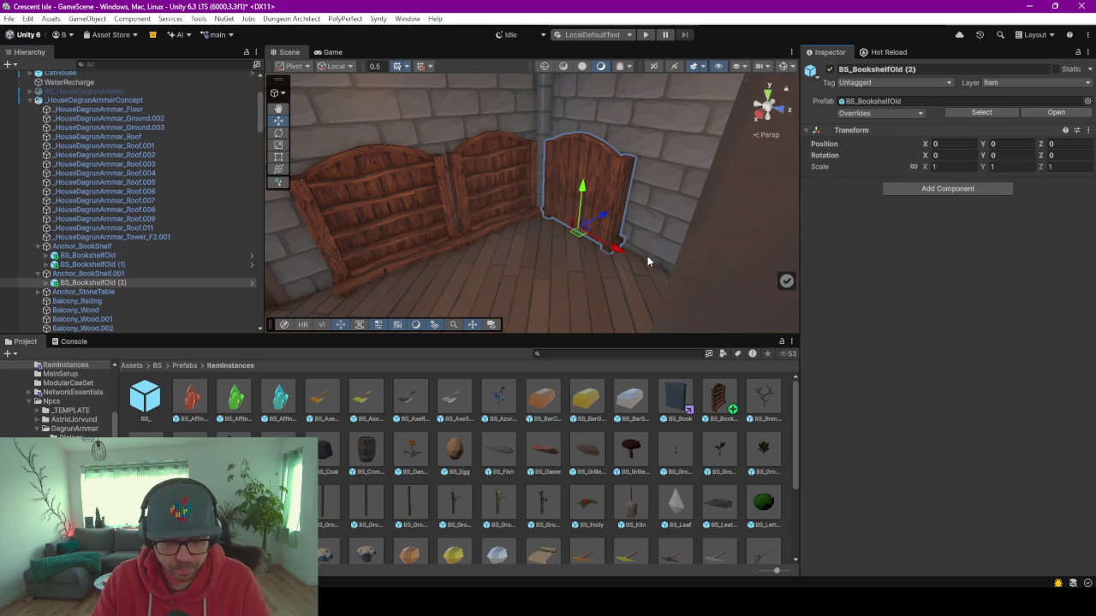
key("e")
left_click_drag(626, 254, 918, 303)
key("w")
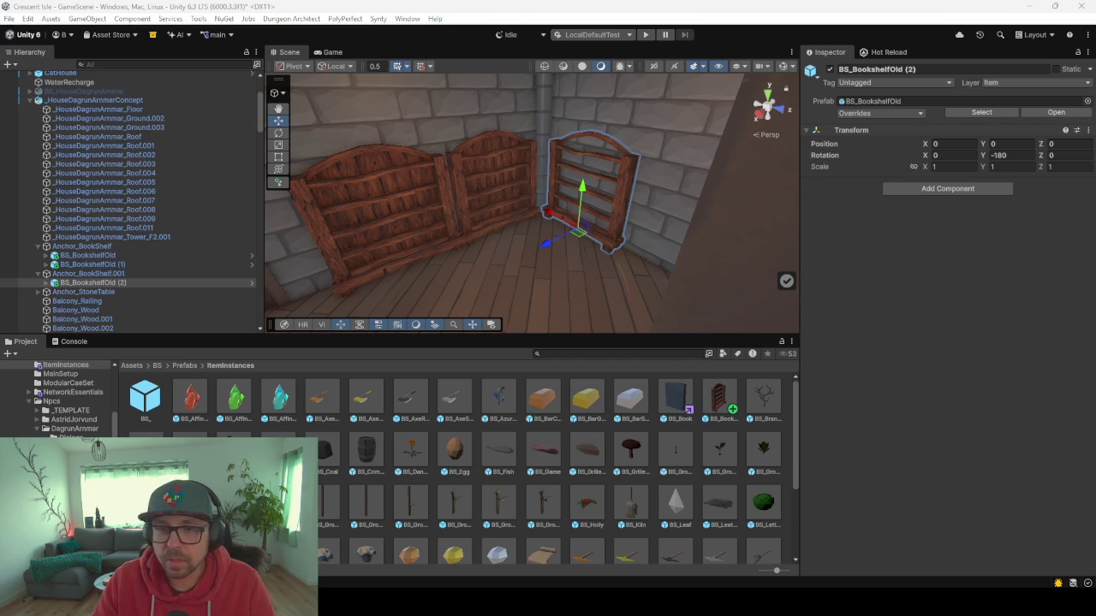
left_click(543, 247)
mouse_move(542, 247)
left_mouse_down()
mouse_move(533, 252)
mouse_move(575, 244)
mouse_move(520, 245)
mouse_move(575, 250)
mouse_move(557, 300)
left_mouse_up()
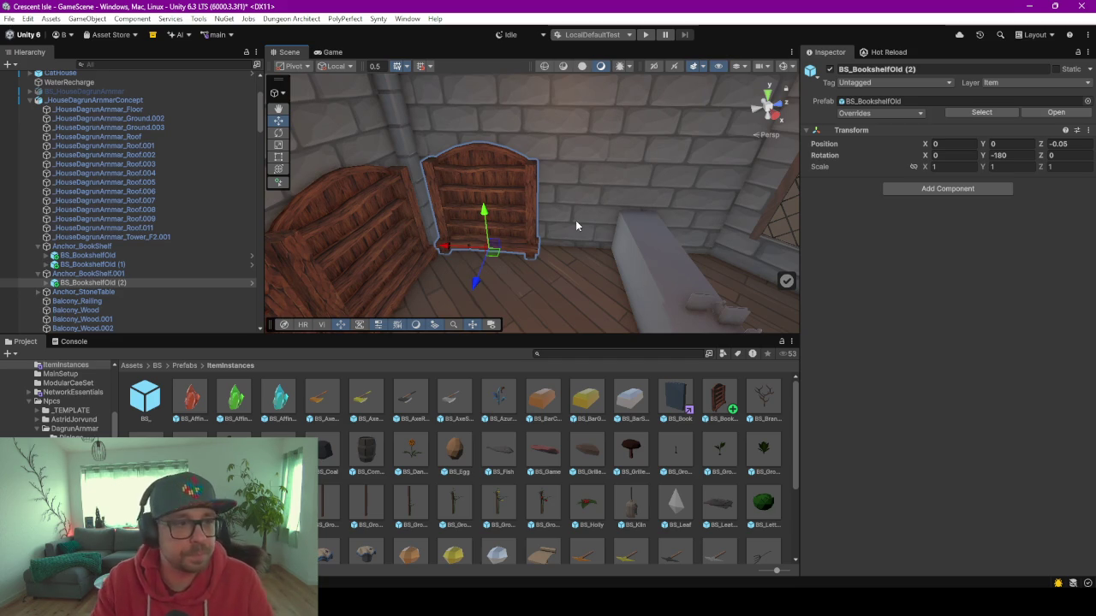
mouse_move(595, 198)
left_mouse_down()
mouse_move(520, 211)
mouse_move(676, 218)
left_mouse_up()
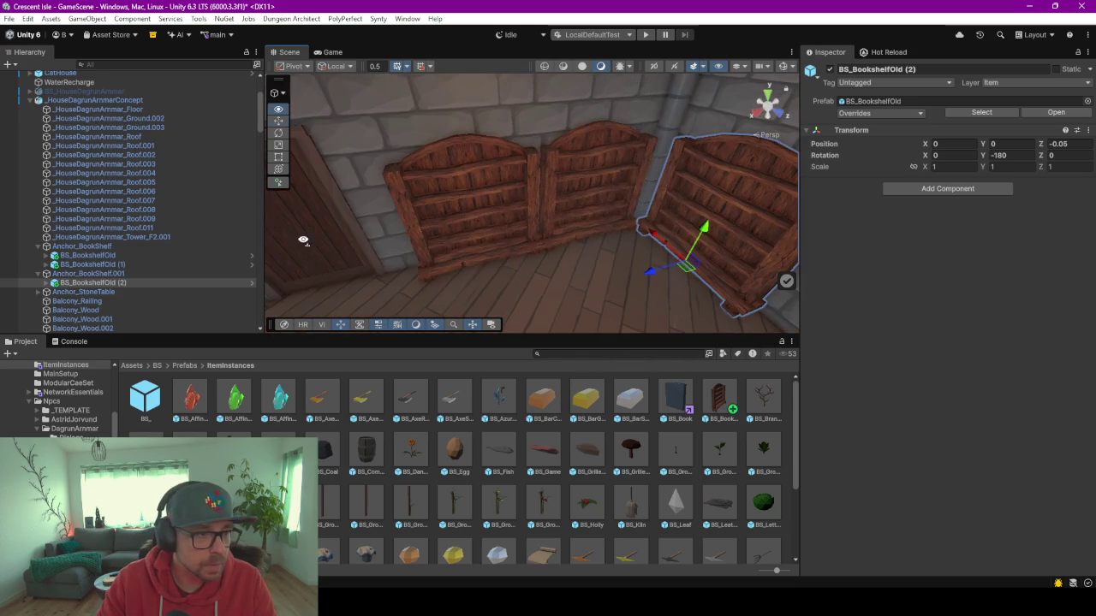
Expand the three bookshelves in the Hierarchy and select their parts together.
left_click(47, 255)
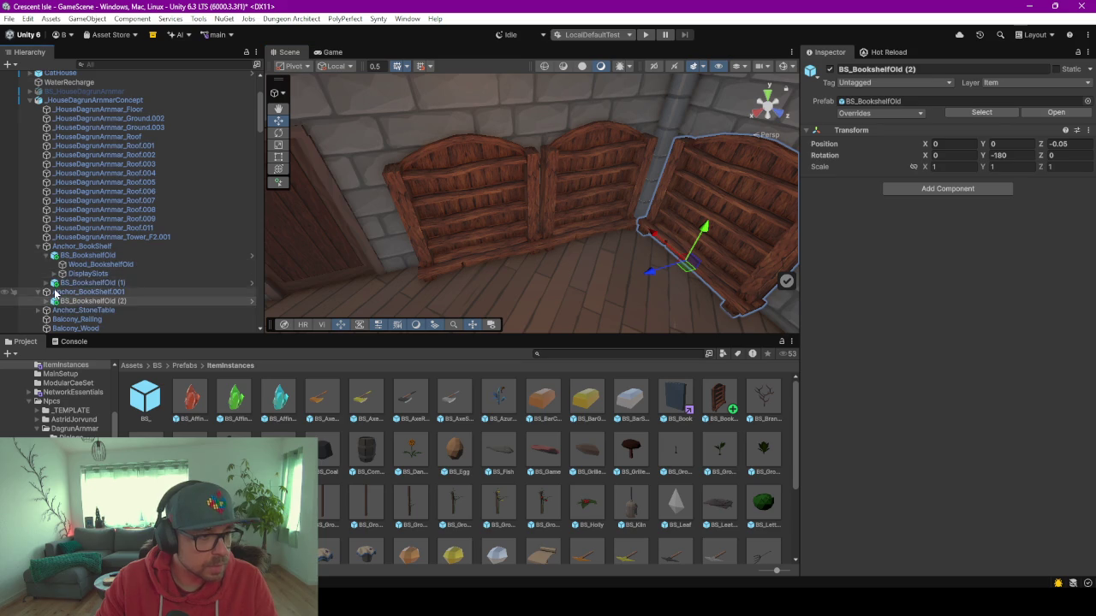
left_click(47, 282)
left_click(47, 320)
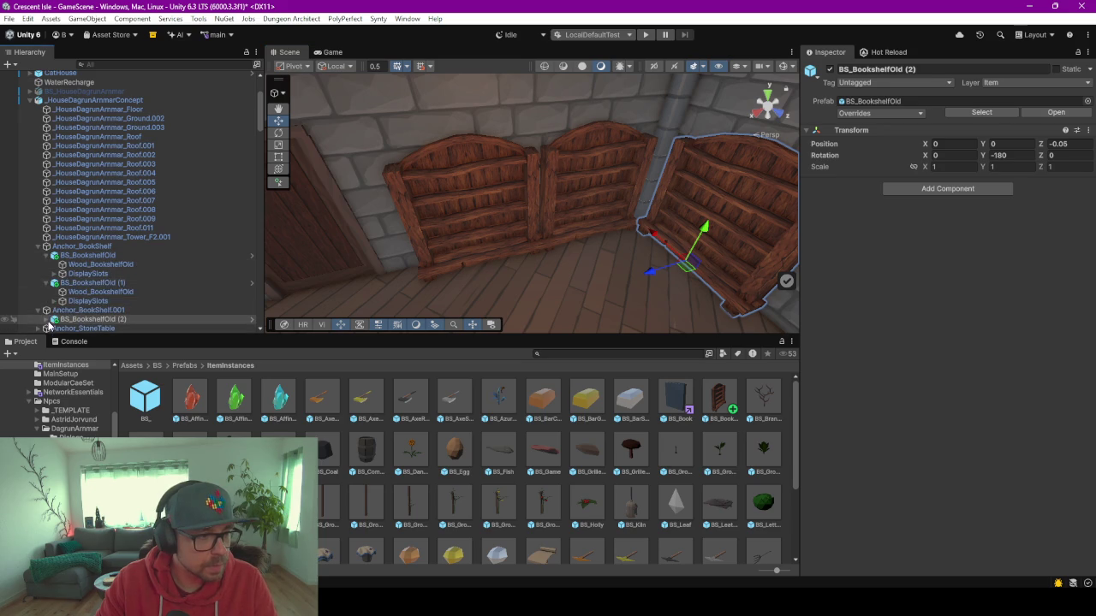
left_click(94, 265)
scroll(94, 257, "down", 3)
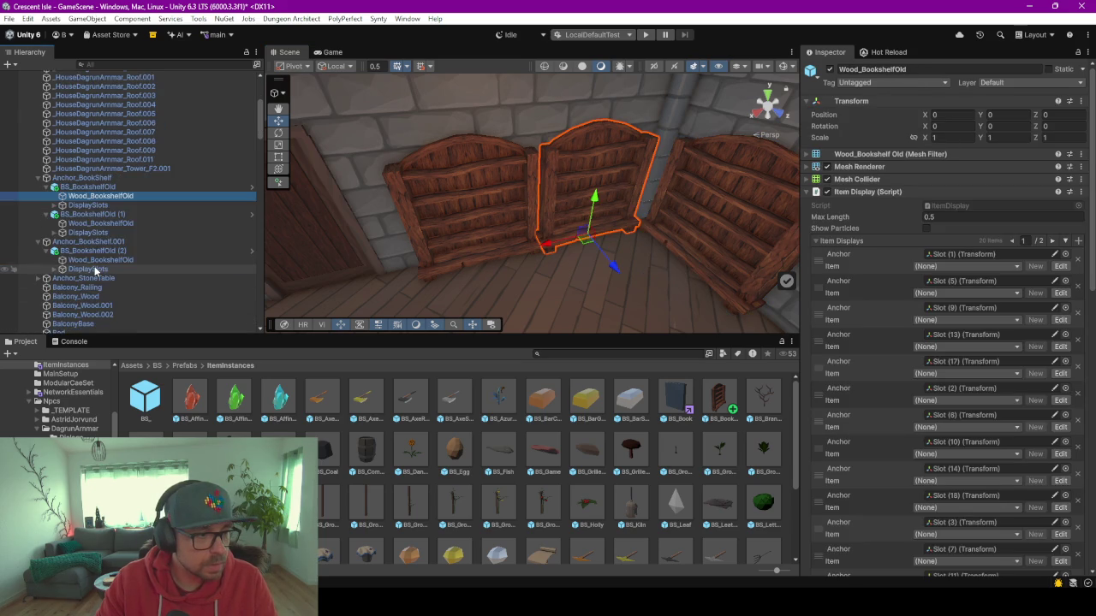
left_click(94, 259, "shift")
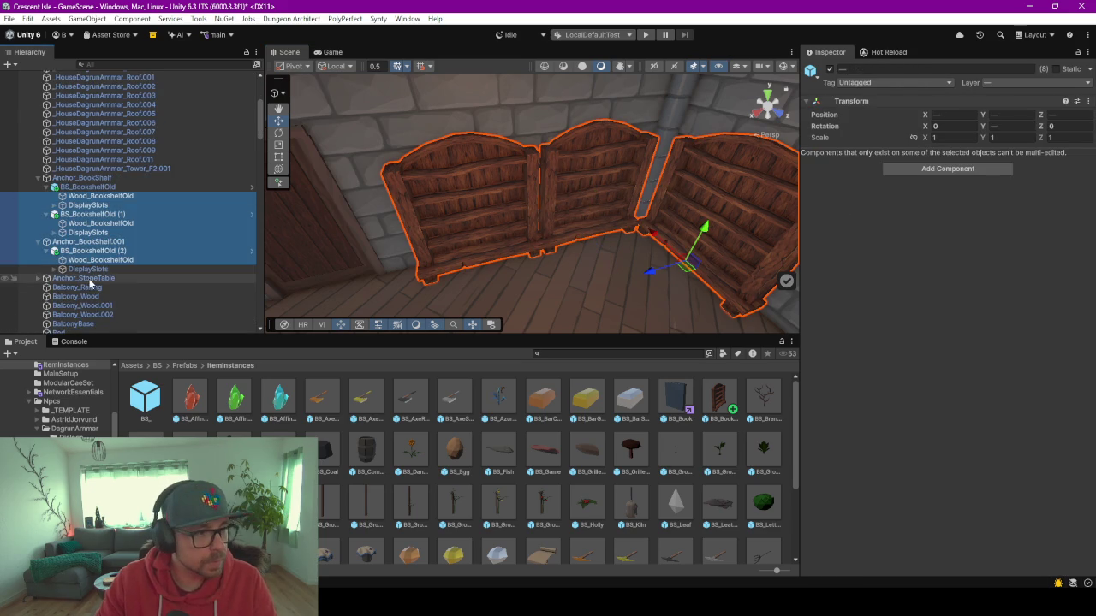
Remove both missing Item Display entries from Anchor_StoneTable, then select two DisplaySlots groups.
left_click(90, 279)
left_click(981, 134)
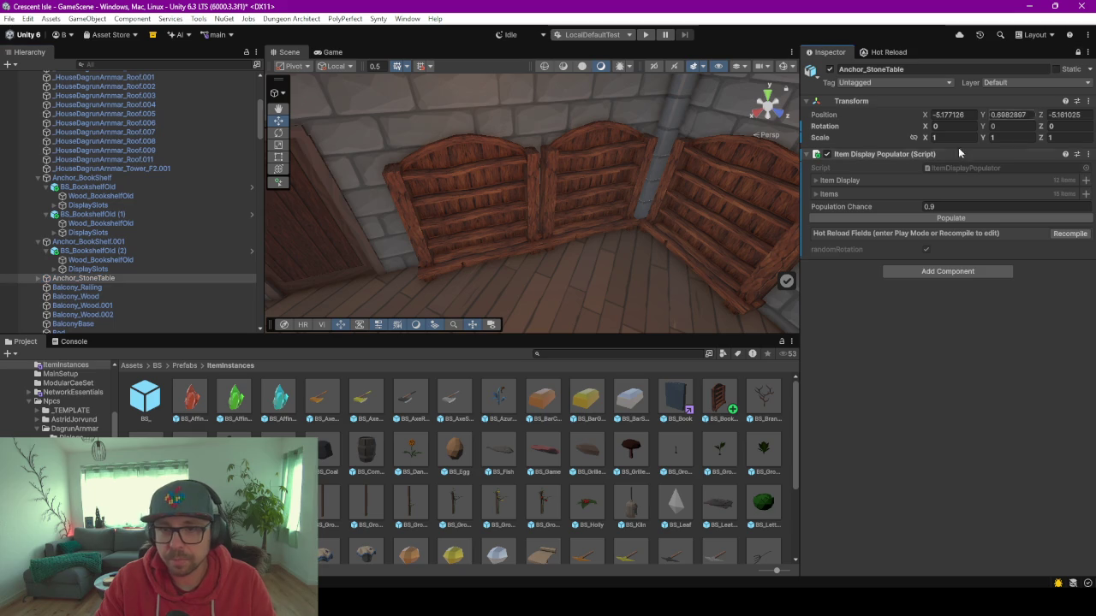
left_click(815, 182)
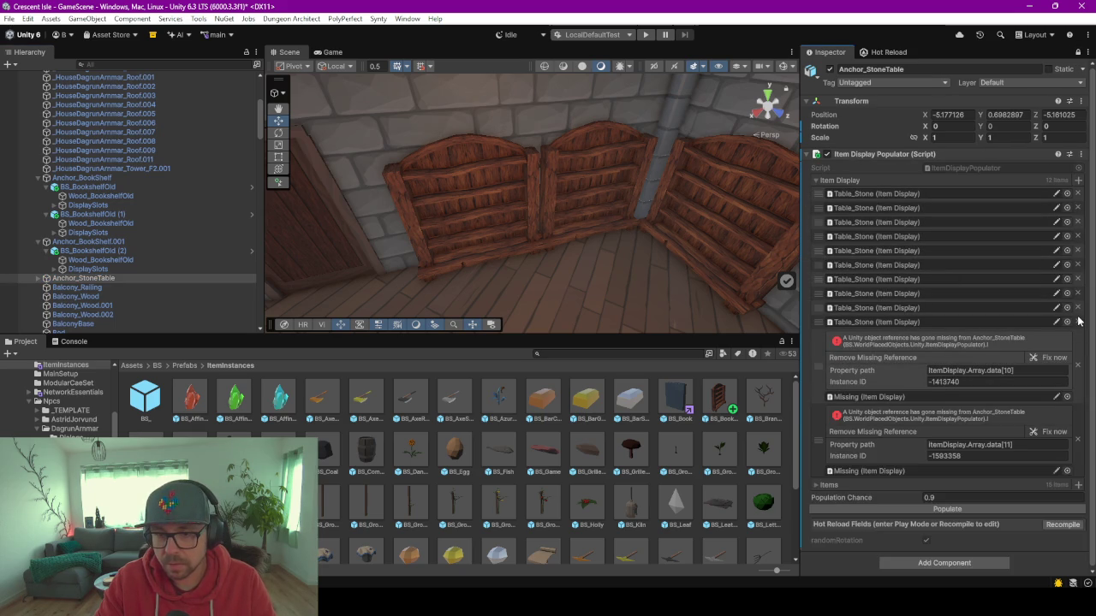
left_click(1076, 366)
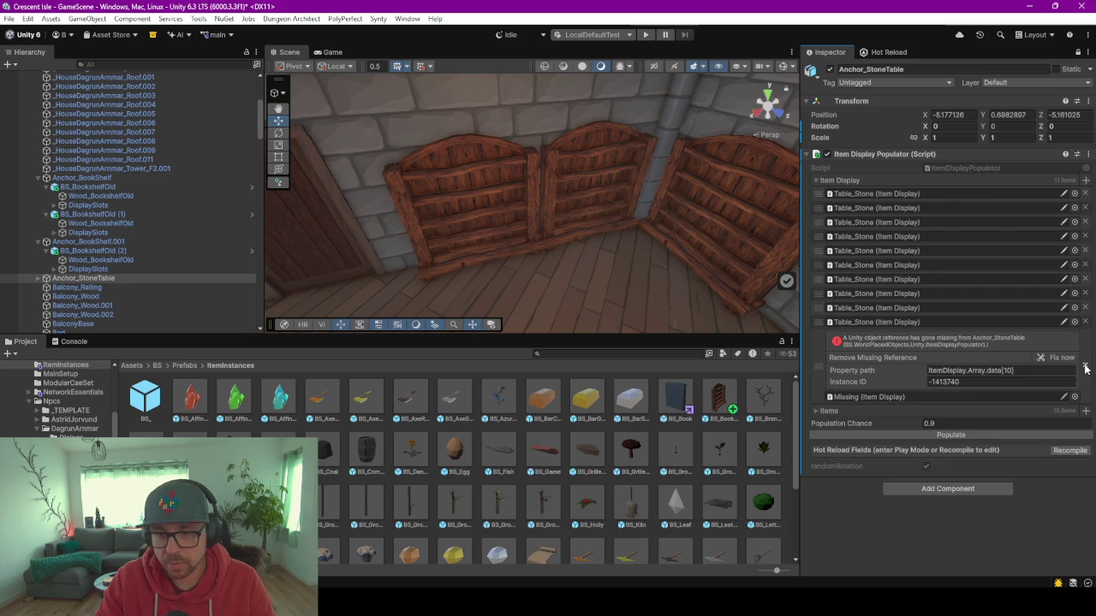
left_click(1085, 366)
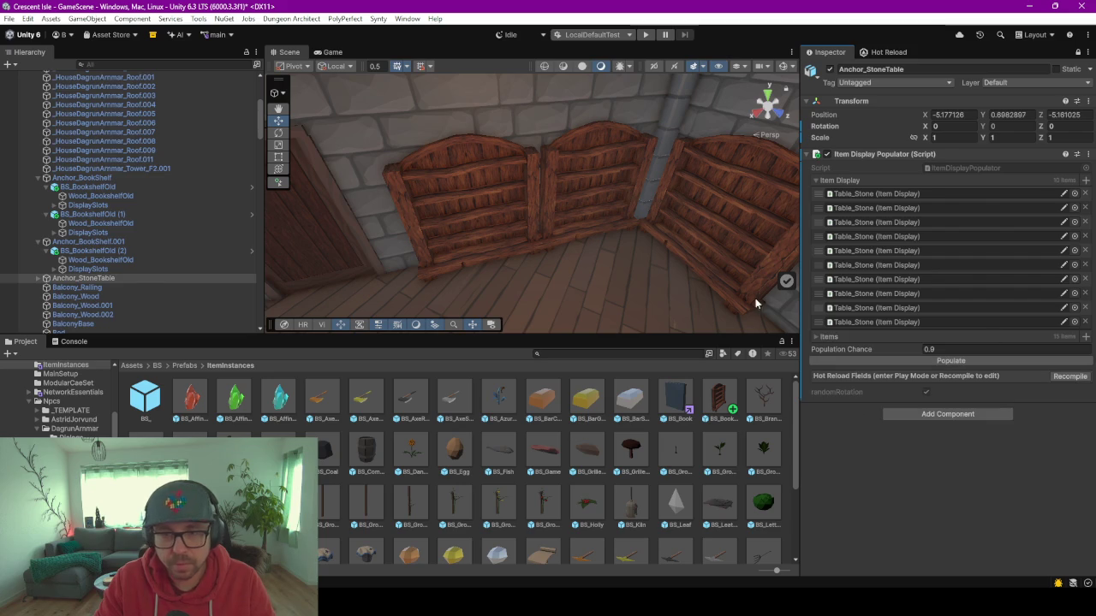
left_click(86, 205)
left_click(88, 232, "ctrl")
Drag the selected bookshelf display slots into Anchor_StoneTable's Item Display list.
left_click(88, 269, "ctrl")
mouse_move(88, 268)
left_mouse_down()
mouse_move(991, 124)
mouse_move(927, 154)
left_mouse_up()
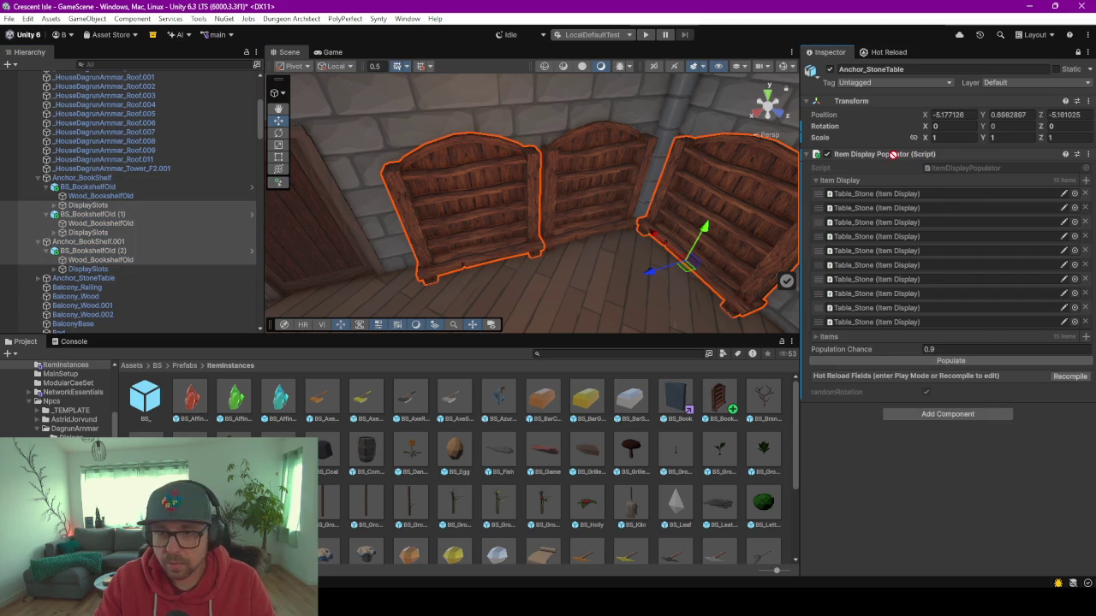
mouse_move(888, 155)
left_mouse_down()
mouse_move(890, 188)
mouse_move(883, 179)
left_mouse_up()
Look around the shop and inspect the items placed on the bench.
mouse_move(596, 294)
left_mouse_down()
mouse_move(495, 249)
mouse_move(534, 269)
left_mouse_up()
left_click(534, 264)
left_click(518, 245)
left_click(493, 220)
mouse_move(475, 229)
left_mouse_down()
mouse_move(598, 265)
mouse_move(413, 284)
mouse_move(443, 219)
left_mouse_up()
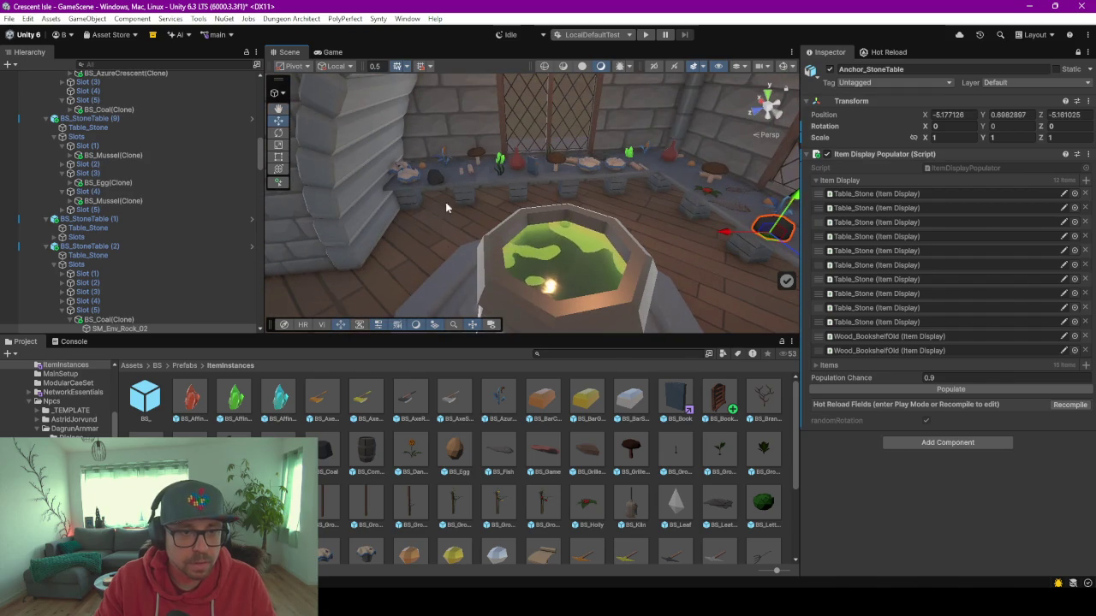
left_click_drag(517, 200, 757, 202)
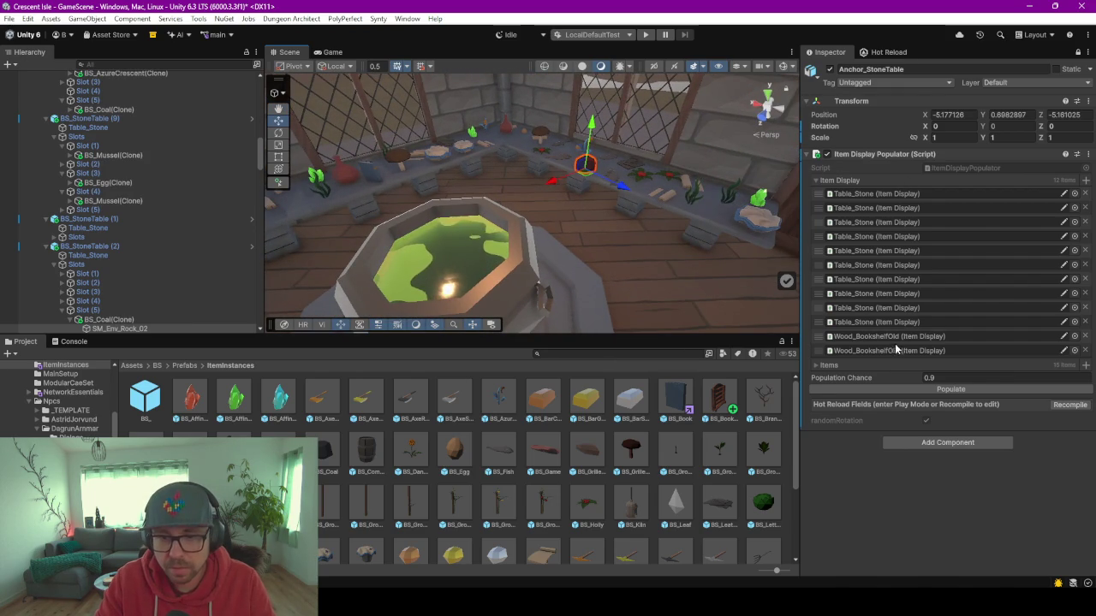
left_click_drag(798, 257, 638, 223)
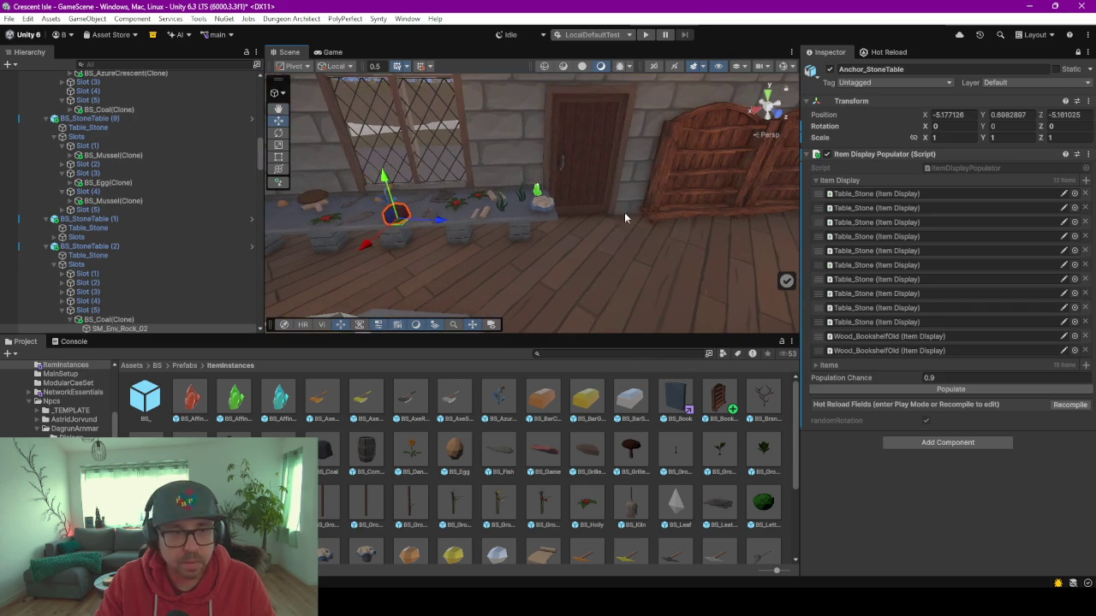
Check the bookshelf entries and add another Wood_BookshelfOld to the Item Display list.
left_click(869, 336)
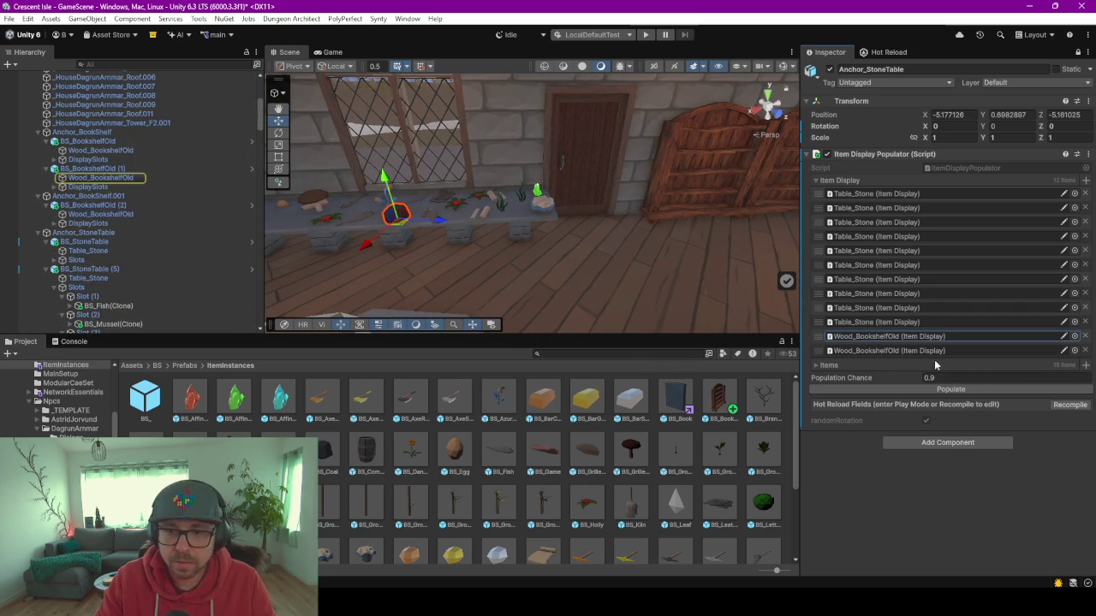
left_click(922, 351)
mouse_move(94, 150)
left_mouse_down()
mouse_move(513, 180)
mouse_move(885, 178)
mouse_move(836, 182)
mouse_move(855, 311)
left_mouse_up()
mouse_move(500, 313)
left_mouse_down()
mouse_move(520, 308)
mouse_move(490, 300)
mouse_move(602, 284)
mouse_move(613, 265)
left_mouse_up()
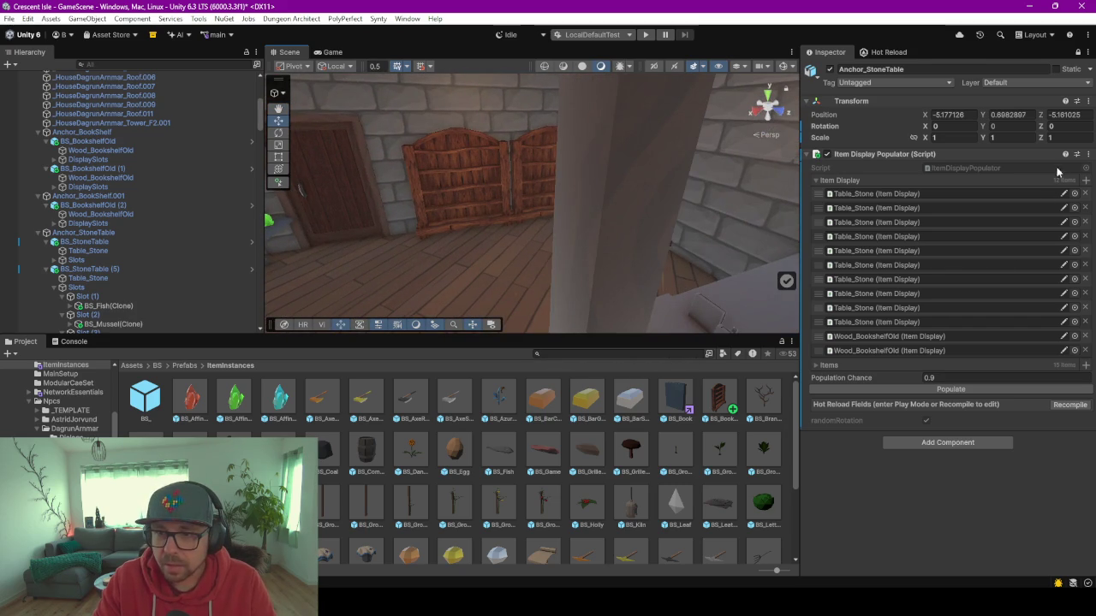
left_click(1086, 182)
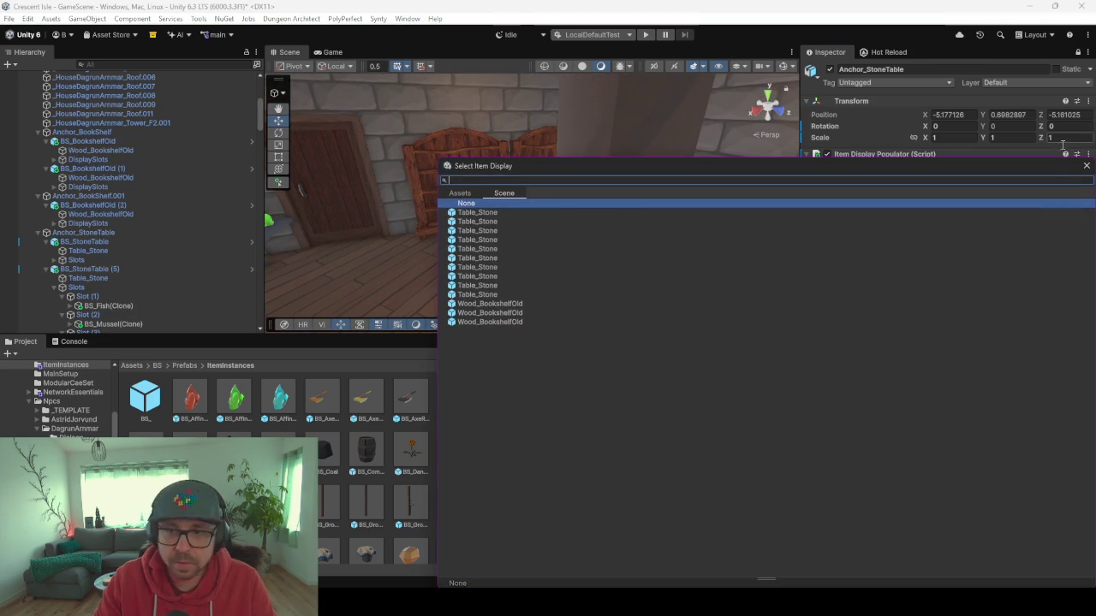
Grow the Item Display list to 13 and assign the remaining Wood_BookshelfOld to the new slot.
key("Escape")
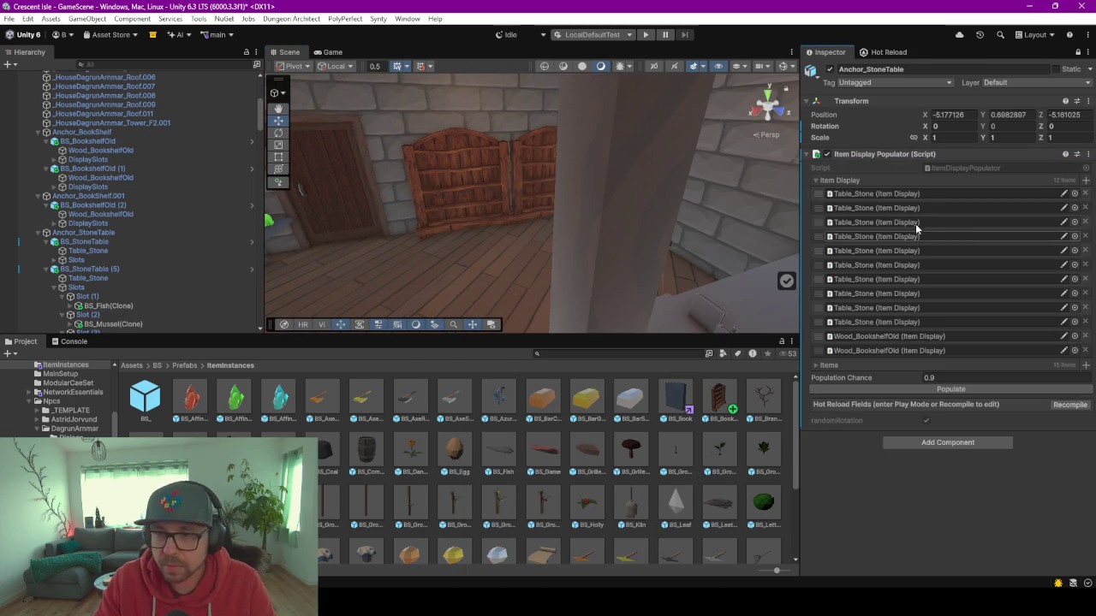
right_click(965, 186)
left_click(1010, 216)
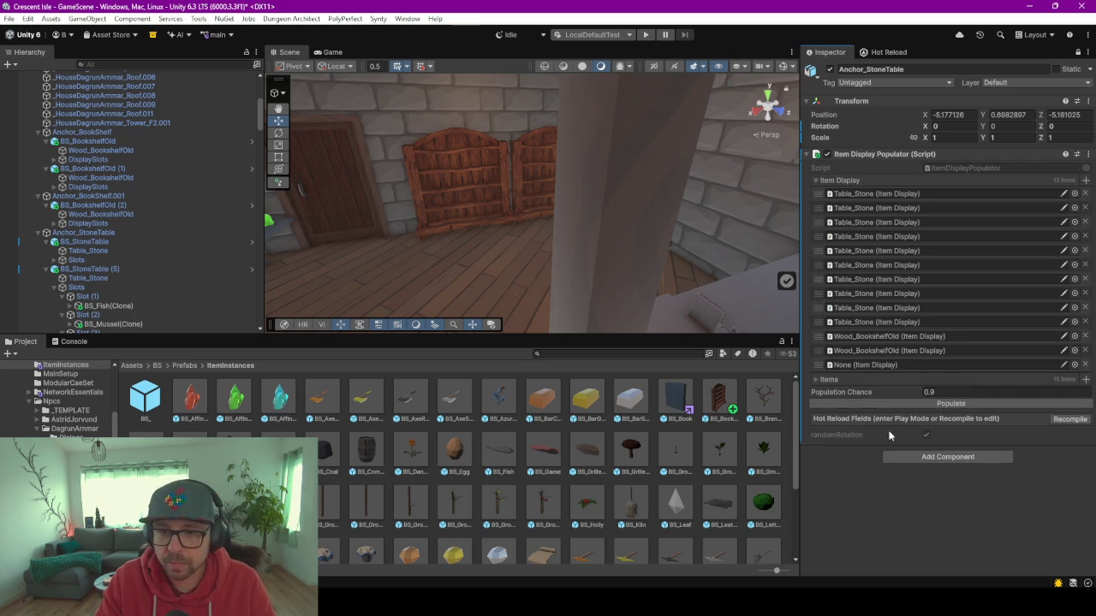
left_click(100, 150)
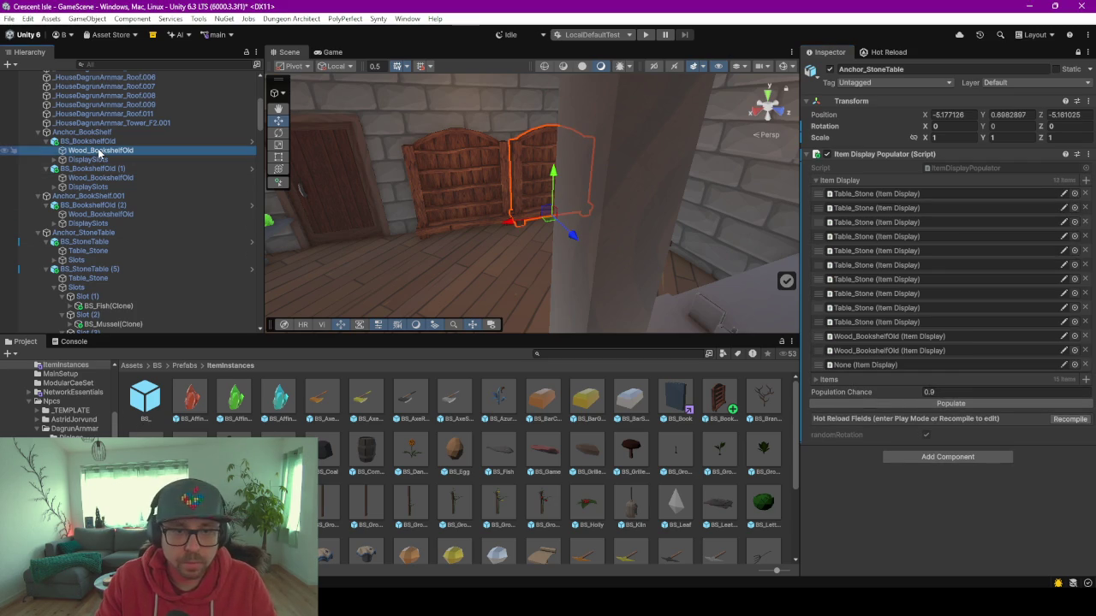
left_click(933, 351)
left_click(933, 339)
mouse_move(114, 153)
left_mouse_down()
mouse_move(927, 384)
mouse_move(906, 368)
left_mouse_up()
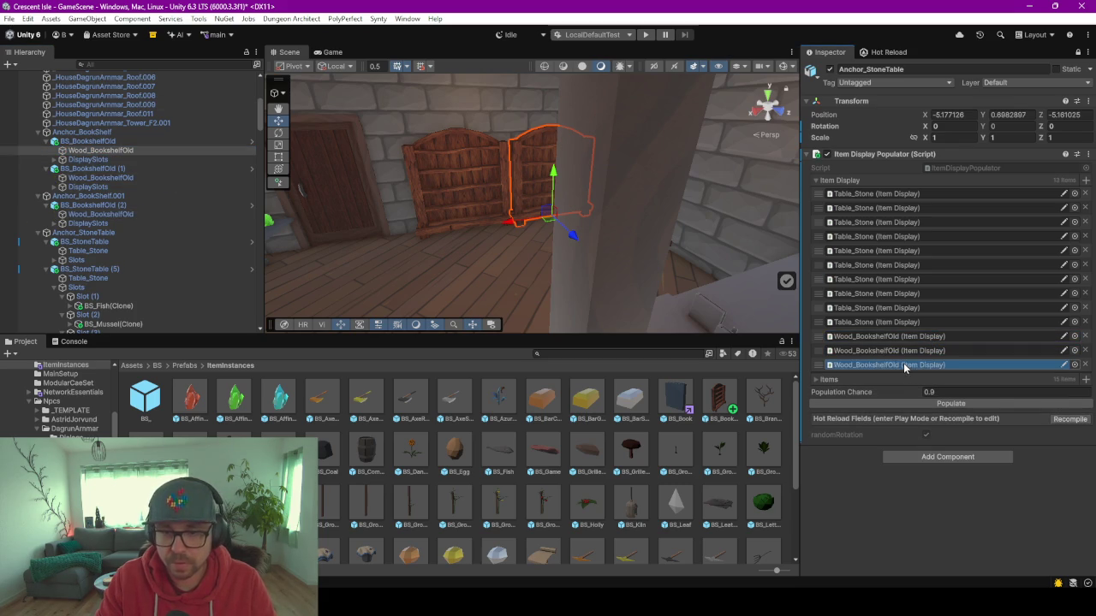
Populate all displays with random items, then bring the Blender window to full screen.
left_click(962, 404)
mouse_move(548, 290)
left_mouse_down()
mouse_move(618, 269)
mouse_move(692, 269)
mouse_move(621, 291)
mouse_move(634, 302)
mouse_move(355, 264)
mouse_move(590, 251)
mouse_move(593, 262)
left_mouse_up()
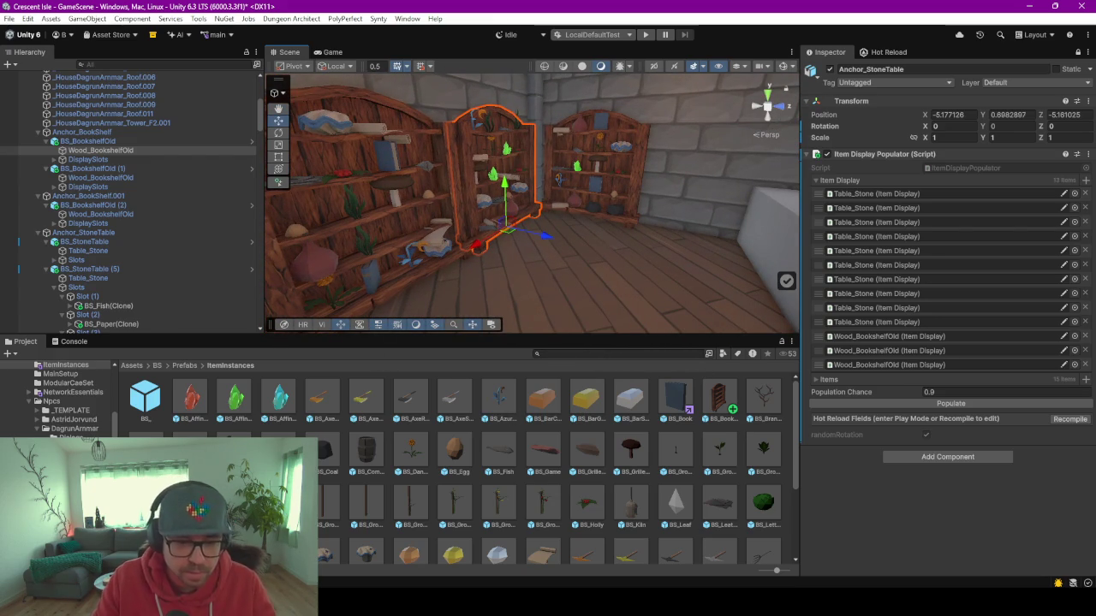
mouse_move(588, 603)
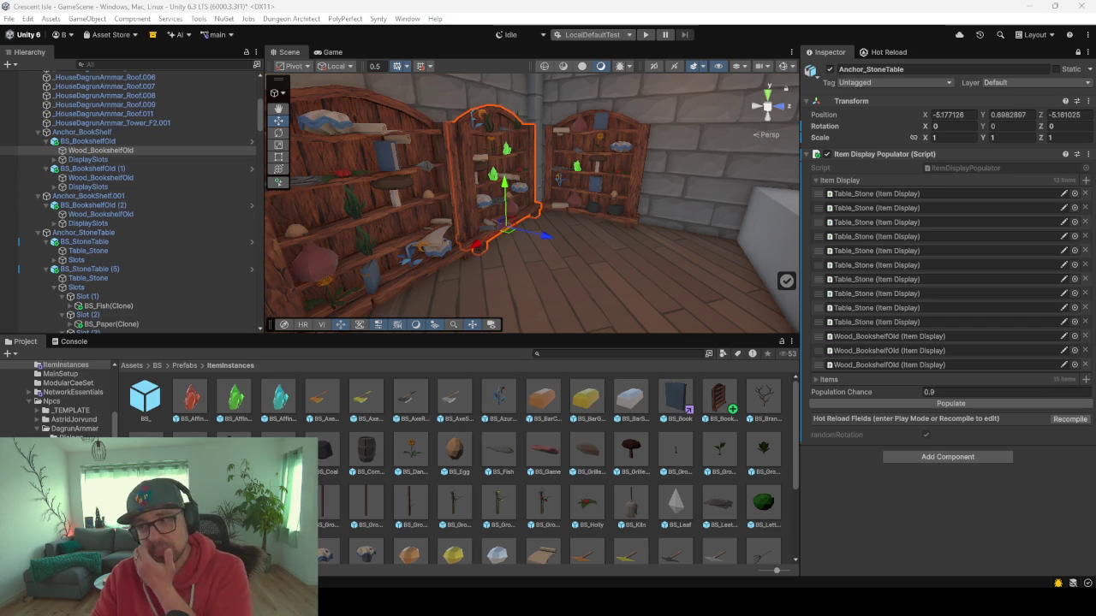
mouse_move(553, 590)
left_mouse_down()
mouse_move(553, 253)
mouse_move(600, 26)
mouse_move(646, 107)
mouse_move(626, 4)
left_mouse_up()
scroll(676, 246, "down", 5)
scroll(525, 227, "up", 4)
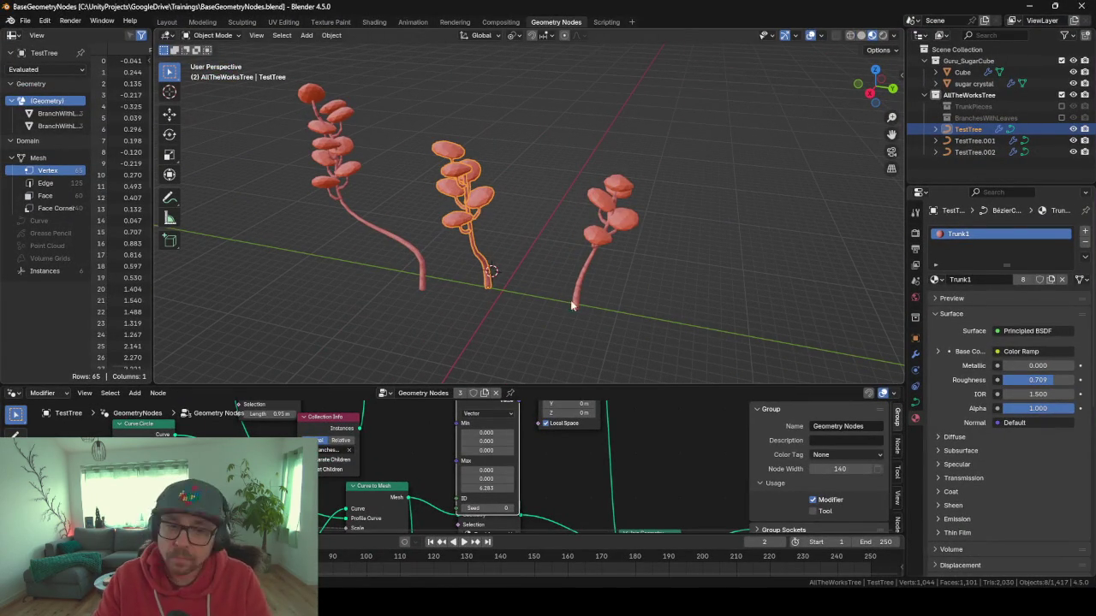
left_click_drag(676, 385, 676, 61)
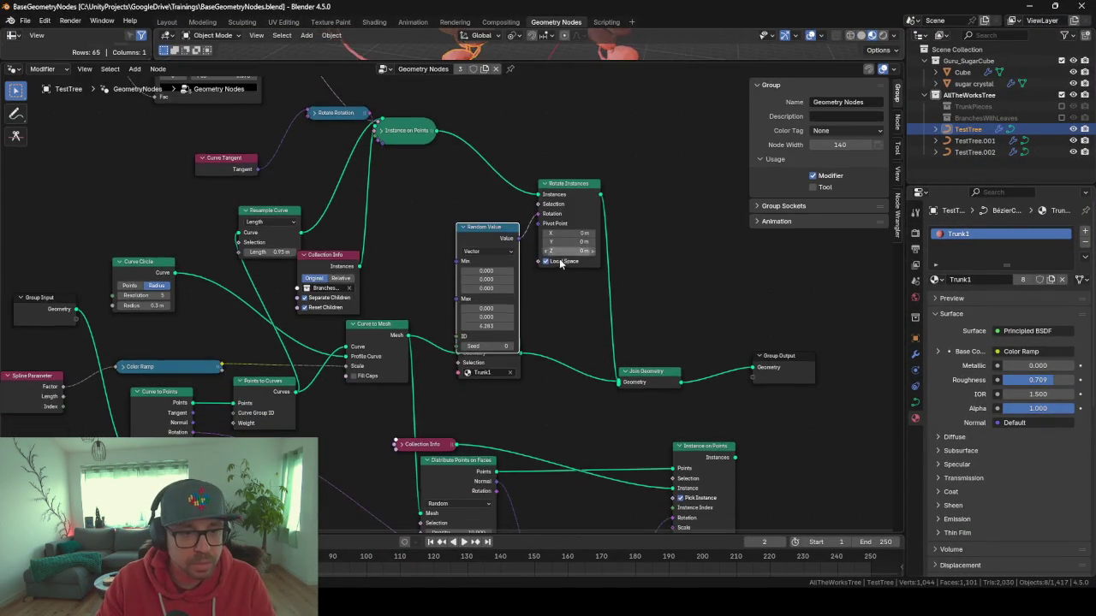
scroll(558, 261, "down", 4)
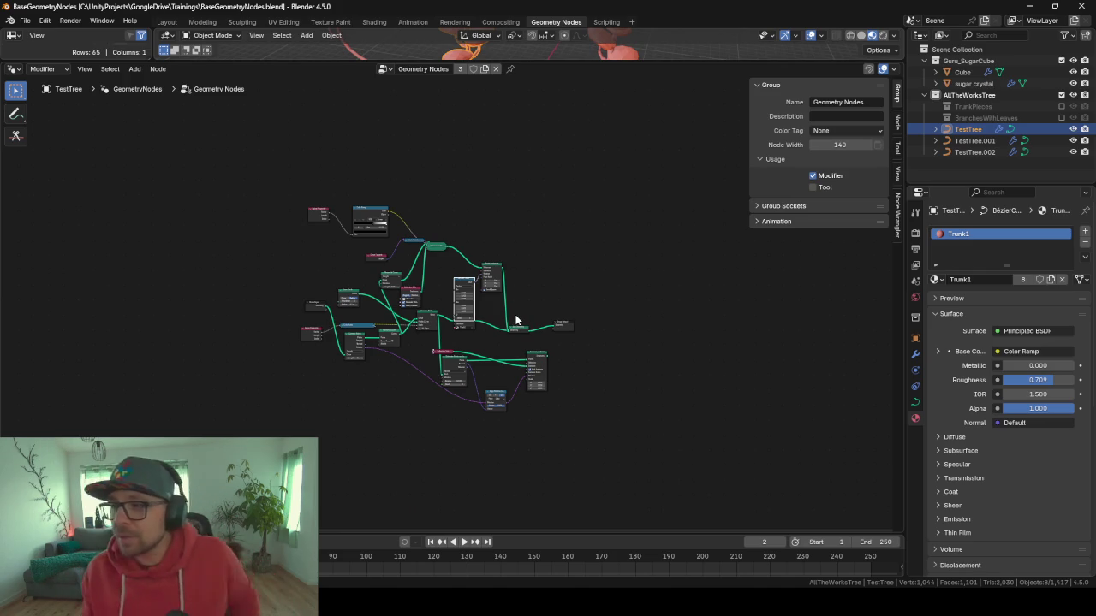
scroll(548, 262, "up", 1)
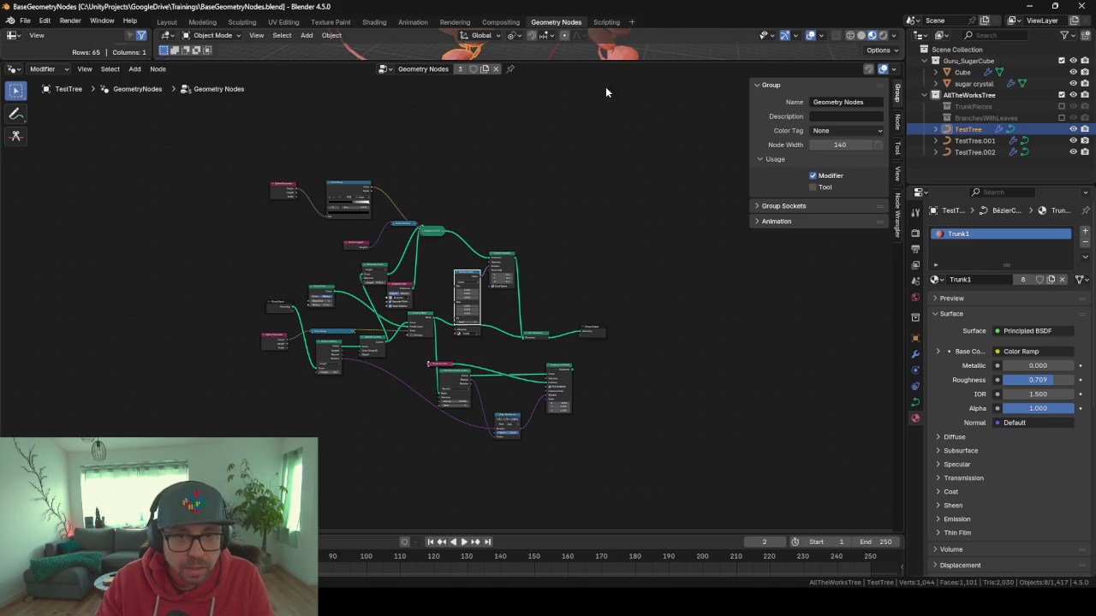
left_click_drag(592, 63, 513, 470)
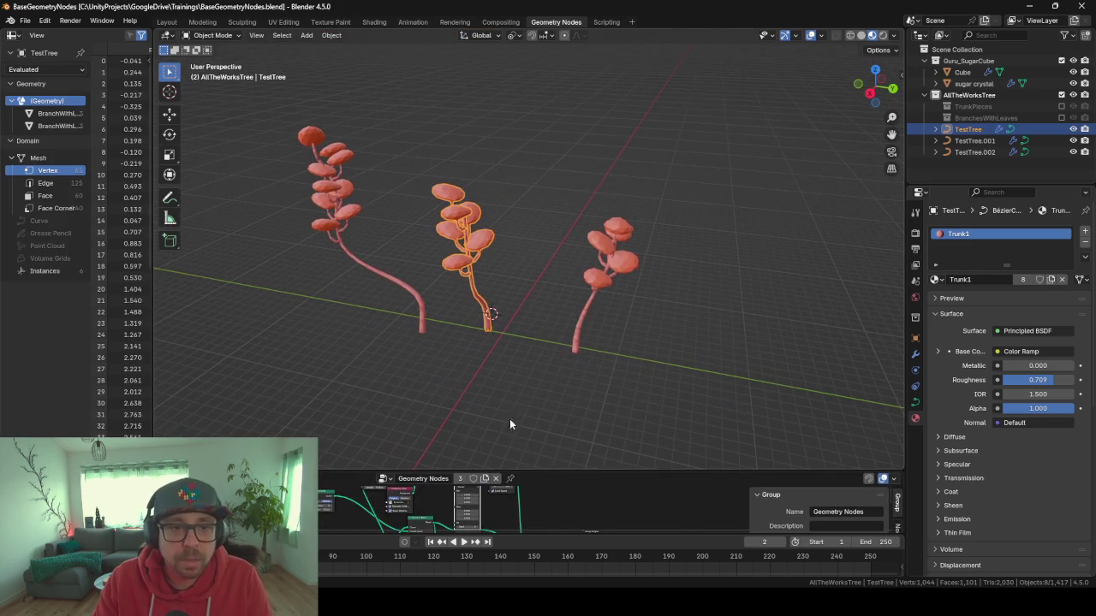
left_click(574, 343)
Draw a new freehand trunk from TestTree.001 and separate it into its own tree, TestTree.003.
left_click(576, 343)
key("KP_Decimal")
scroll(576, 344, "down", 5)
scroll(480, 320, "up", 2)
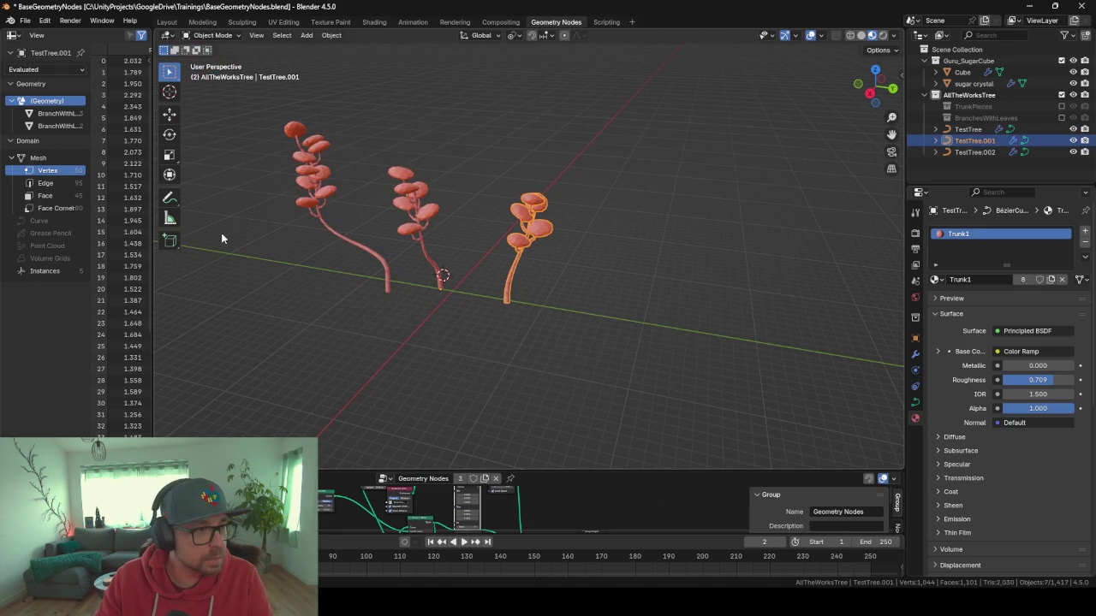
key("Tab")
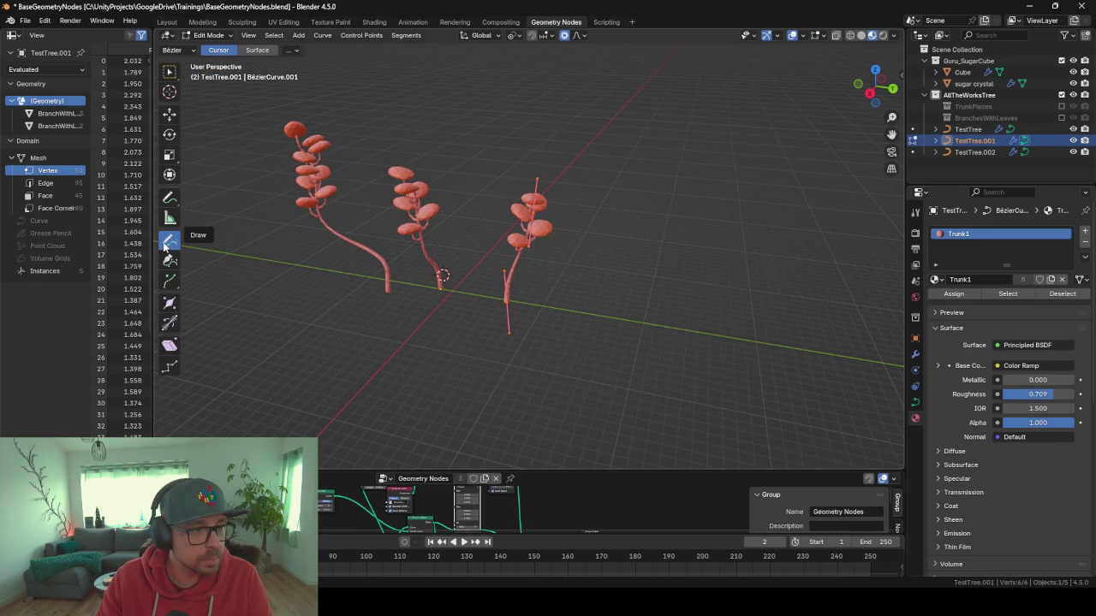
mouse_move(652, 308)
left_mouse_down()
mouse_move(633, 304)
mouse_move(598, 326)
left_mouse_up()
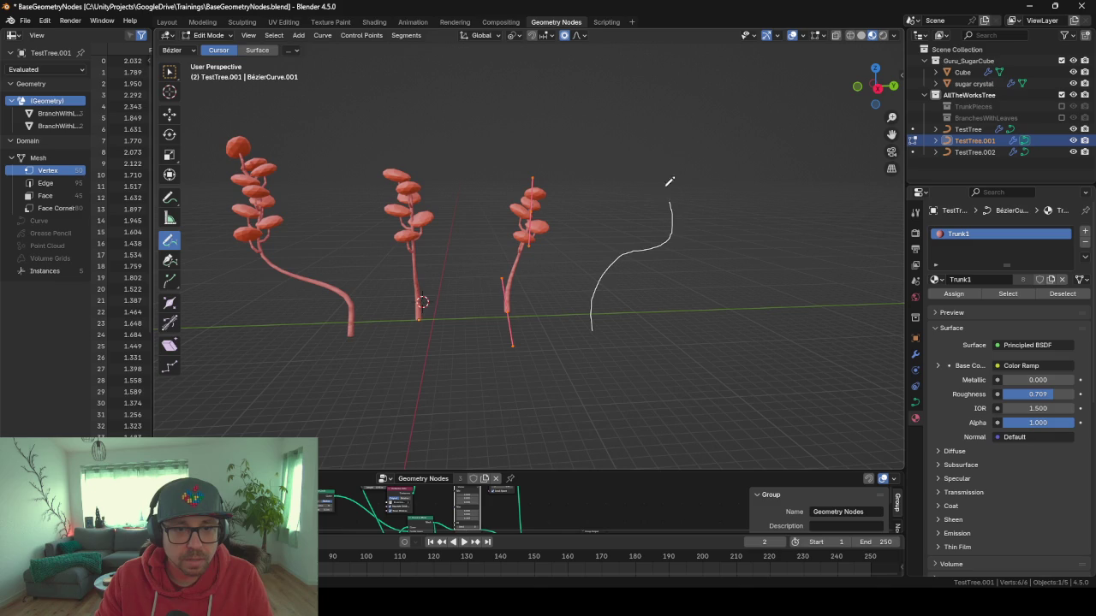
left_click_drag(696, 116, 698, 115)
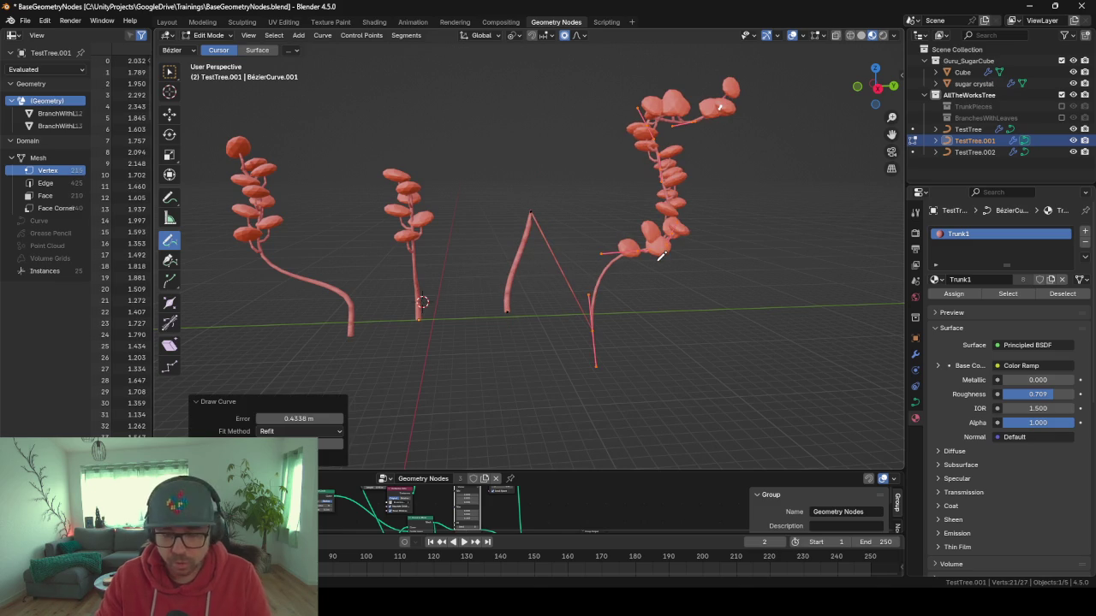
key("p")
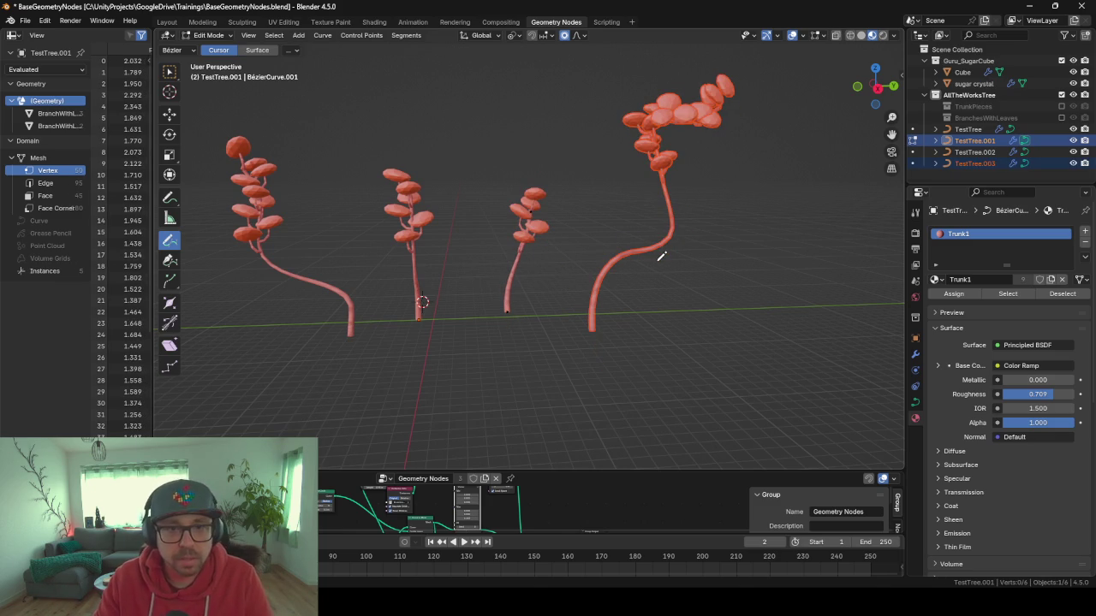
key("Tab")
Orbit around all four trees to inspect the trunks' bends and enlarge the node editor.
mouse_move(643, 266)
left_mouse_down()
mouse_move(457, 277)
mouse_move(532, 276)
left_mouse_up()
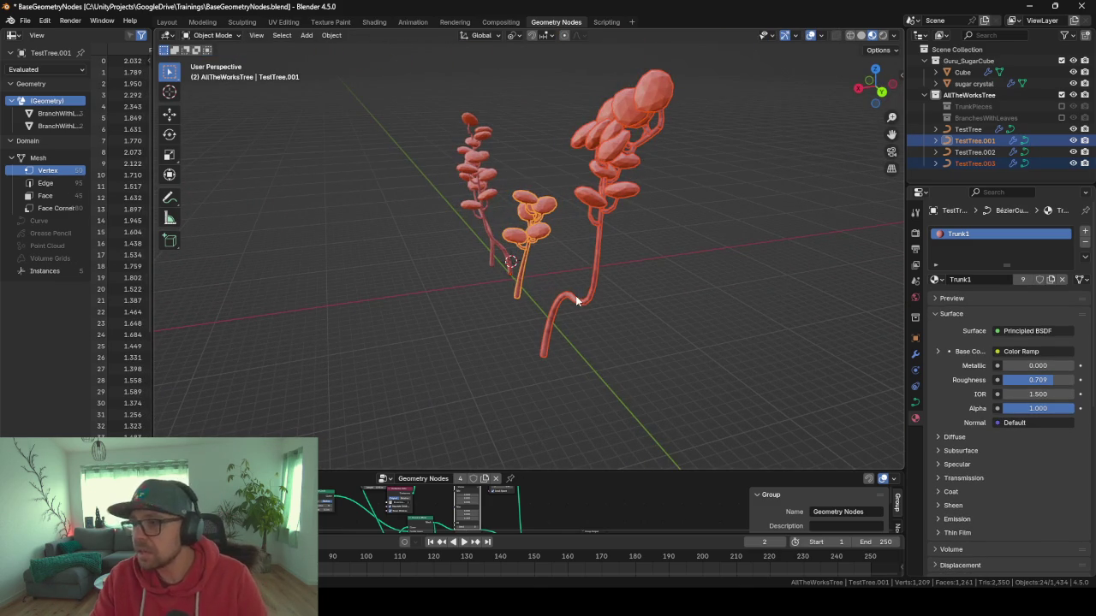
left_click_drag(566, 261, 730, 249)
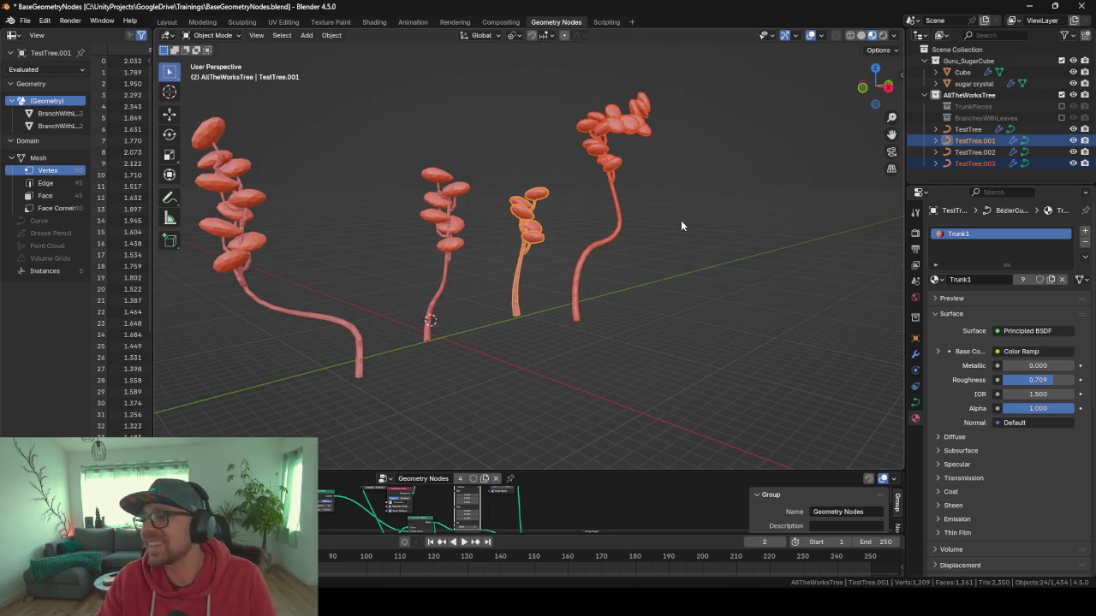
mouse_move(719, 234)
left_mouse_down()
mouse_move(660, 267)
mouse_move(654, 293)
mouse_move(677, 245)
mouse_move(748, 194)
mouse_move(622, 309)
left_mouse_up()
scroll(544, 243, "down", 5)
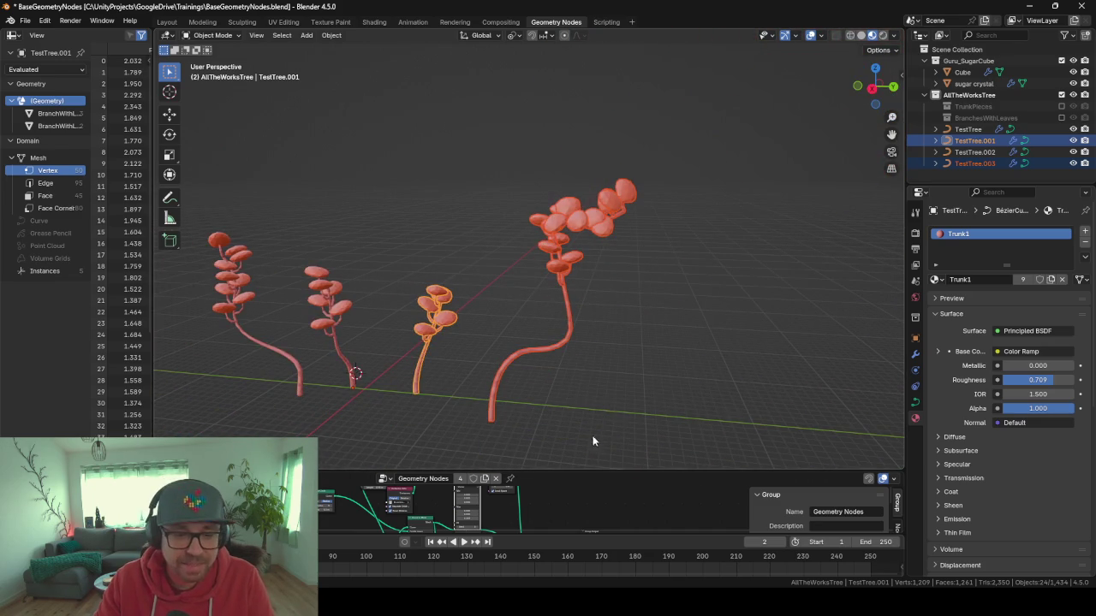
mouse_move(585, 472)
left_mouse_down()
mouse_move(611, 207)
mouse_move(638, 365)
left_mouse_up()
scroll(570, 281, "up", 6)
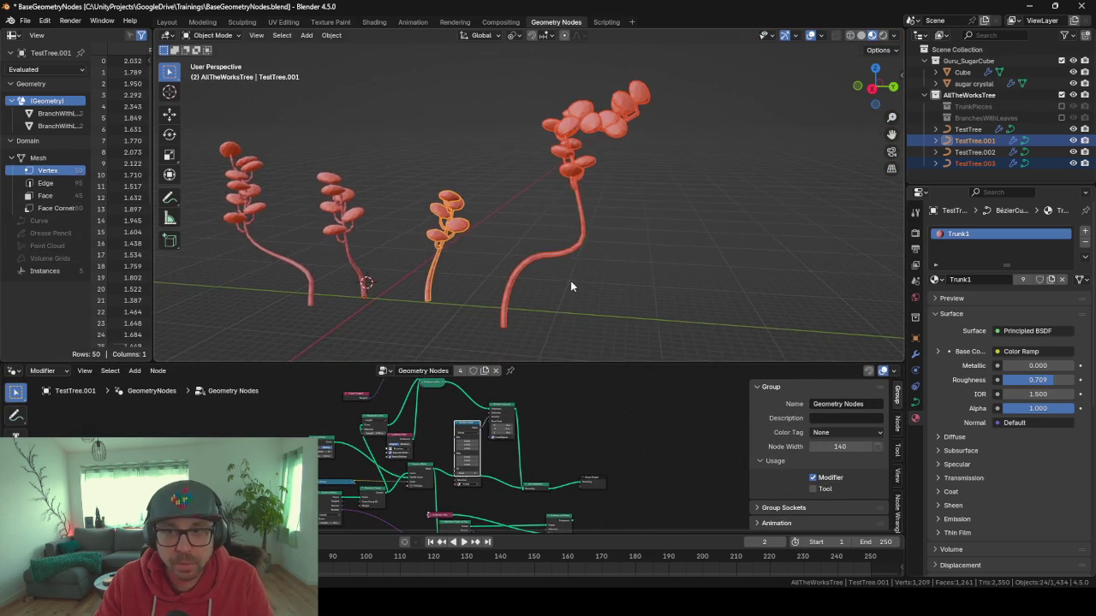
mouse_move(561, 240)
left_mouse_down()
mouse_move(537, 293)
mouse_move(498, 226)
mouse_move(519, 98)
left_mouse_up()
scroll(514, 144, "up", 5)
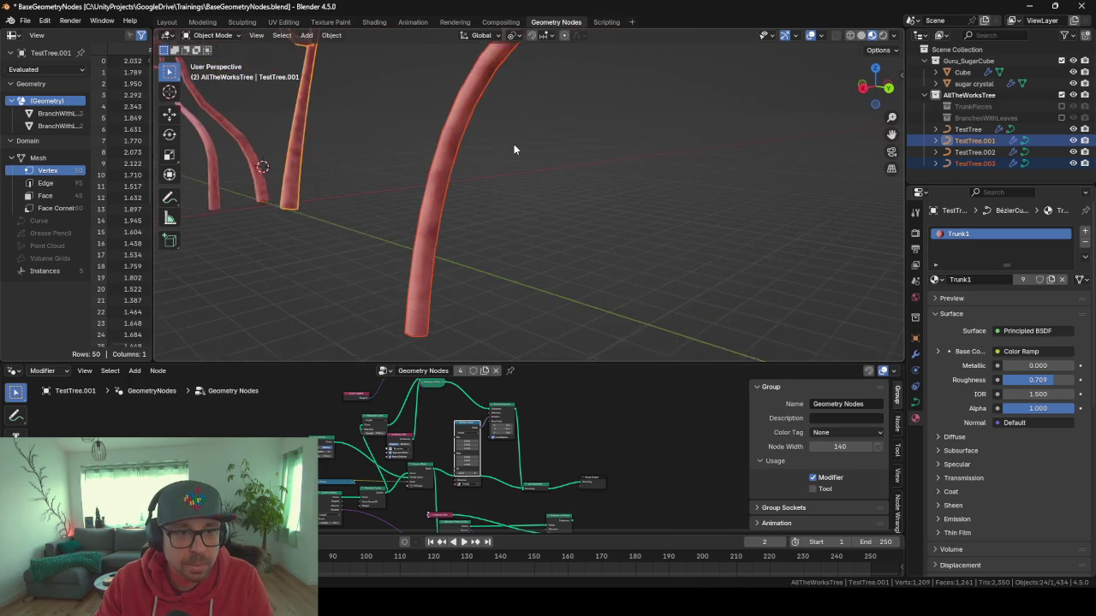
mouse_move(510, 161)
left_mouse_down()
mouse_move(433, 169)
mouse_move(553, 201)
left_mouse_up()
scroll(431, 183, "down", 3)
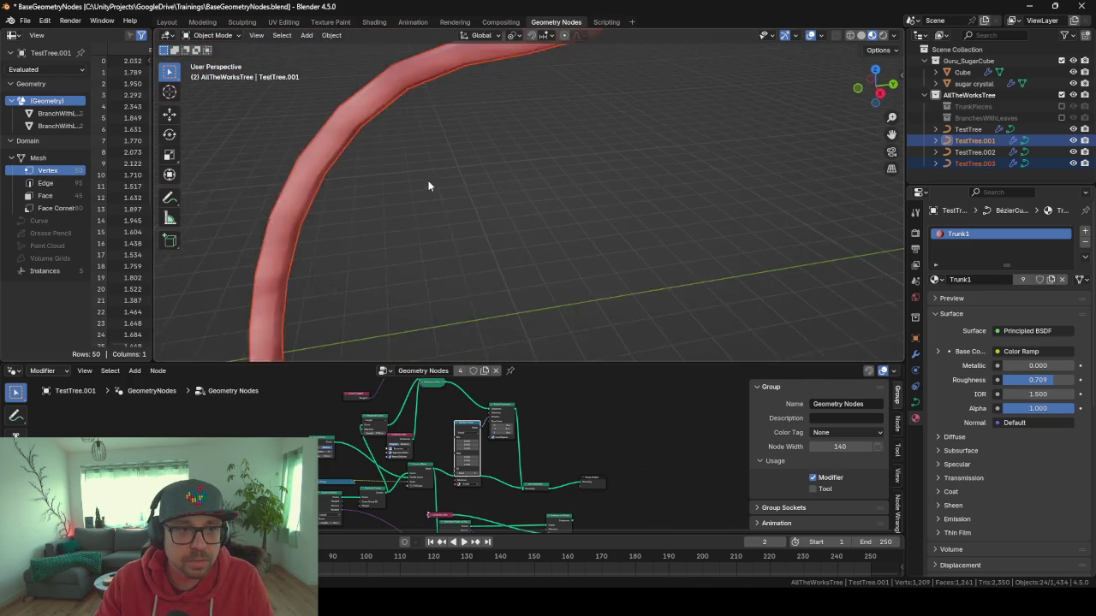
left_click_drag(443, 186, 407, 154)
key("F3")
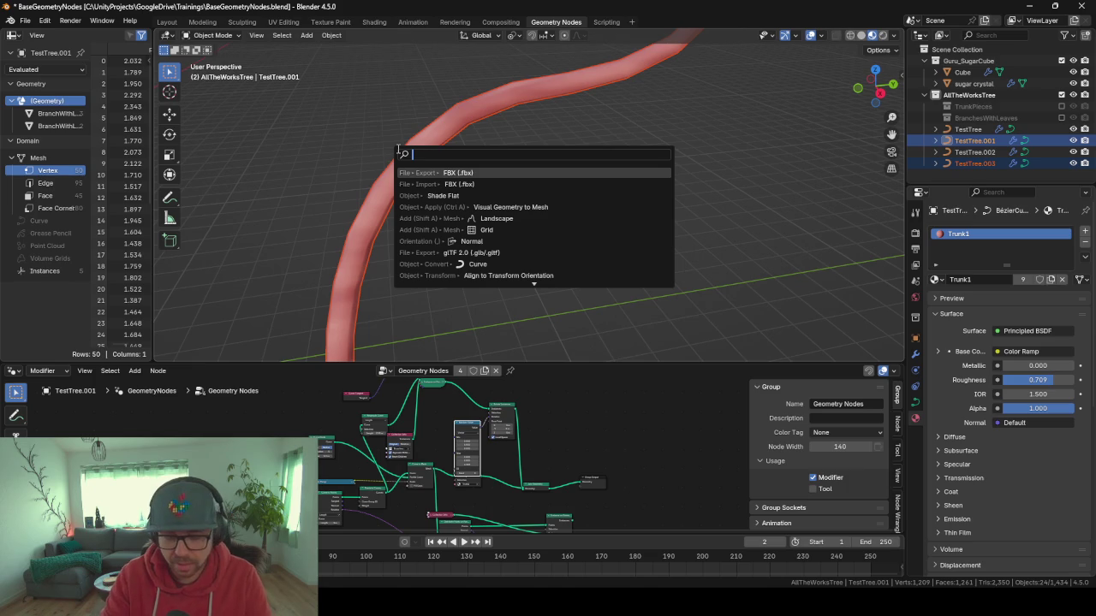
Apply flat shading to the selected trees and orbit to inspect the trunks and leaf tops.
type("sh")
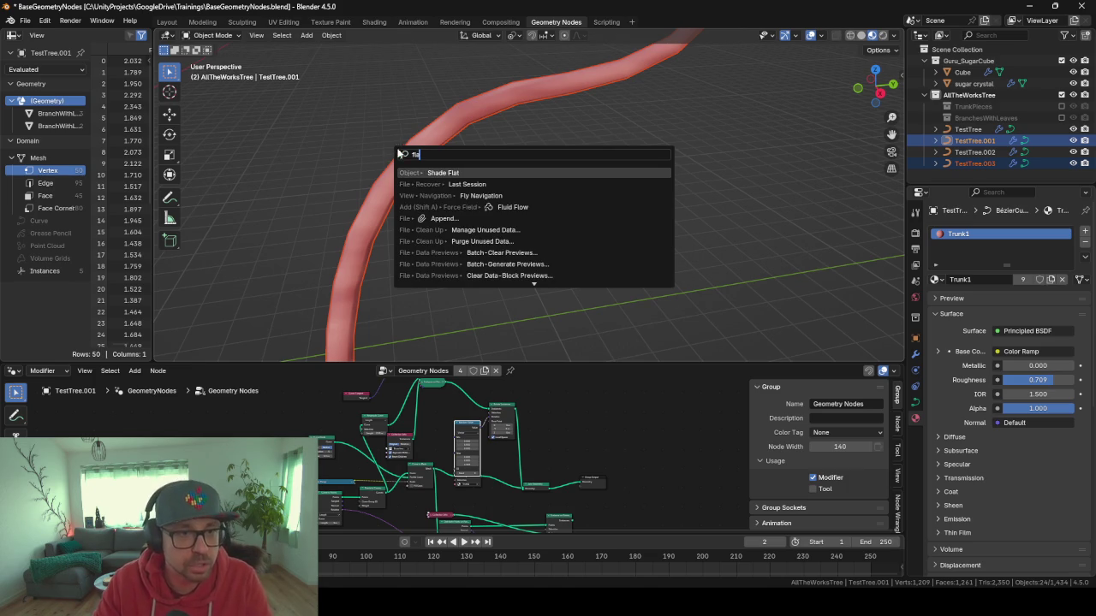
key("Return")
mouse_move(409, 168)
left_mouse_down()
mouse_move(520, 159)
mouse_move(526, 128)
mouse_move(454, 122)
mouse_move(468, 160)
mouse_move(504, 166)
mouse_move(420, 170)
mouse_move(482, 225)
mouse_move(438, 205)
mouse_move(518, 202)
mouse_move(563, 227)
mouse_move(514, 225)
mouse_move(607, 189)
mouse_move(569, 125)
mouse_move(614, 137)
mouse_move(460, 109)
mouse_move(550, 166)
mouse_move(489, 188)
mouse_move(485, 215)
left_mouse_up()
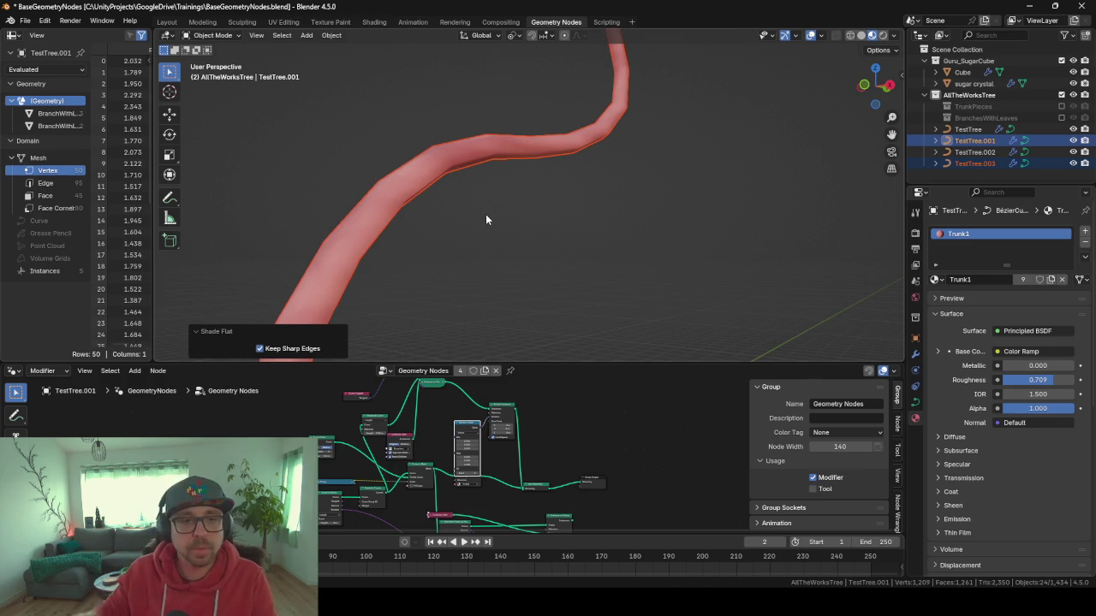
left_click_drag(433, 148, 450, 148)
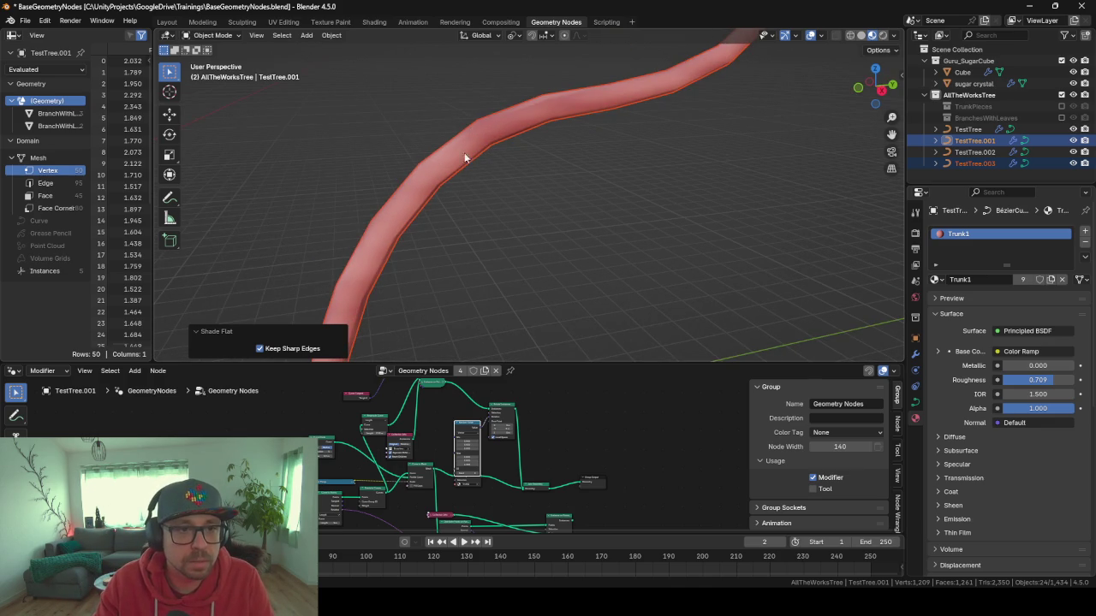
mouse_move(555, 175)
left_mouse_down()
mouse_move(516, 176)
mouse_move(484, 137)
left_mouse_up()
mouse_move(446, 316)
left_mouse_down()
mouse_move(426, 266)
mouse_move(678, 272)
mouse_move(386, 249)
mouse_move(450, 257)
left_mouse_up()
mouse_move(577, 278)
left_mouse_down()
mouse_move(497, 272)
mouse_move(447, 208)
mouse_move(612, 233)
mouse_move(542, 243)
left_mouse_up()
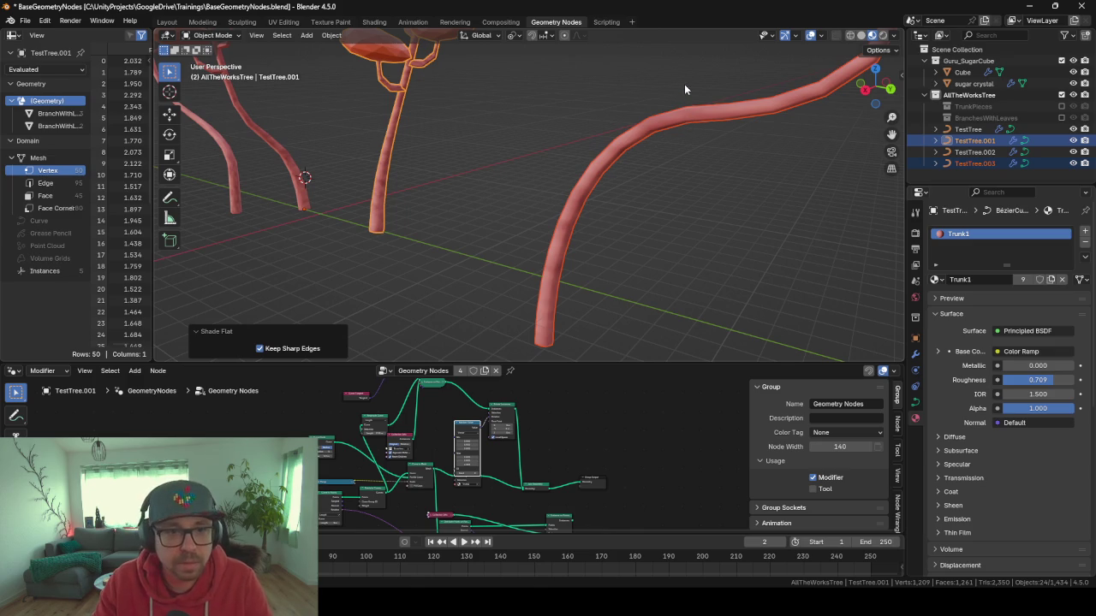
left_click_drag(684, 84, 702, 165)
mouse_move(498, 194)
left_mouse_down()
mouse_move(583, 281)
mouse_move(502, 208)
mouse_move(559, 185)
left_mouse_up()
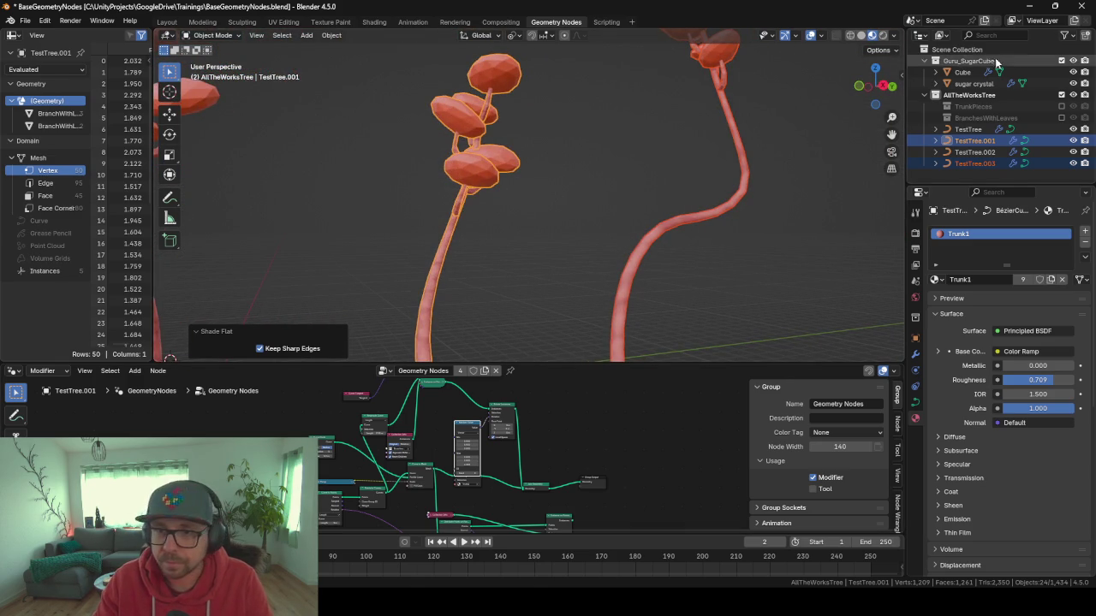
Collapse AllTheWorksTree, select the sugar Cube, and frame it in view.
left_click(935, 95)
left_click(962, 71)
key("KP_Decimal")
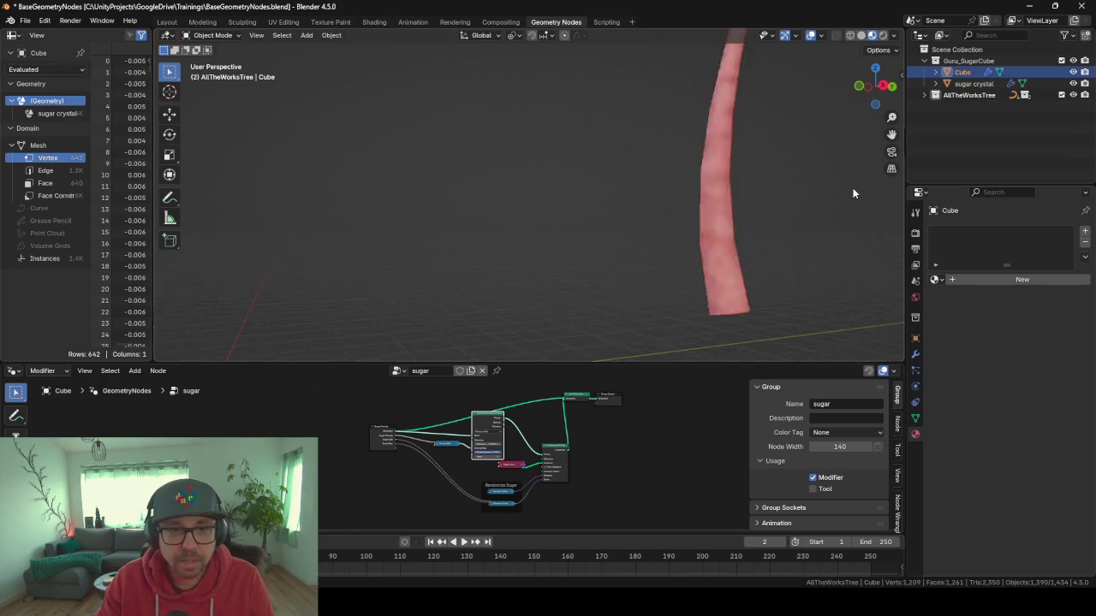
Orbit and zoom around the crystal-covered sugar cube.
mouse_move(467, 189)
left_mouse_down()
mouse_move(665, 220)
mouse_move(536, 229)
mouse_move(410, 168)
mouse_move(427, 112)
mouse_move(430, 215)
left_mouse_up()
scroll(429, 215, "up", 5)
scroll(429, 215, "down", 3)
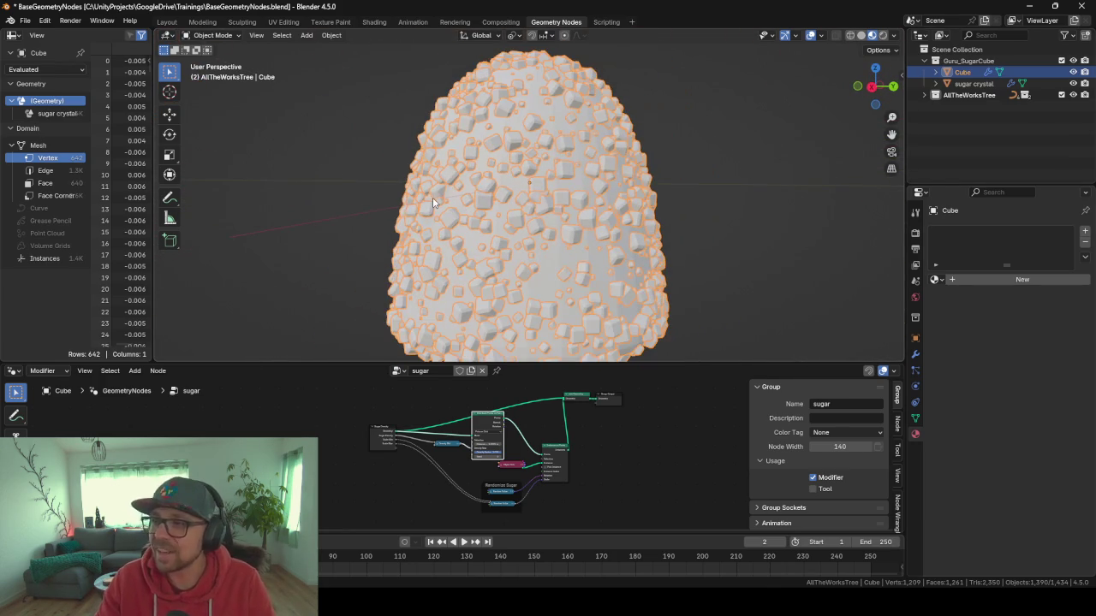
scroll(623, 125, "down", 4)
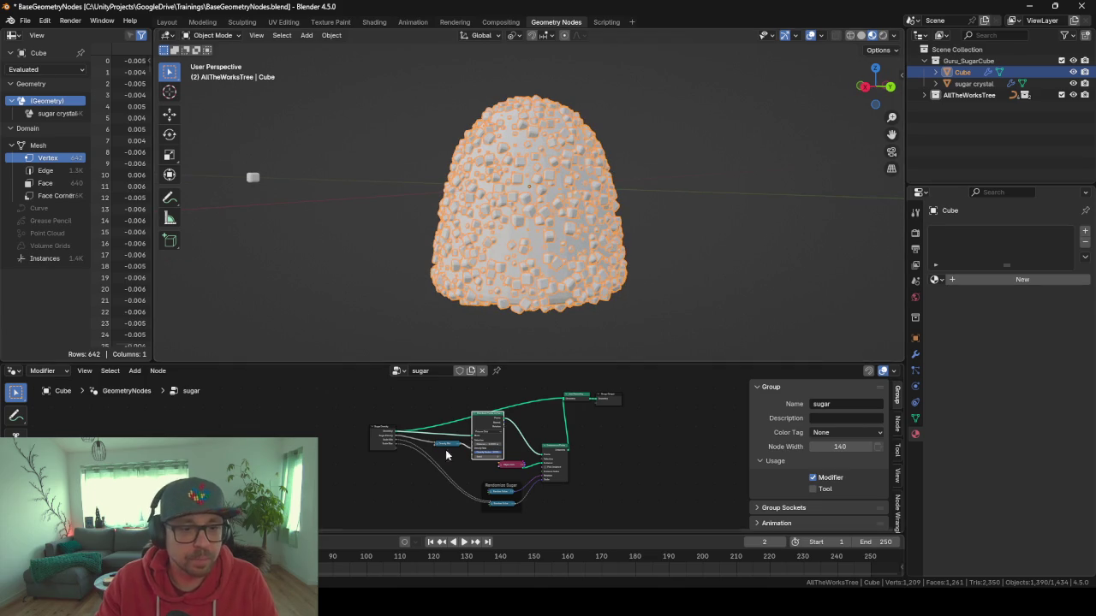
Enlarge the node editor and pan across the sugar node graph to review all its nodes.
left_click_drag(537, 365, 537, 66)
scroll(512, 323, "up", 4)
mouse_move(512, 324)
left_mouse_down()
mouse_move(507, 346)
mouse_move(257, 351)
mouse_move(296, 366)
left_mouse_up()
left_click_drag(419, 227, 372, 236)
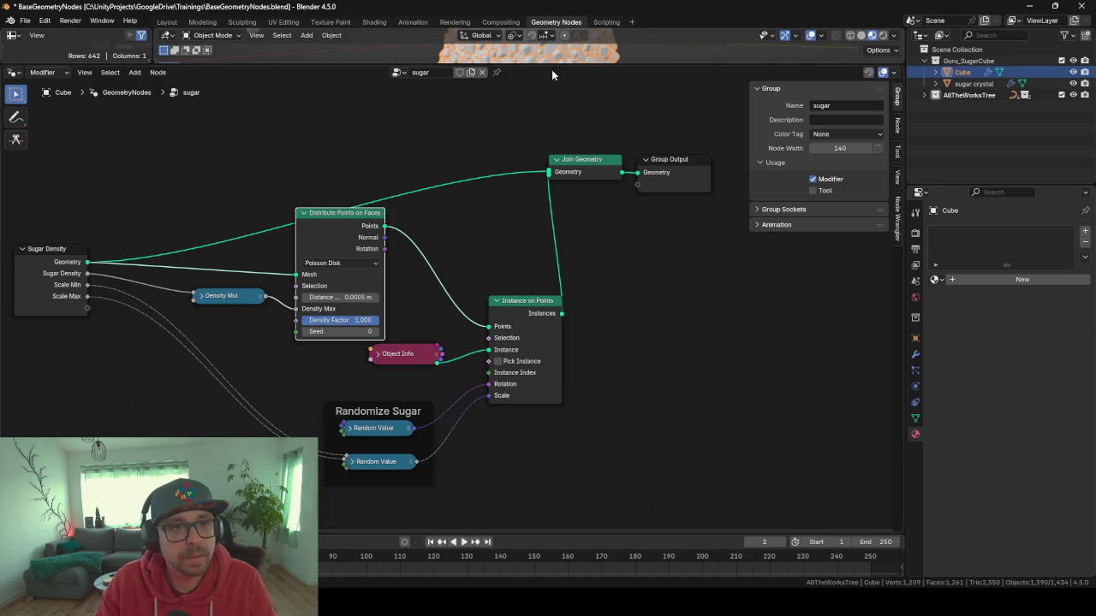
left_click_drag(551, 67, 561, 151)
scroll(454, 487, "down", 6)
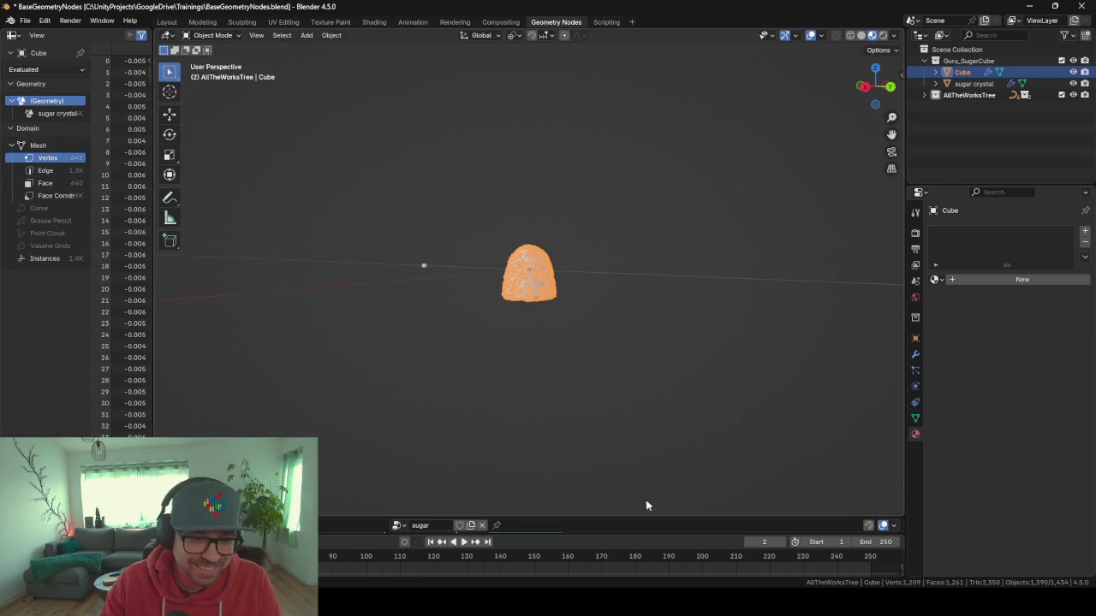
mouse_move(590, 517)
left_mouse_down()
mouse_move(605, 426)
mouse_move(538, 395)
left_mouse_up()
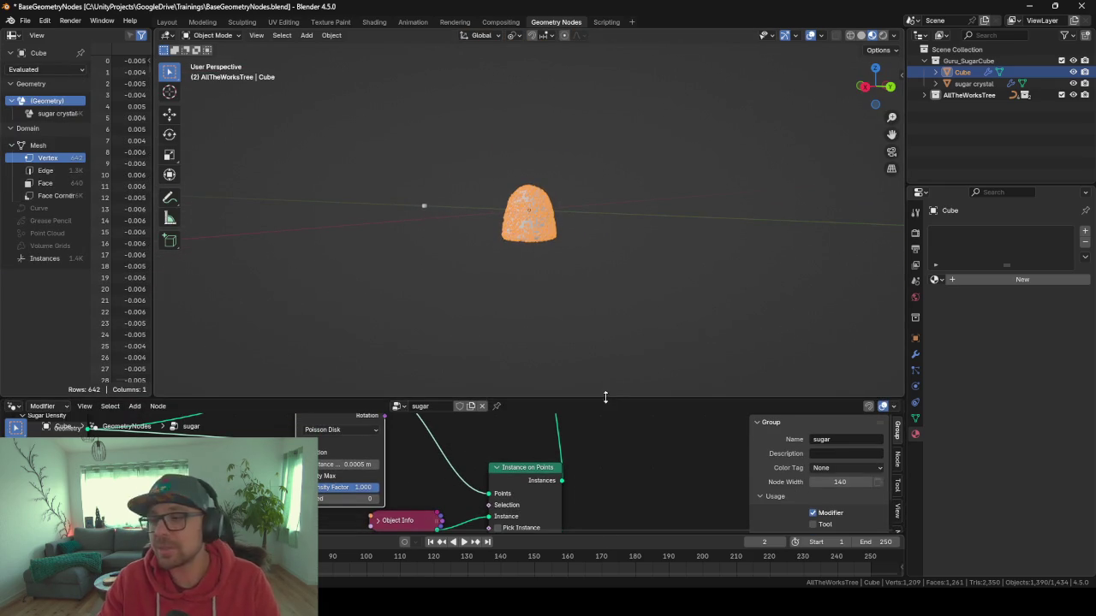
Minimize Blender and pan and zoom the Unity Scene view out around the bookshelf.
left_click(1030, 11)
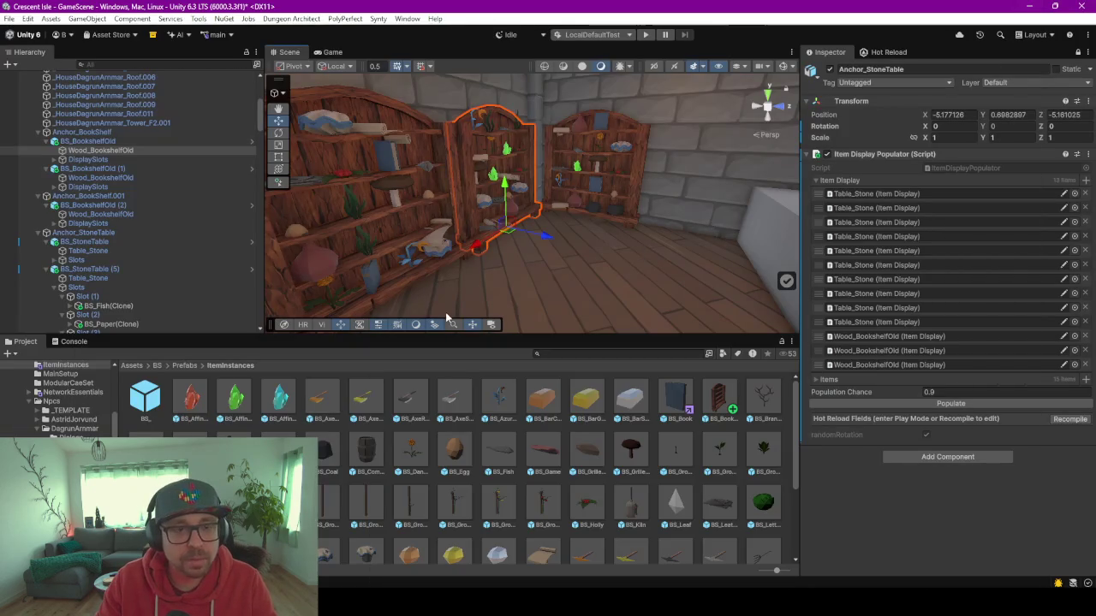
mouse_move(595, 226)
left_mouse_down()
mouse_move(492, 243)
mouse_move(638, 278)
mouse_move(551, 296)
left_mouse_up()
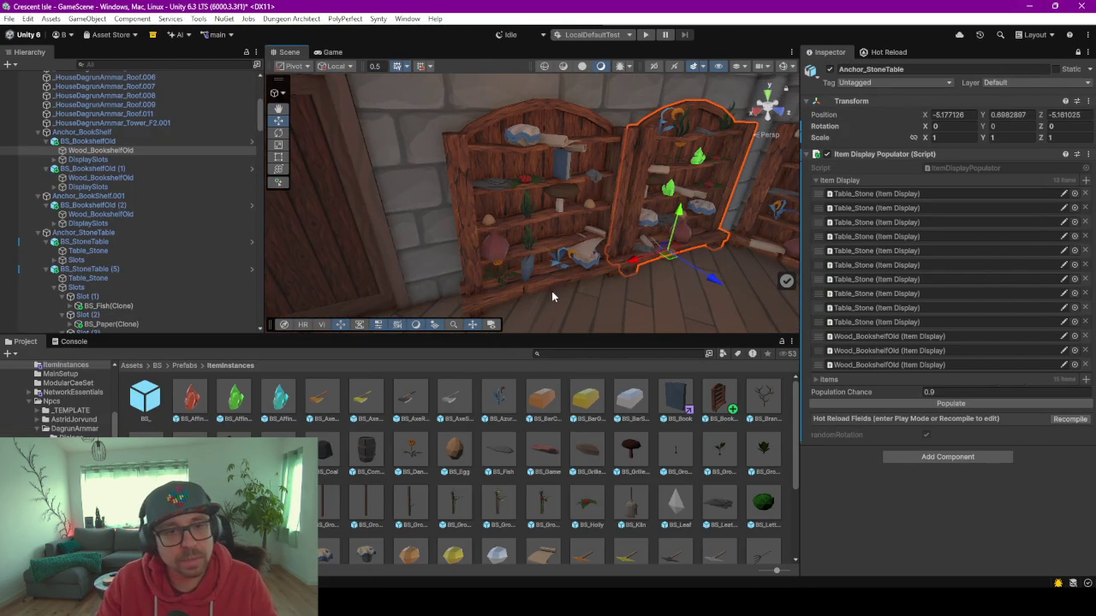
scroll(551, 296, "down", 5)
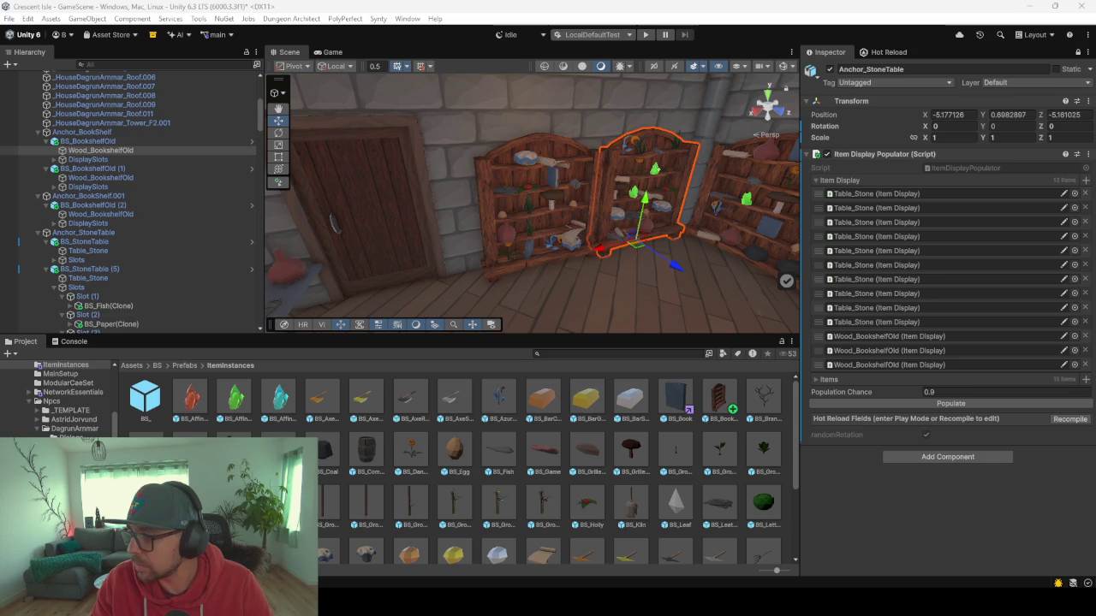
key("alt+Tab")
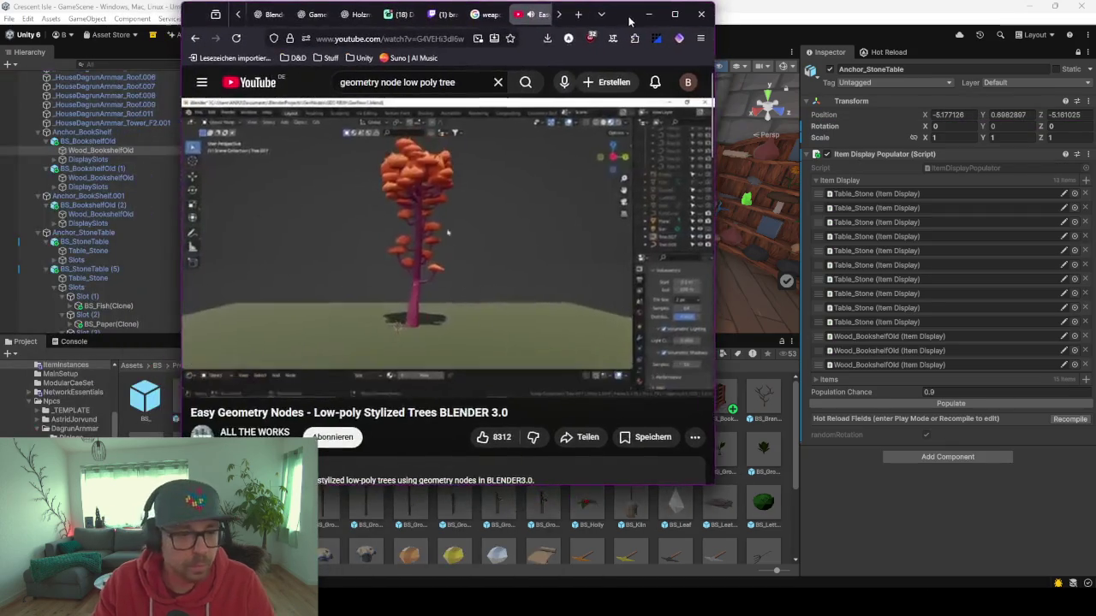
triple_click(513, 424)
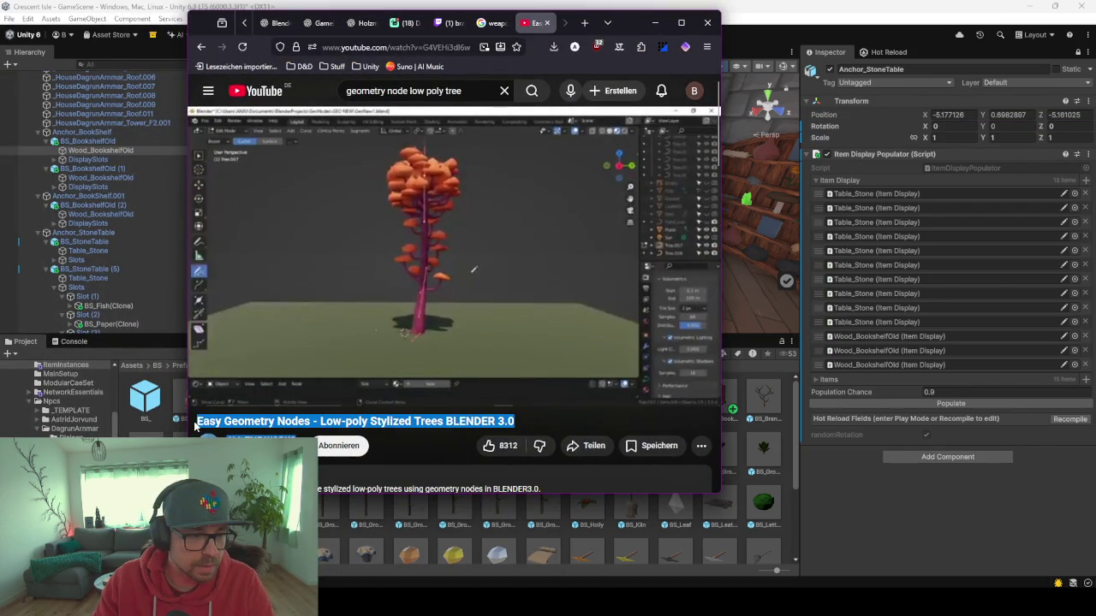
left_click(517, 427)
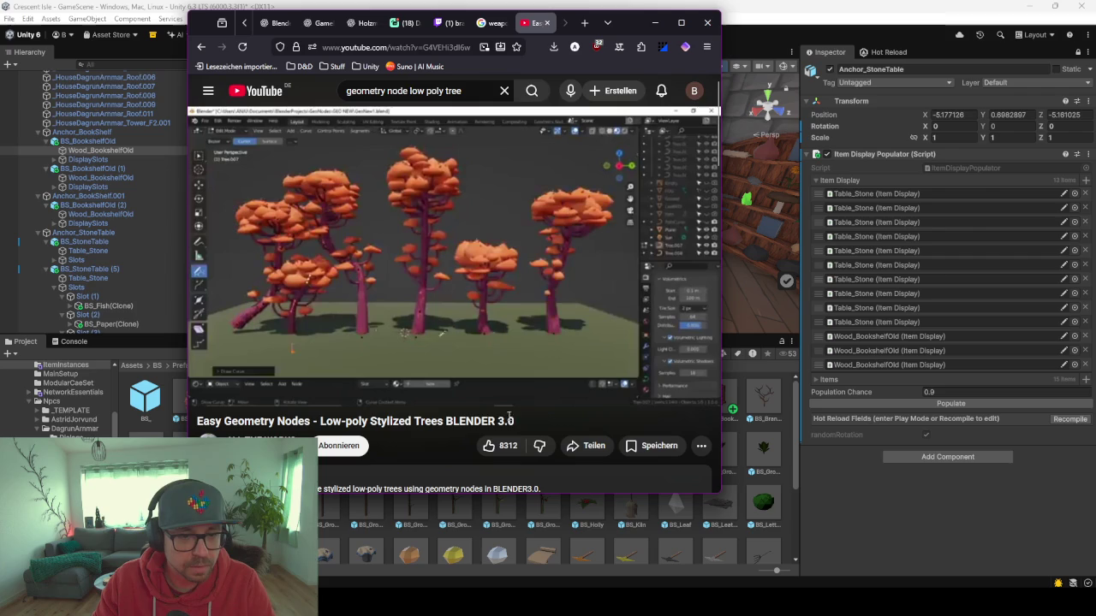
left_click_drag(517, 425, 196, 425)
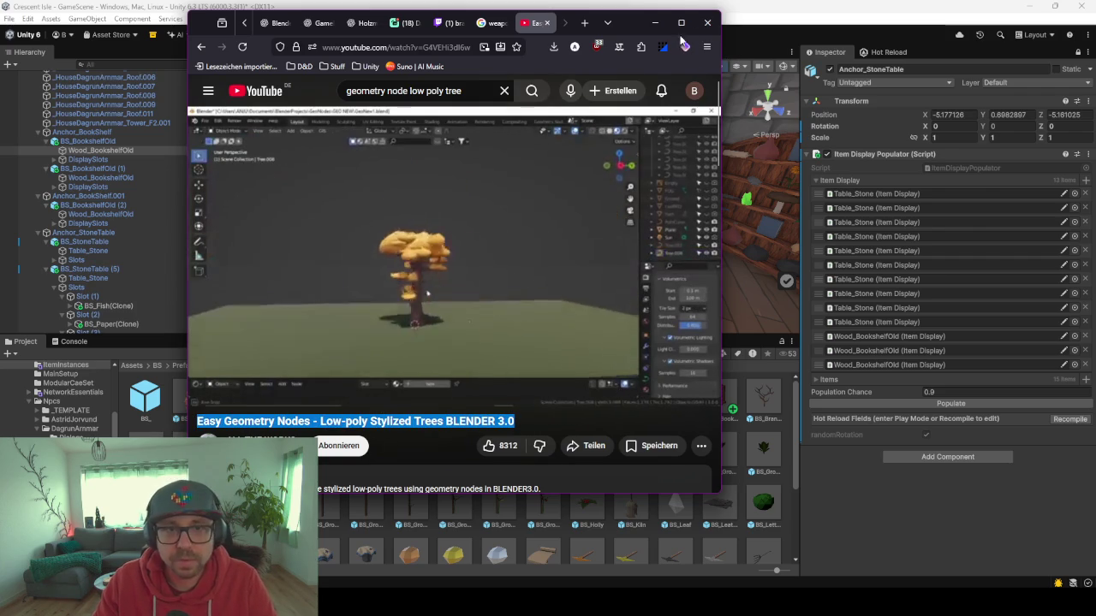
left_click(655, 22)
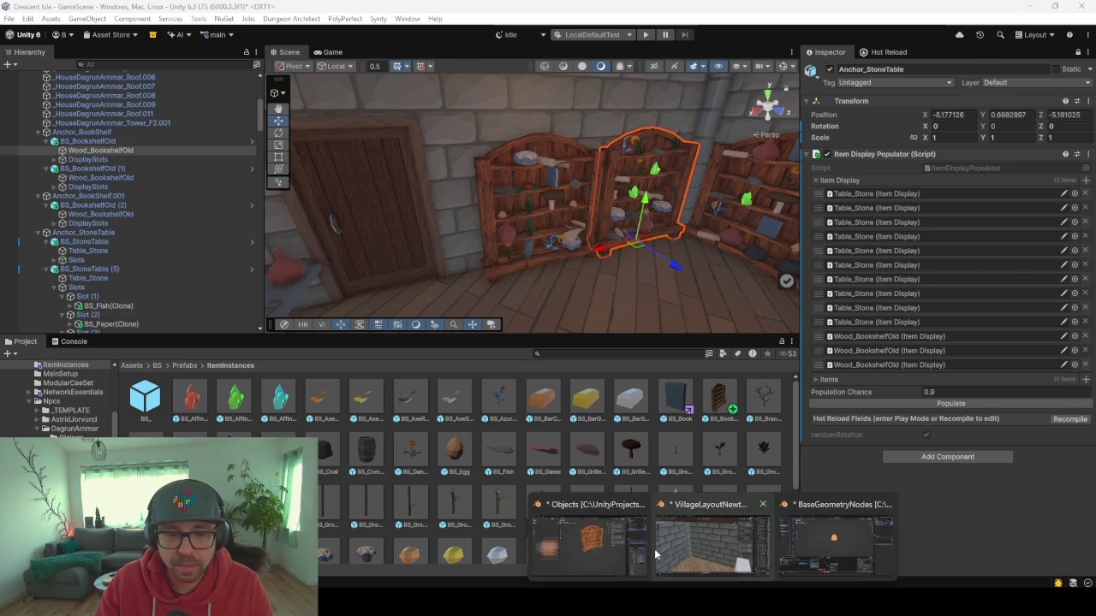
left_click(831, 539)
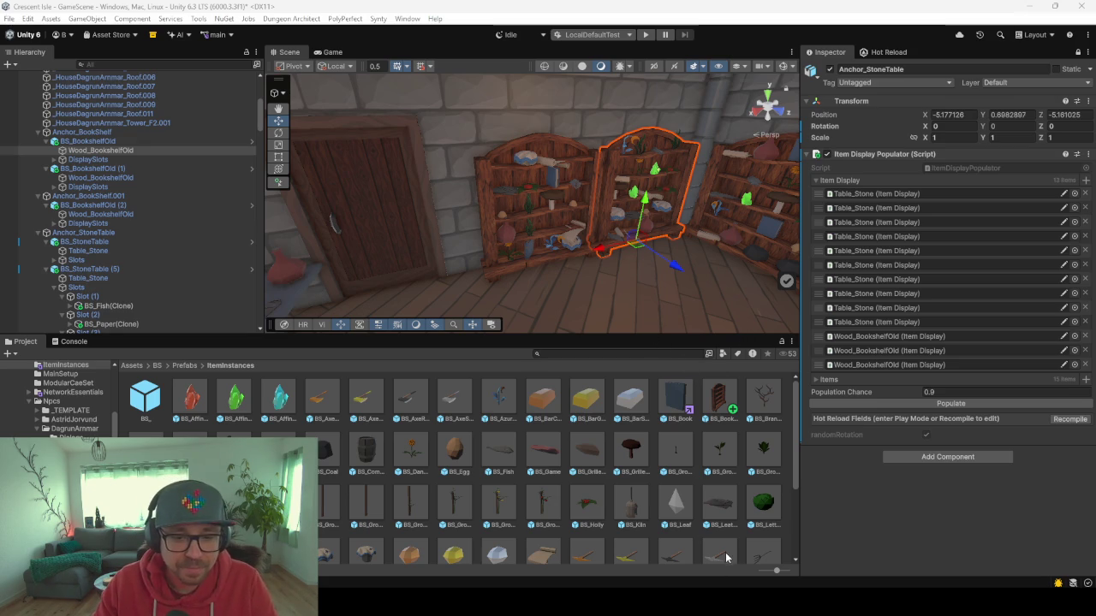
mouse_move(711, 602)
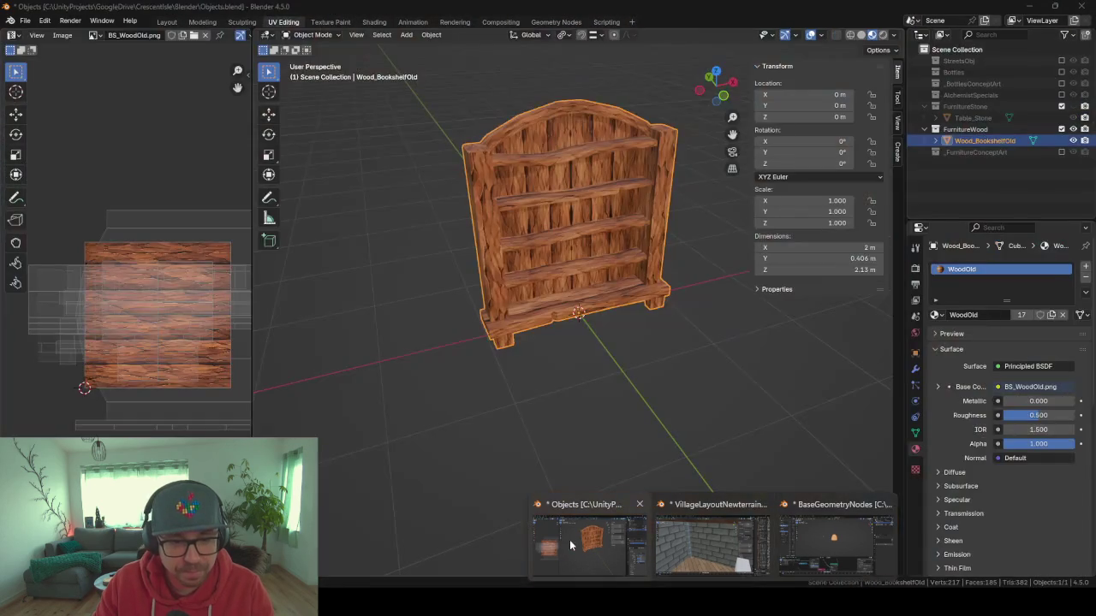
left_click(569, 539)
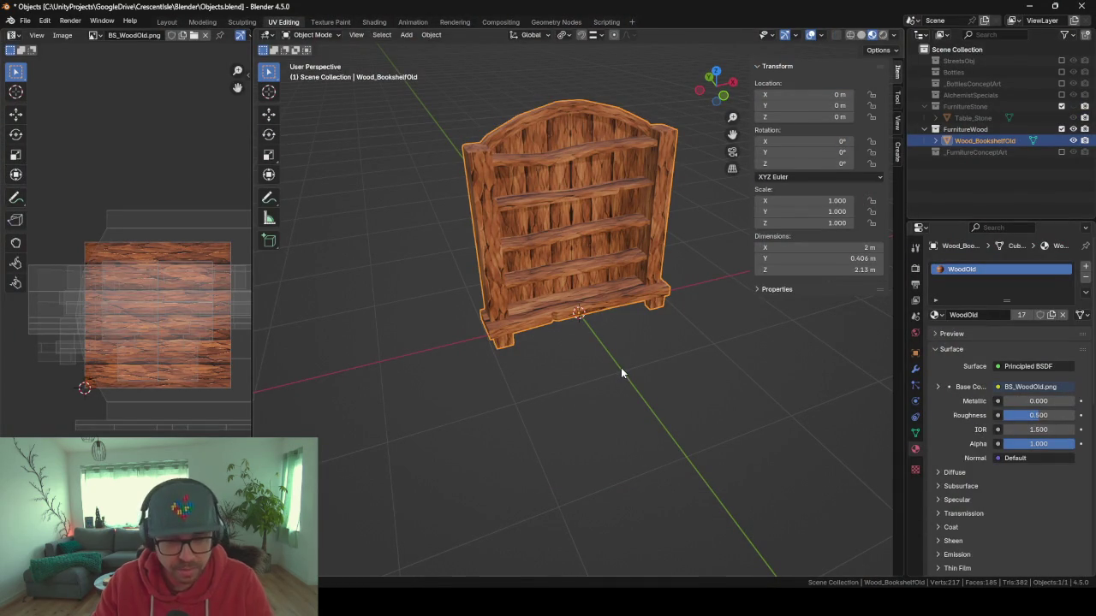
key("Tab")
key("a")
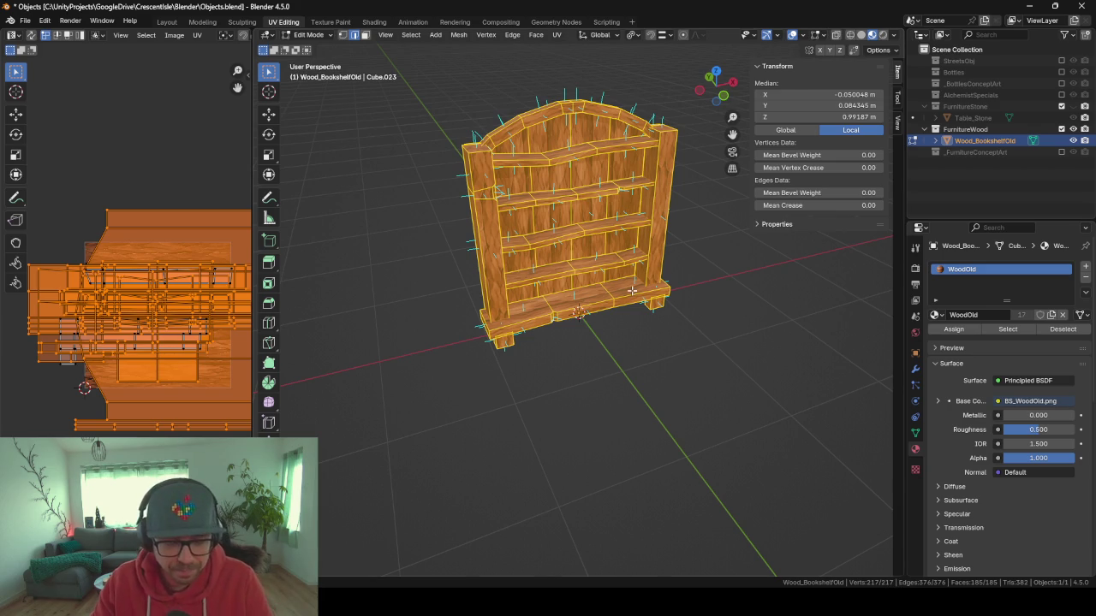
key("Tab")
mouse_move(621, 257)
left_mouse_down()
mouse_move(577, 257)
mouse_move(628, 260)
mouse_move(665, 331)
mouse_move(628, 326)
mouse_move(670, 348)
left_mouse_up()
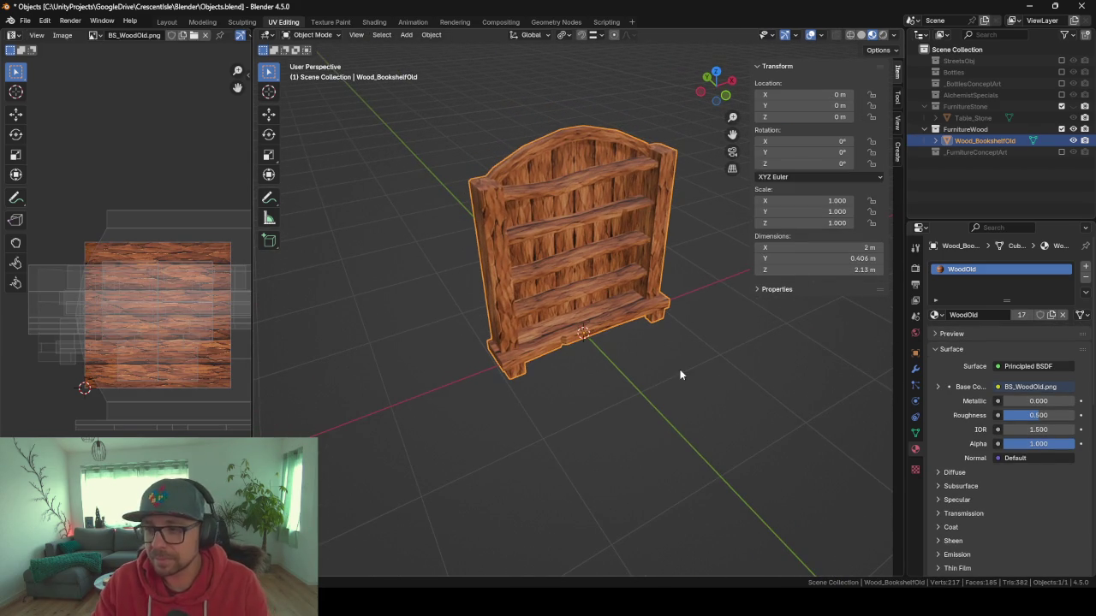
scroll(733, 289, "up", 2)
left_click_drag(732, 289, 668, 405)
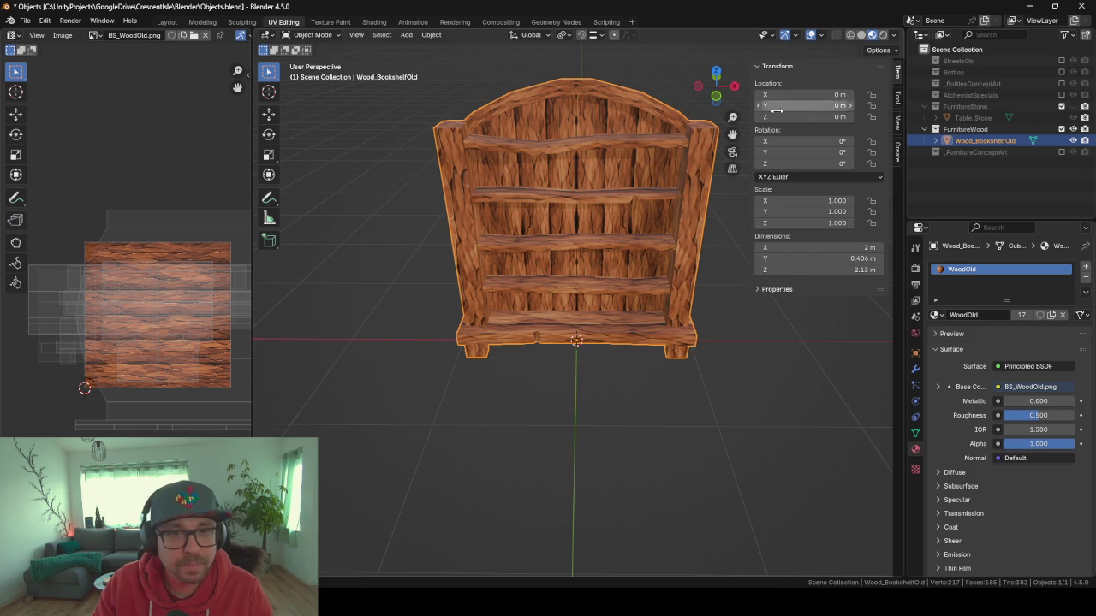
left_click(1025, 6)
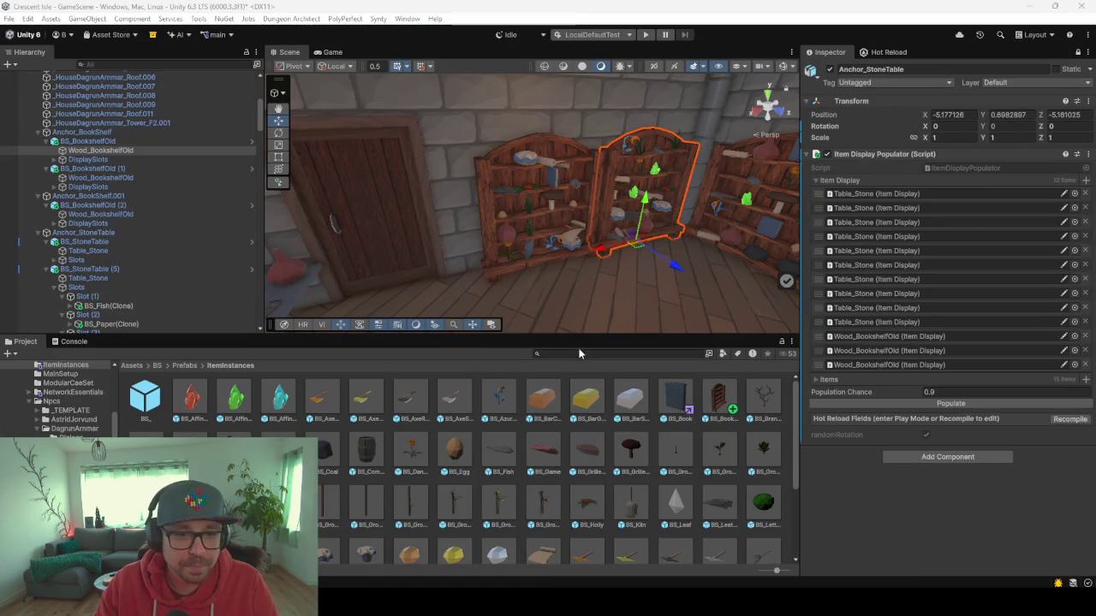
Enlarge the Scene view and orbit around the stocked bookshelves and the stone table.
left_click_drag(574, 335, 579, 511)
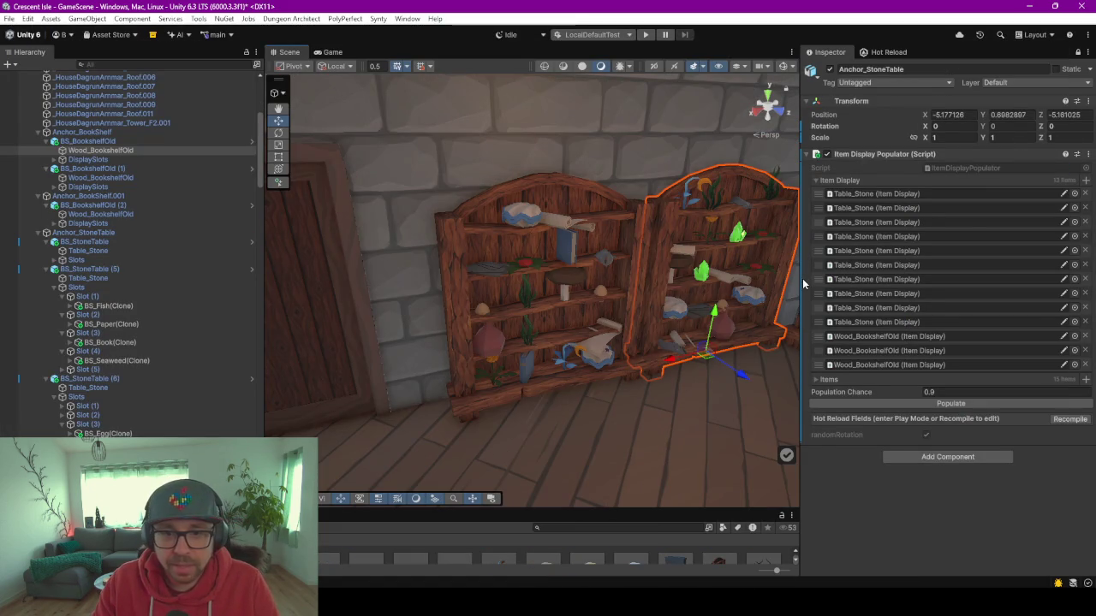
left_click_drag(802, 282, 934, 291)
mouse_move(651, 389)
left_mouse_down()
mouse_move(773, 384)
mouse_move(834, 339)
mouse_move(775, 346)
mouse_move(809, 341)
left_mouse_up()
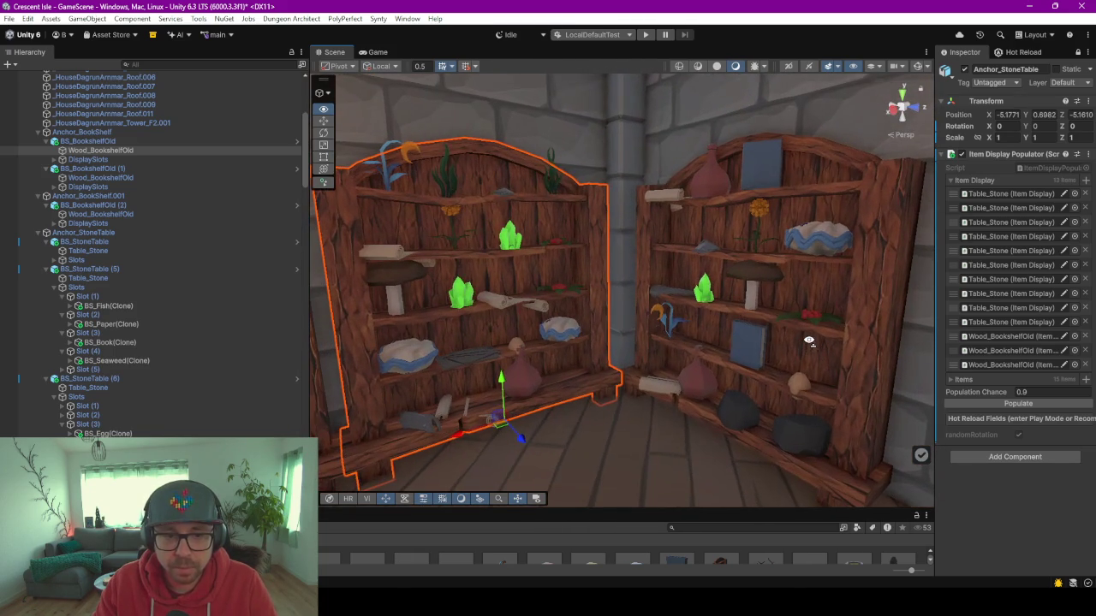
left_click(676, 394)
left_click_drag(664, 391, 745, 400)
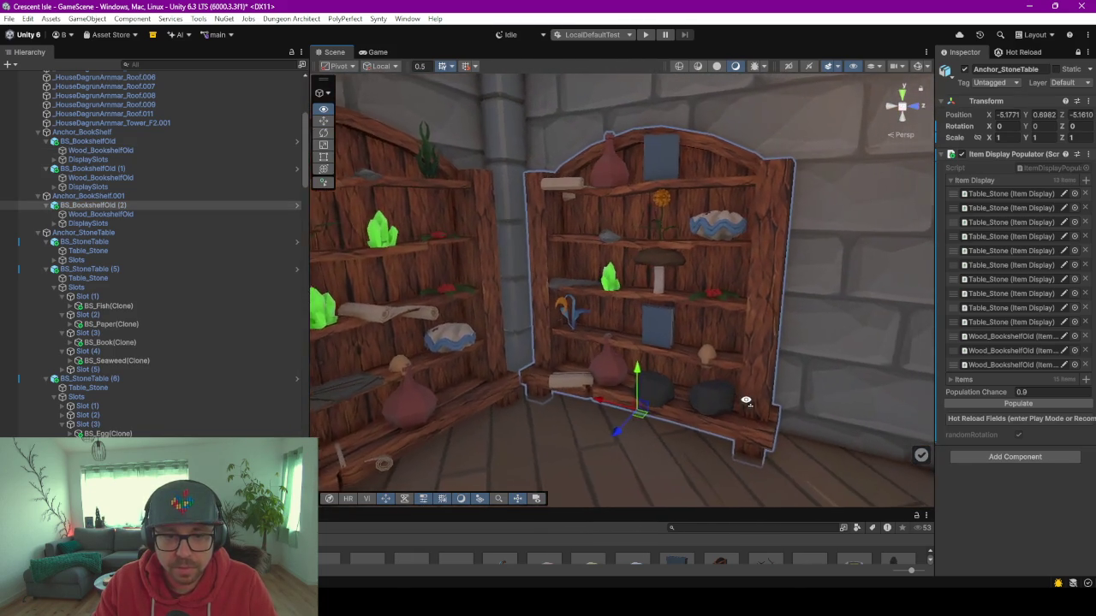
scroll(719, 403, "up", 3)
mouse_move(603, 396)
left_mouse_down()
mouse_move(701, 351)
mouse_move(675, 372)
mouse_move(647, 316)
mouse_move(594, 308)
mouse_move(570, 320)
mouse_move(565, 339)
mouse_move(640, 365)
mouse_move(664, 361)
mouse_move(465, 329)
mouse_move(817, 317)
mouse_move(513, 370)
left_mouse_up()
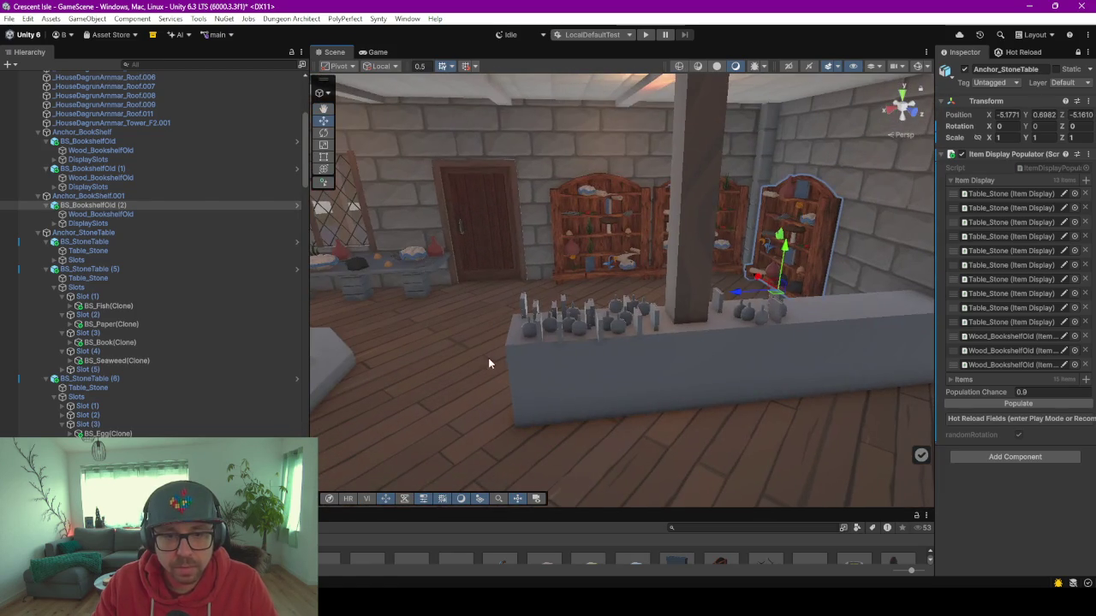
mouse_move(685, 364)
left_mouse_down()
mouse_move(675, 360)
mouse_move(775, 348)
left_mouse_up()
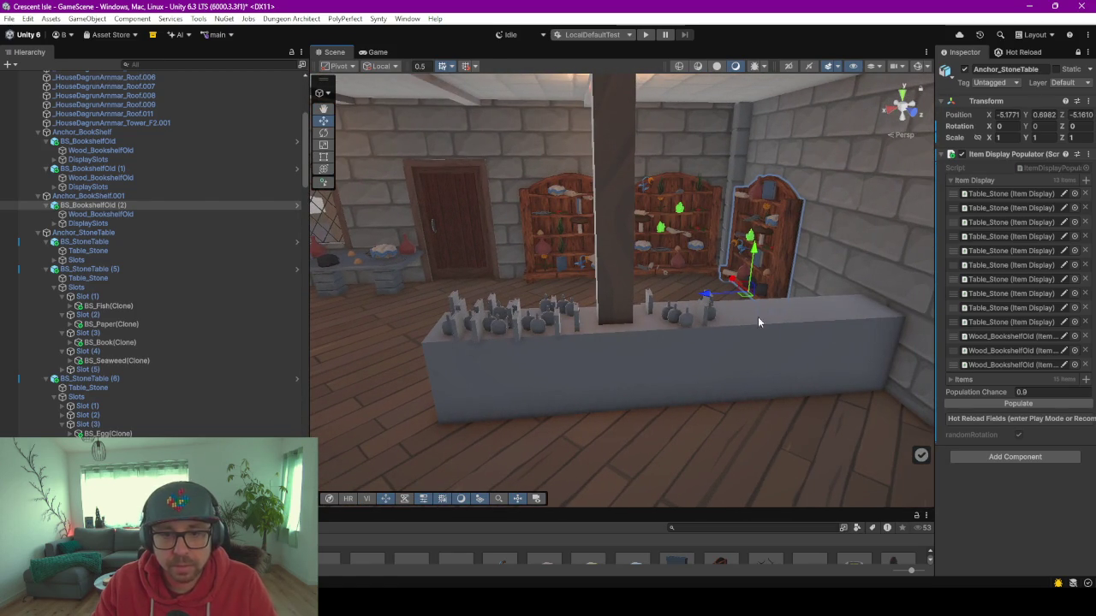
mouse_move(487, 378)
left_mouse_down()
mouse_move(609, 340)
mouse_move(536, 386)
mouse_move(650, 376)
mouse_move(814, 393)
mouse_move(611, 384)
mouse_move(730, 400)
mouse_move(817, 391)
mouse_move(796, 374)
mouse_move(702, 367)
mouse_move(825, 355)
mouse_move(489, 379)
mouse_move(524, 381)
left_mouse_up()
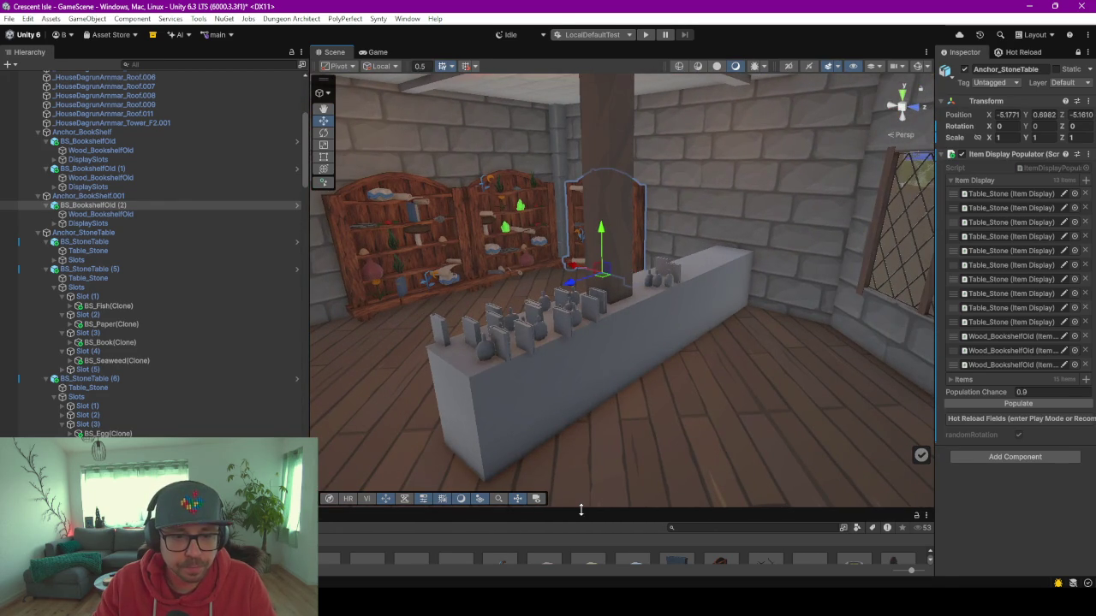
Enlarge the asset panel, then bring the ChatGPT browser window to the front.
left_click_drag(581, 510, 578, 447)
scroll(524, 356, "down", 2)
scroll(587, 361, "up", 2)
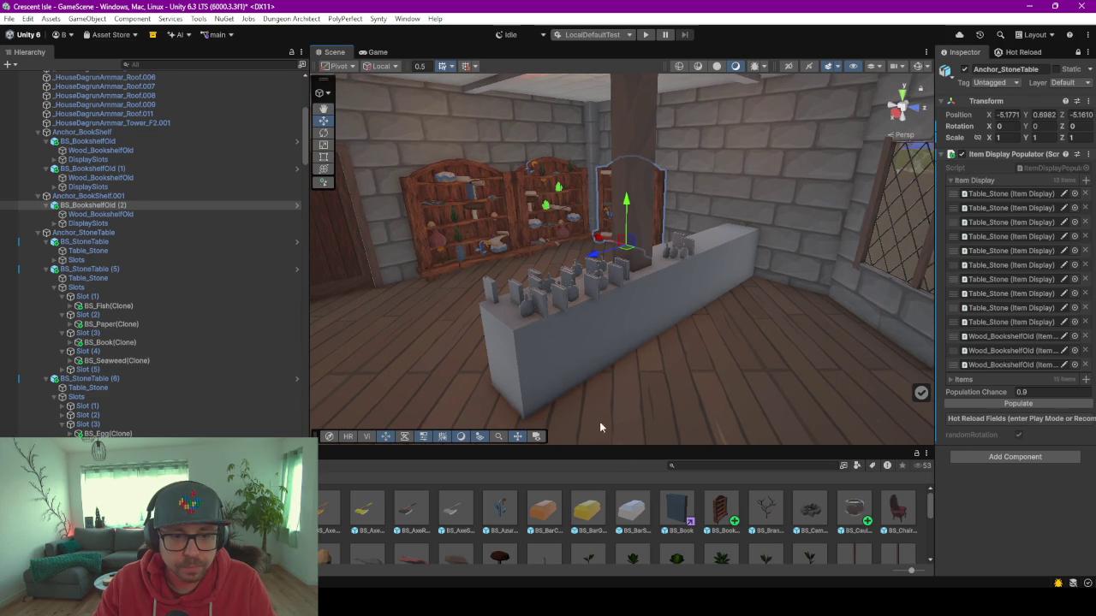
mouse_move(536, 604)
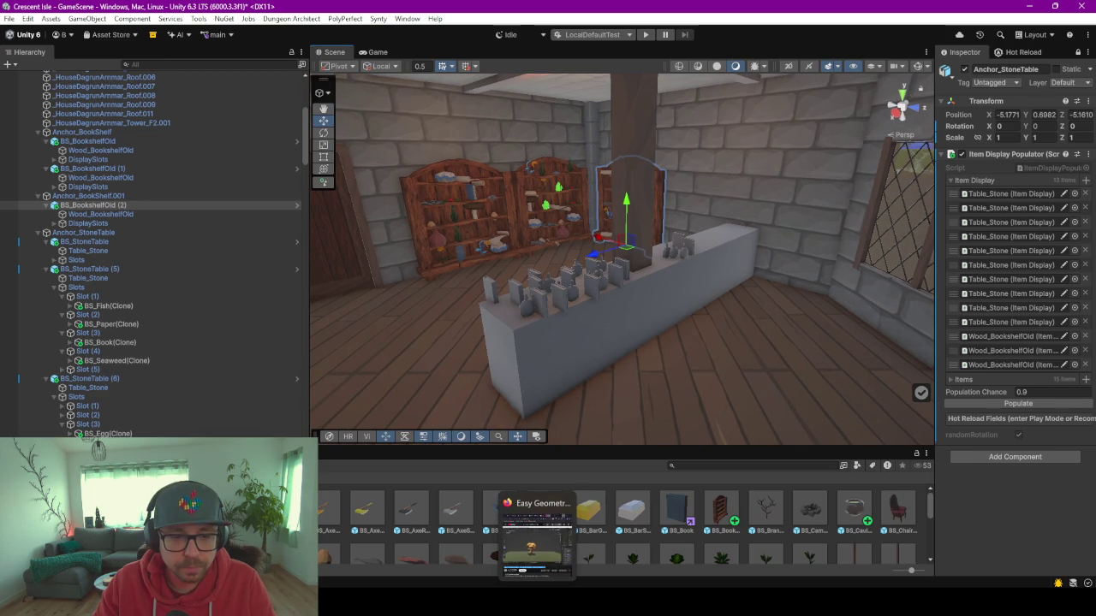
left_click(537, 534)
left_click(655, 19)
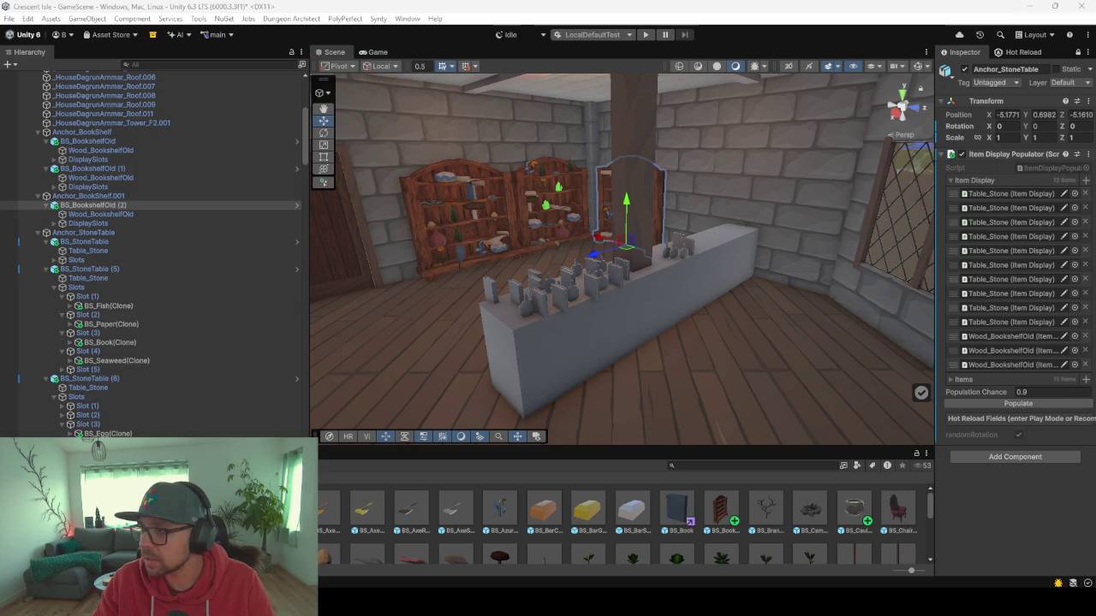
key("alt+Tab")
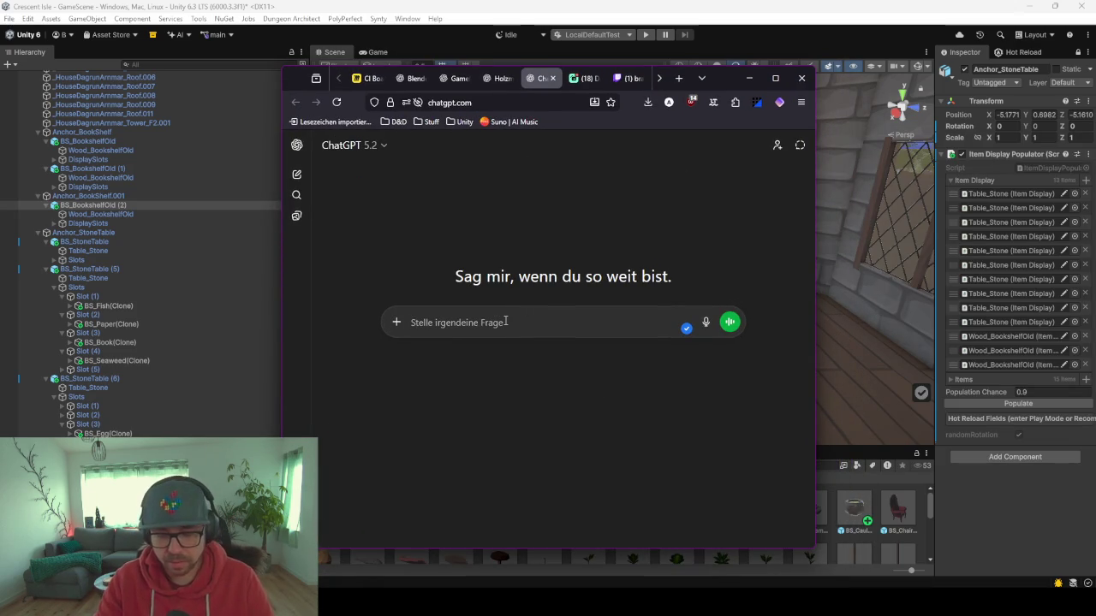
Ask ChatGPT in German for concept art of a medieval alchemist shop counter, then return to Unity's scene.
type("Entwirf ein ")
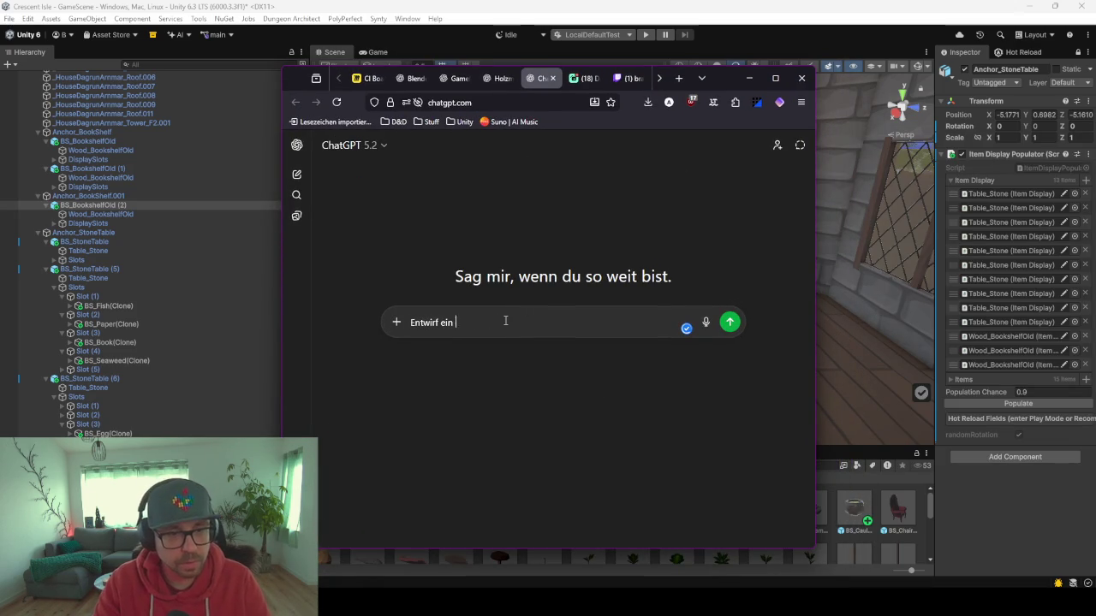
type("concept ar")
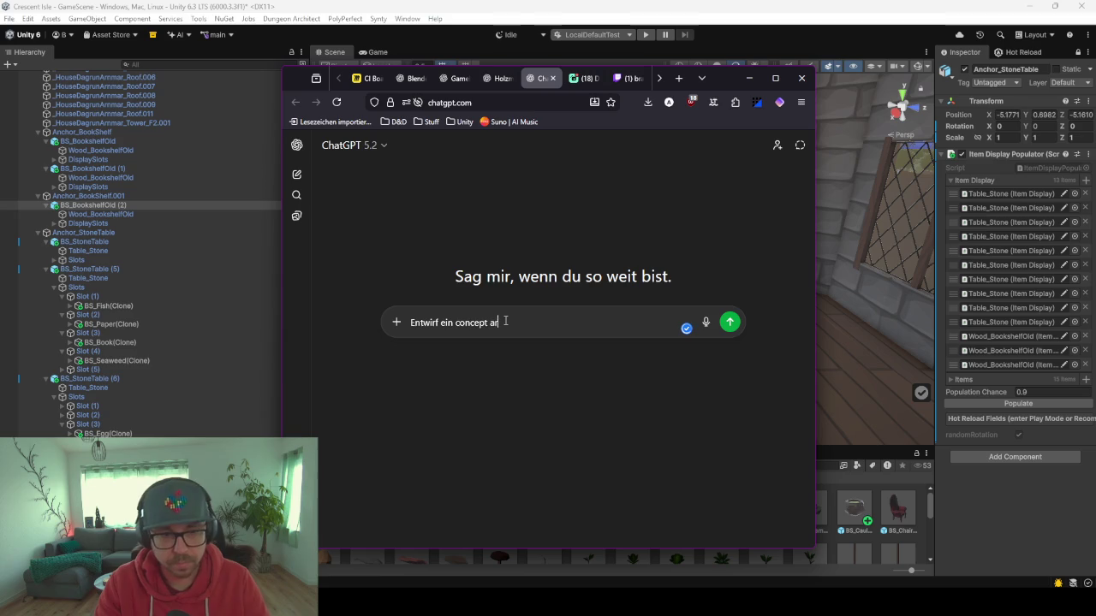
type("t fuer mittelalterliche ")
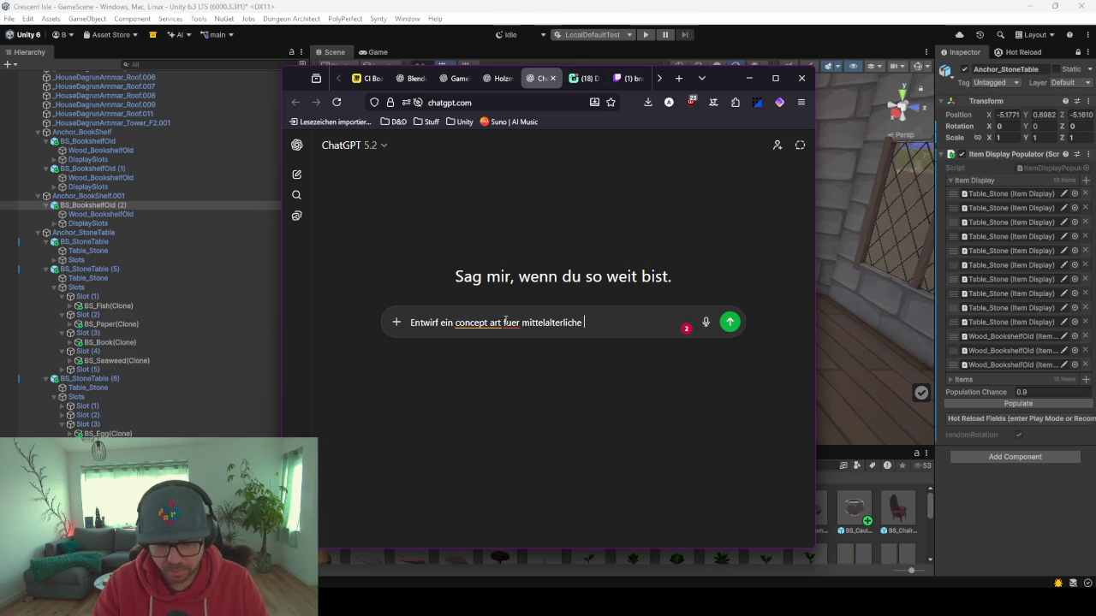
type("Ladenthe")
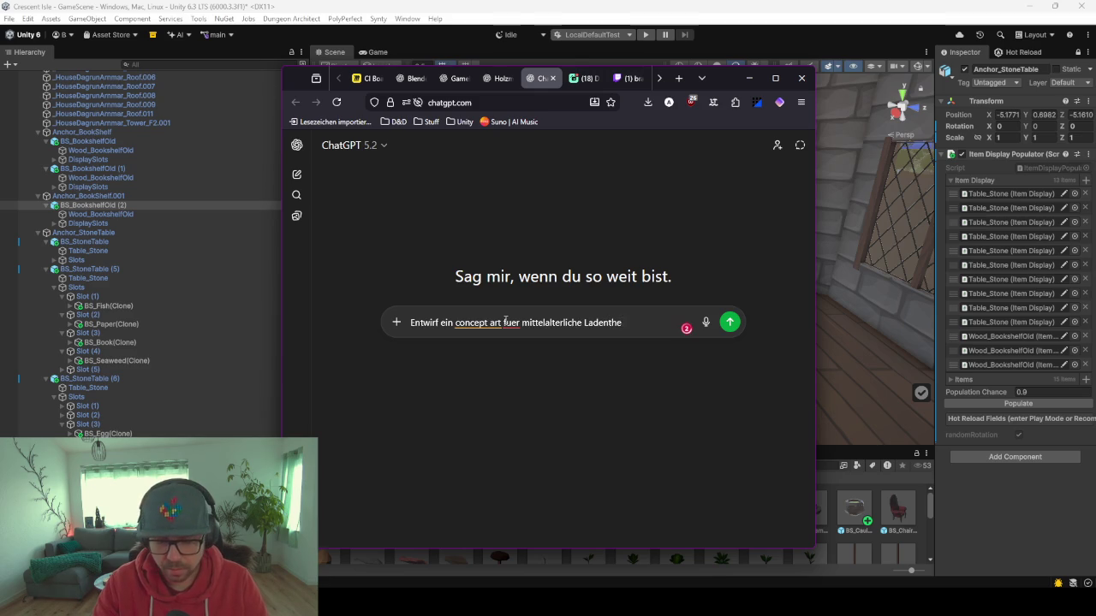
type("ke eines alchemistenladens")
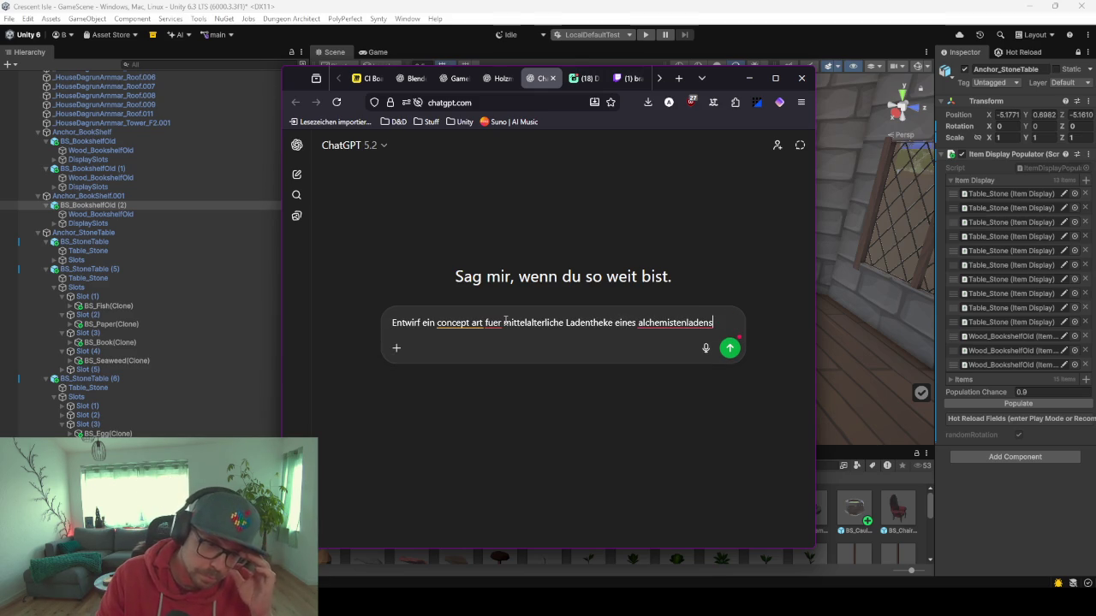
key("Return")
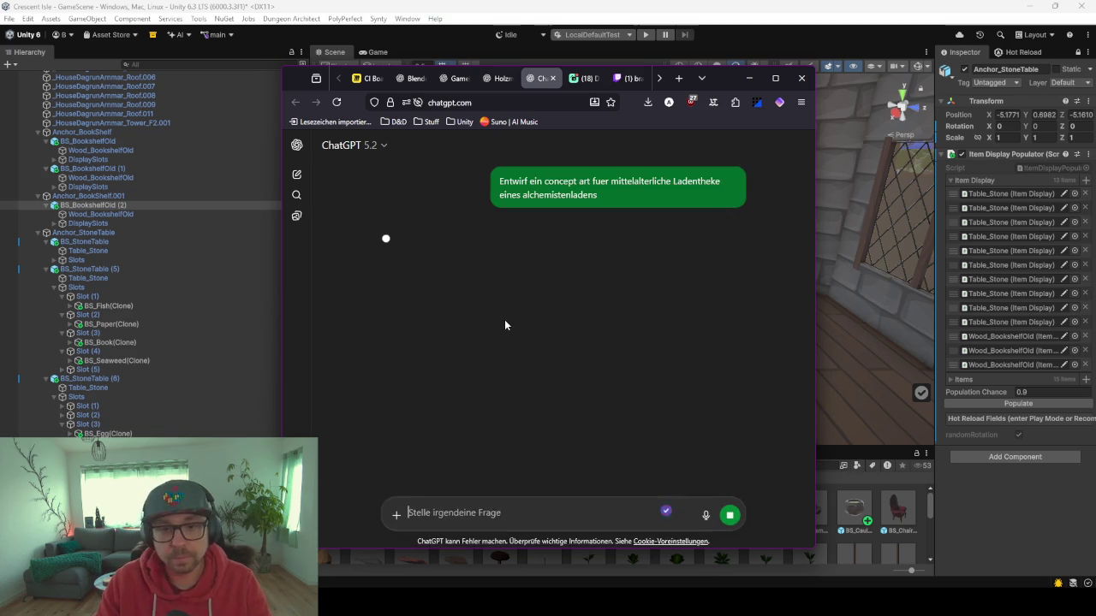
left_click(748, 78)
left_click_drag(624, 372, 629, 363)
In Blender, make FurnitureWood the active collection and hide the Wood_BookshelfOld bookshelf.
mouse_move(713, 602)
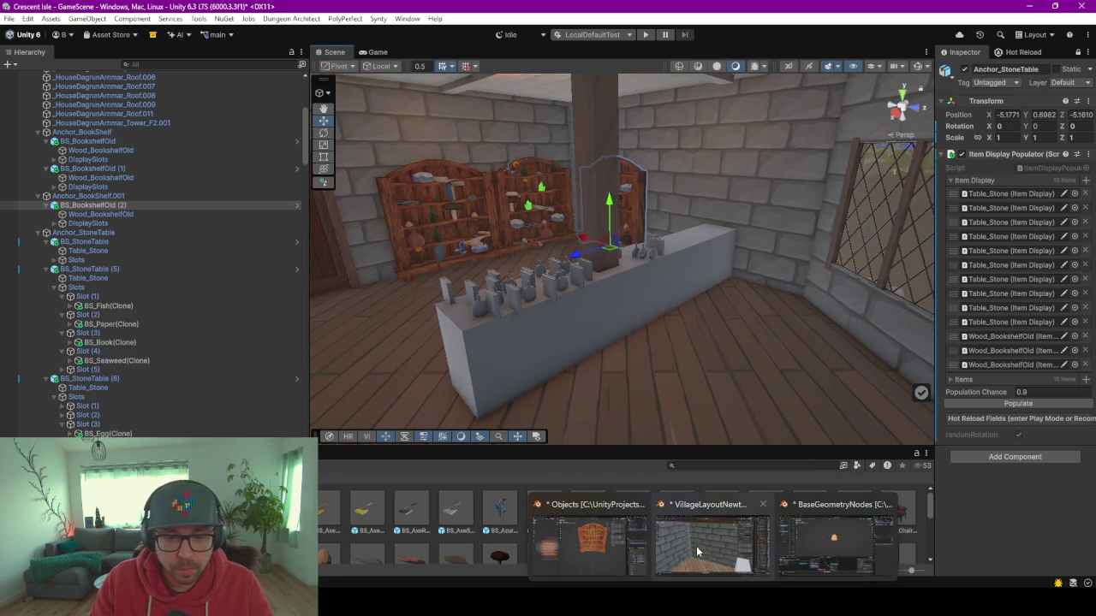
left_click(700, 557)
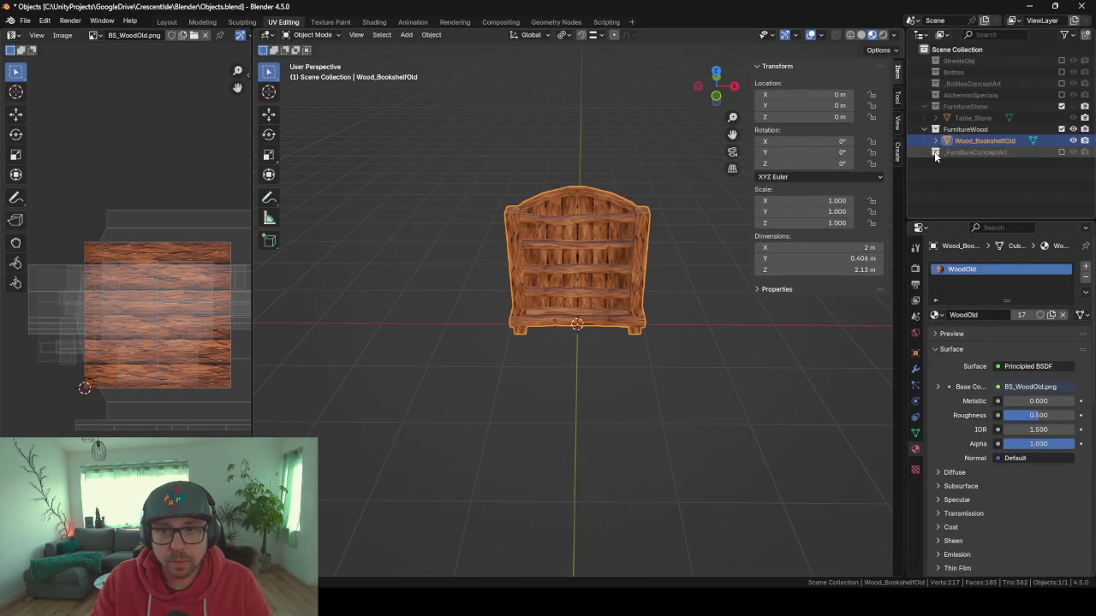
left_click(965, 129)
left_click(1018, 141)
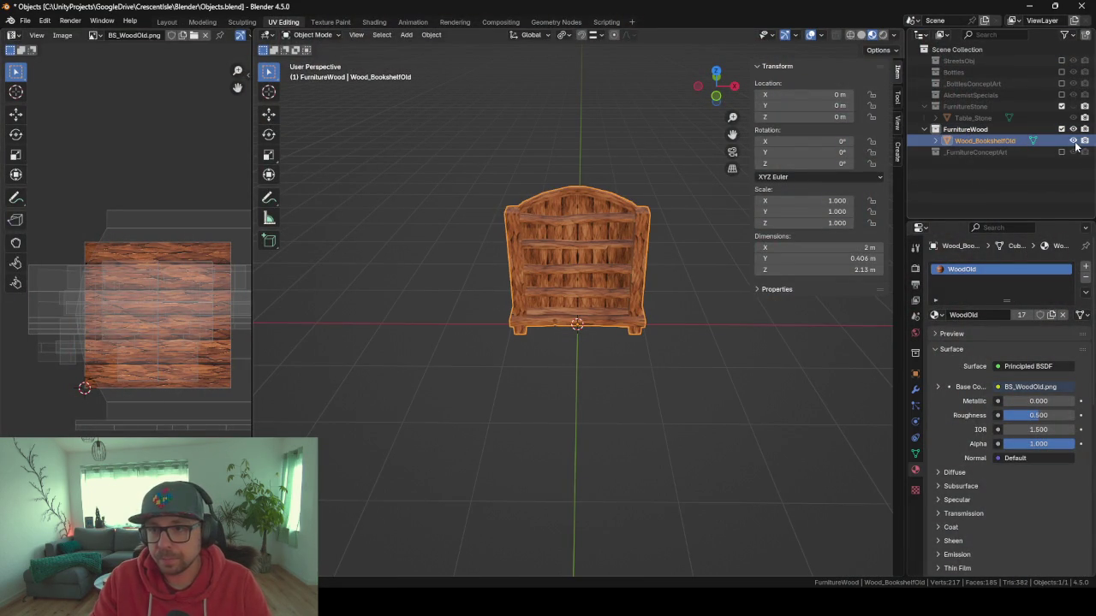
left_click(1073, 141)
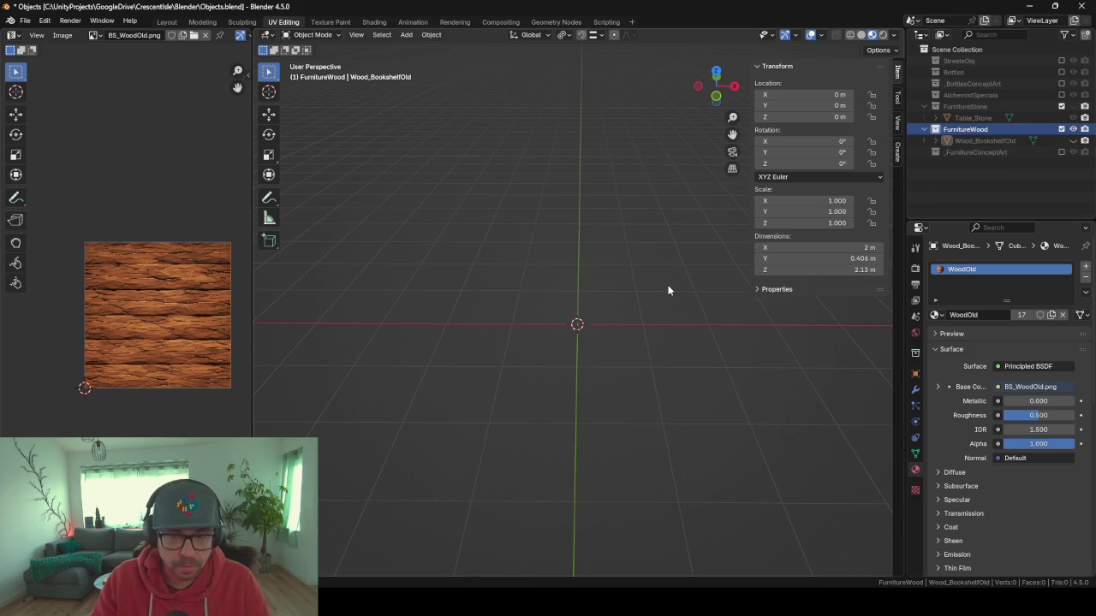
Rename the _FurnitureConceptArt collection to _WoodBookShelfOldConcept.
left_click(973, 153)
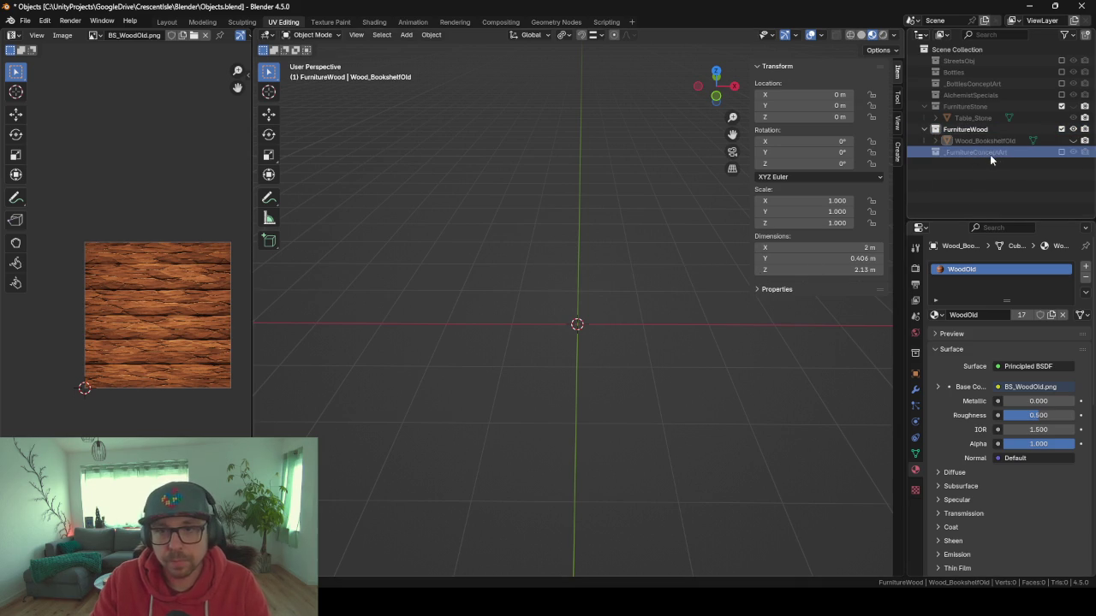
double_click(986, 152)
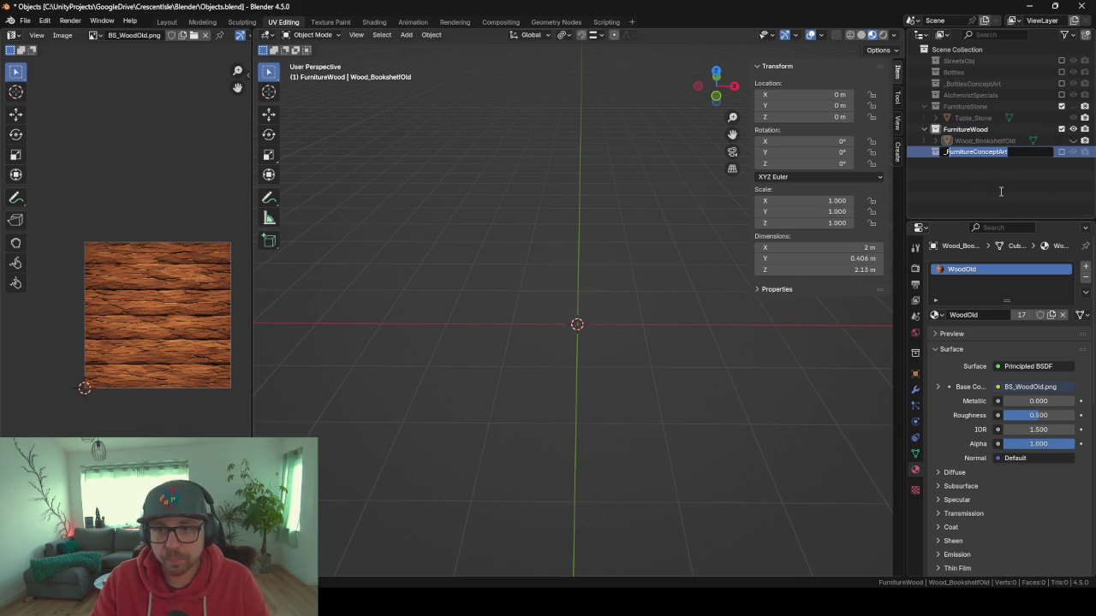
type("_FWoodBookShelfOldConc")
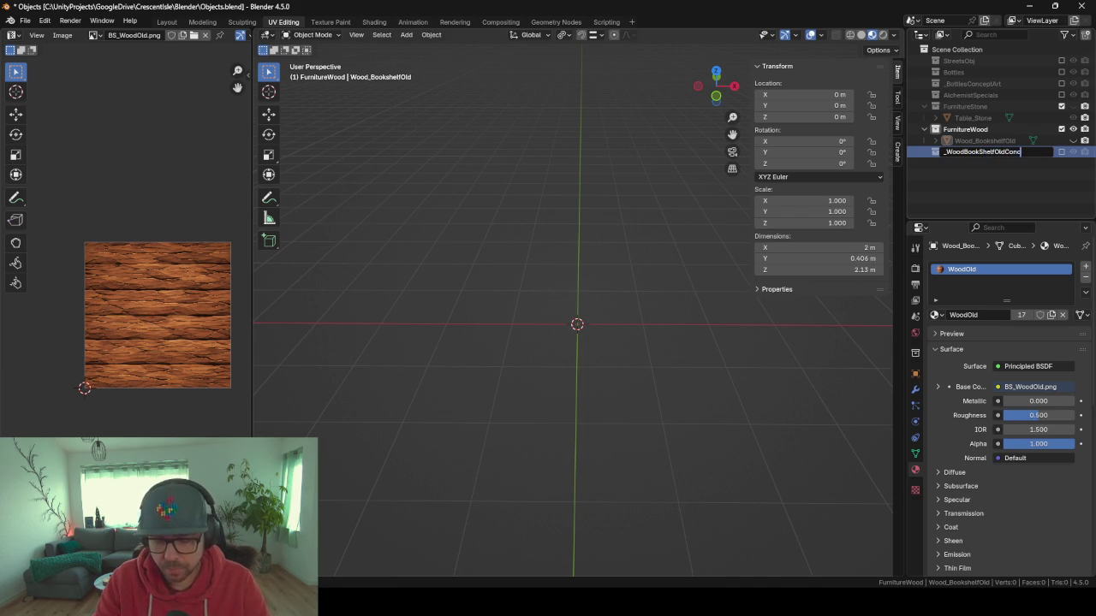
type("ept")
key("Return")
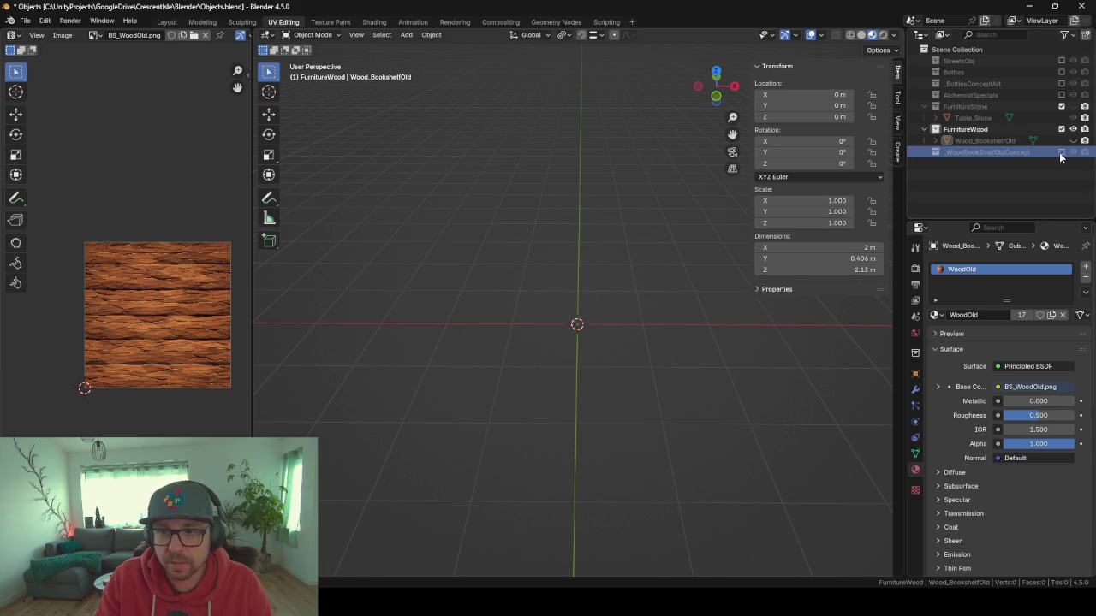
Enable _WoodBookShelfOldConcept to inspect its bookshelf, then exclude the collection again.
left_click(1061, 152)
left_click(569, 261)
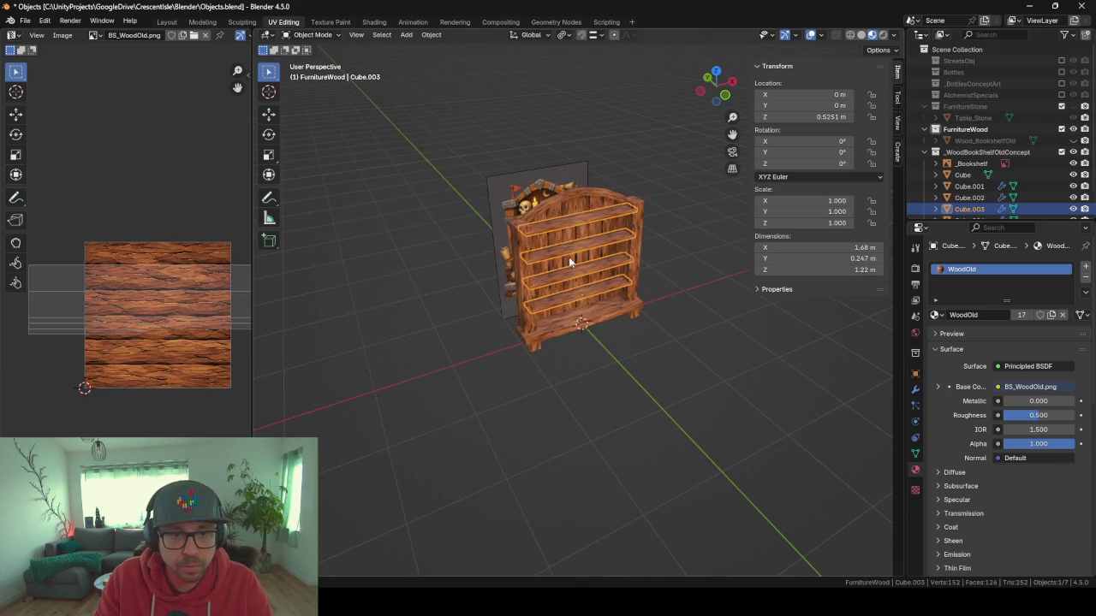
left_click(557, 328)
key("a")
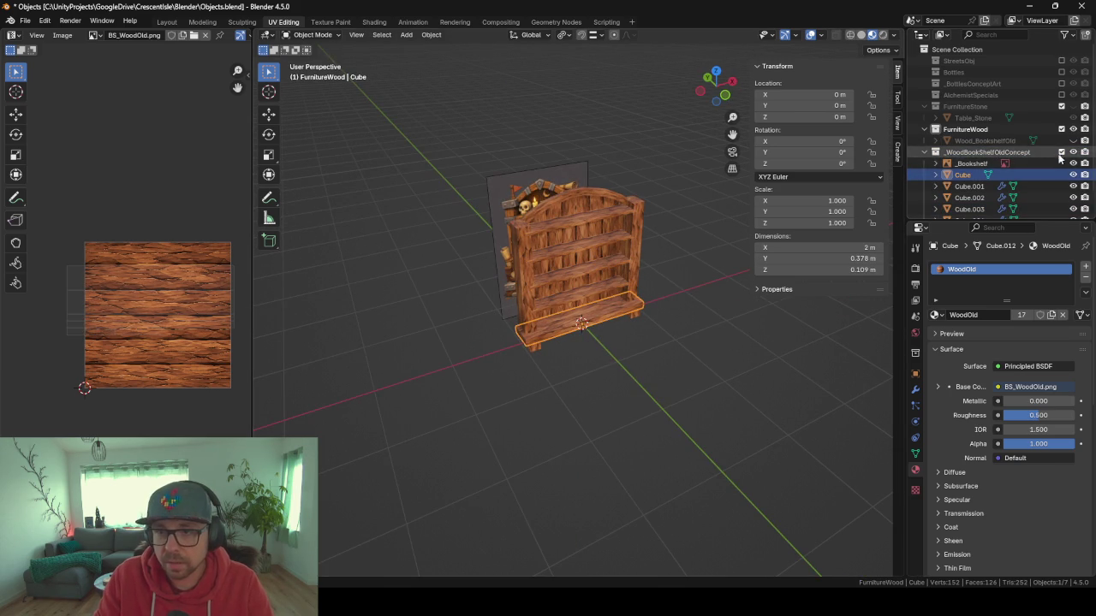
left_click(1062, 151)
left_click_drag(671, 283, 613, 277)
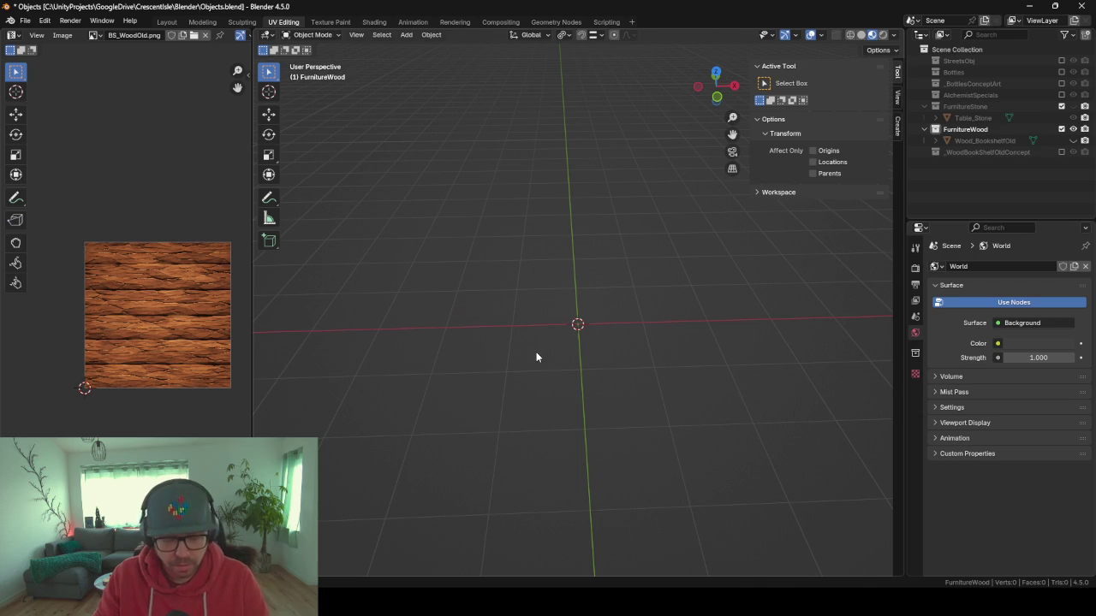
key("shift+a")
Add a new cube and loop-cut a band near its top in Edit Mode, trying a face extrusion.
left_click(616, 360)
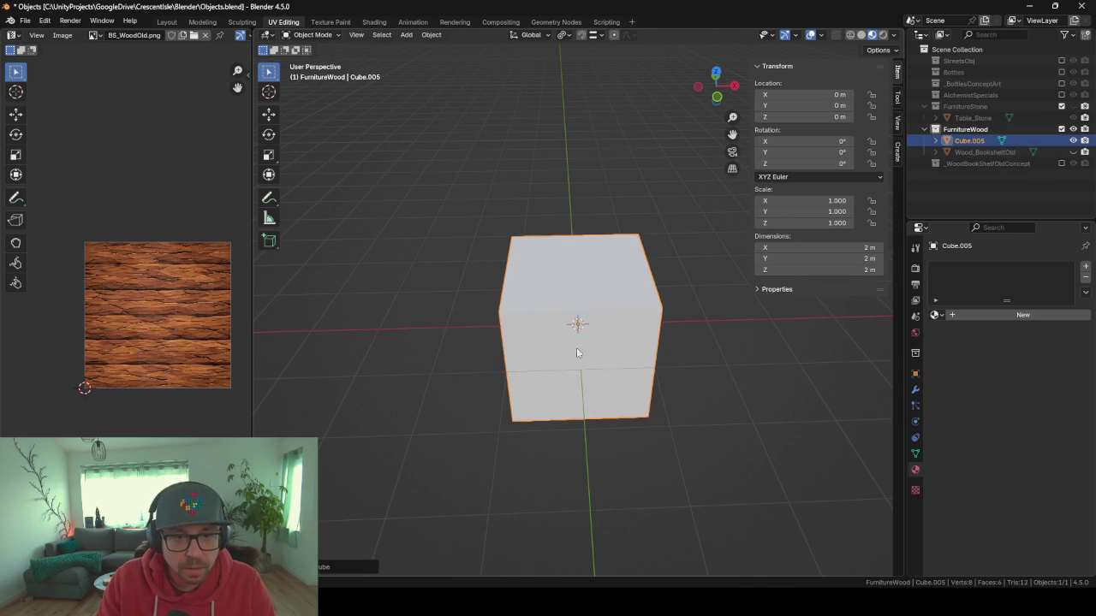
mouse_move(574, 349)
left_mouse_down()
mouse_move(416, 345)
mouse_move(504, 280)
mouse_move(448, 331)
mouse_move(504, 308)
mouse_move(445, 308)
mouse_move(534, 315)
mouse_move(497, 311)
mouse_move(607, 302)
left_mouse_up()
key("Tab")
scroll(582, 316, "down", 2)
key("ctrl+r")
left_click(624, 302)
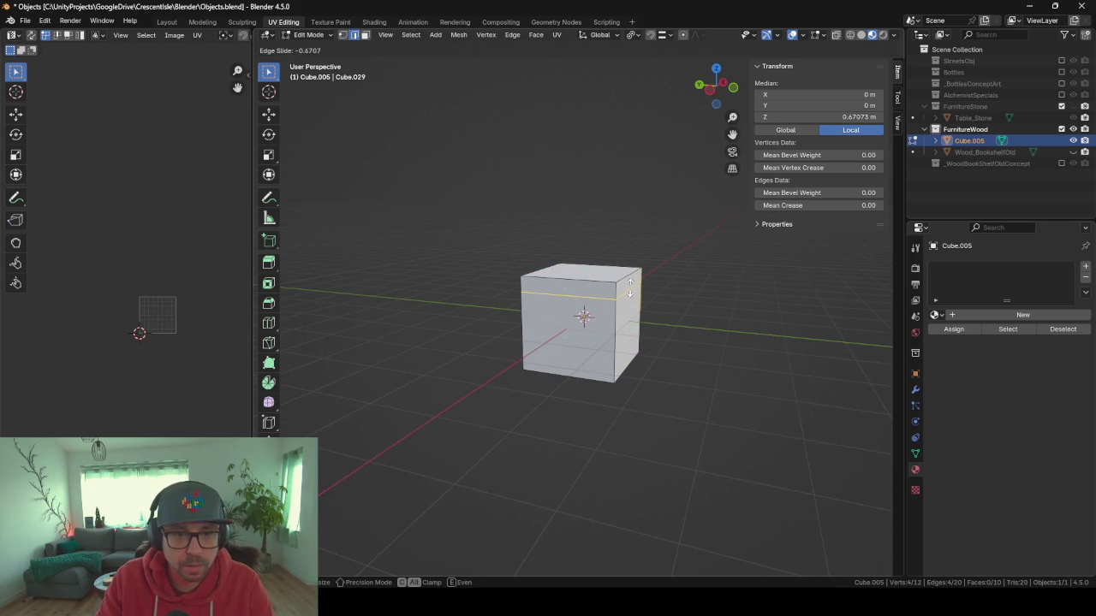
left_click(630, 289)
left_click(364, 34)
left_click(637, 325)
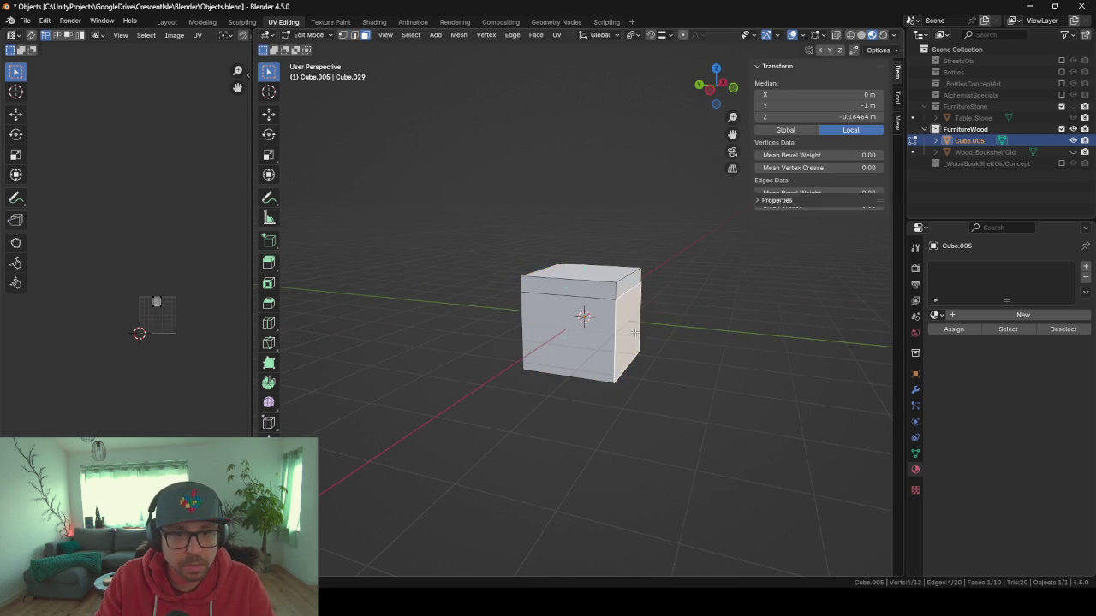
key("e")
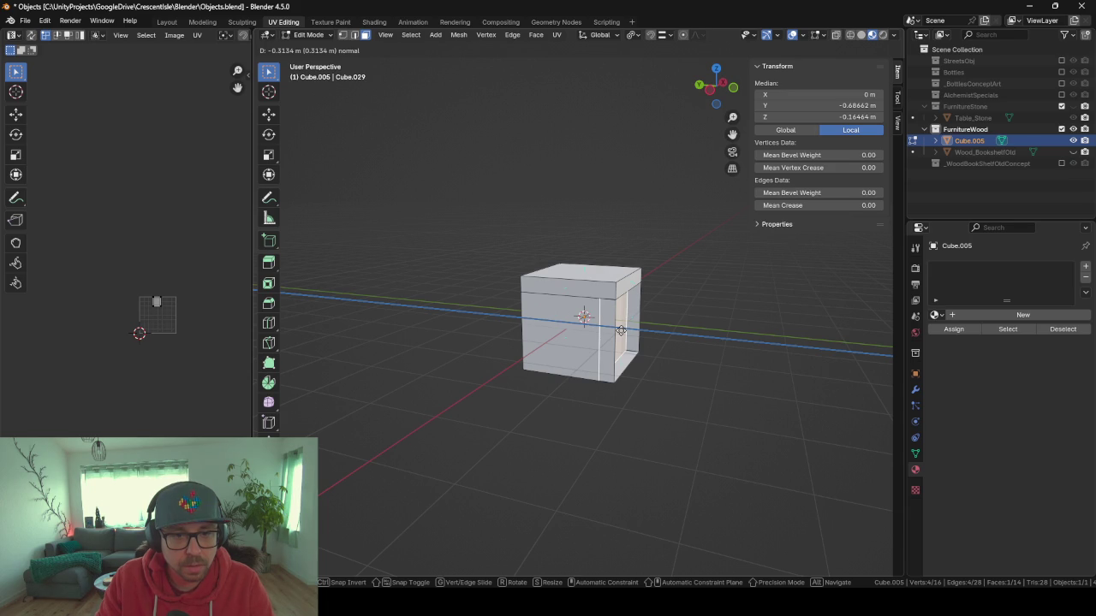
key("Escape")
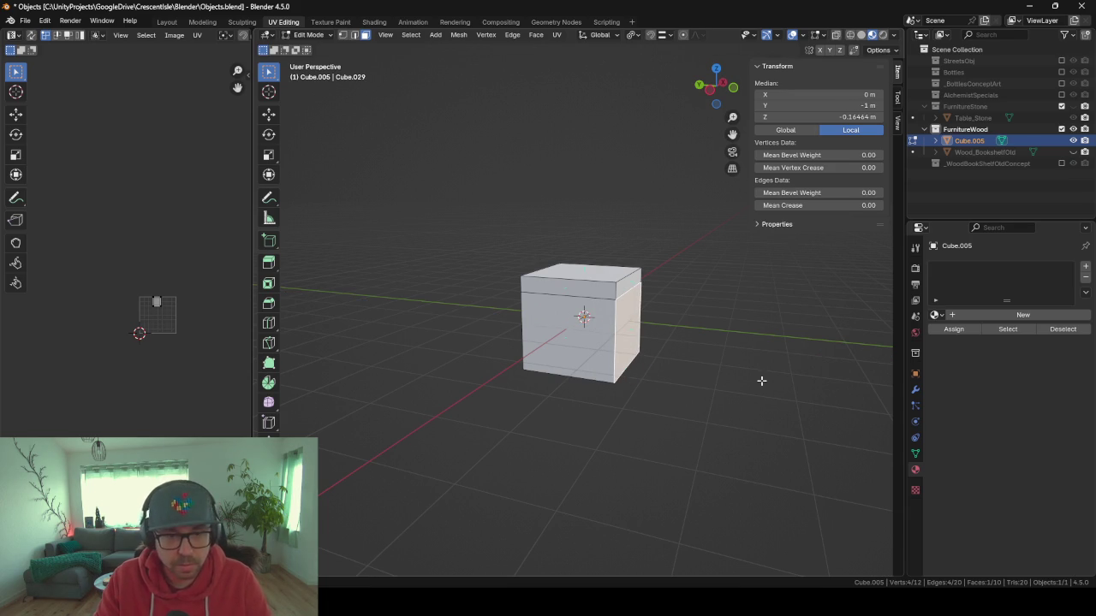
Add another loop cut and move the right face along Y, then undo the face edits.
scroll(752, 337, "up", 2)
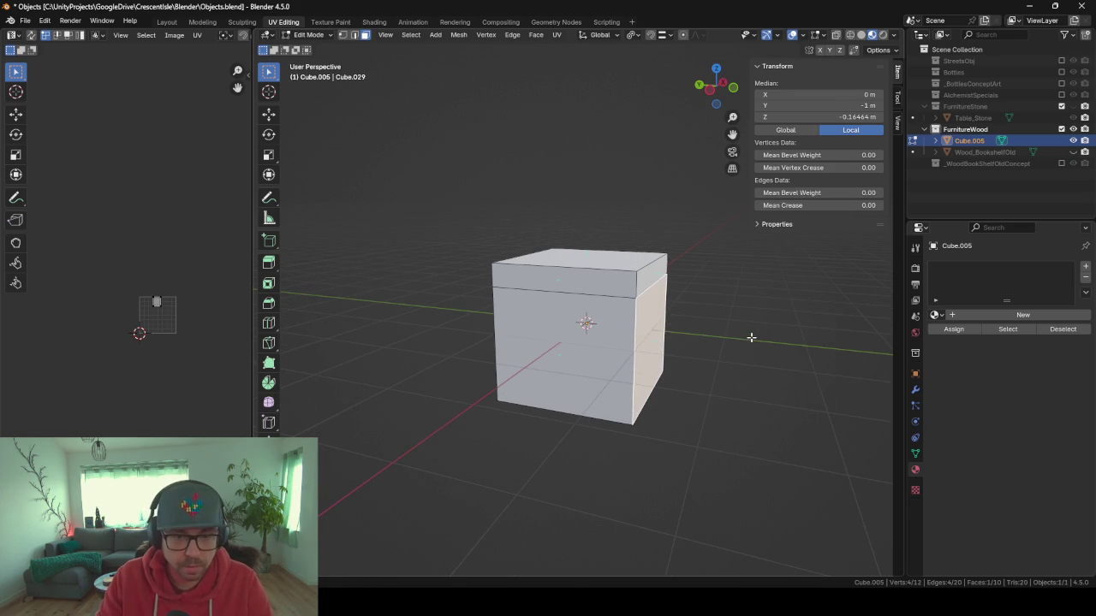
key("ctrl+r")
left_click(667, 339)
left_click(670, 350)
left_click(674, 367)
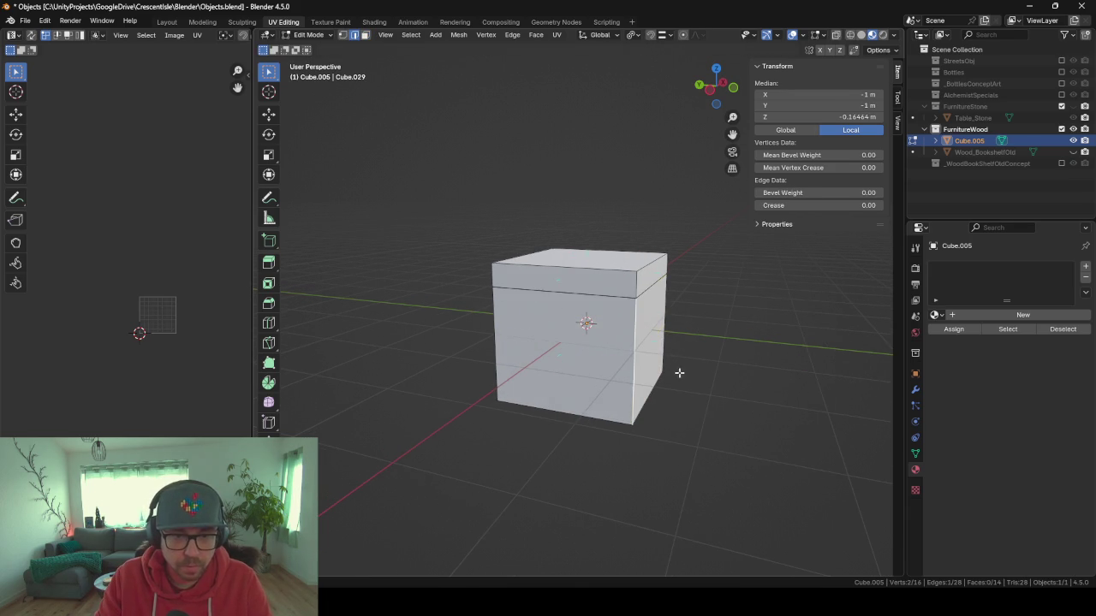
left_click(365, 35)
left_click(657, 349)
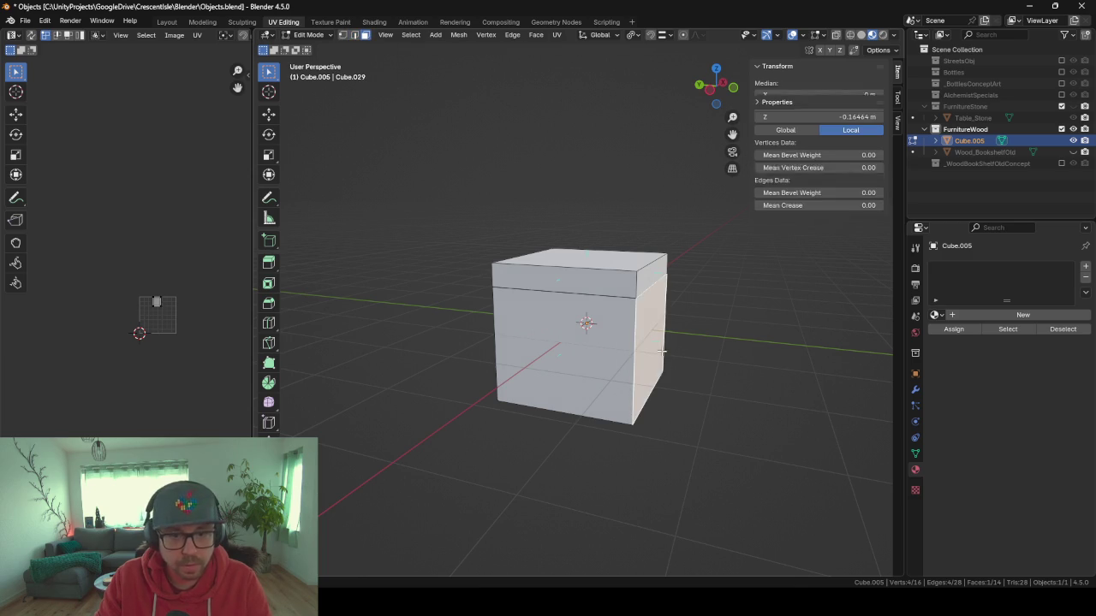
key("g")
key("y")
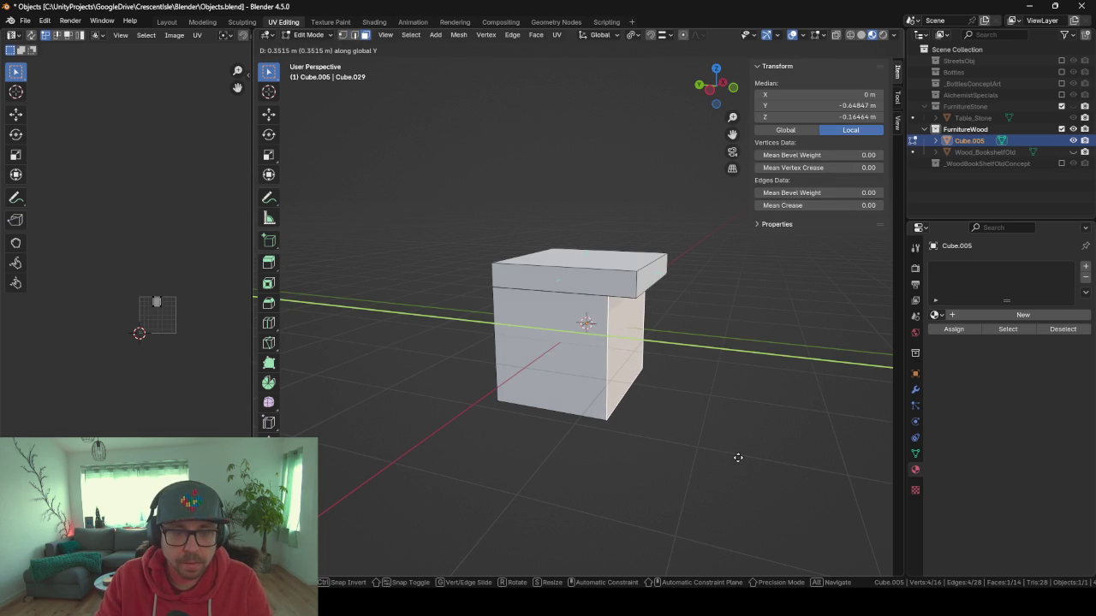
left_click(738, 458)
mouse_move(734, 454)
left_mouse_down()
mouse_move(711, 428)
mouse_move(726, 421)
mouse_move(655, 413)
mouse_move(741, 430)
mouse_move(679, 427)
left_mouse_up()
key("ctrl+z")
key("ctrl+z")
key("ctrl+z")
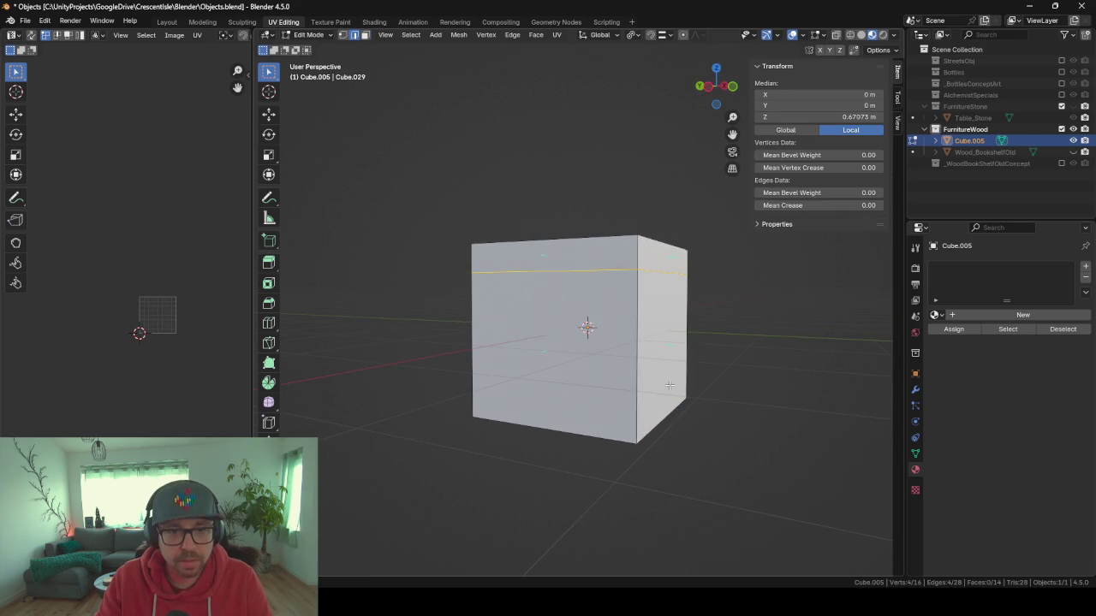
Merge the cube's vertices by distance and extrude the front's top strip outward.
key("ctrl+z")
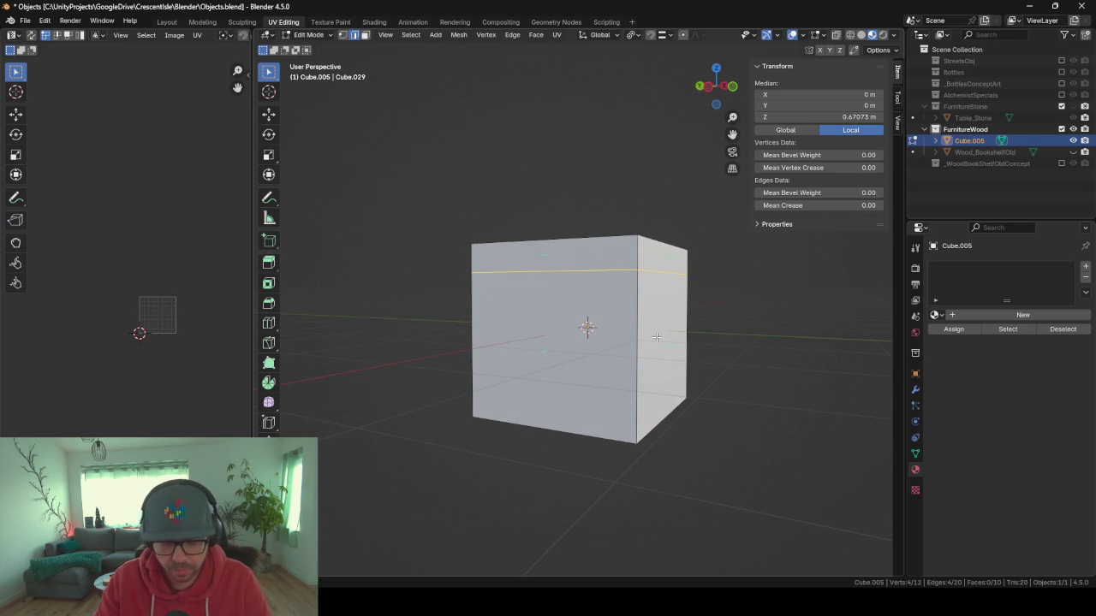
key("a")
key("m")
left_click(651, 336)
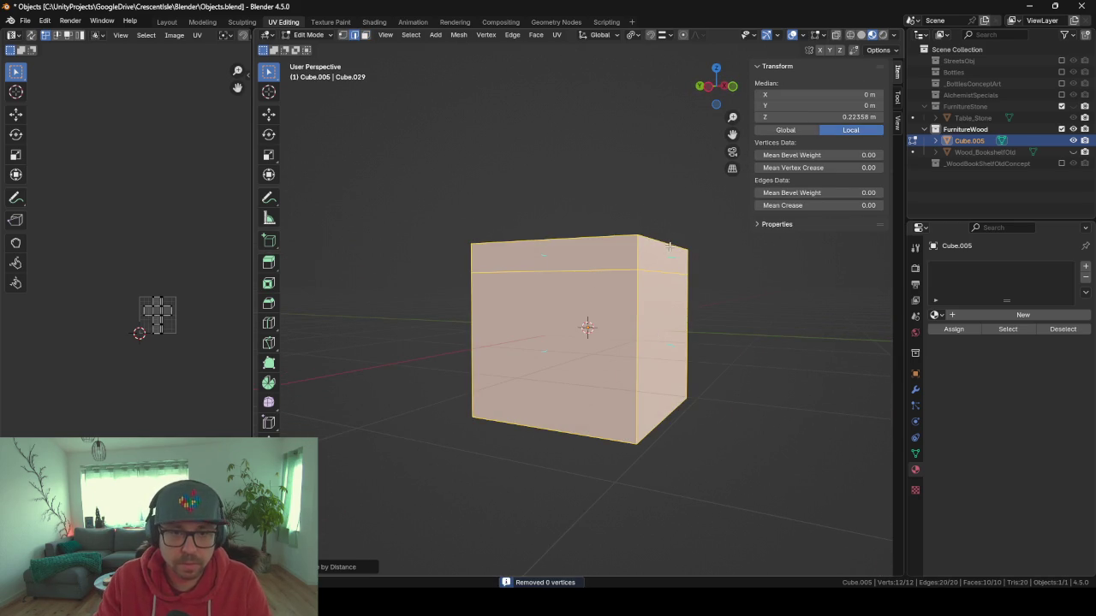
left_click(668, 246)
left_click(365, 36)
left_click(619, 274)
key("e")
left_click(674, 306)
Push the front faces back along Y and inset the front face.
mouse_move(675, 306)
left_mouse_down()
mouse_move(599, 377)
mouse_move(724, 325)
mouse_move(641, 355)
mouse_move(670, 356)
left_mouse_up()
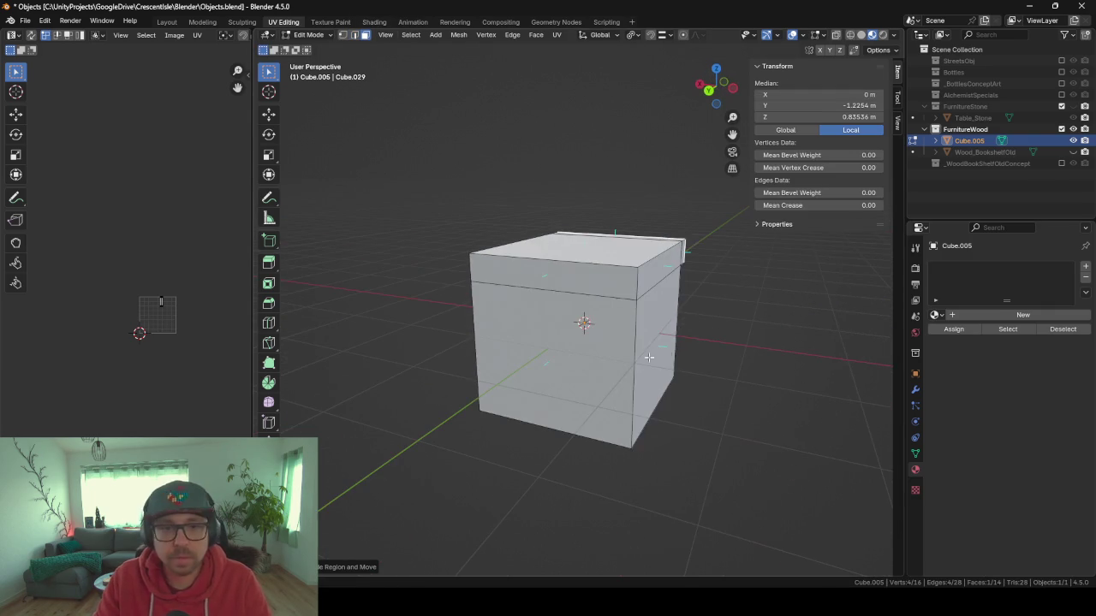
left_click(606, 394, "shift")
left_click_drag(606, 394, 569, 342)
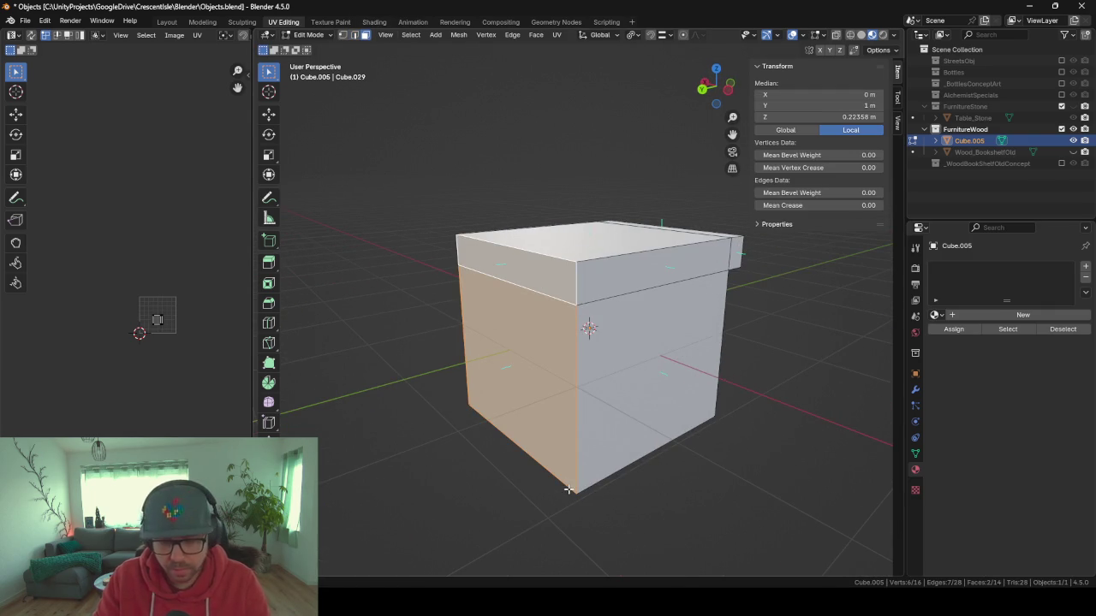
key("g")
key("y")
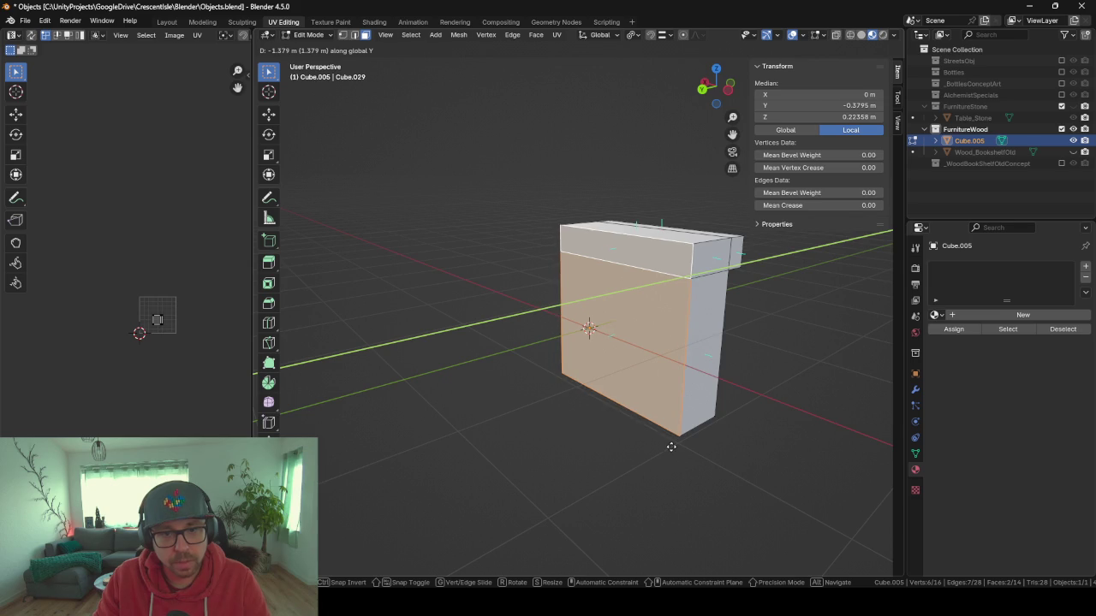
left_click(670, 445)
left_click_drag(660, 450, 670, 428)
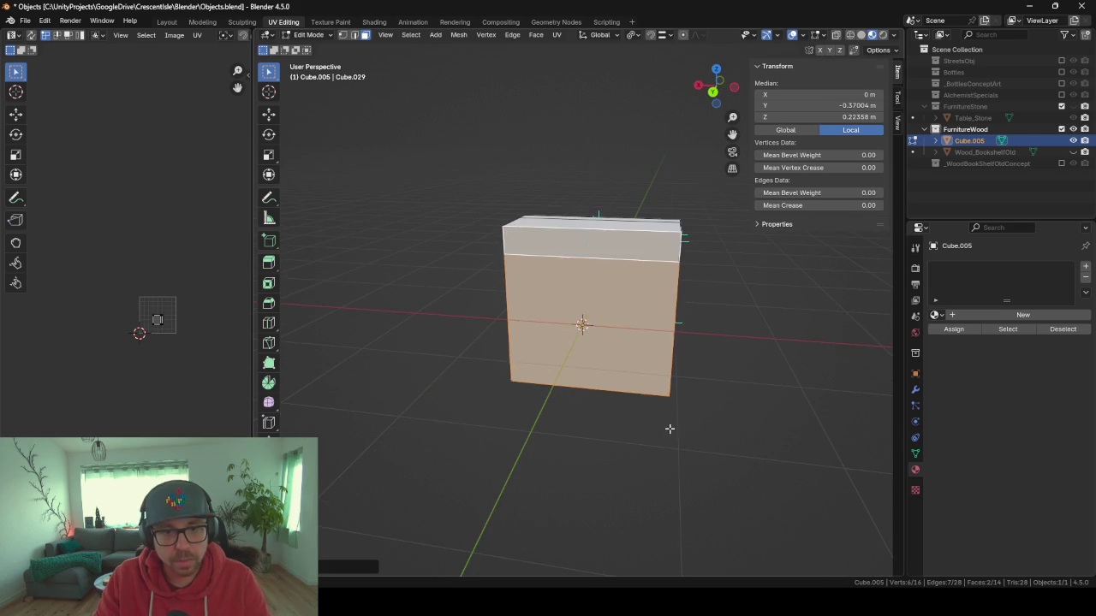
key("i")
left_click(729, 465)
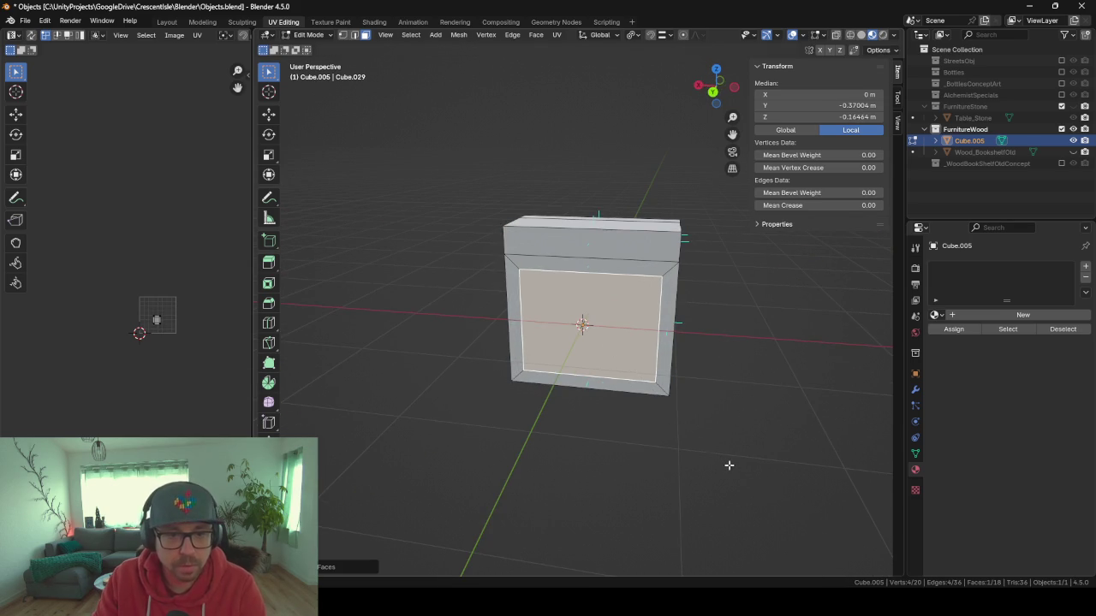
Lower the inset's bottom edge along Z to open the front between the legs.
key("2")
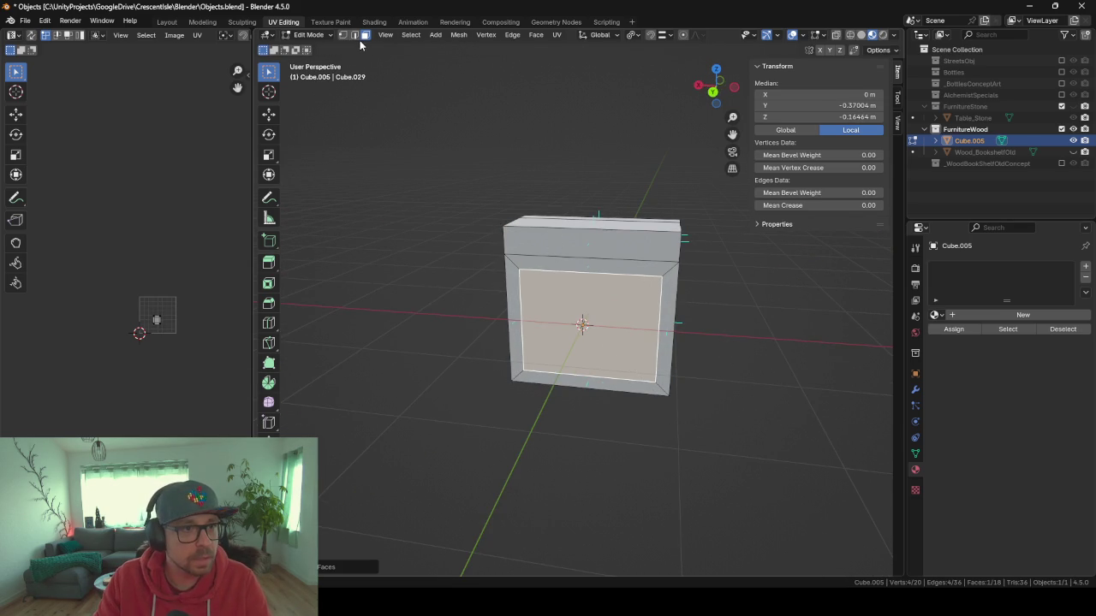
left_click(572, 370)
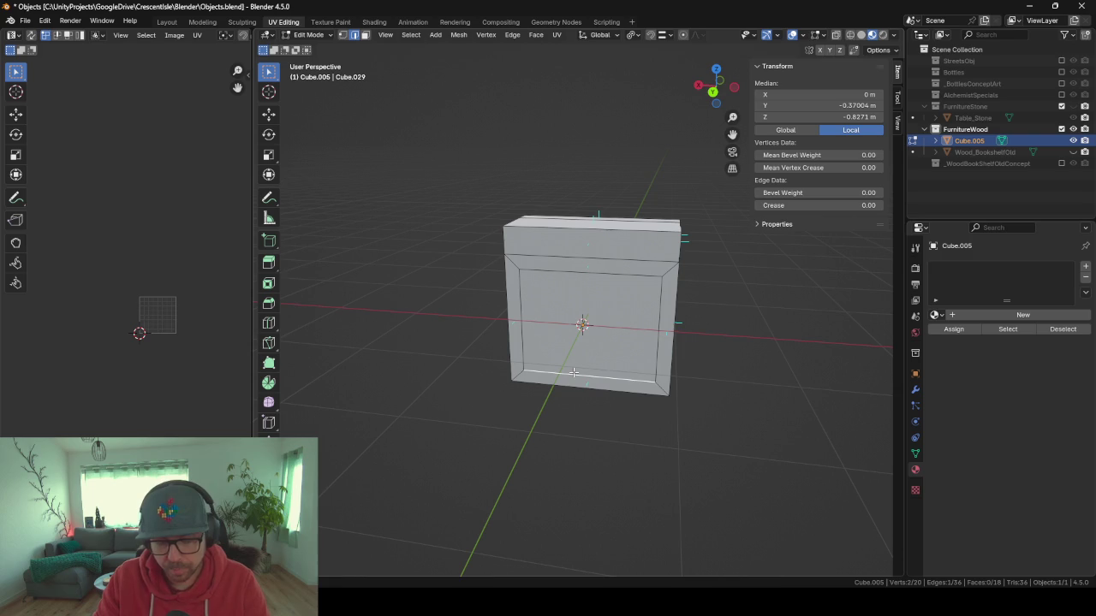
key("g")
key("z")
left_click(543, 292)
mouse_move(543, 292)
left_mouse_down()
mouse_move(573, 264)
mouse_move(516, 438)
left_mouse_up()
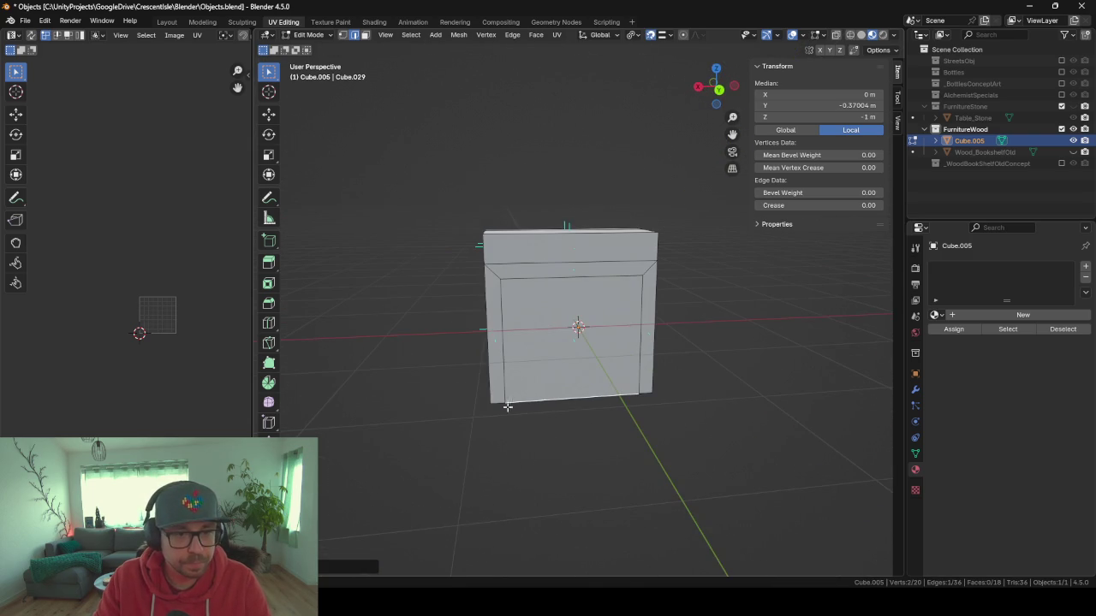
Extrude the top slab's front face outward to form the overhang.
left_click(366, 35)
left_click(540, 246)
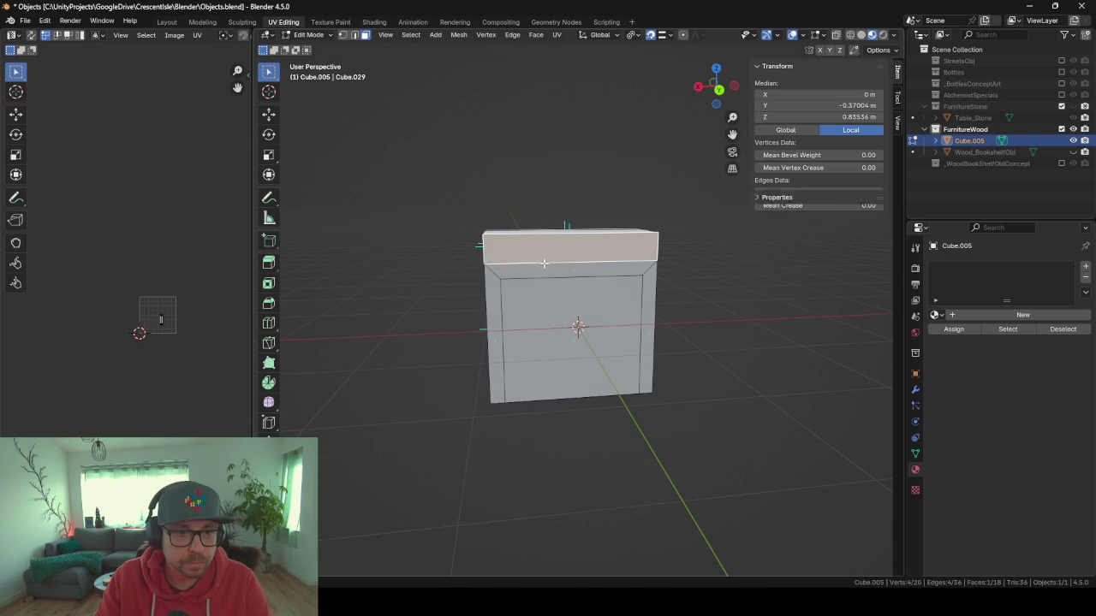
key("e")
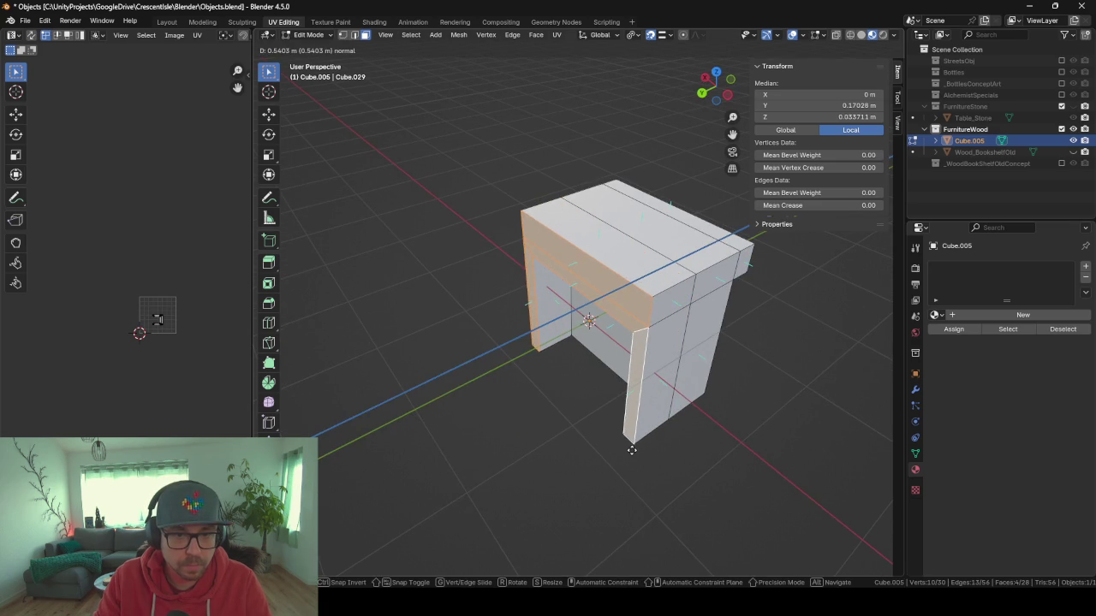
left_click(630, 447)
Select the leg faces and extrude them outward to shape the legs.
left_click(576, 256)
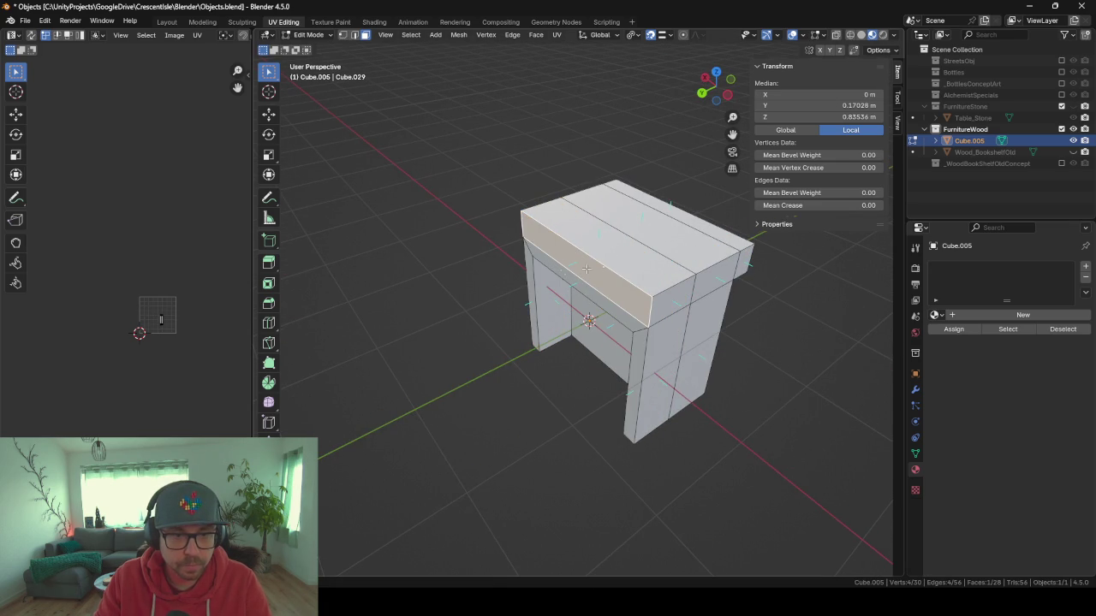
left_click(530, 255)
left_click(573, 275, "shift")
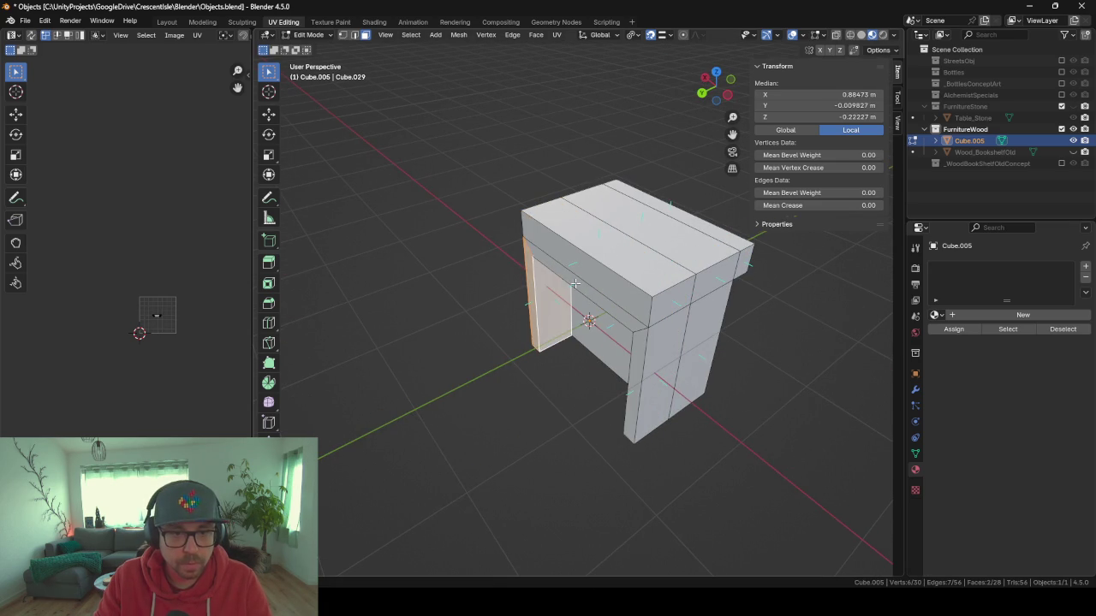
left_click(531, 278)
left_click(542, 288, "shift")
left_click(627, 367, "shift")
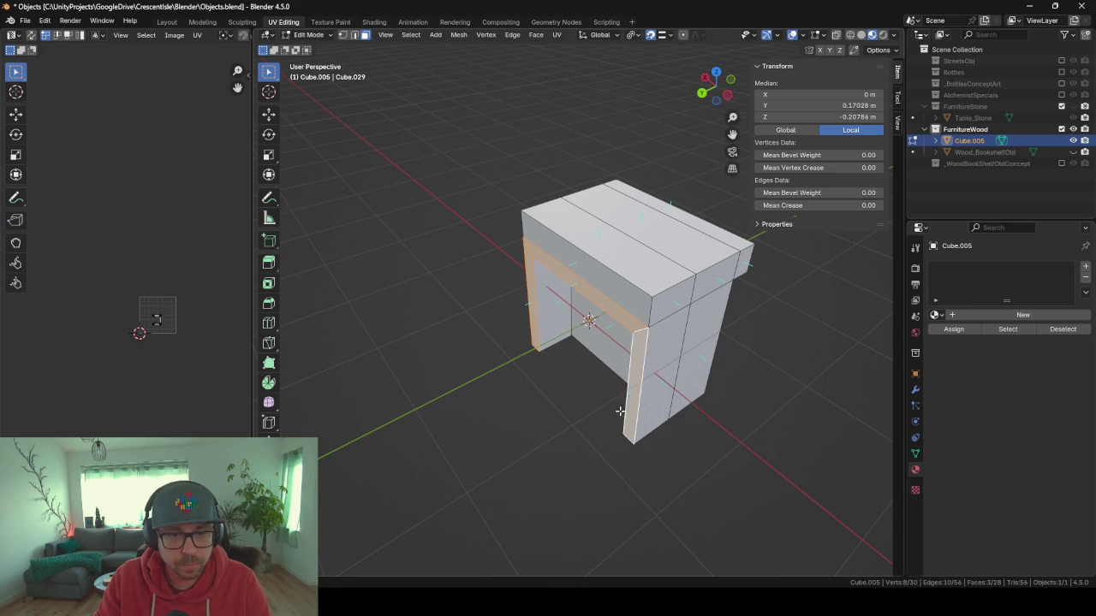
key("e")
left_click(587, 440)
Return to Object Mode, inspect the finished counter block, and duplicate it.
mouse_move(587, 440)
left_mouse_down()
mouse_move(547, 428)
mouse_move(597, 421)
left_mouse_up()
key("Tab")
scroll(433, 372, "down", 2)
mouse_move(433, 372)
left_mouse_down()
mouse_move(591, 365)
mouse_move(526, 371)
mouse_move(542, 371)
left_mouse_up()
left_click_drag(740, 392, 692, 386)
key("shift+d")
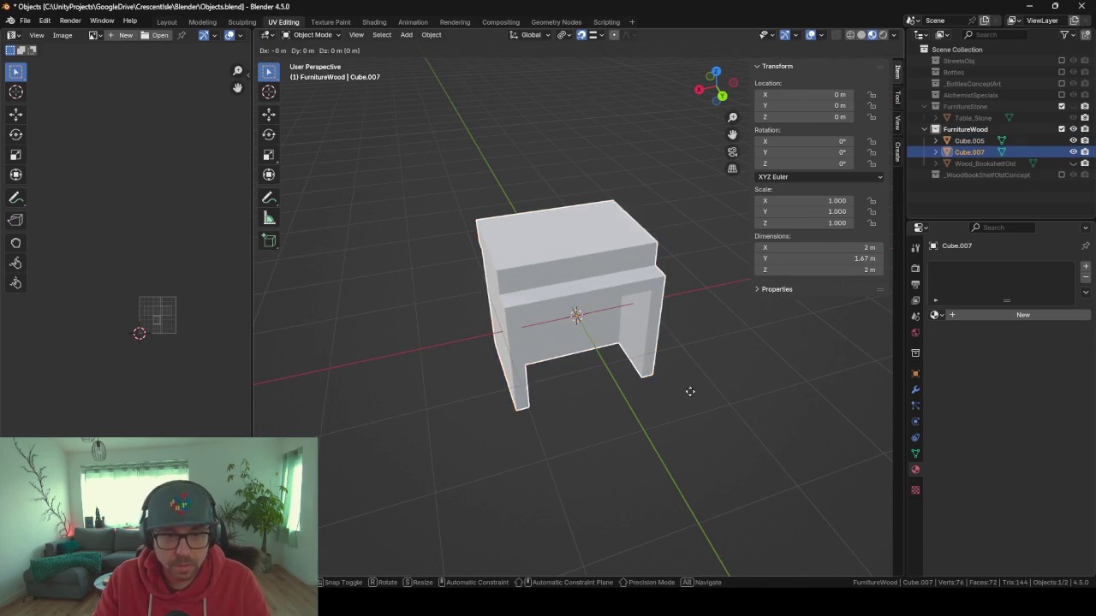
Place one counter copy beside the original along X and a third at the other end.
key("x")
left_click(826, 387)
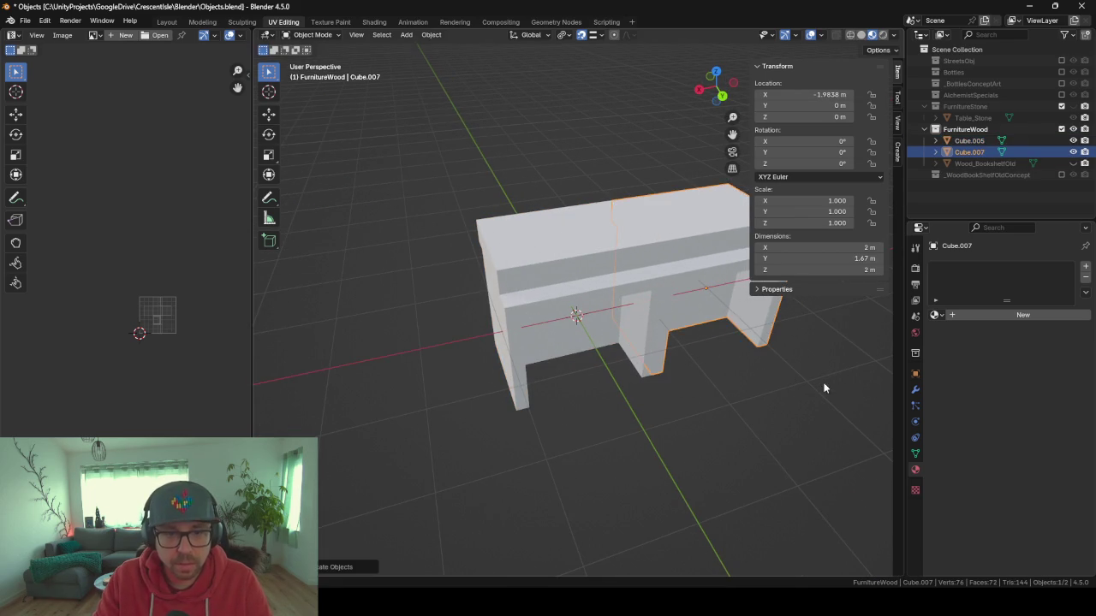
key("shift+d")
key("z")
key("x")
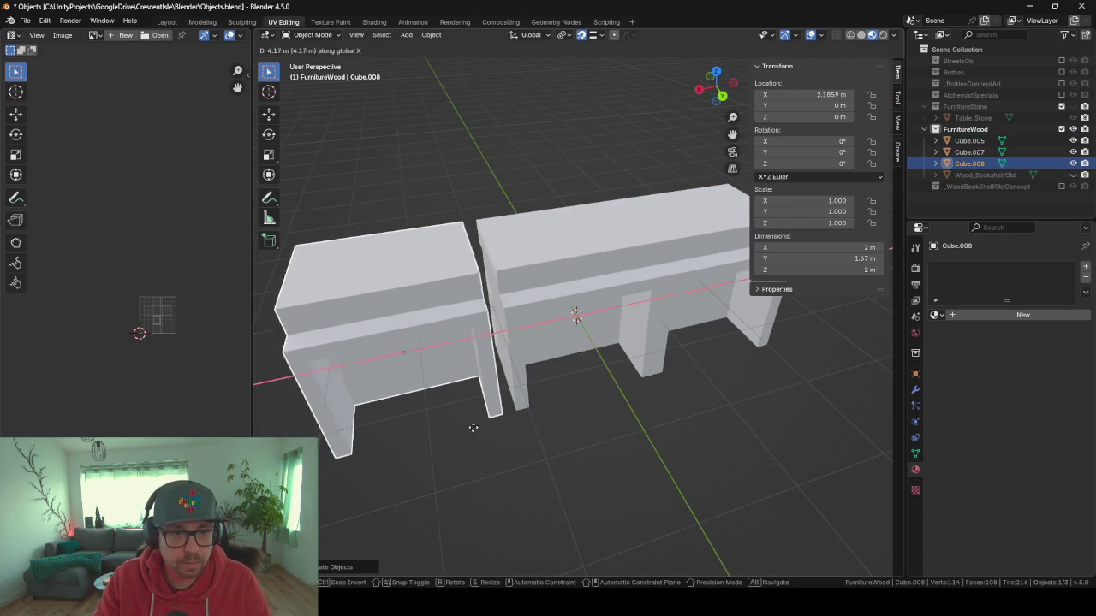
left_click(443, 404)
mouse_move(443, 404)
left_mouse_down()
mouse_move(710, 374)
mouse_move(458, 381)
mouse_move(557, 390)
left_mouse_up()
mouse_move(607, 444)
left_mouse_down()
mouse_move(648, 453)
mouse_move(703, 420)
mouse_move(463, 484)
mouse_move(604, 454)
mouse_move(602, 420)
mouse_move(533, 459)
mouse_move(597, 480)
mouse_move(539, 391)
mouse_move(560, 333)
mouse_move(611, 330)
mouse_move(543, 338)
mouse_move(574, 372)
mouse_move(654, 337)
mouse_move(624, 325)
mouse_move(556, 344)
mouse_move(637, 332)
mouse_move(556, 305)
mouse_move(499, 309)
mouse_move(514, 332)
mouse_move(352, 325)
left_mouse_up()
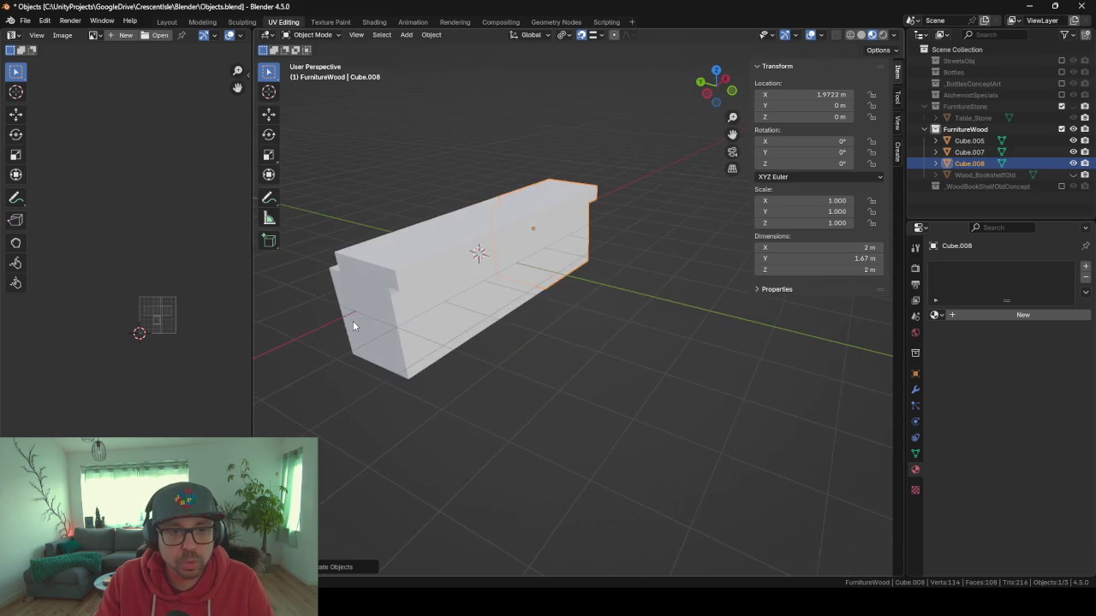
mouse_move(573, 272)
left_mouse_down()
mouse_move(525, 249)
mouse_move(440, 263)
mouse_move(539, 279)
left_mouse_up()
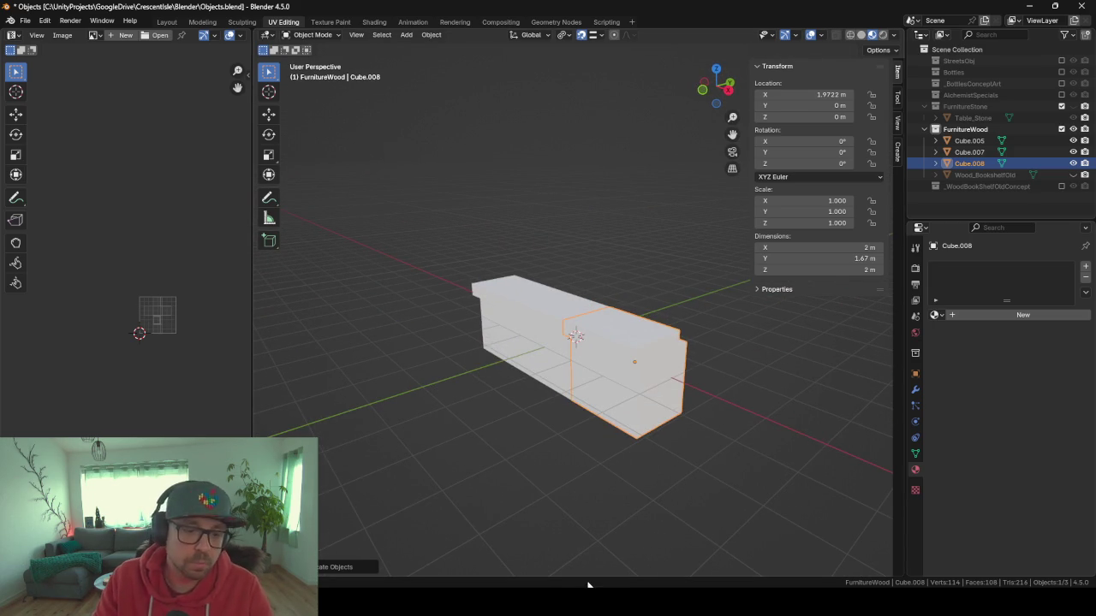
Open ChatGPT's generated 'Alchemistenladen mit mystischen Artefakten' image at full size.
mouse_move(538, 602)
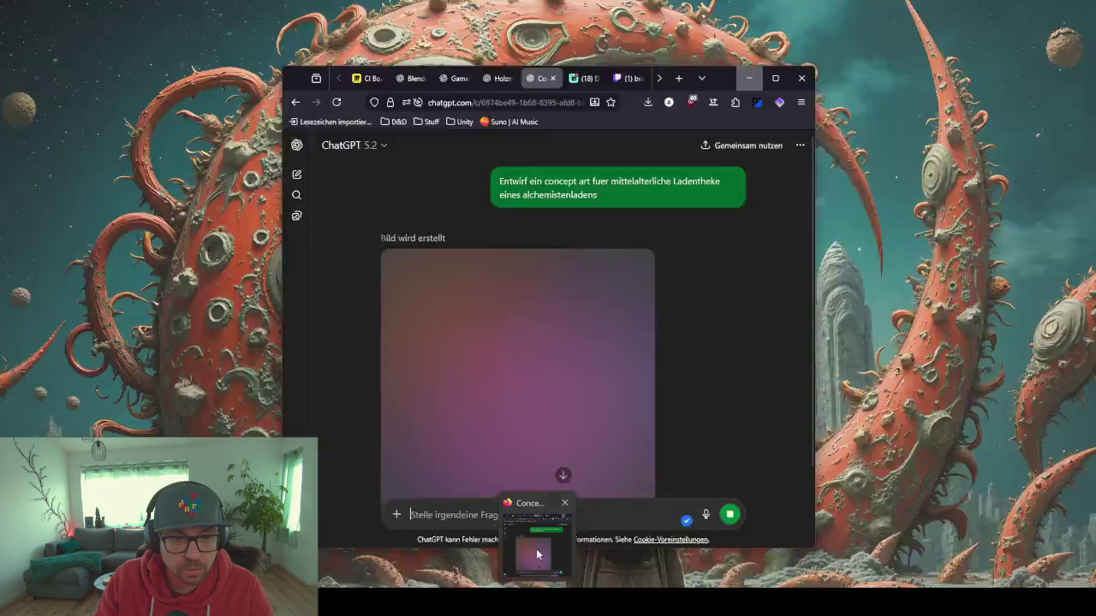
left_click(538, 544)
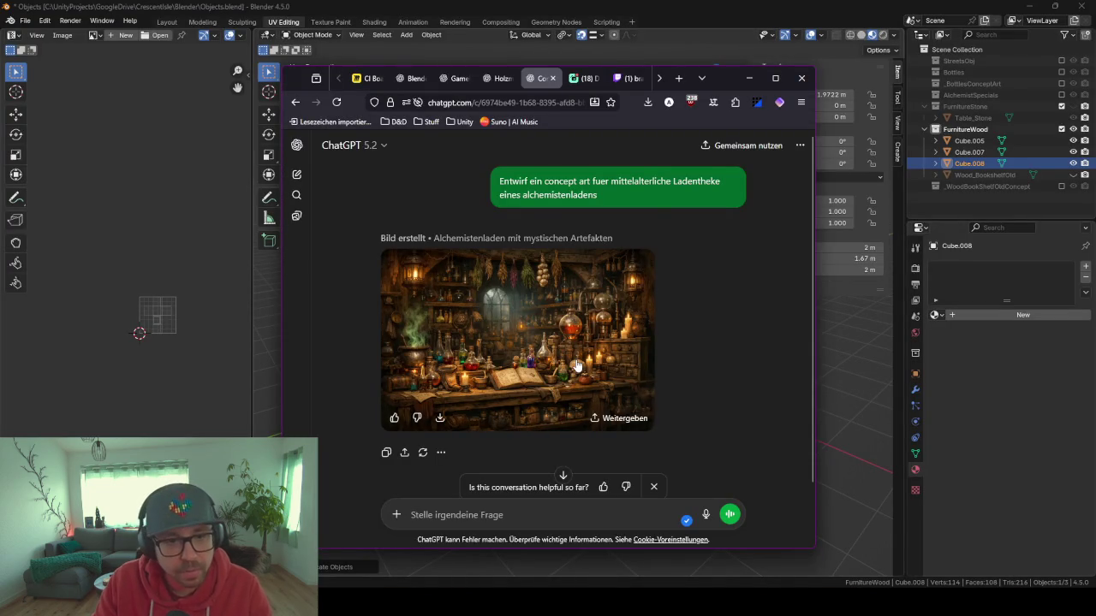
left_click(573, 357)
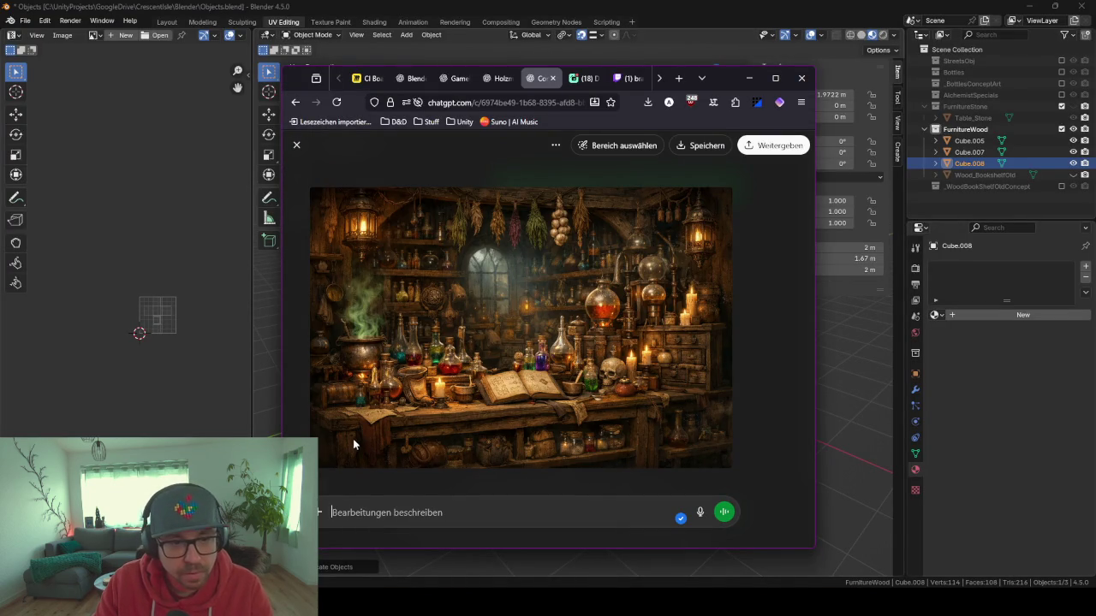
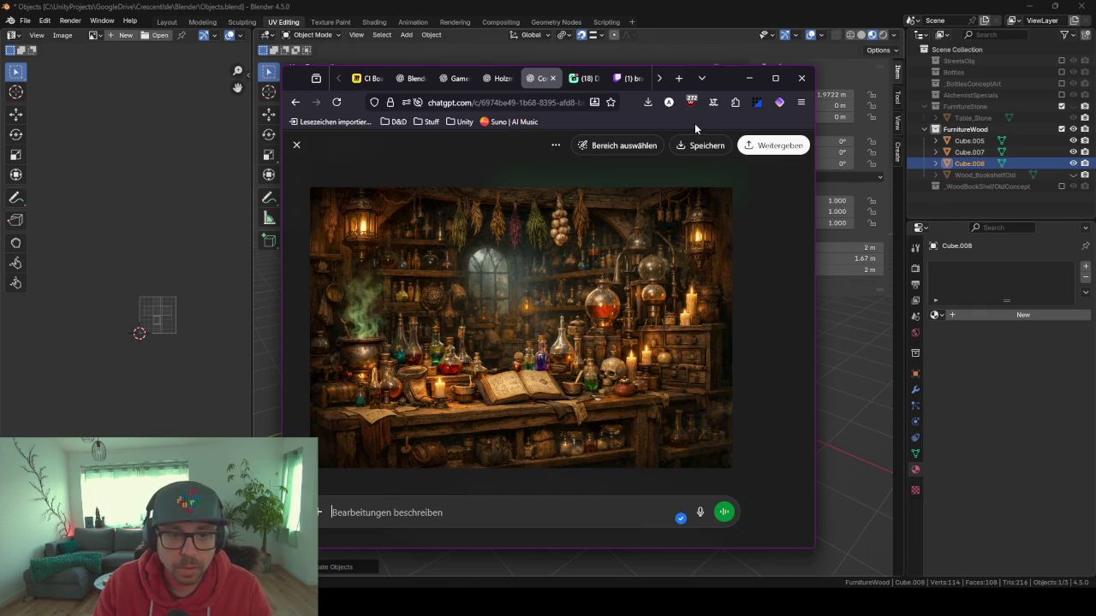
Minimize the browser showing the ChatGPT alchemist-shop image to bring Blender back into view.
left_click(749, 79)
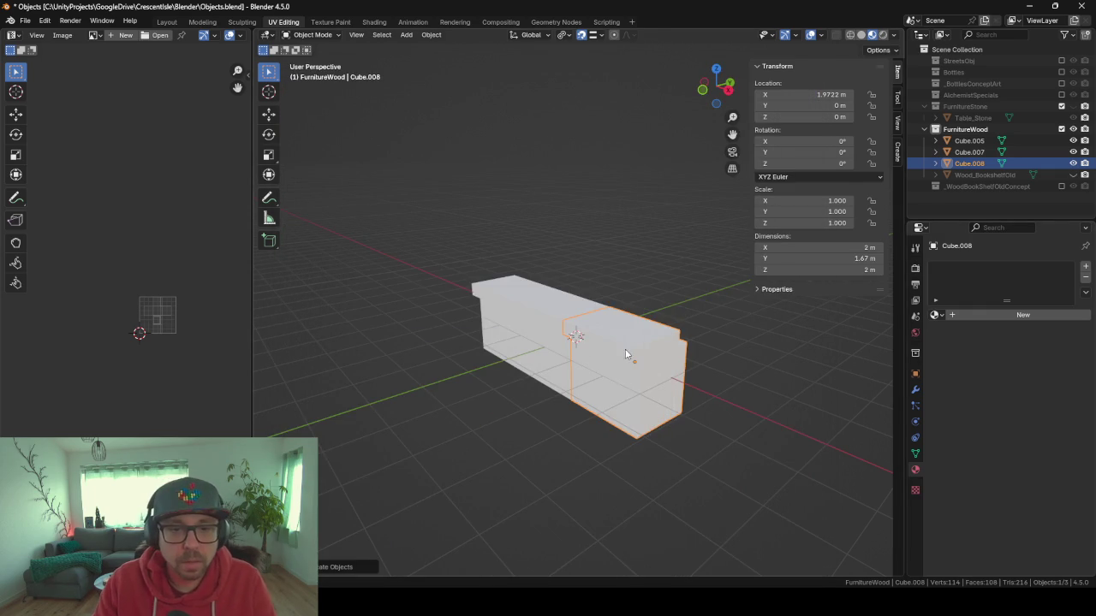
Delete the long extended counter block Cube.008.
scroll(599, 347, "down", 2)
mouse_move(564, 359)
left_mouse_down()
mouse_move(486, 377)
mouse_move(467, 403)
mouse_move(464, 387)
mouse_move(594, 334)
mouse_move(702, 345)
mouse_move(681, 385)
mouse_move(630, 364)
left_mouse_up()
key("Delete")
Frame and inspect the small block Cube.005, briefly toggling wireframe before returning to solid shading.
left_click(599, 364)
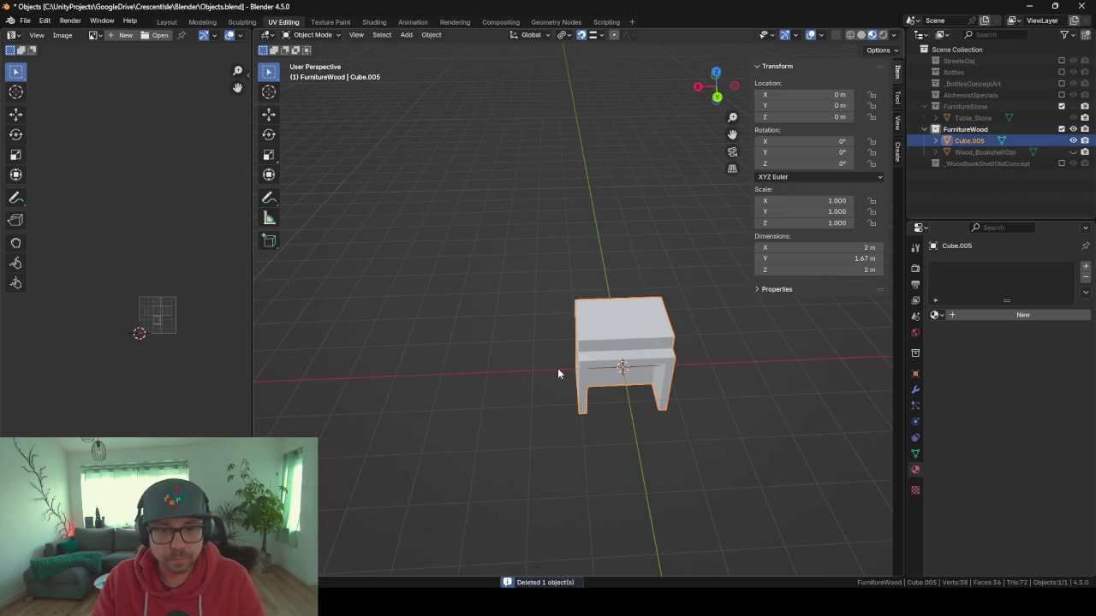
key("KP_Decimal")
scroll(592, 367, "down", 5)
mouse_move(592, 373)
left_mouse_down()
mouse_move(684, 350)
mouse_move(680, 303)
left_mouse_up()
scroll(681, 302, "up", 2)
mouse_move(602, 316)
left_mouse_down()
mouse_move(728, 281)
mouse_move(619, 294)
mouse_move(657, 310)
mouse_move(703, 301)
mouse_move(690, 259)
mouse_move(492, 294)
mouse_move(568, 311)
mouse_move(522, 311)
mouse_move(435, 270)
mouse_move(610, 313)
mouse_move(635, 303)
mouse_move(702, 338)
left_mouse_up()
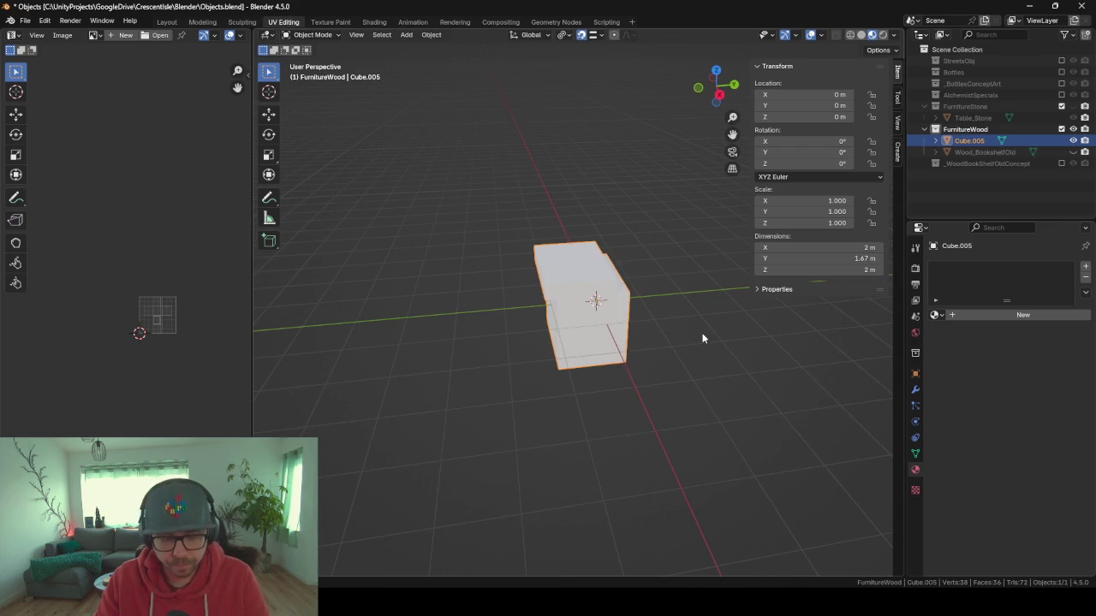
key("shift+a")
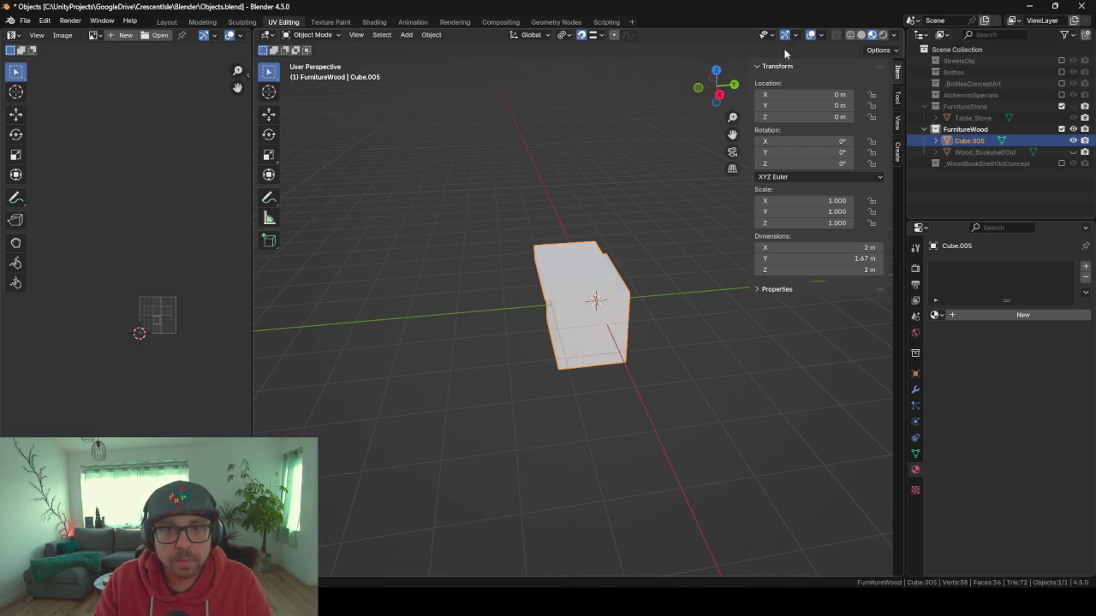
key("shift+z")
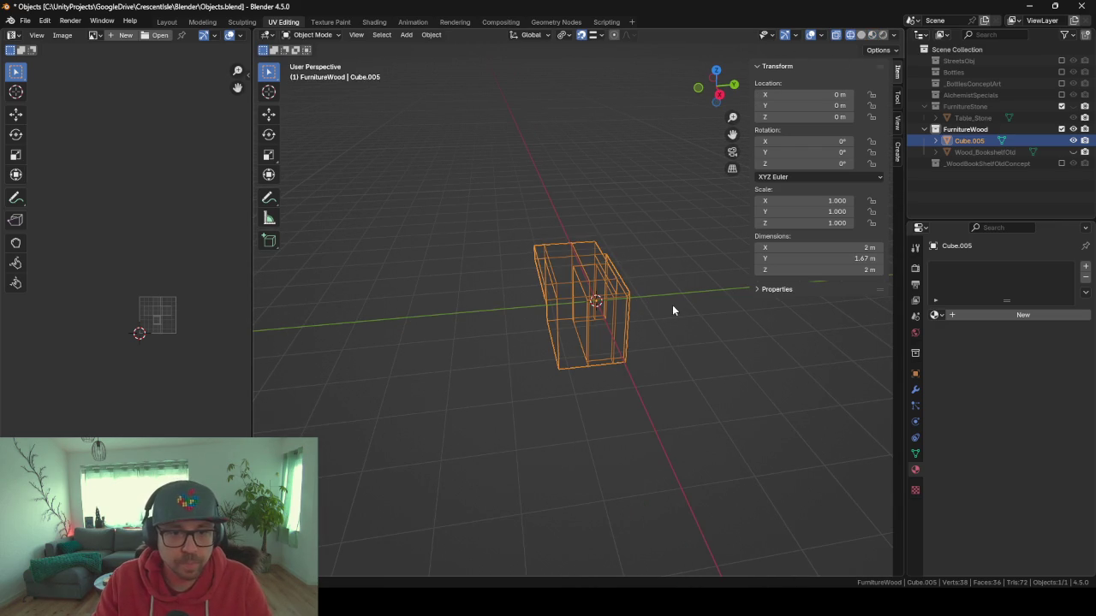
key("shift+z")
key("z")
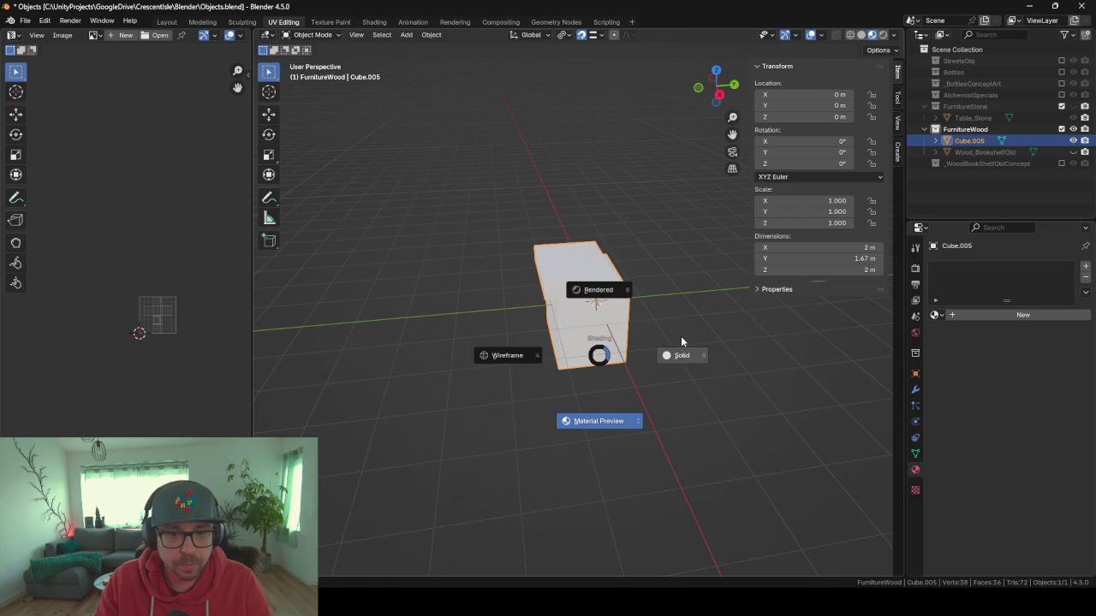
left_click(680, 348)
mouse_move(630, 214)
left_mouse_down()
mouse_move(597, 271)
mouse_move(678, 370)
left_mouse_up()
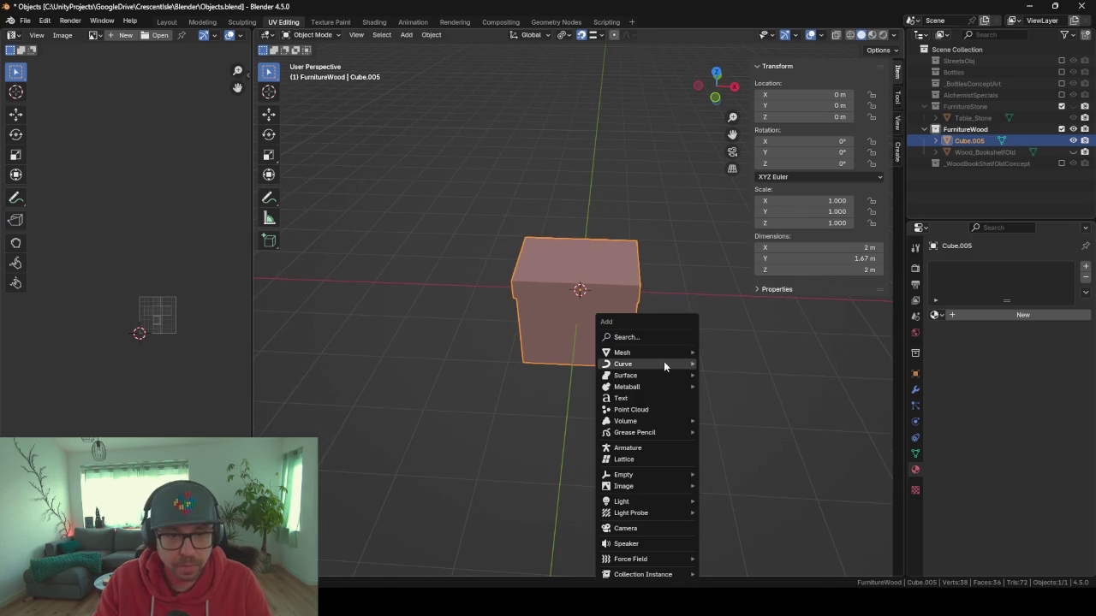
Add a plane, delete it, then add a new 2 m cube (Cube.007) at the origin.
key("shift+a")
mouse_move(667, 364)
left_click(725, 351)
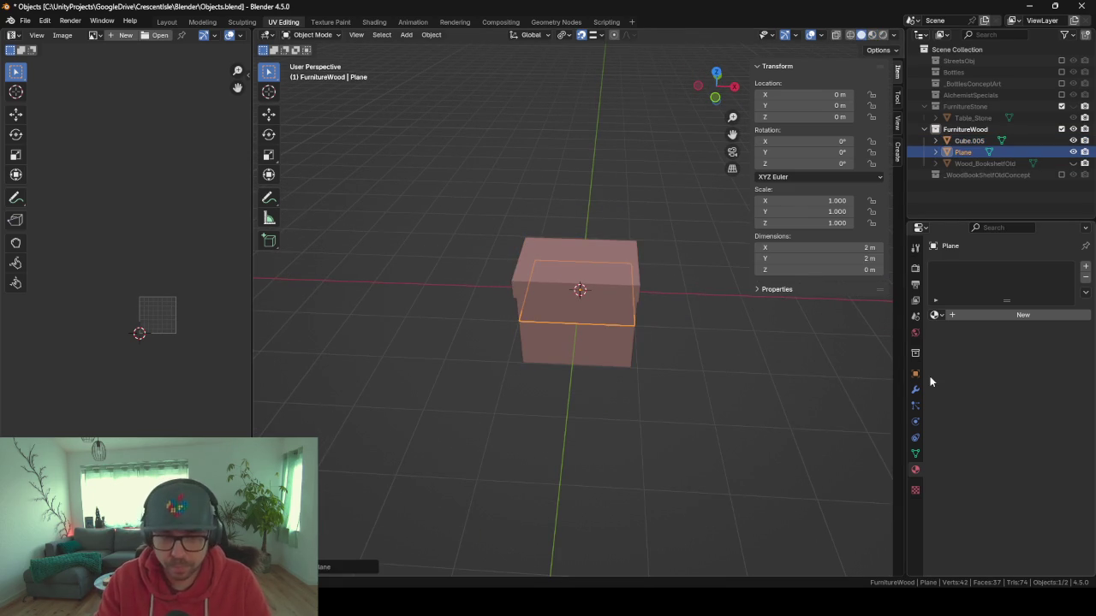
key("Delete")
key("shift+a")
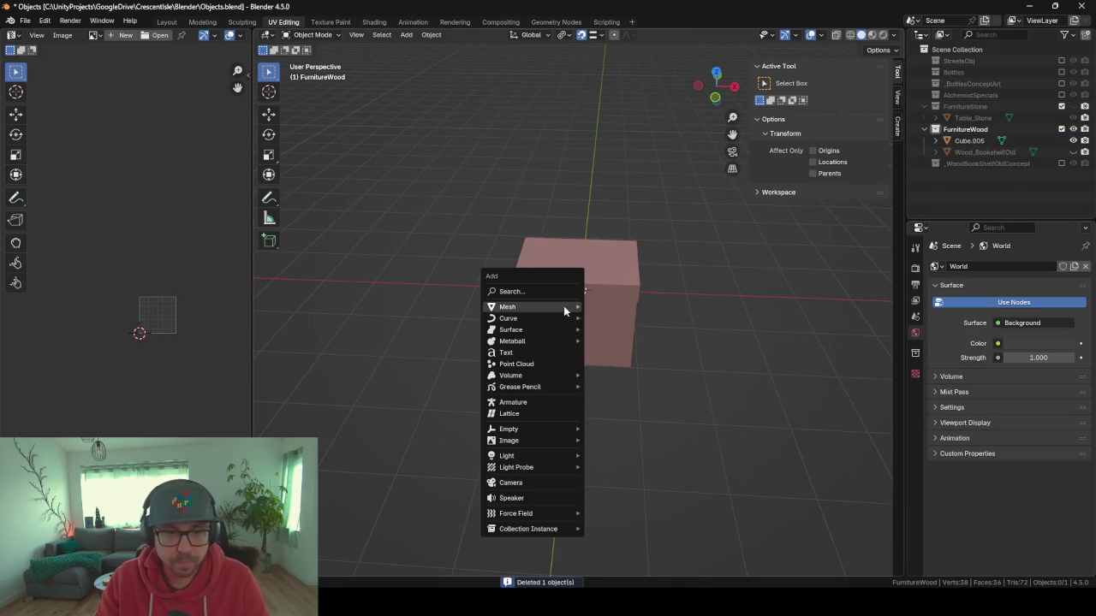
mouse_move(563, 307)
left_click(639, 317)
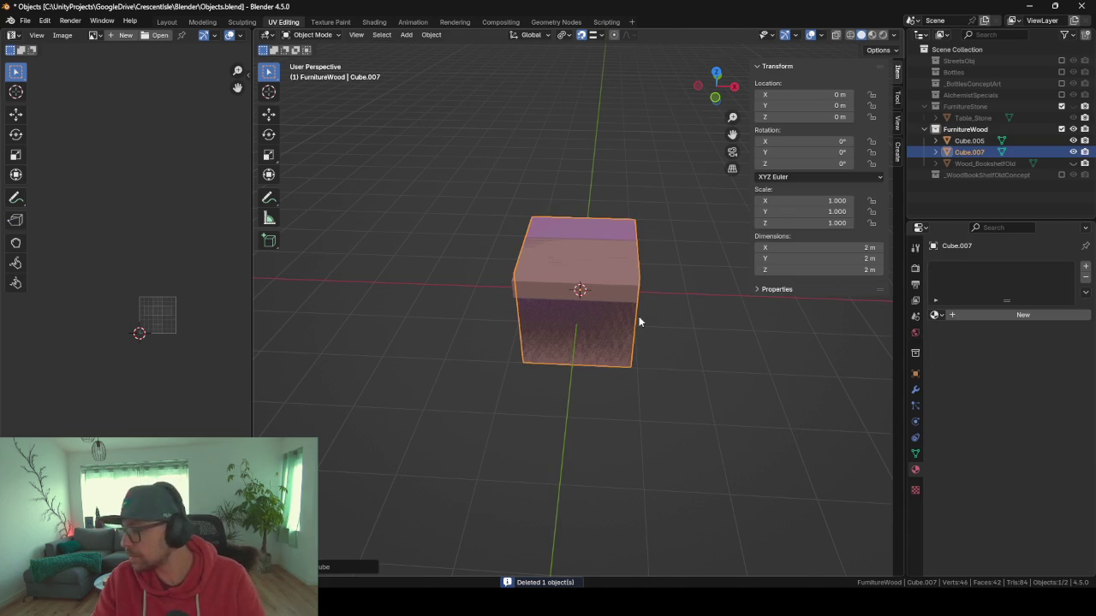
In Edit Mode, flatten the whole cube along Z into a thin slab.
key("s")
key("z")
key("Escape")
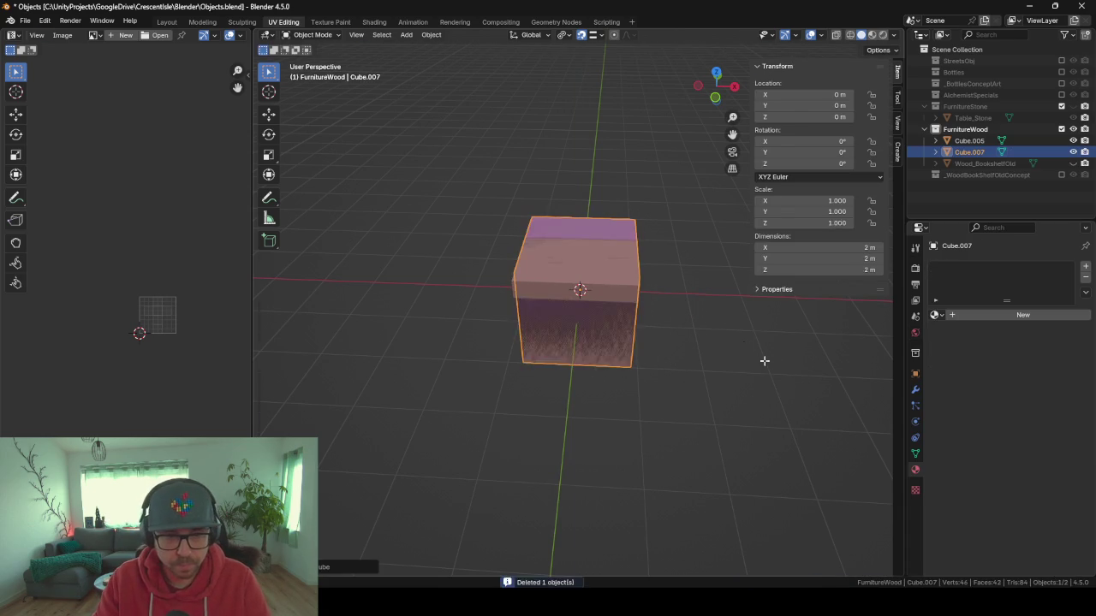
key("Tab")
key("s")
key("z")
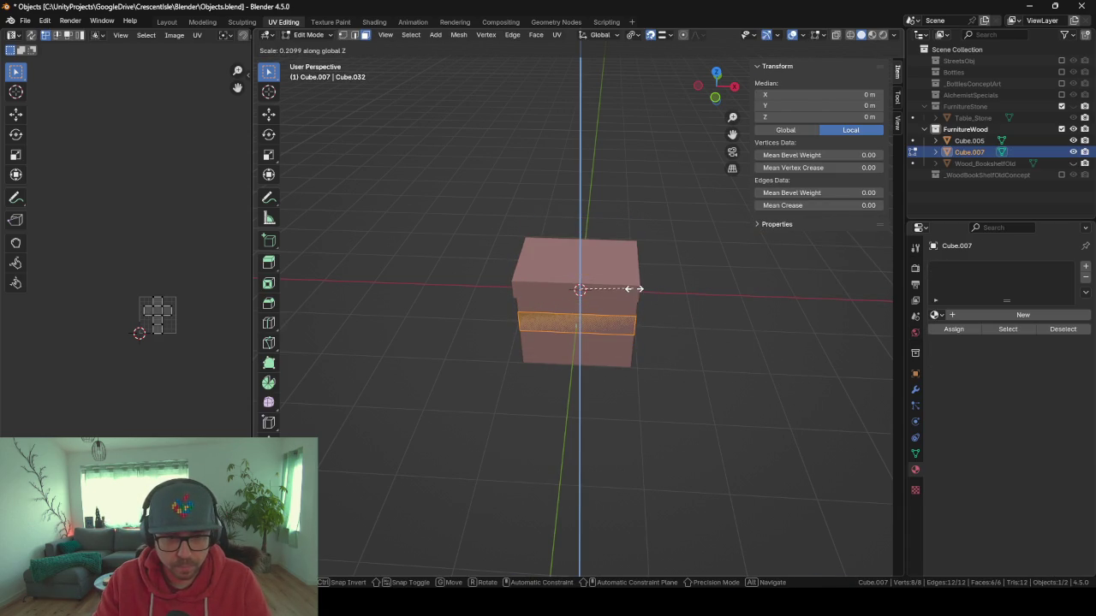
left_click(650, 312)
Raise the slab about 0.83 m and adjust its thickness along Z.
key("g")
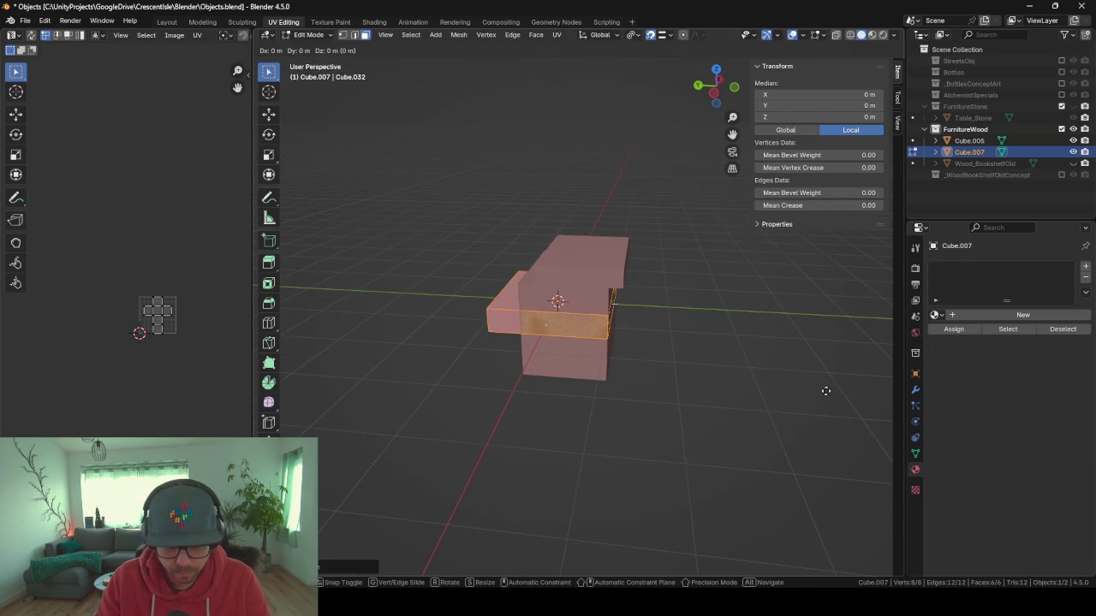
key("z")
left_click(815, 348)
key("s")
key("z")
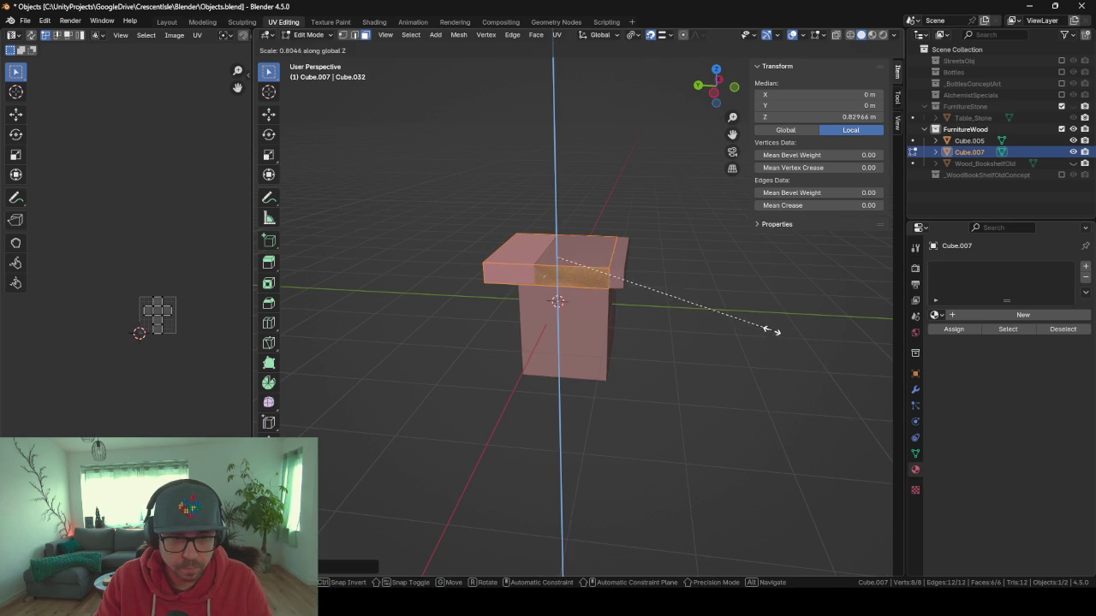
left_click(772, 325)
Lengthen the tabletop along Y by moving one side face and extruding it further.
scroll(694, 347, "up", 3)
scroll(693, 349, "up", 4)
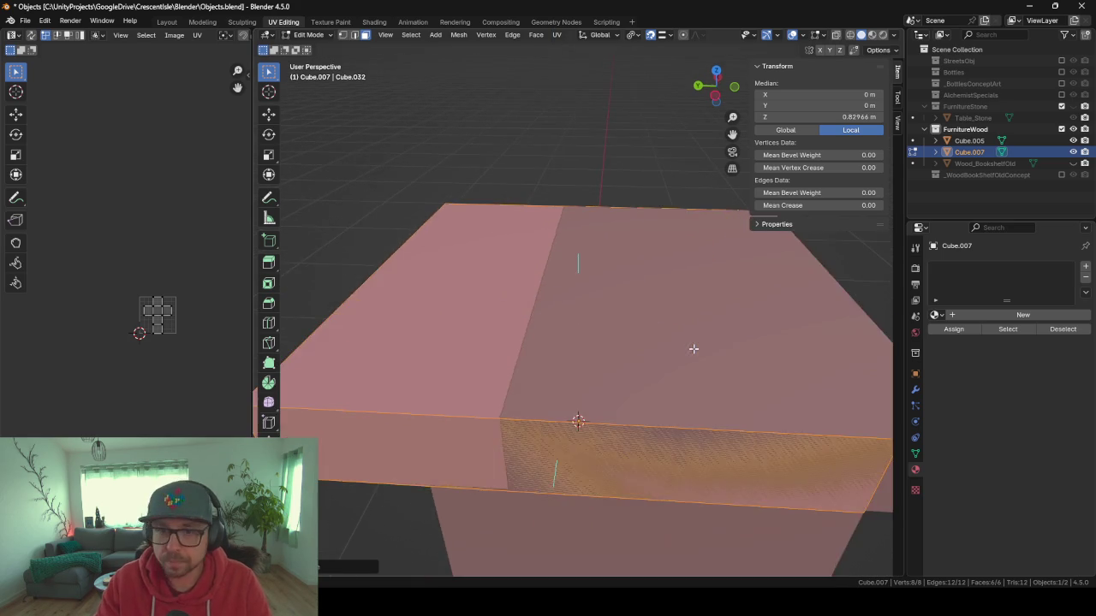
scroll(693, 348, "down", 8)
mouse_move(694, 348)
left_mouse_down()
mouse_move(711, 356)
mouse_move(605, 324)
left_mouse_up()
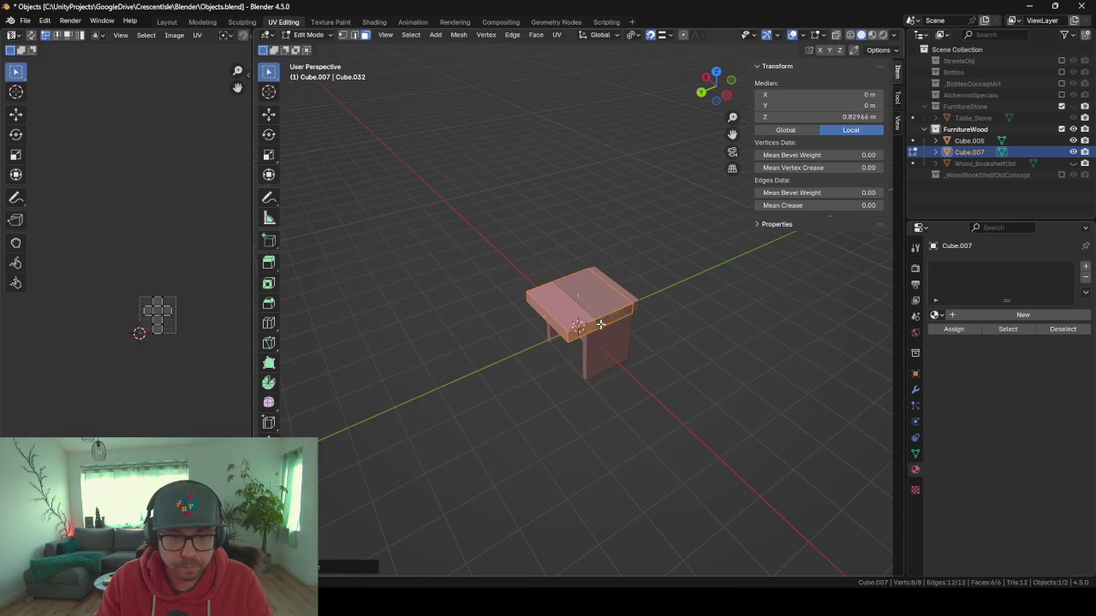
left_click(550, 323)
key("g")
key("y")
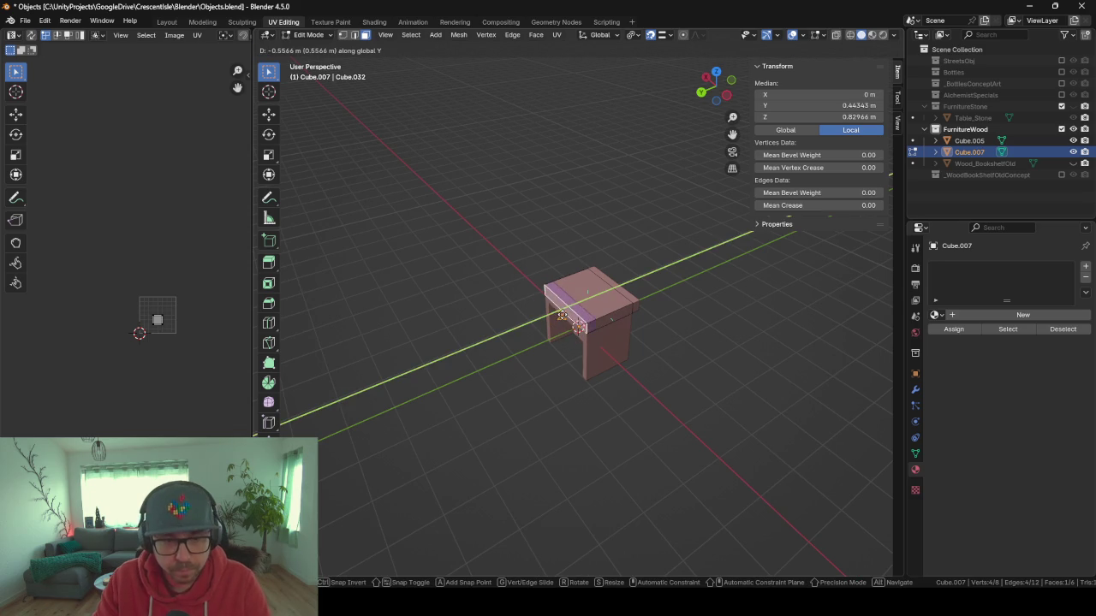
left_click(583, 308)
mouse_move(672, 306)
left_mouse_down()
mouse_move(524, 291)
mouse_move(677, 330)
mouse_move(702, 357)
mouse_move(618, 342)
mouse_move(719, 325)
mouse_move(677, 328)
mouse_move(671, 360)
left_mouse_up()
key("e")
key("y")
left_click(633, 319)
Loop-cut through the middle of the tabletop and delete the right half's vertices.
key("Tab")
key("Tab")
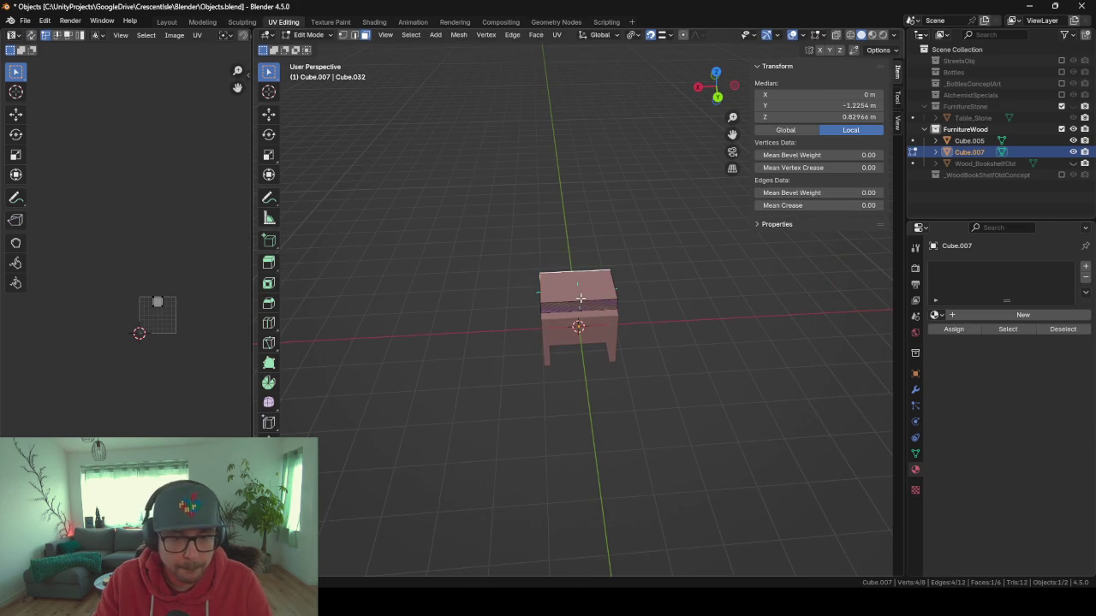
key("ctrl+r")
left_click(580, 297)
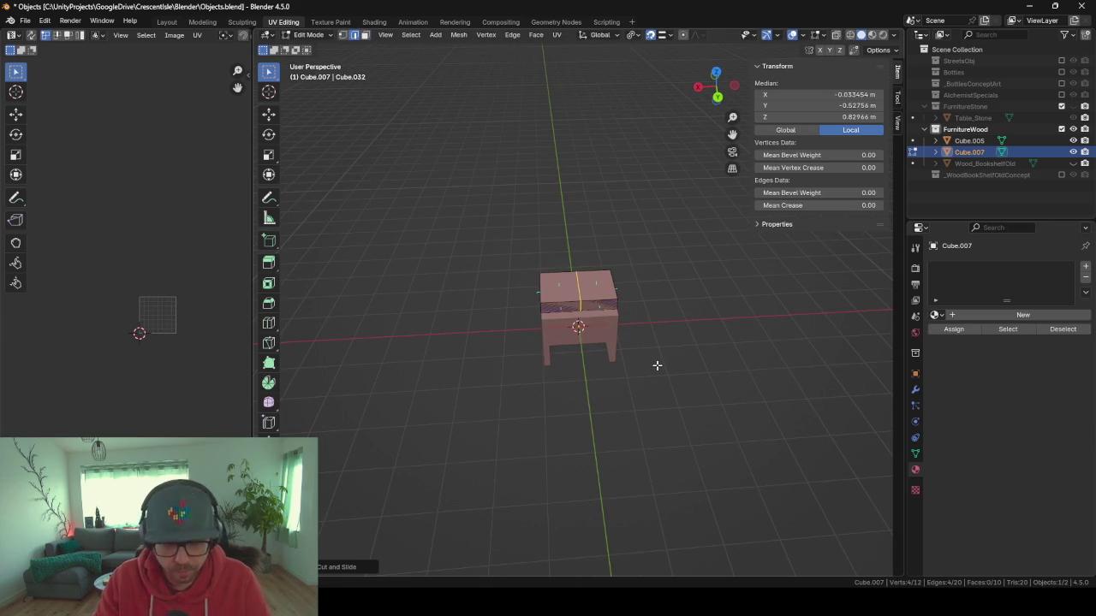
key("ctrl+z")
left_click(582, 296)
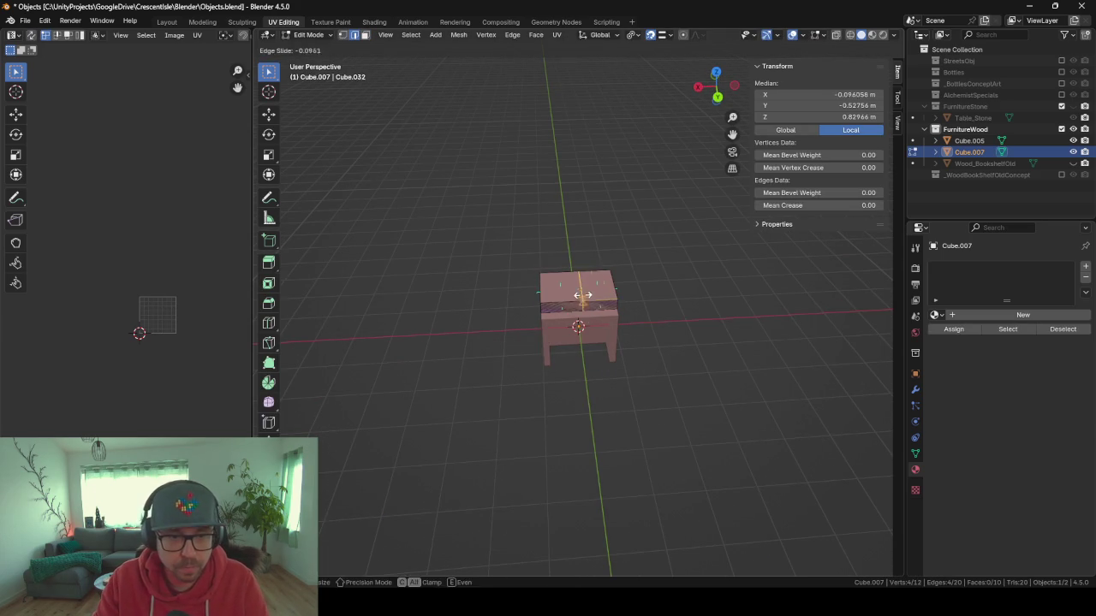
left_click_drag(582, 296, 597, 300)
mouse_move(454, 312)
left_mouse_down()
mouse_move(460, 320)
mouse_move(437, 5)
left_mouse_up()
left_click(364, 35)
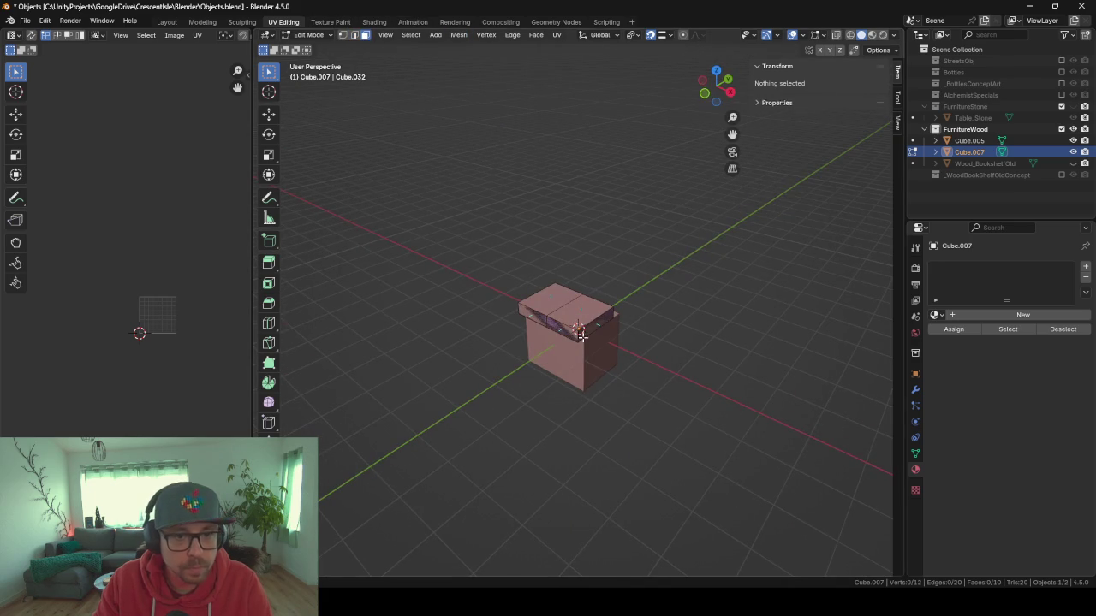
left_click(589, 328)
key("x")
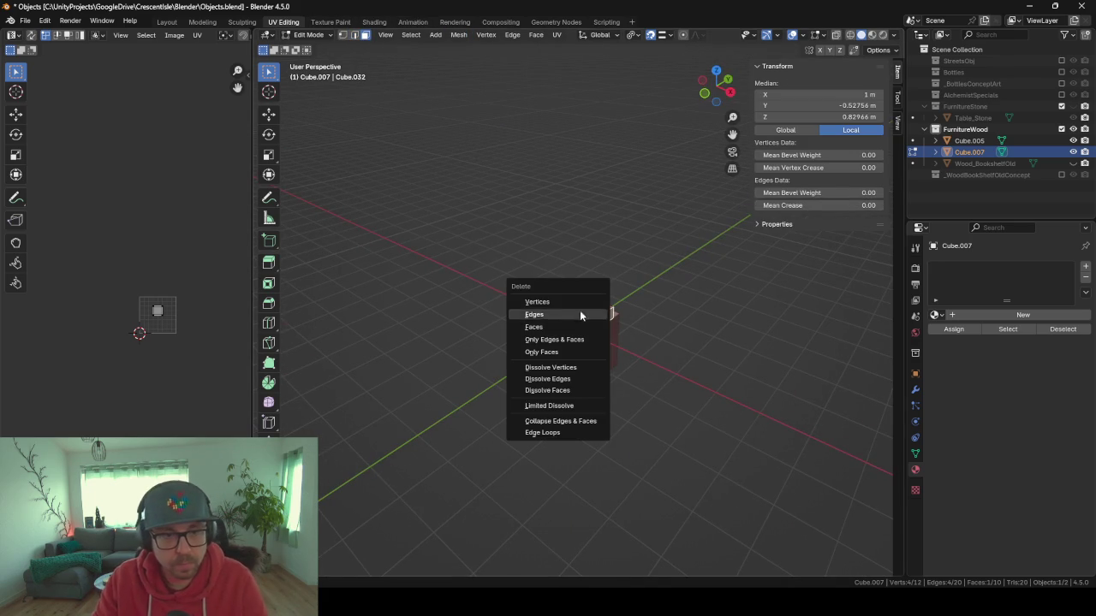
left_click(591, 310)
Add a Mirror modifier across X to restore the full 2 × 1.4 × 0.338 m tabletop.
left_click(915, 389)
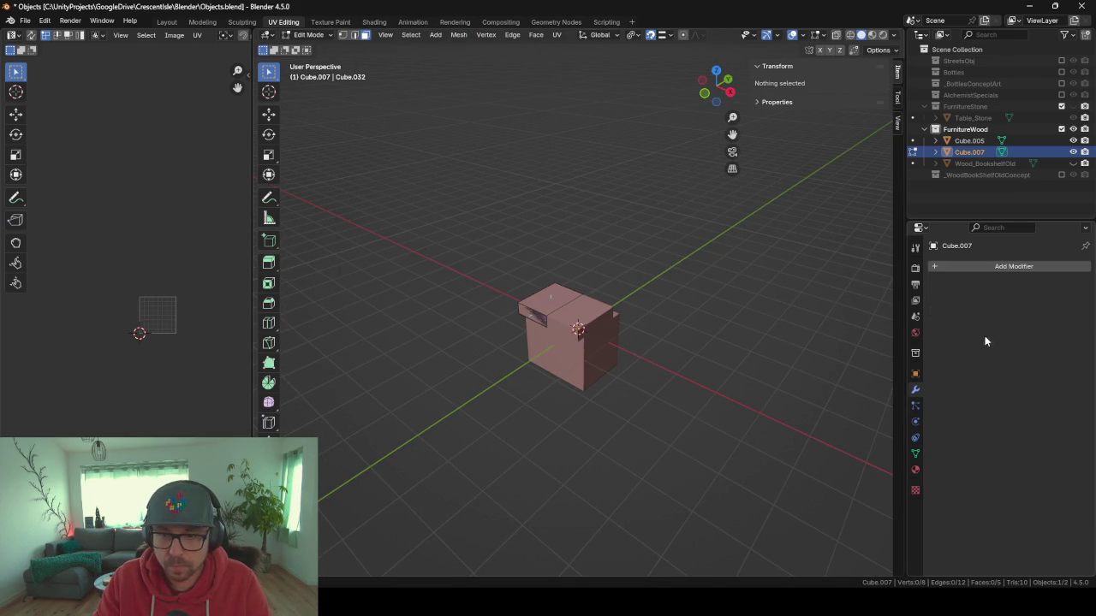
left_click(983, 266)
type("mirr")
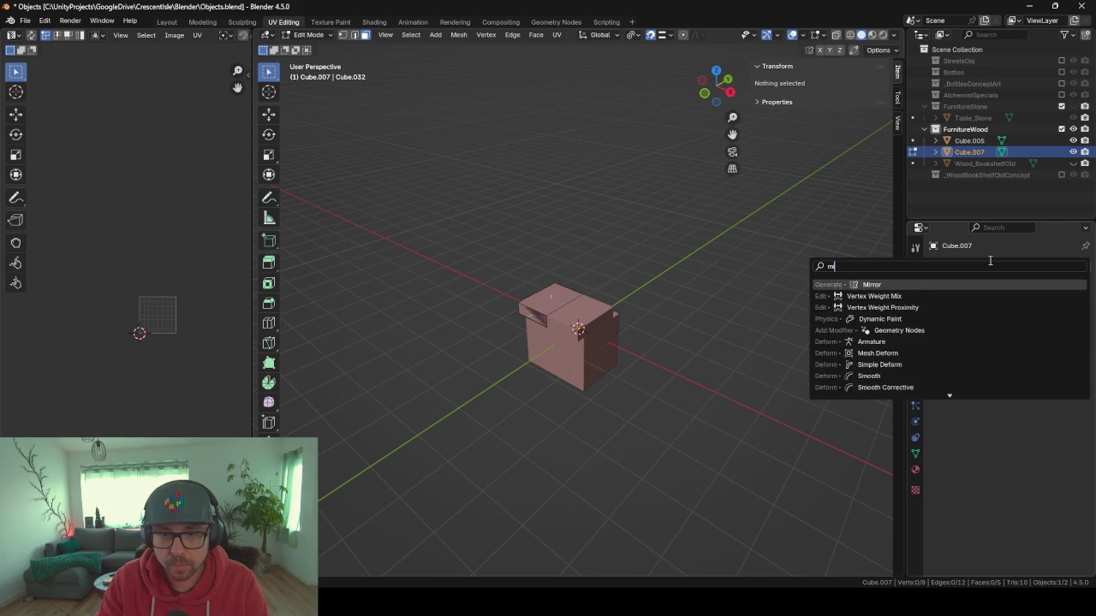
key("Return")
key("Tab")
mouse_move(861, 275)
left_mouse_down()
mouse_move(643, 383)
mouse_move(700, 380)
mouse_move(657, 385)
left_mouse_up()
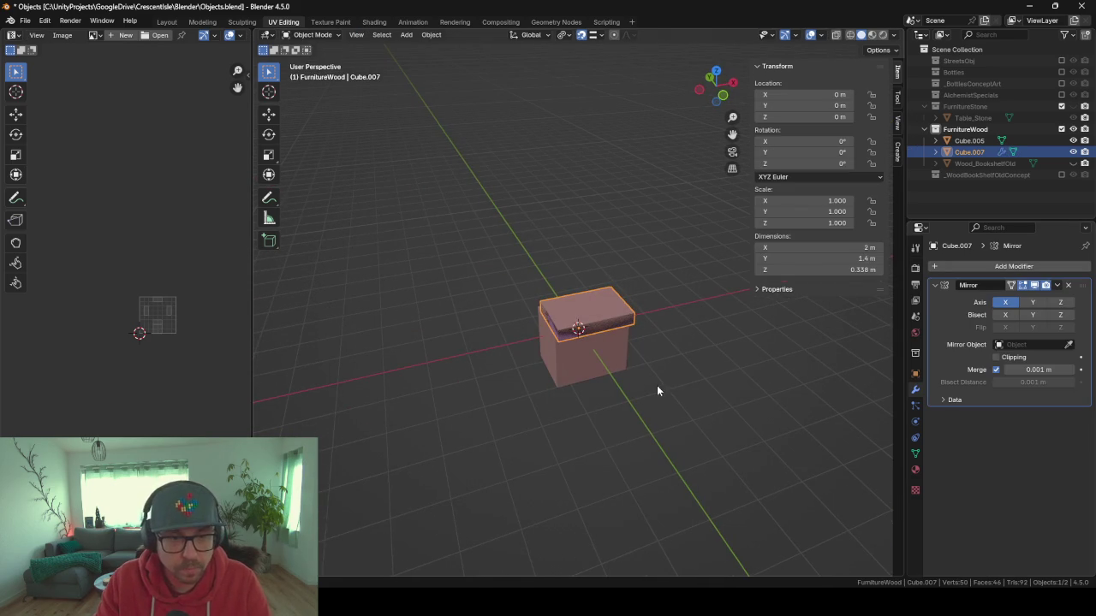
key("shift+a")
Add a cube, duplicate its geometry into a thin strip, and shift it along X.
mouse_move(587, 353)
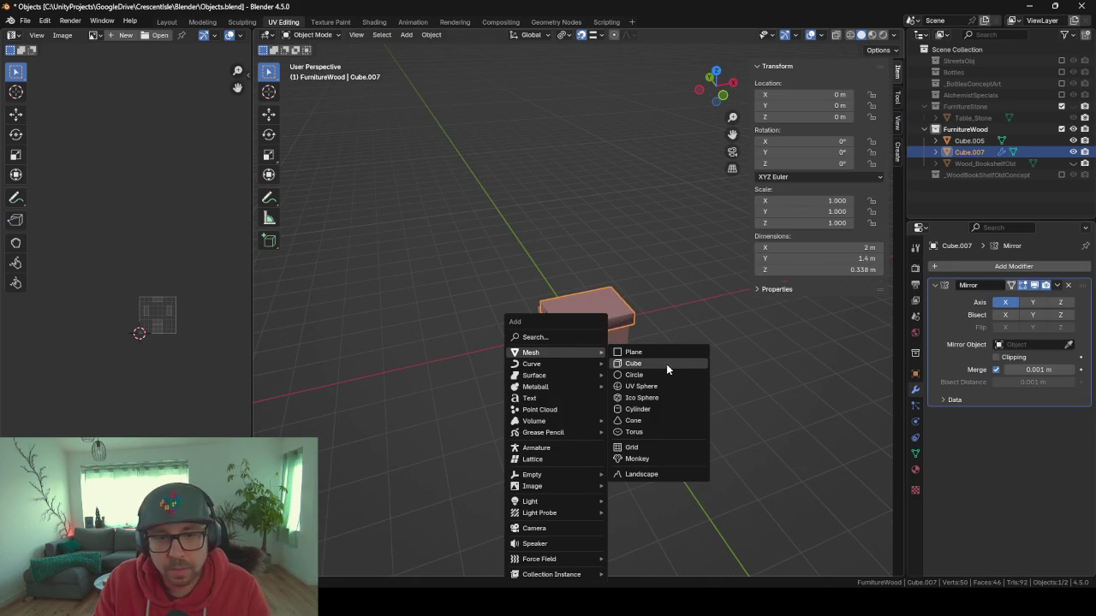
left_click(666, 364)
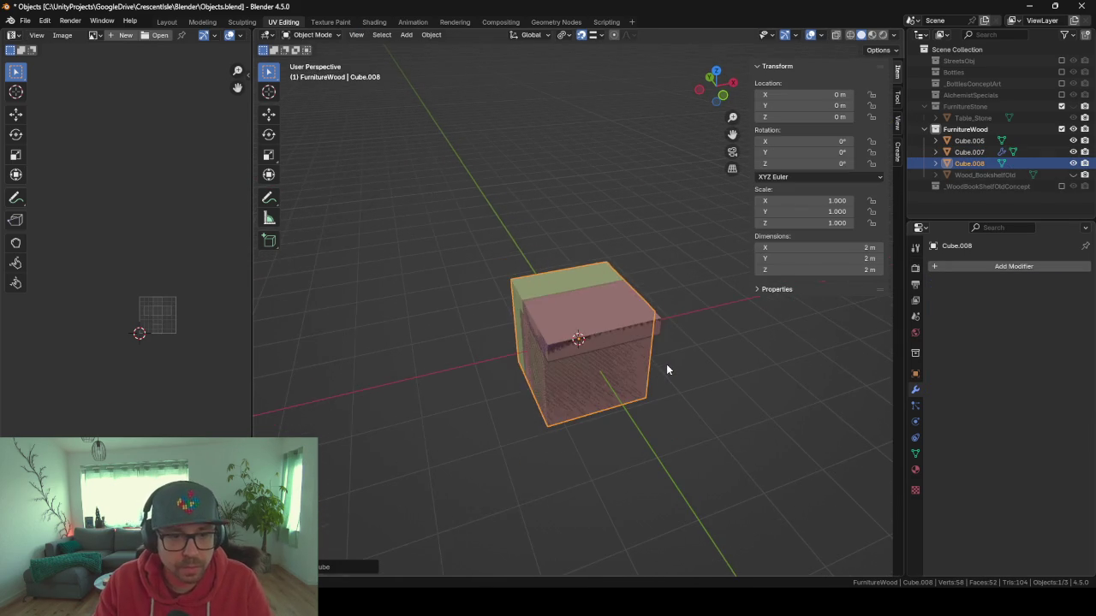
scroll(666, 369, "down", 3)
left_click_drag(665, 367, 565, 379)
key("Tab")
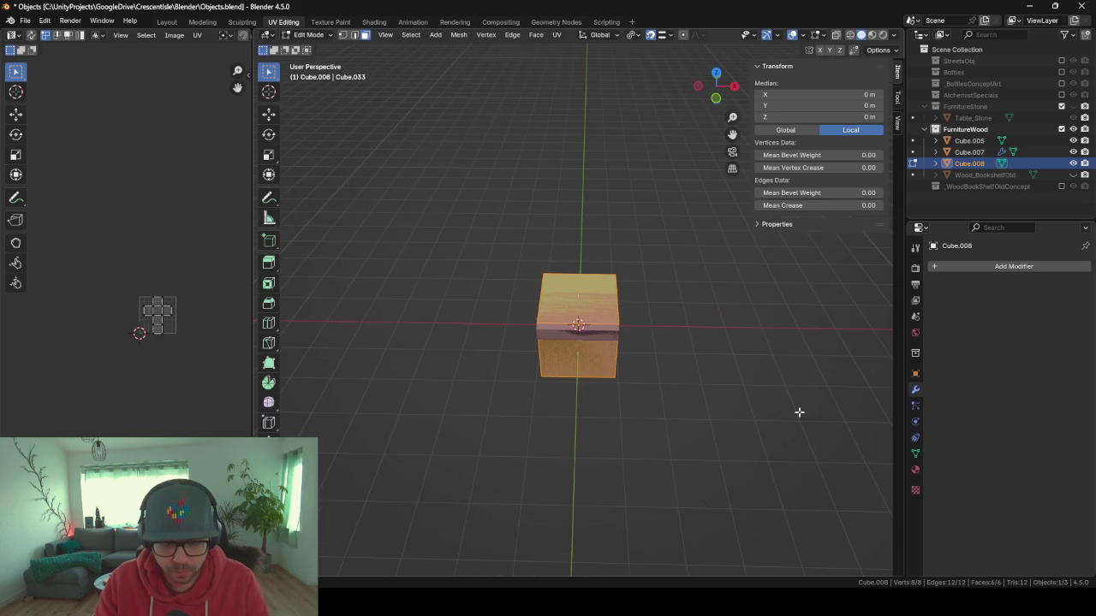
key("shift+d")
key("s")
key("x")
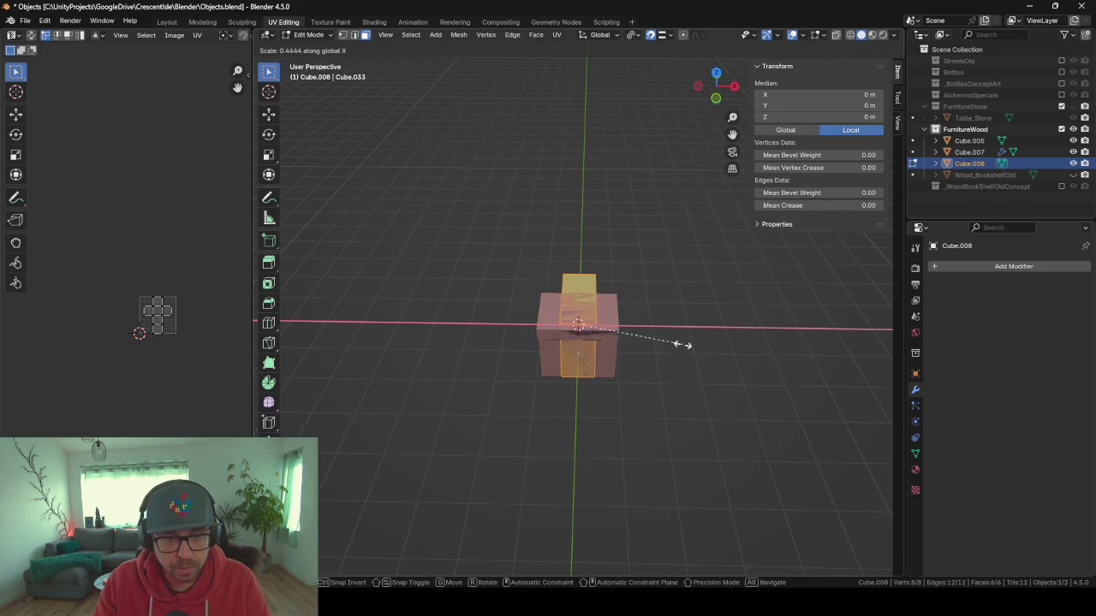
left_click(616, 330)
key("g")
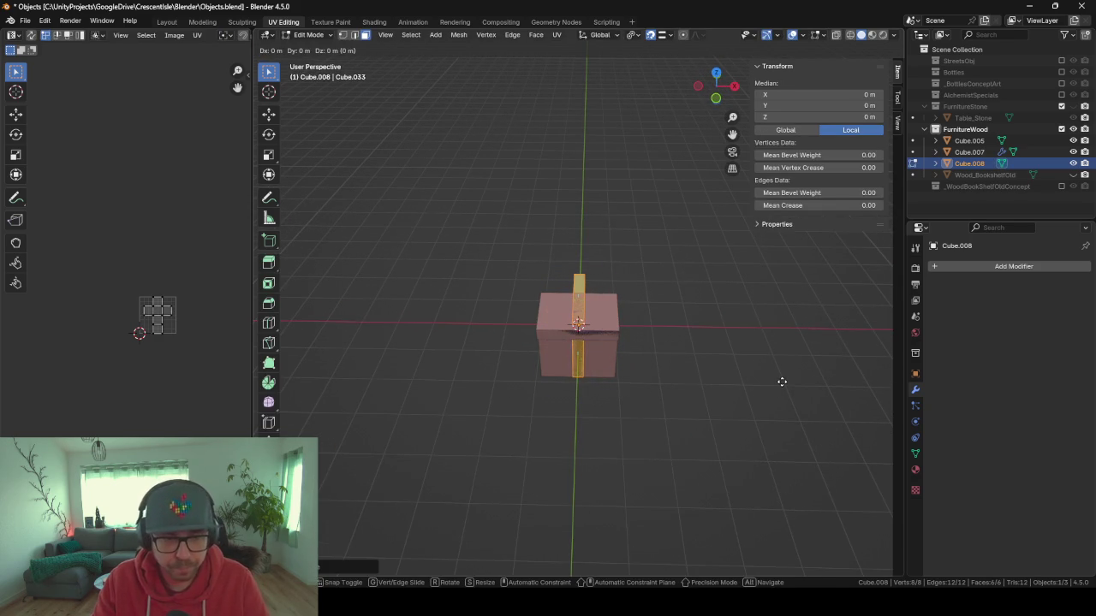
key("x")
left_click(745, 380)
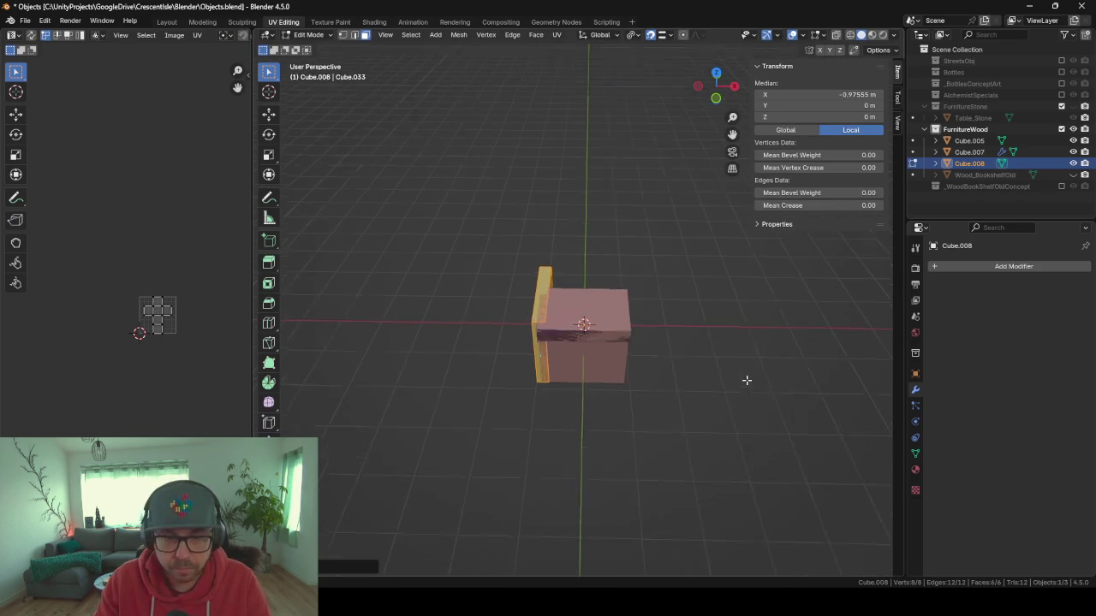
key("KP_Decimal")
Add a Mirror modifier to the strip and enlarge it along Z.
left_click(1000, 266)
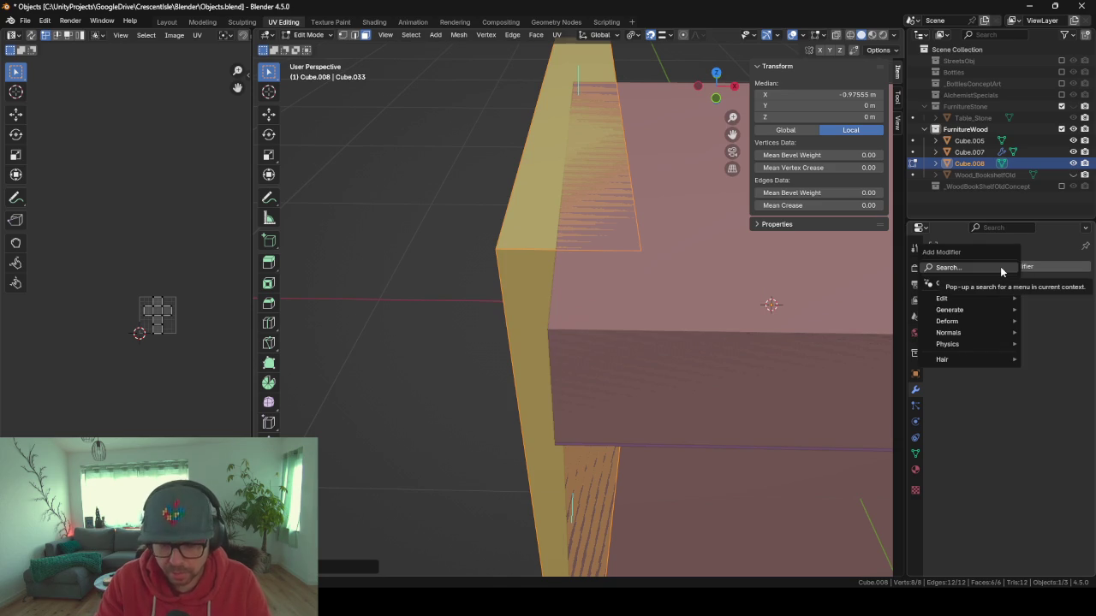
type("mir")
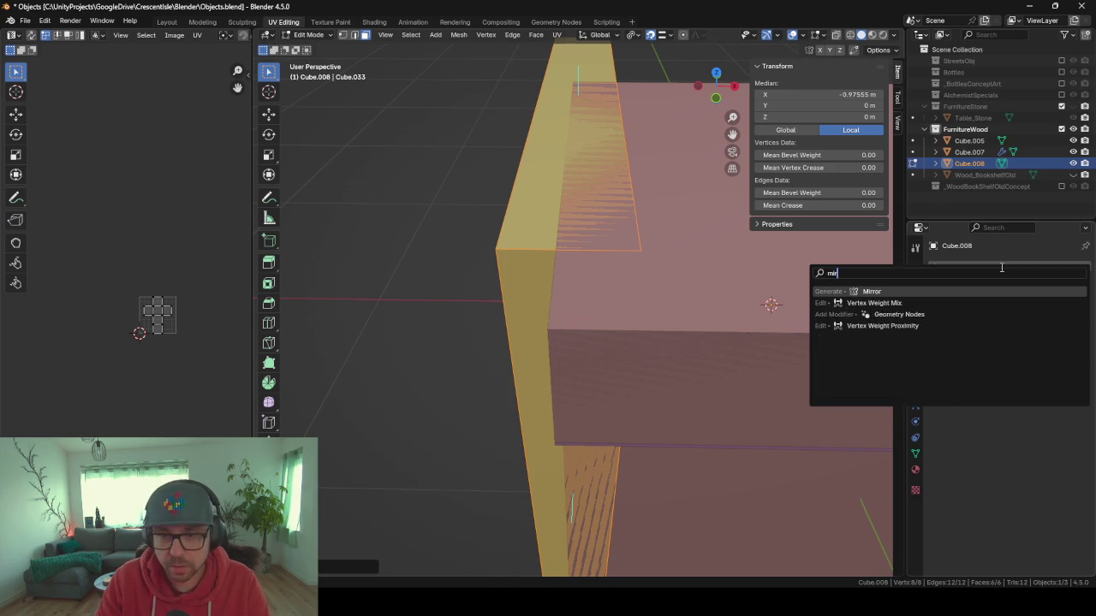
key("Return")
scroll(525, 252, "down", 2)
scroll(525, 252, "down", 4)
mouse_move(527, 258)
left_mouse_down()
mouse_move(661, 260)
mouse_move(637, 259)
mouse_move(683, 280)
left_mouse_up()
key("s")
key("z")
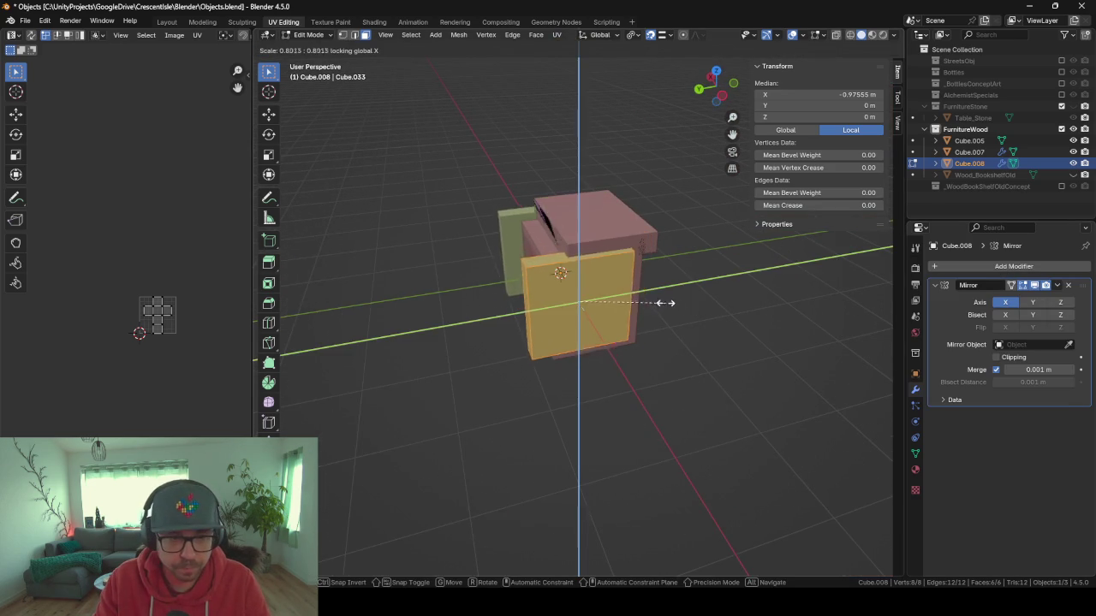
left_click(647, 298)
Reposition the leg faces along Y and X to shape the side panel.
mouse_move(695, 340)
left_mouse_down()
mouse_move(668, 316)
mouse_move(704, 329)
mouse_move(692, 367)
mouse_move(636, 277)
mouse_move(648, 256)
mouse_move(733, 331)
left_mouse_up()
key("g")
key("y")
left_click(730, 332)
key("g")
key("x")
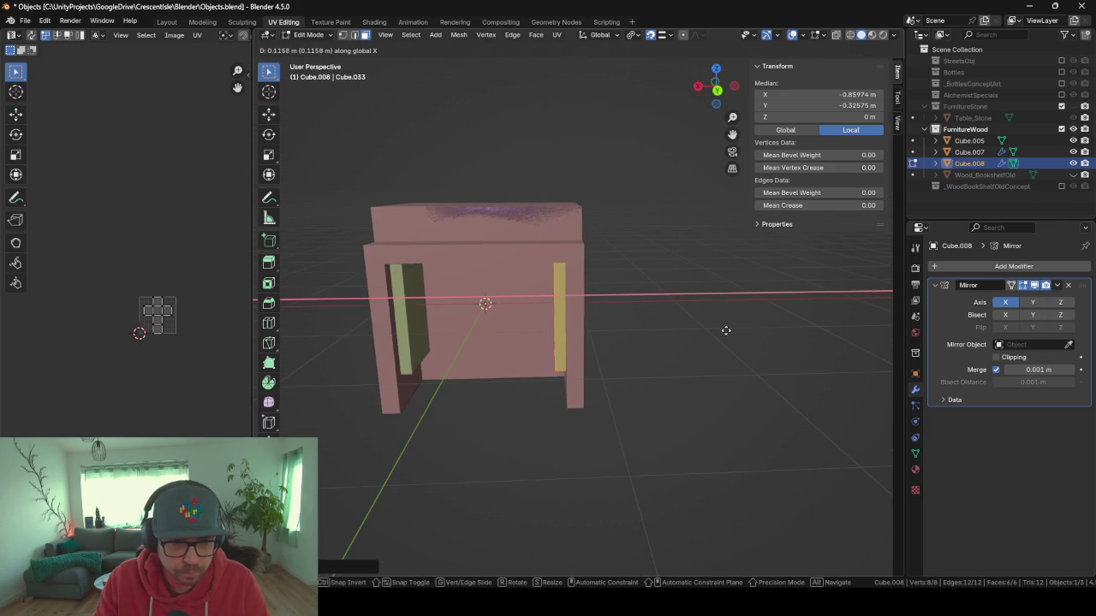
left_click(727, 328)
left_click_drag(606, 301, 546, 314)
mouse_move(629, 360)
left_mouse_down()
mouse_move(582, 362)
mouse_move(561, 328)
left_mouse_up()
key("g")
key("x")
left_click(562, 347)
Move the side face along X and offset another face along Y.
left_click(586, 324)
key("g")
key("x")
left_click(562, 339)
mouse_move(565, 285)
left_mouse_down()
mouse_move(576, 327)
mouse_move(542, 339)
mouse_move(574, 279)
mouse_move(601, 352)
left_mouse_up()
key("g")
key("y")
left_click(588, 363)
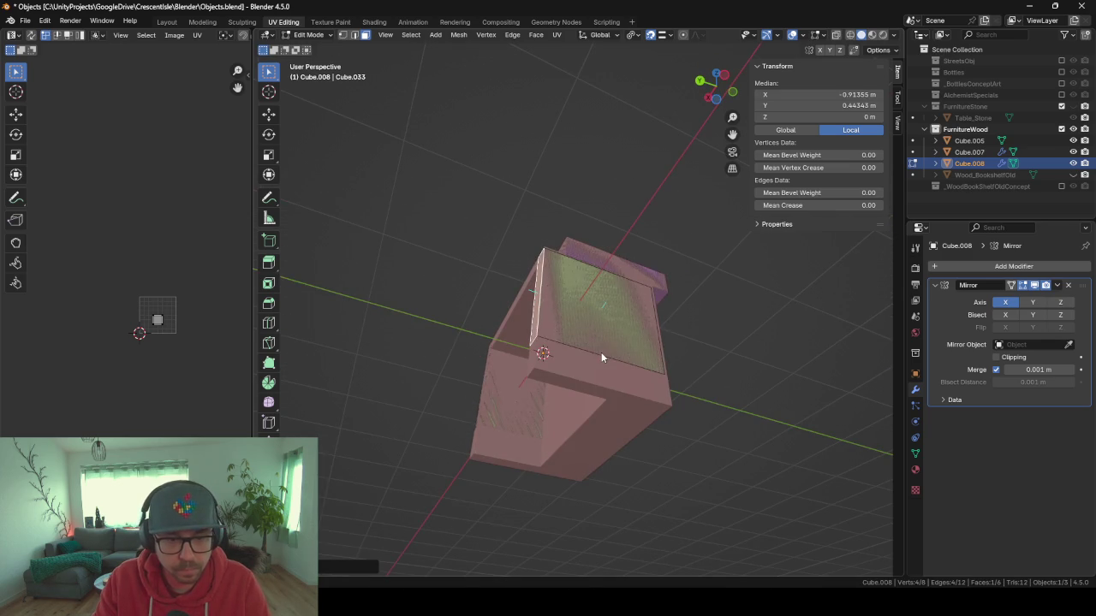
Drop the top front edge to Z -1 m, shift the narrow side face along Y, and raise the lower box's top edge.
left_click(601, 361)
key("g")
key("z")
left_click(601, 362)
mouse_move(601, 361)
left_mouse_down()
mouse_move(555, 425)
mouse_move(591, 333)
mouse_move(645, 356)
mouse_move(631, 343)
mouse_move(660, 374)
left_mouse_up()
left_click(623, 329)
key("g")
key("y")
left_click(645, 356)
left_click(591, 260)
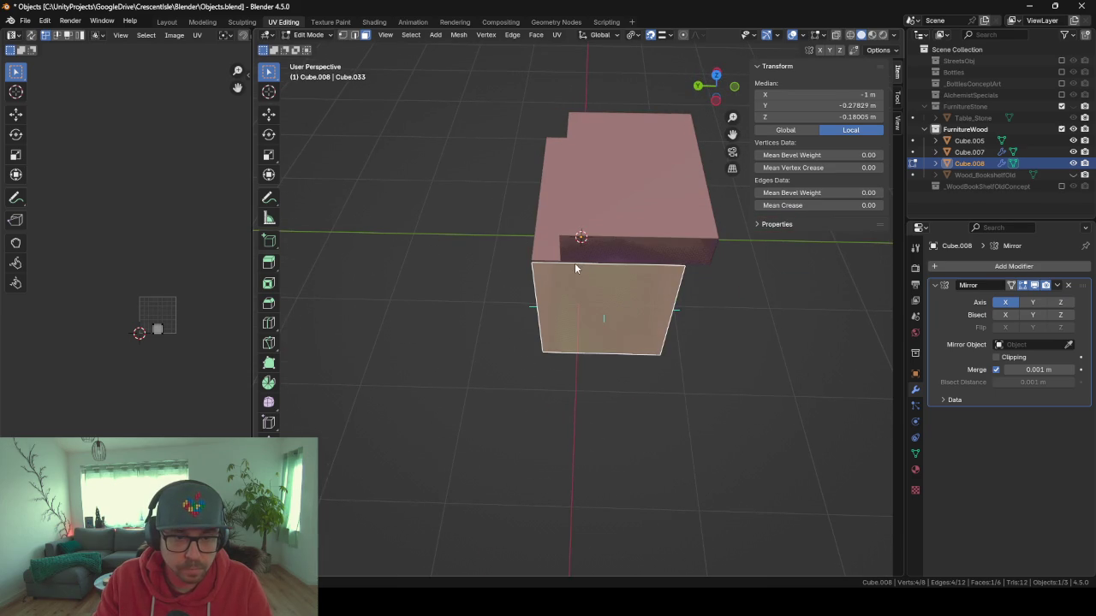
left_click(548, 258)
mouse_move(548, 258)
left_mouse_down()
mouse_move(628, 291)
mouse_move(550, 264)
mouse_move(582, 291)
mouse_move(497, 244)
mouse_move(468, 309)
mouse_move(600, 313)
mouse_move(572, 284)
mouse_move(502, 288)
mouse_move(612, 316)
mouse_move(382, 284)
mouse_move(468, 322)
mouse_move(507, 275)
left_mouse_up()
key("g")
key("z")
left_click(554, 267)
Return to Object Mode and hide Cube.005 to reveal the tabletop on its mirrored legs.
key("Tab")
left_click(480, 269)
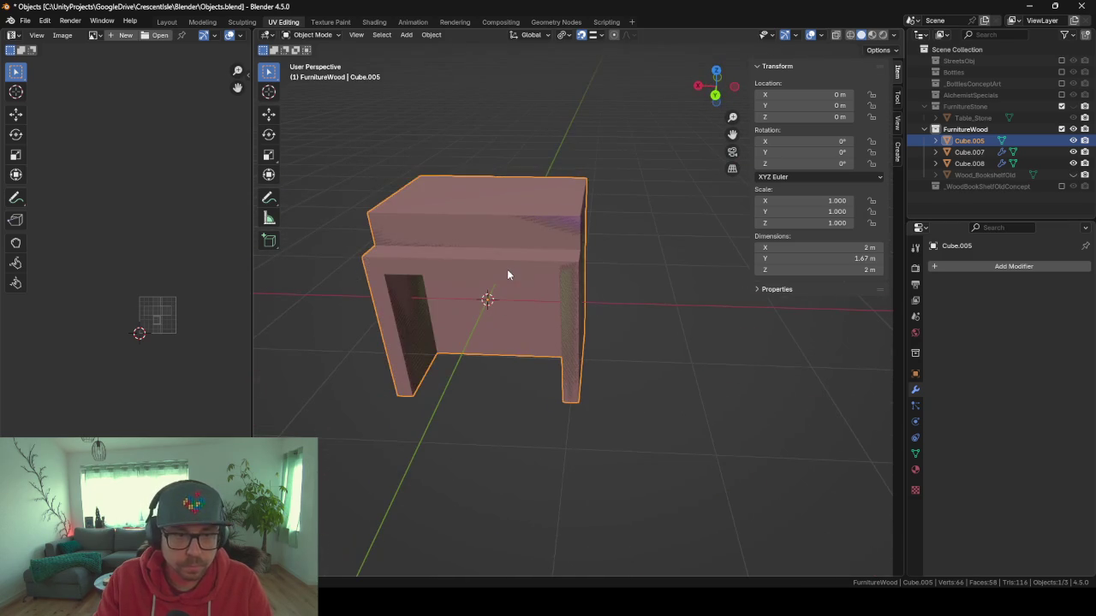
key("h")
mouse_move(448, 306)
left_mouse_down()
mouse_move(621, 283)
mouse_move(694, 294)
mouse_move(609, 317)
left_mouse_up()
scroll(609, 316, "up", 1)
key("shift+a")
Add a new cube and scale it down to start the back panel.
mouse_move(618, 352)
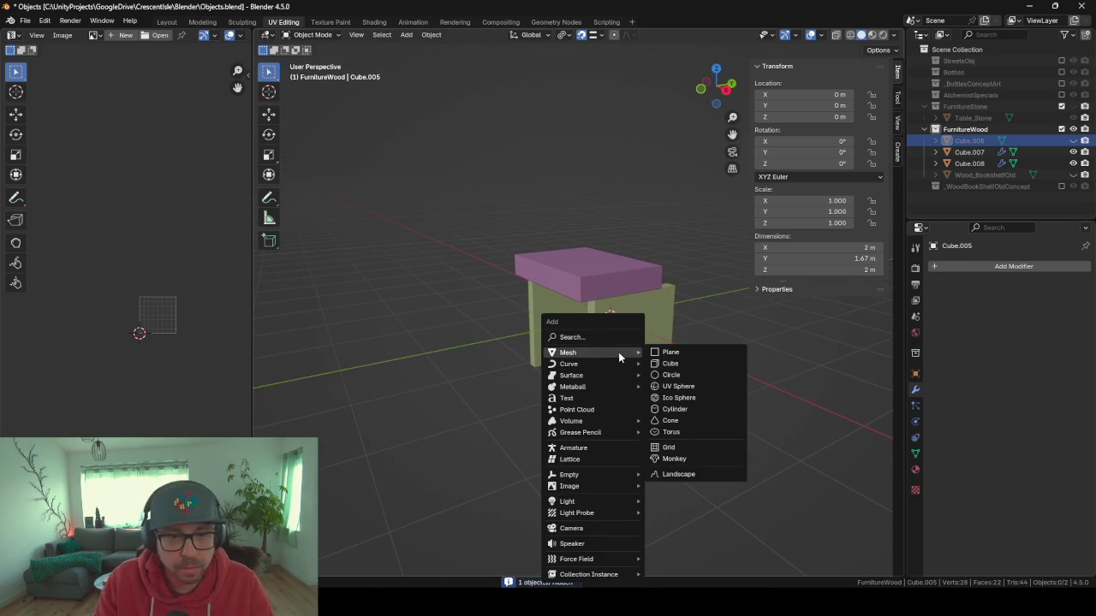
left_click(672, 364)
key("Tab")
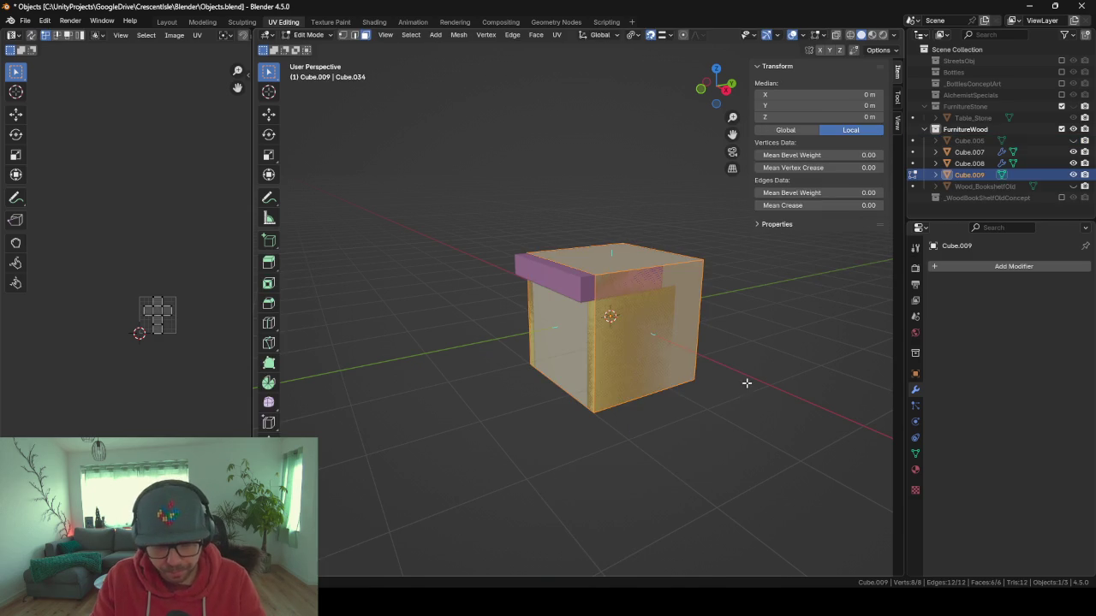
key("s")
left_click(747, 383)
mouse_move(785, 365)
left_mouse_down()
mouse_move(691, 367)
mouse_move(671, 438)
left_mouse_up()
Push the panel face back along Y and lower it along Z to fit between the legs.
key("g")
key("y")
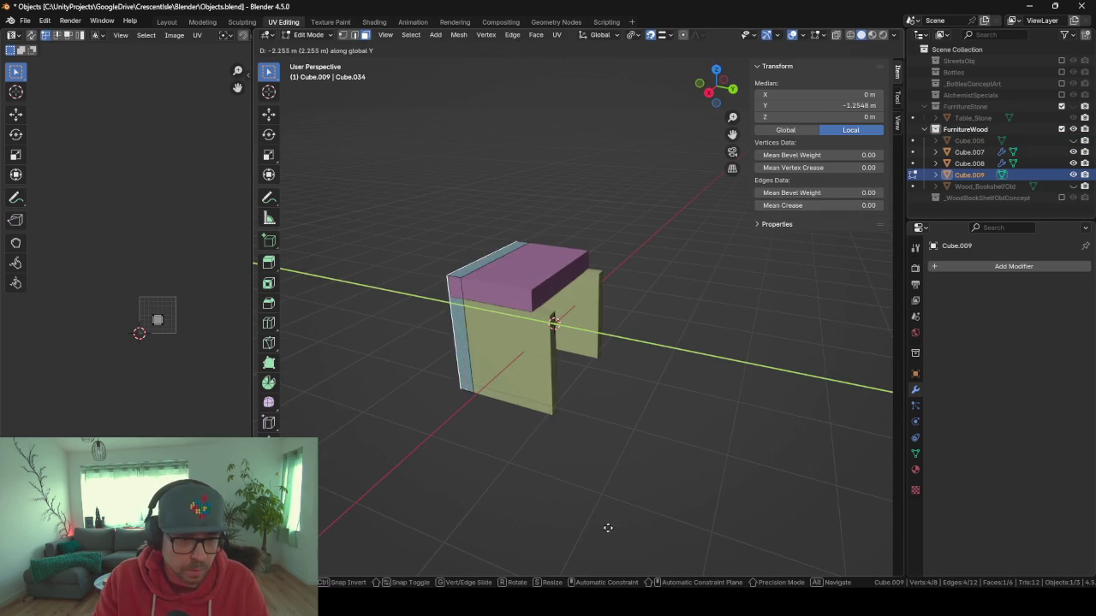
left_click(627, 529)
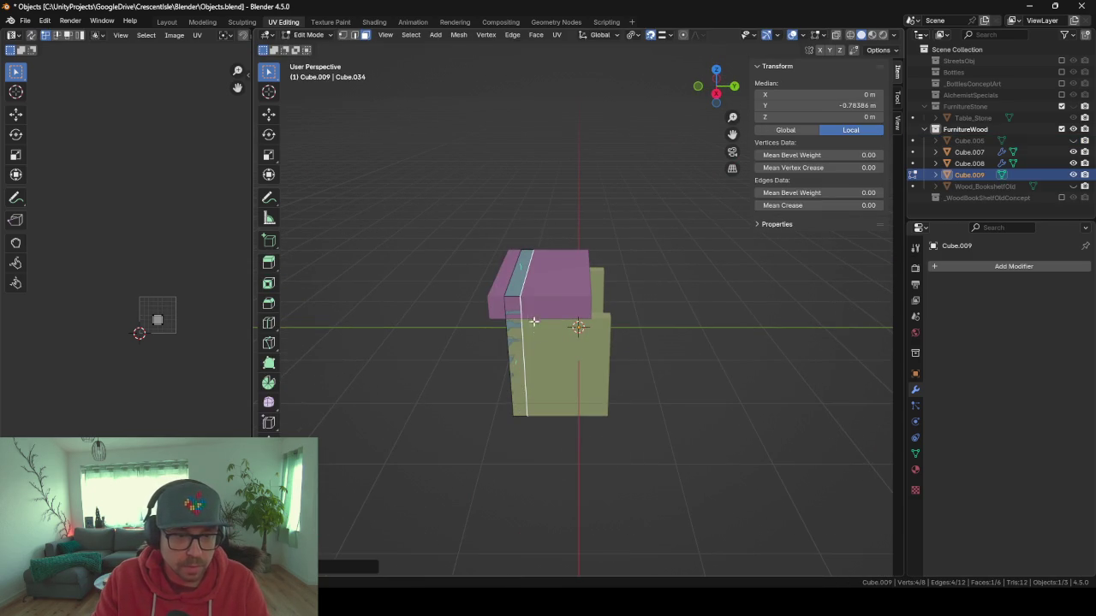
key("g")
key("z")
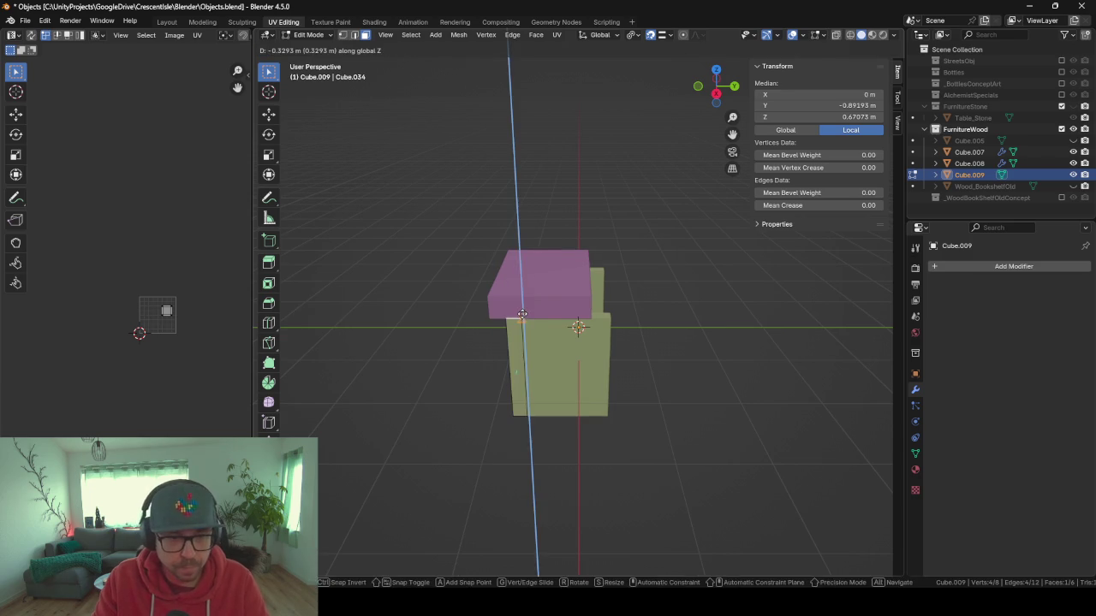
left_click(524, 316)
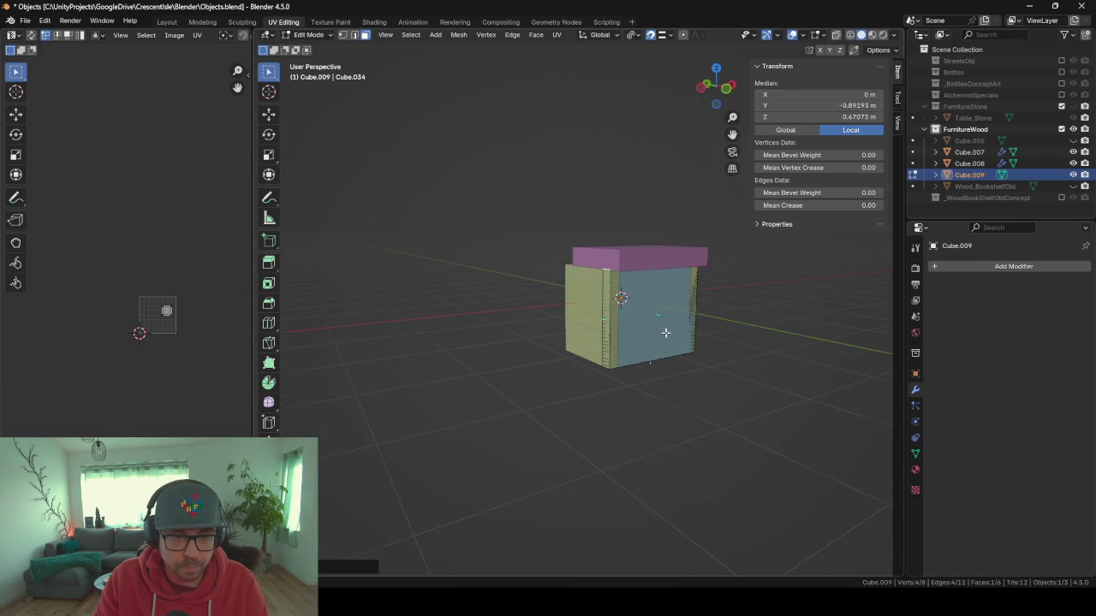
mouse_move(652, 332)
left_mouse_down()
mouse_move(648, 342)
mouse_move(384, 325)
mouse_move(395, 340)
mouse_move(570, 308)
left_mouse_up()
scroll(396, 341, "up", 3)
Return to Object Mode and select the mirrored Cube.008 side panels for editing.
key("Tab")
mouse_move(595, 346)
left_mouse_down()
mouse_move(448, 307)
mouse_move(510, 342)
mouse_move(598, 335)
left_mouse_up()
left_click(471, 275)
key("Tab")
key("Tab")
key("shift+a")
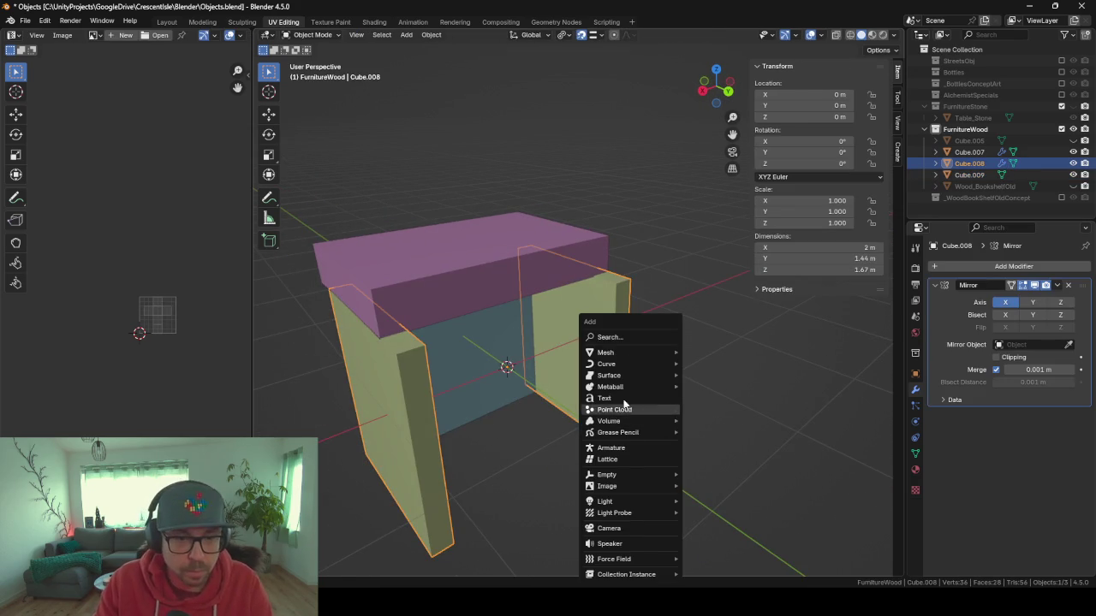
Add a new cube and flatten it along Z into a thin slab.
mouse_move(625, 352)
left_click(736, 365)
key("Tab")
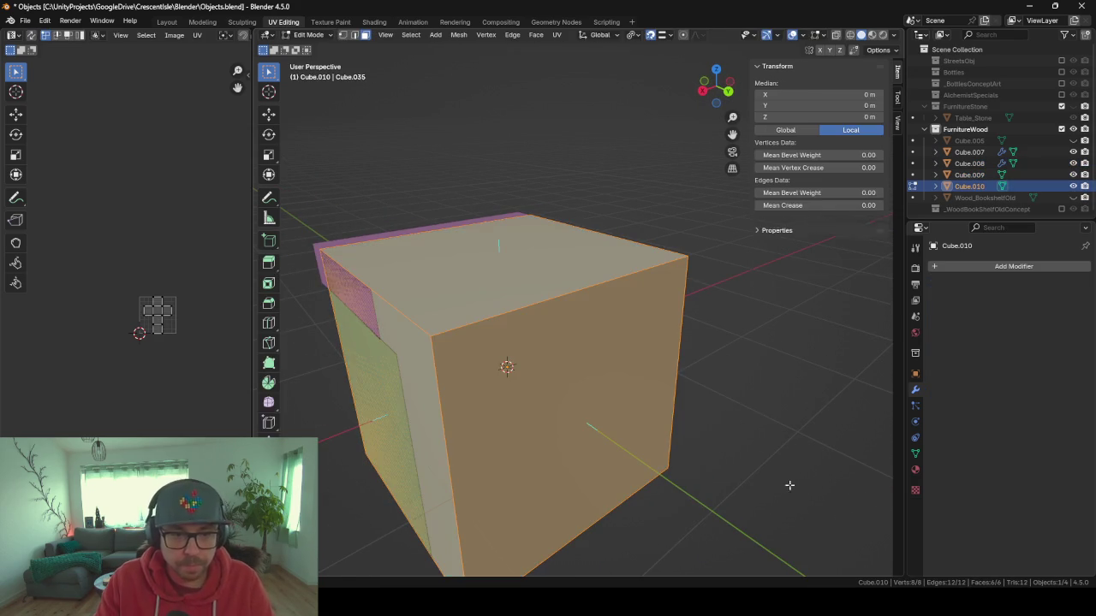
key("s")
key("z")
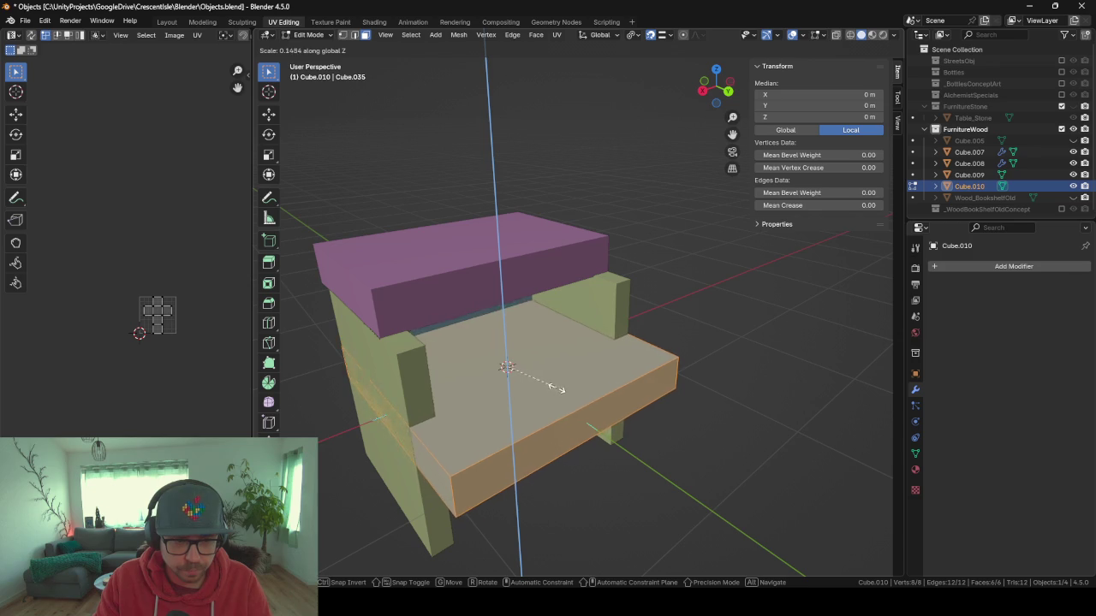
left_click(540, 383)
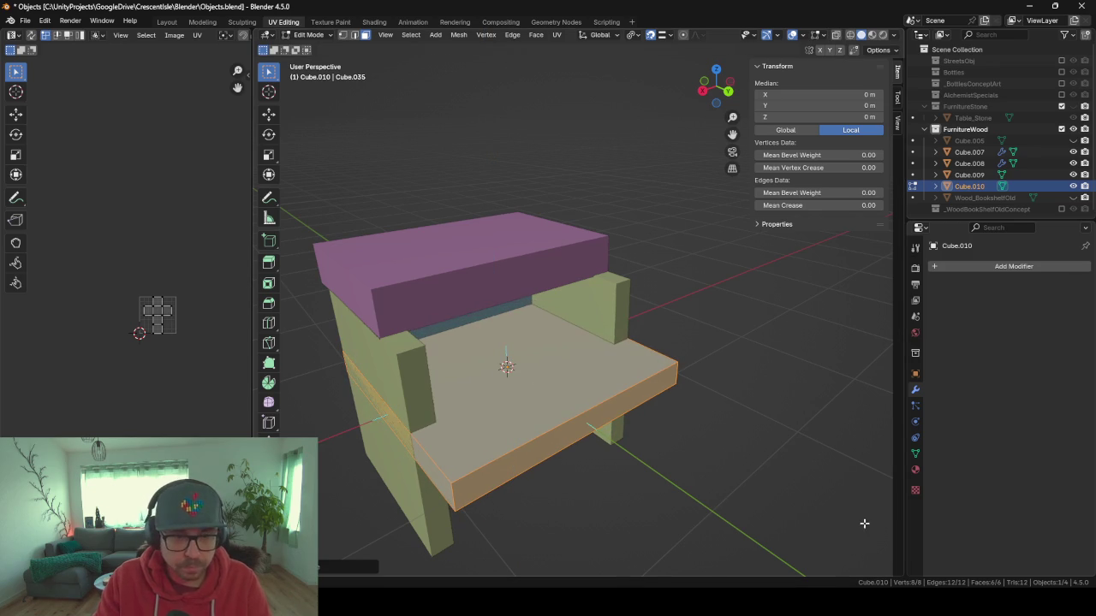
Raise the slab along Z beneath the tabletop and move one face along Y.
right_click(651, 476)
key("g")
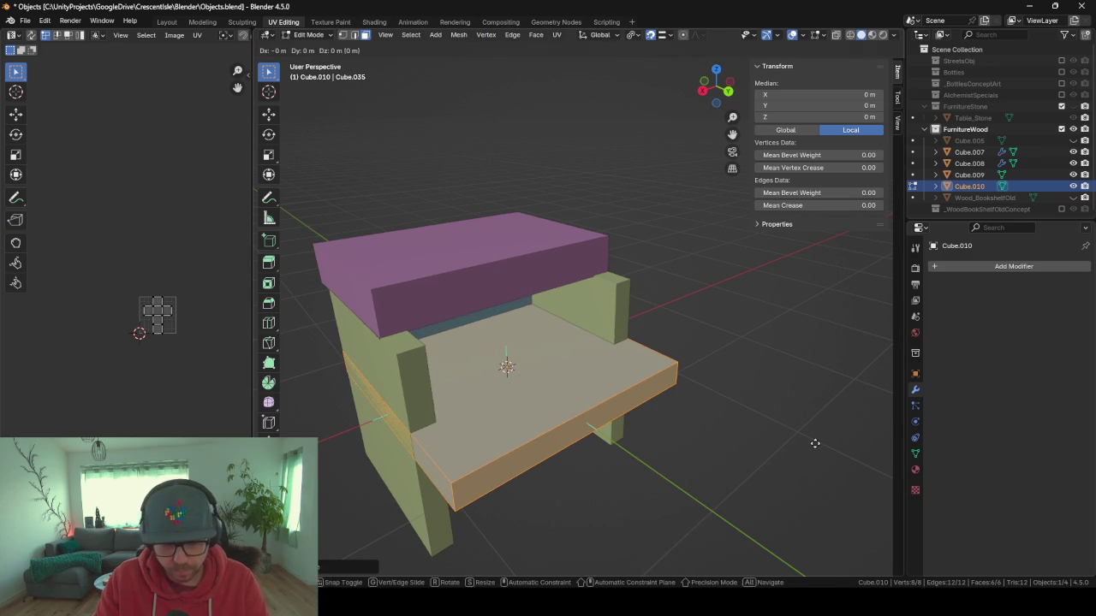
key("z")
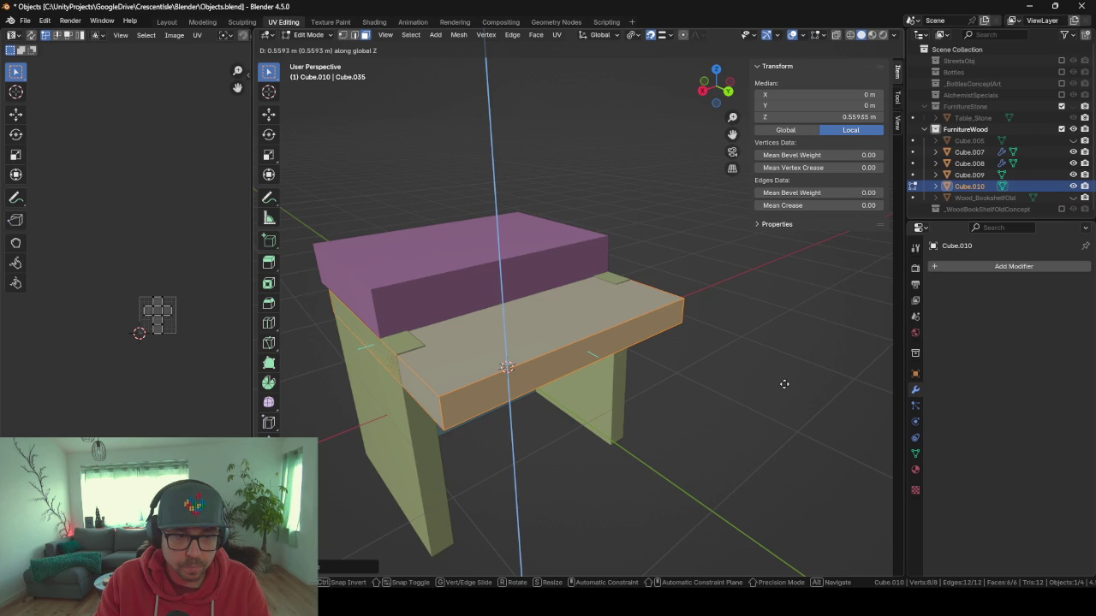
left_click(784, 384)
left_click(573, 354)
key("g")
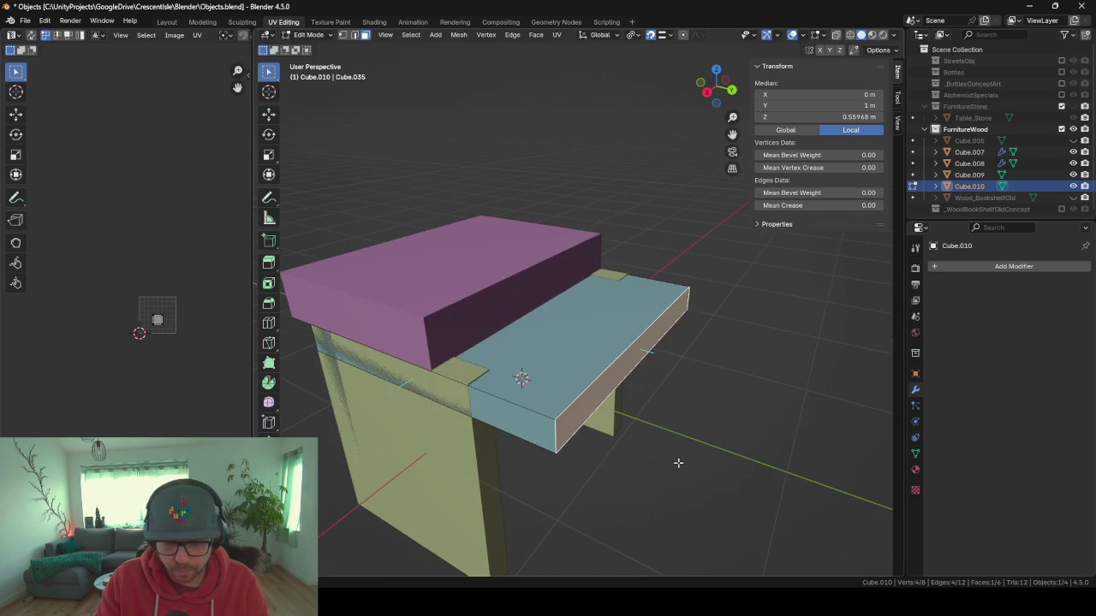
key("y")
left_click(347, 439)
left_click_drag(322, 467, 499, 405)
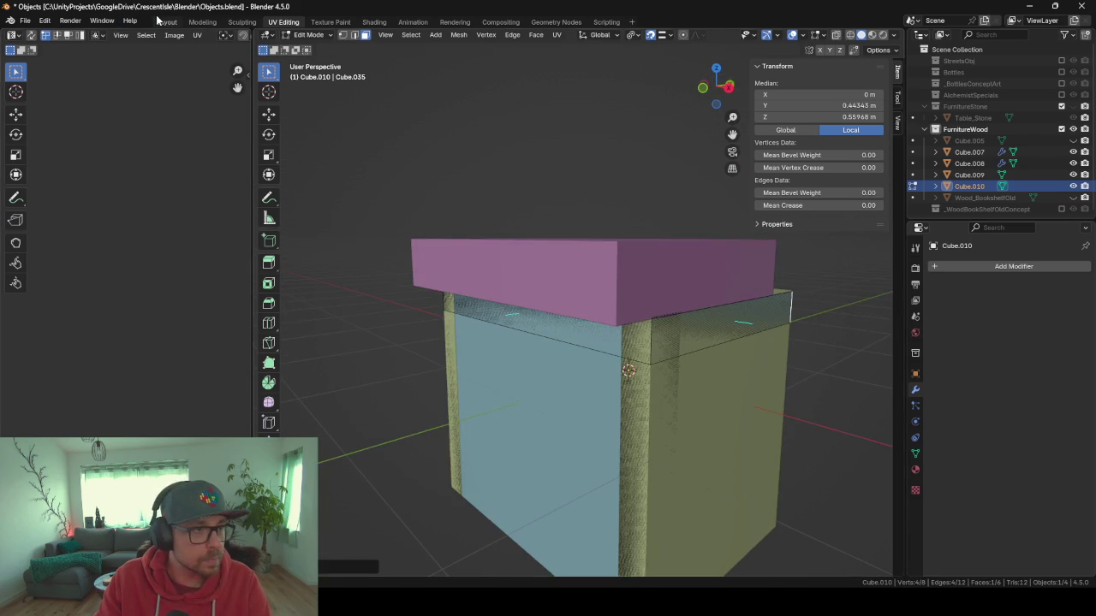
Switch to the Layout workspace and inspect the model in wireframe, then solid shading.
left_click(166, 21)
scroll(457, 287, "down", 8)
mouse_move(364, 224)
left_mouse_down()
mouse_move(406, 154)
mouse_move(391, 289)
left_mouse_up()
scroll(531, 242, "down", 5)
mouse_move(530, 242)
left_mouse_down()
mouse_move(430, 248)
mouse_move(487, 248)
left_mouse_up()
key("Tab")
key("Tab")
key("shift+z")
key("shift+z")
key("z")
scroll(441, 259, "up", 2)
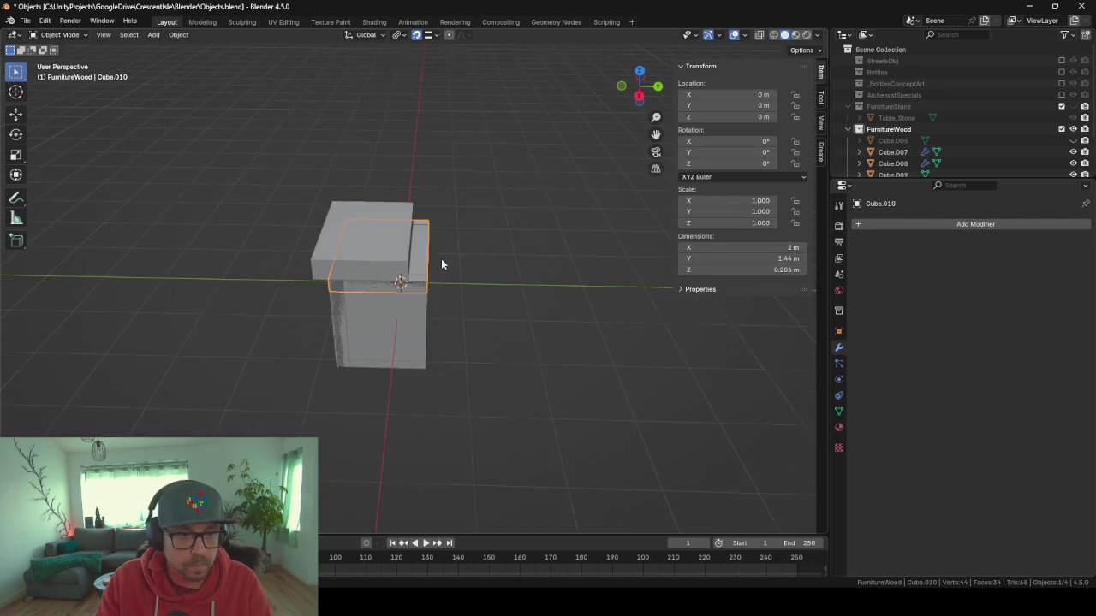
Set the viewport shading Object Color to Random.
scroll(441, 259, "up", 1)
key("Tab")
key("Tab")
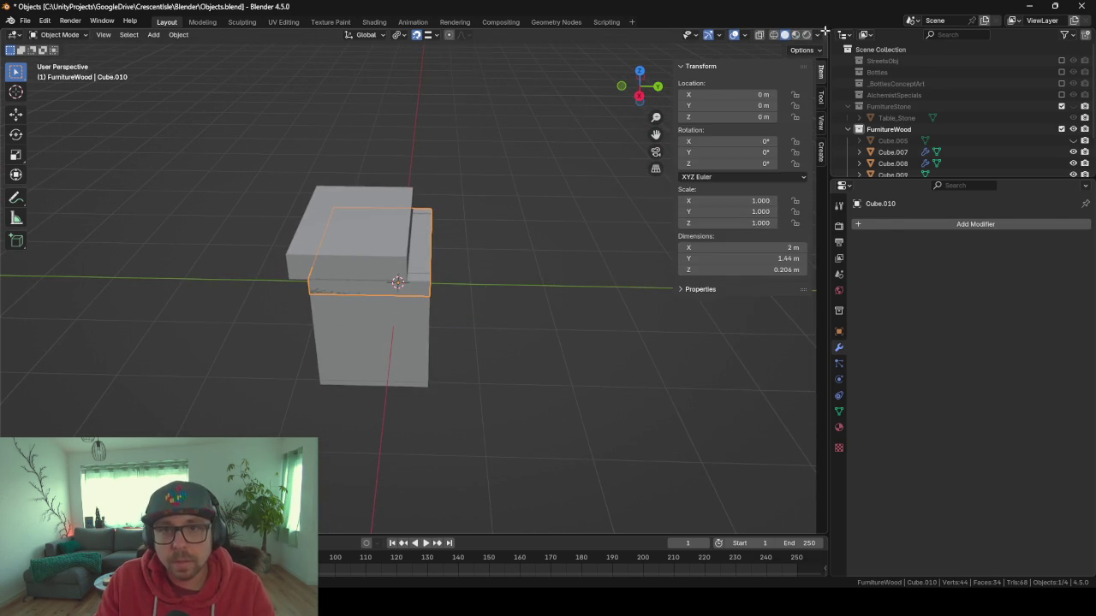
left_click(819, 36)
left_click(860, 208)
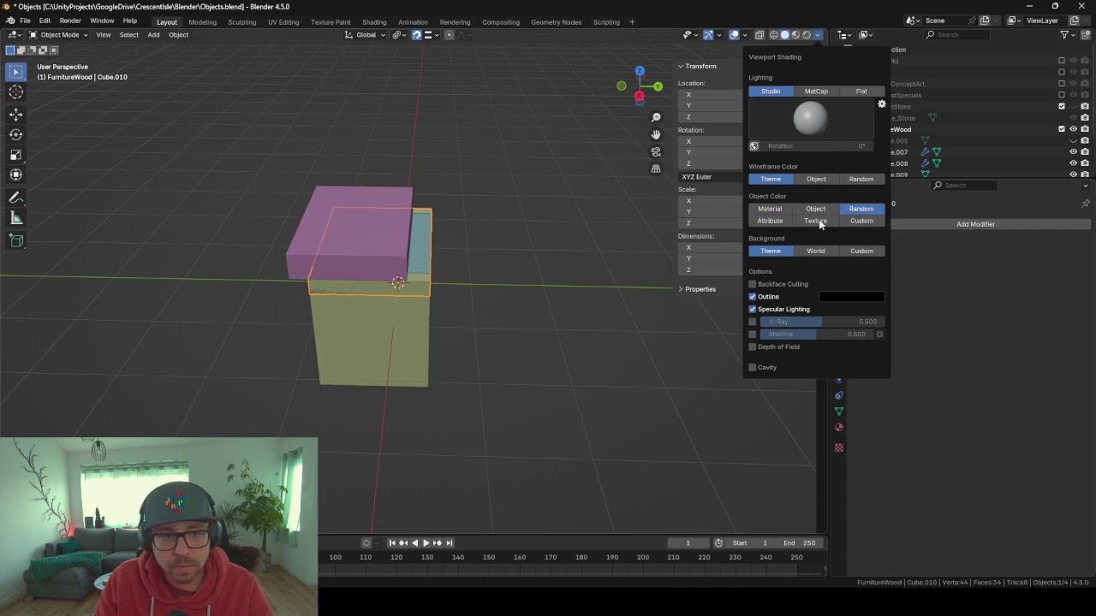
Narrow the Cube.010 slab to 0.477 m deep by moving its face along Y.
left_click(382, 289)
left_click(387, 291)
key("Tab")
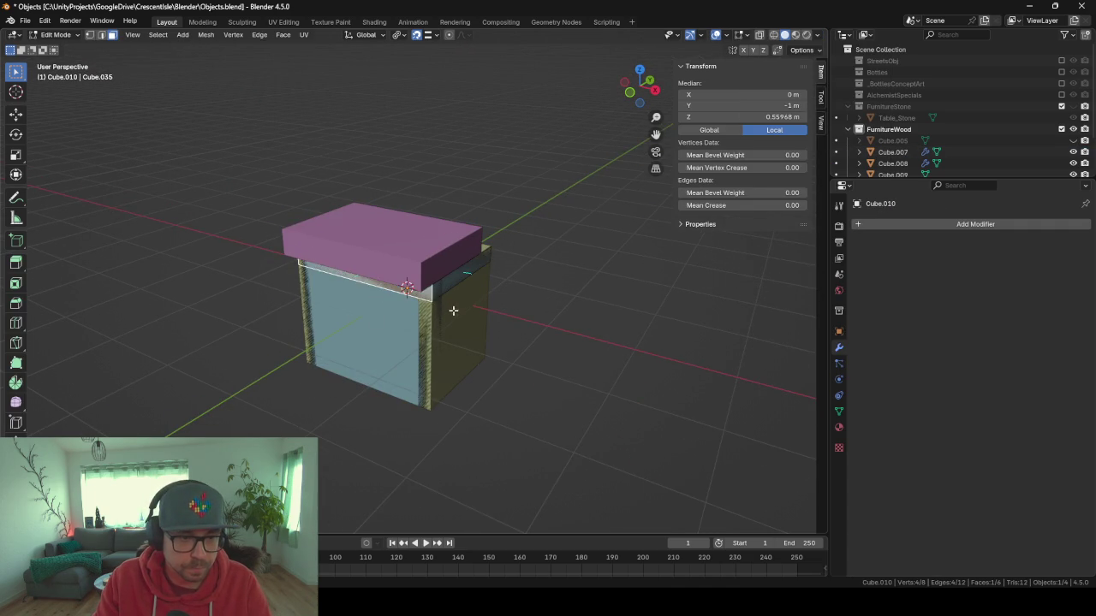
left_click_drag(450, 309, 402, 505)
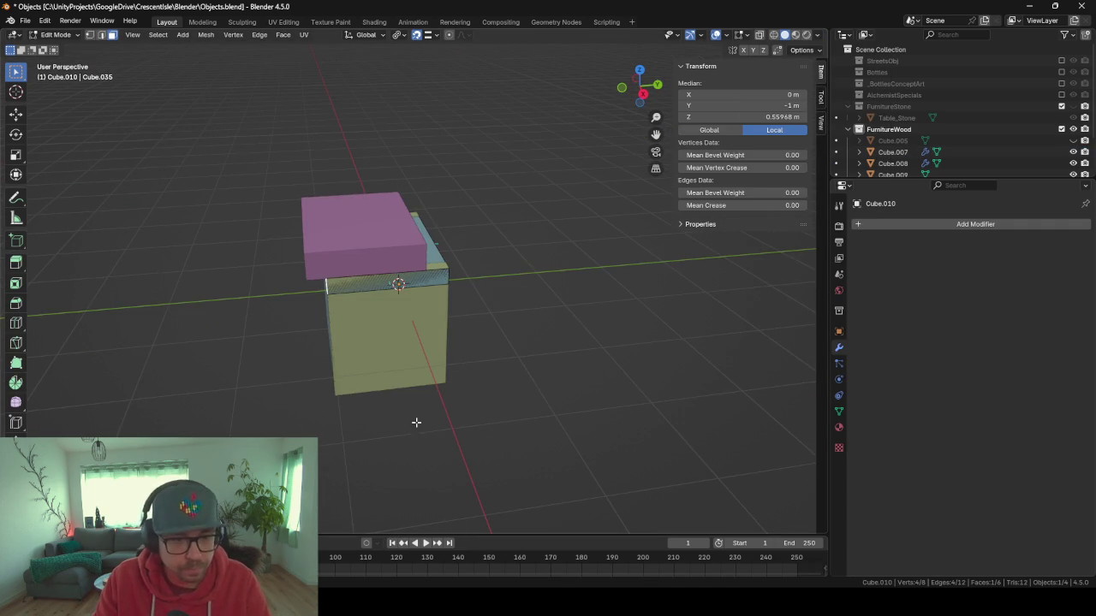
key("g")
key("y")
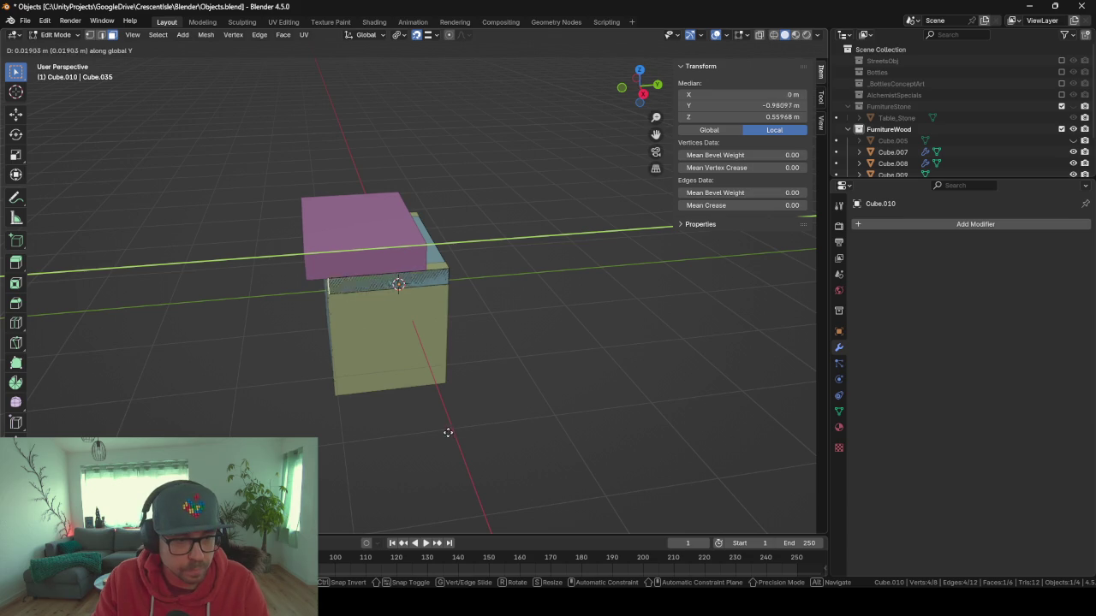
left_click(519, 421)
key("Tab")
left_click_drag(519, 421, 387, 393)
mouse_move(475, 418)
left_mouse_down()
mouse_move(402, 399)
mouse_move(489, 375)
mouse_move(517, 399)
mouse_move(420, 367)
mouse_move(455, 364)
left_mouse_up()
key("shift+a")
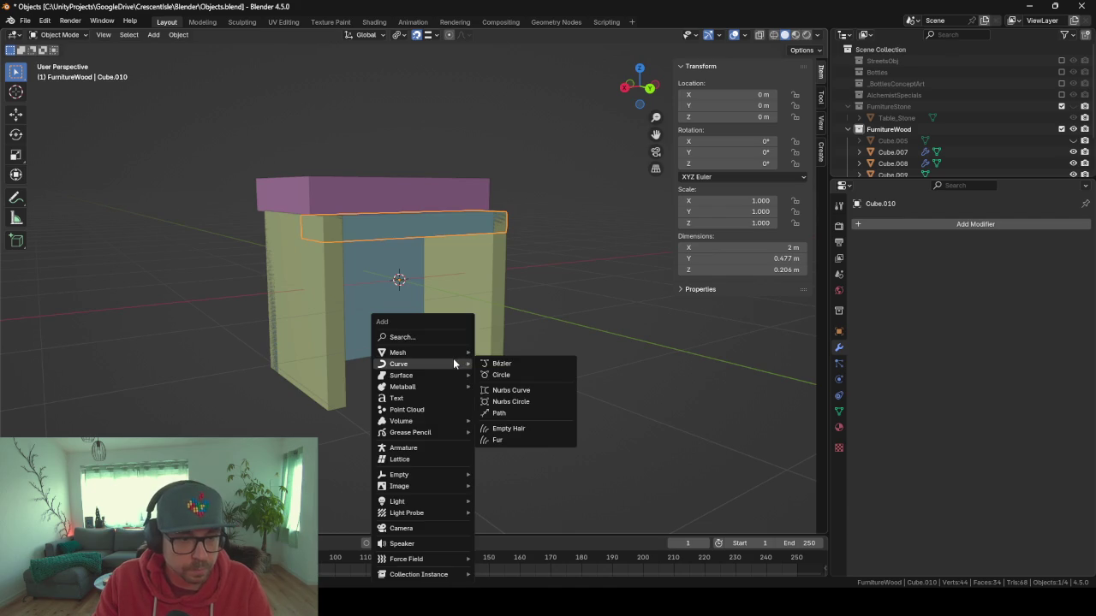
Add a new cube and flatten it along Z into a thin slab.
mouse_move(434, 354)
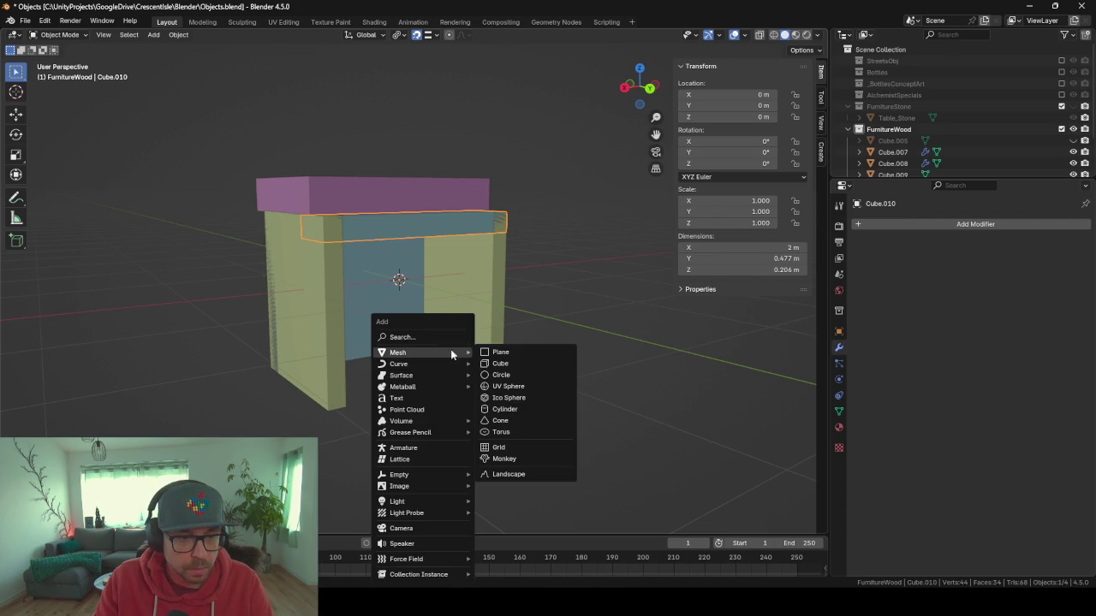
left_click(522, 363)
key("Tab")
key("s")
key("z")
left_click(677, 418)
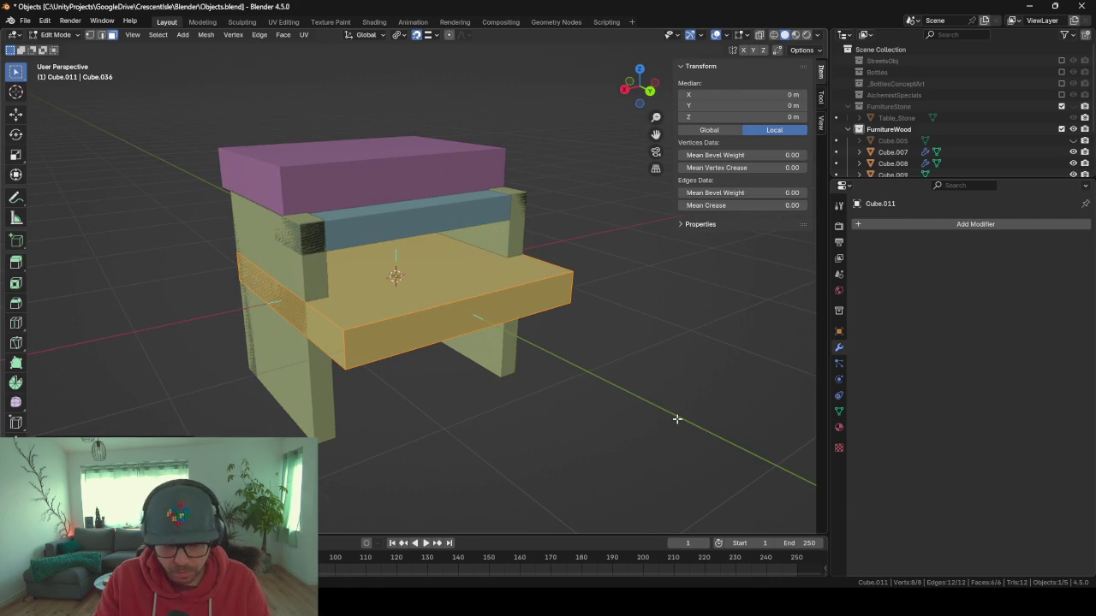
Lower the slab vertically to Z -0.12647 m.
key("g")
key("z")
left_click(618, 397)
left_click_drag(619, 396, 471, 338)
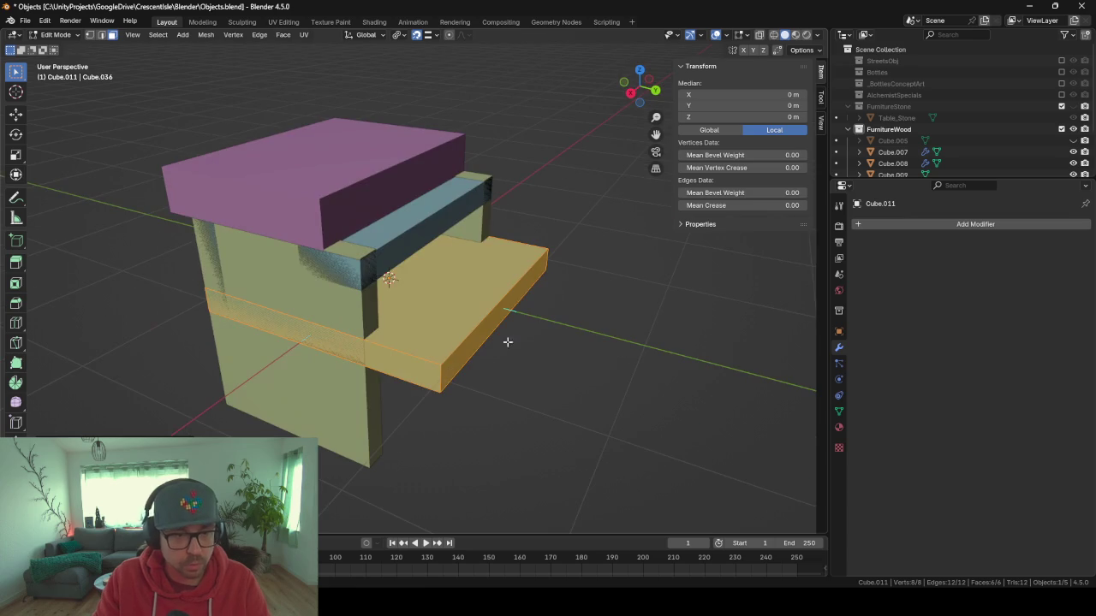
key("g")
key("z")
left_click(588, 383)
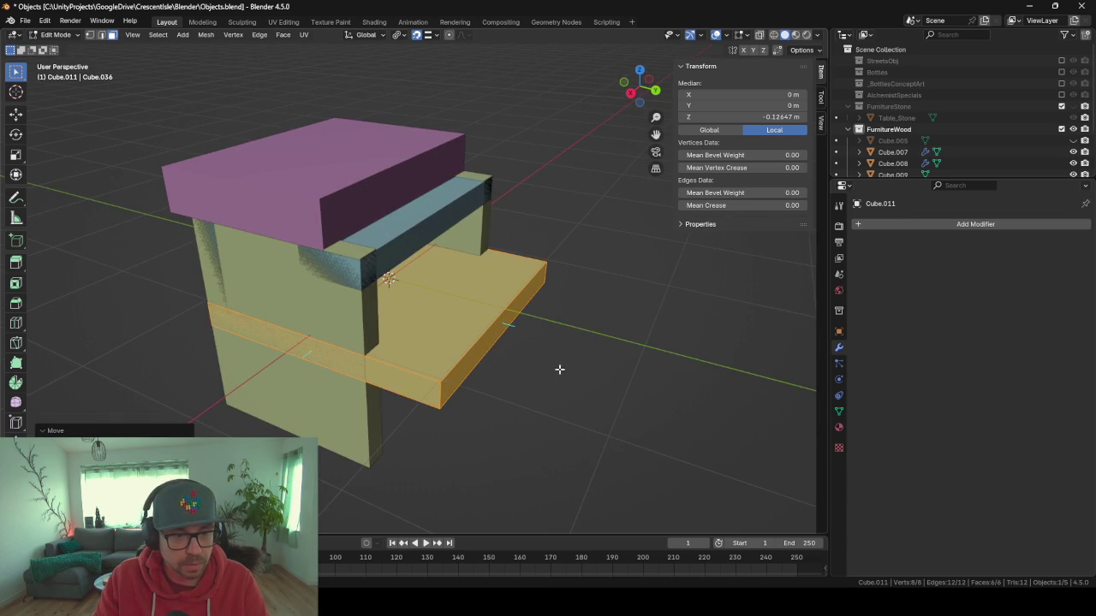
Shorten the slab from both end faces along Y to fit between the side panels.
left_click(503, 330)
key("g")
key("y")
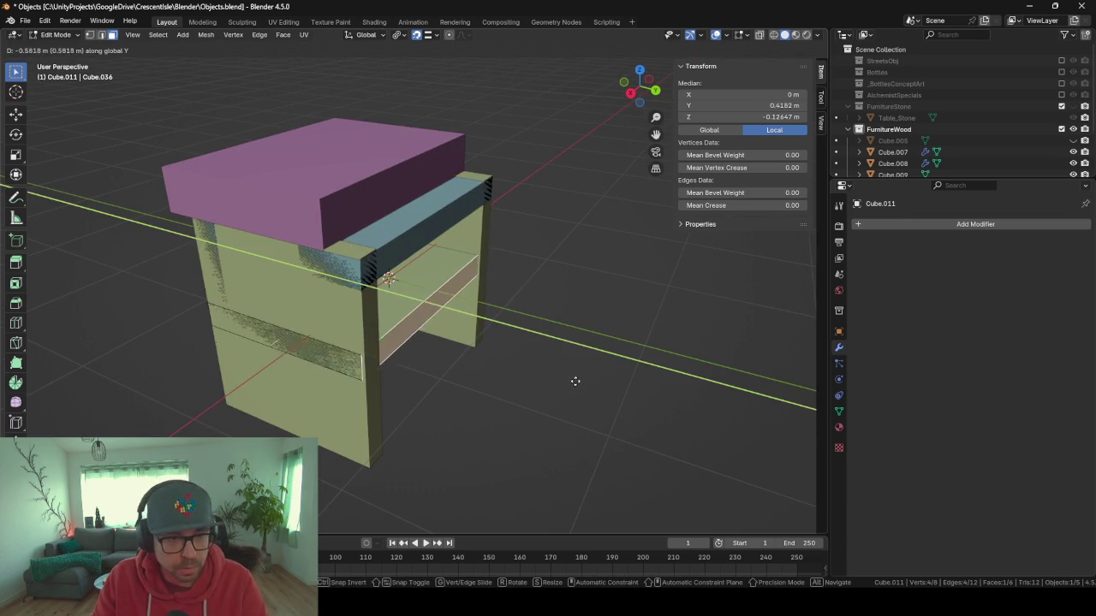
left_click(548, 372)
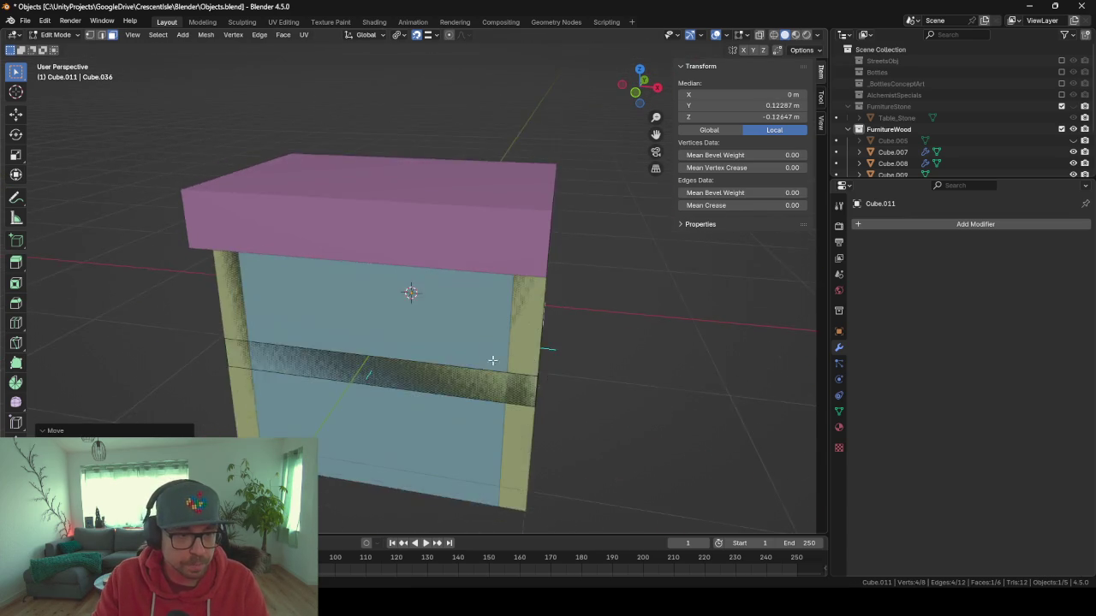
scroll(449, 382, "up", 3)
left_click(474, 416)
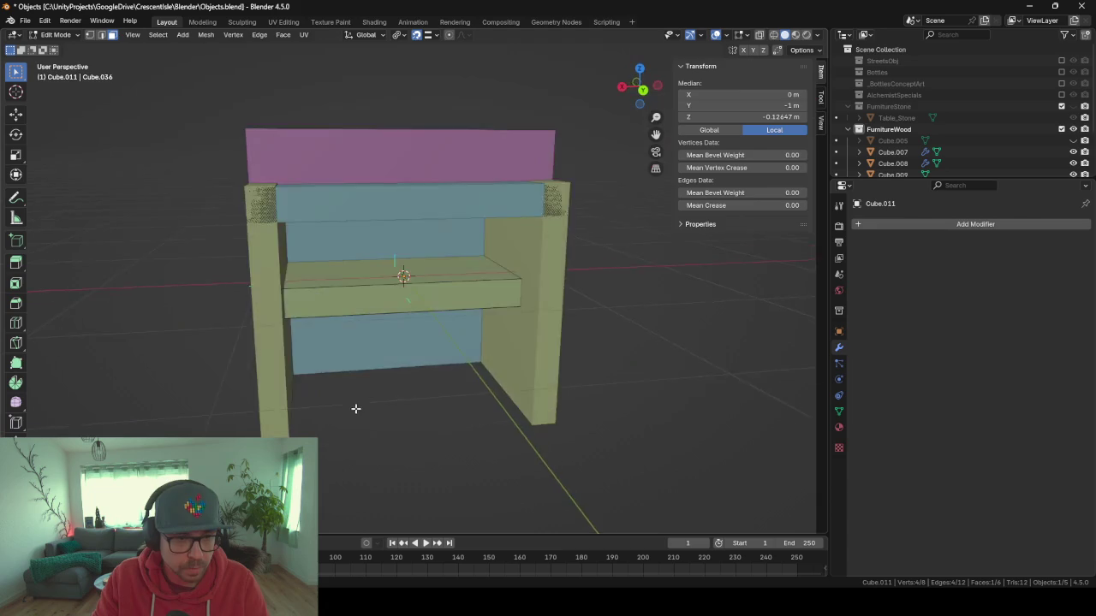
key("g")
key("y")
left_click(376, 354)
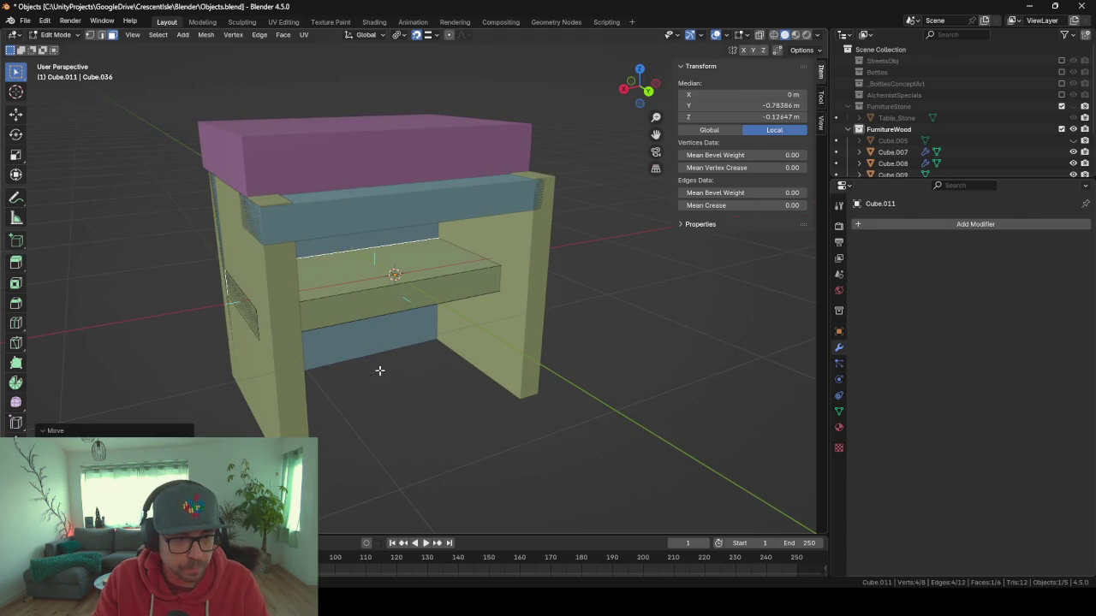
key("Tab")
mouse_move(416, 394)
left_mouse_down()
mouse_move(391, 360)
mouse_move(485, 371)
mouse_move(428, 374)
mouse_move(504, 374)
mouse_move(473, 395)
mouse_move(403, 399)
mouse_move(436, 285)
mouse_move(436, 436)
left_mouse_up()
Lower the shelf object to Z -0.312 m.
key("Tab")
key("a")
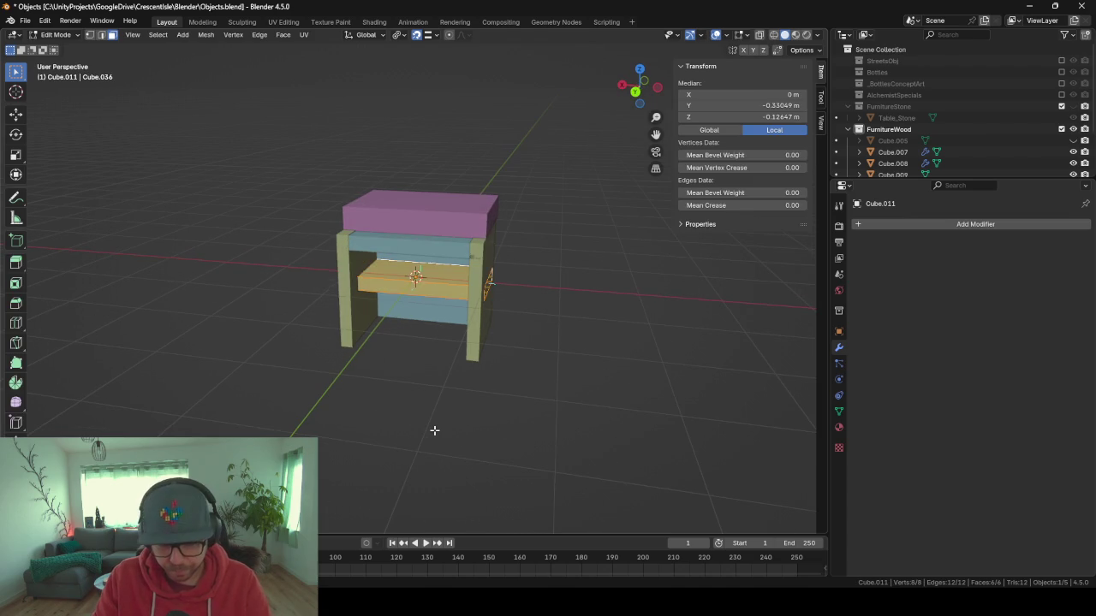
key("alt+a")
key("Tab")
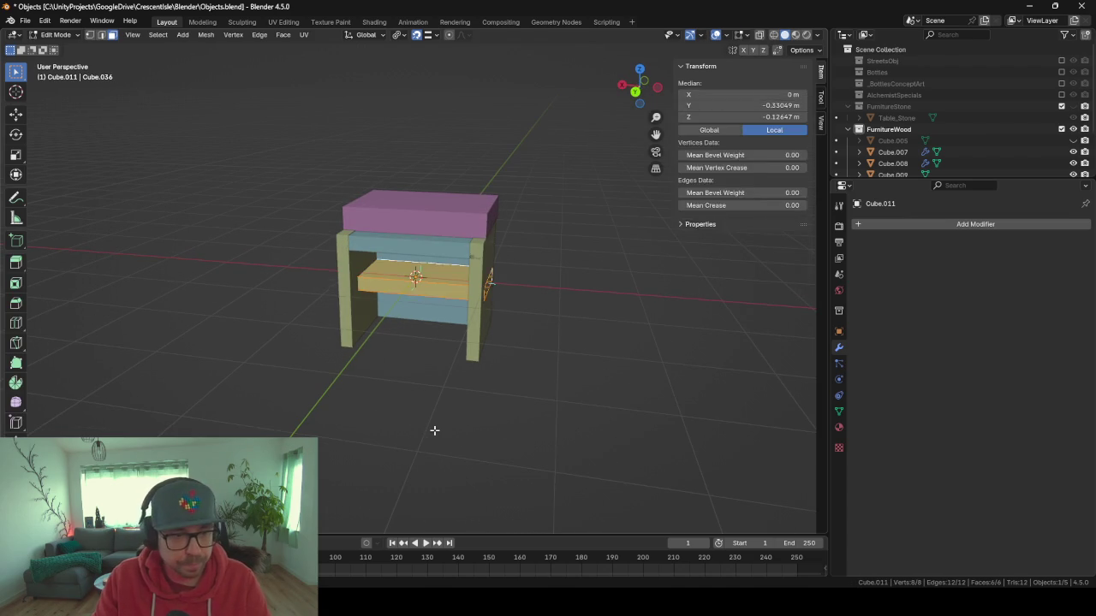
key("g")
key("z")
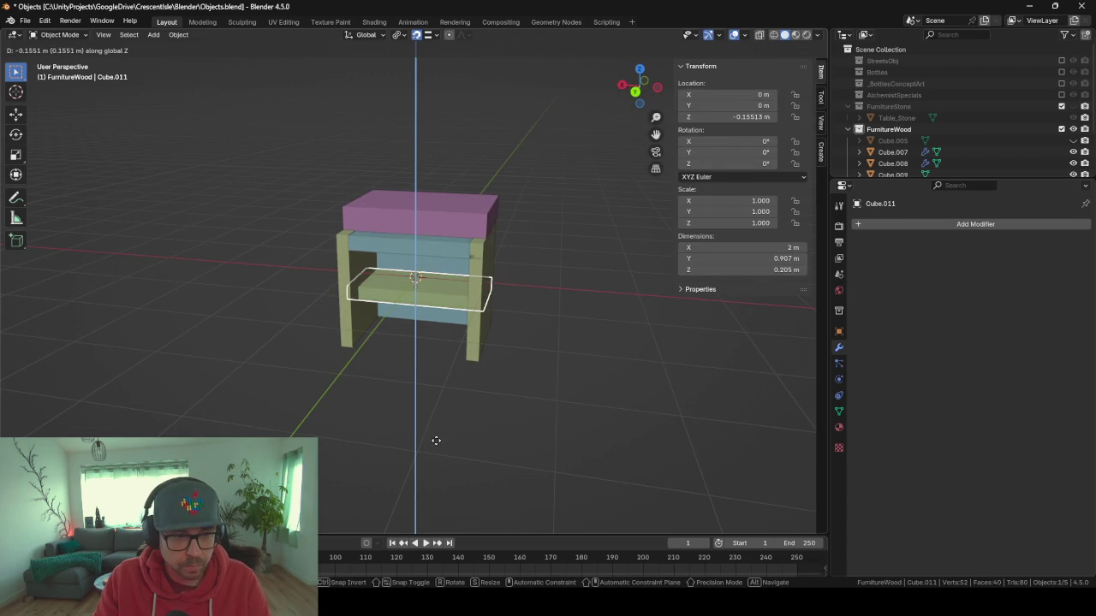
left_click(428, 439)
Set the shelf's X dimension to 2 m.
mouse_move(428, 443)
left_mouse_down()
mouse_move(443, 361)
mouse_move(525, 337)
mouse_move(426, 351)
mouse_move(492, 345)
mouse_move(445, 335)
mouse_move(452, 357)
mouse_move(482, 303)
mouse_move(480, 315)
mouse_move(300, 291)
mouse_move(464, 293)
mouse_move(628, 242)
mouse_move(416, 262)
mouse_move(636, 264)
mouse_move(485, 252)
mouse_move(558, 261)
mouse_move(402, 339)
mouse_move(485, 340)
mouse_move(419, 345)
mouse_move(399, 329)
mouse_move(477, 326)
mouse_move(305, 332)
mouse_move(391, 326)
mouse_move(492, 361)
left_mouse_up()
scroll(410, 346, "up", 2)
scroll(405, 344, "up", 3)
scroll(479, 348, "down", 6)
scroll(416, 262, "up", 3)
scroll(419, 346, "up", 3)
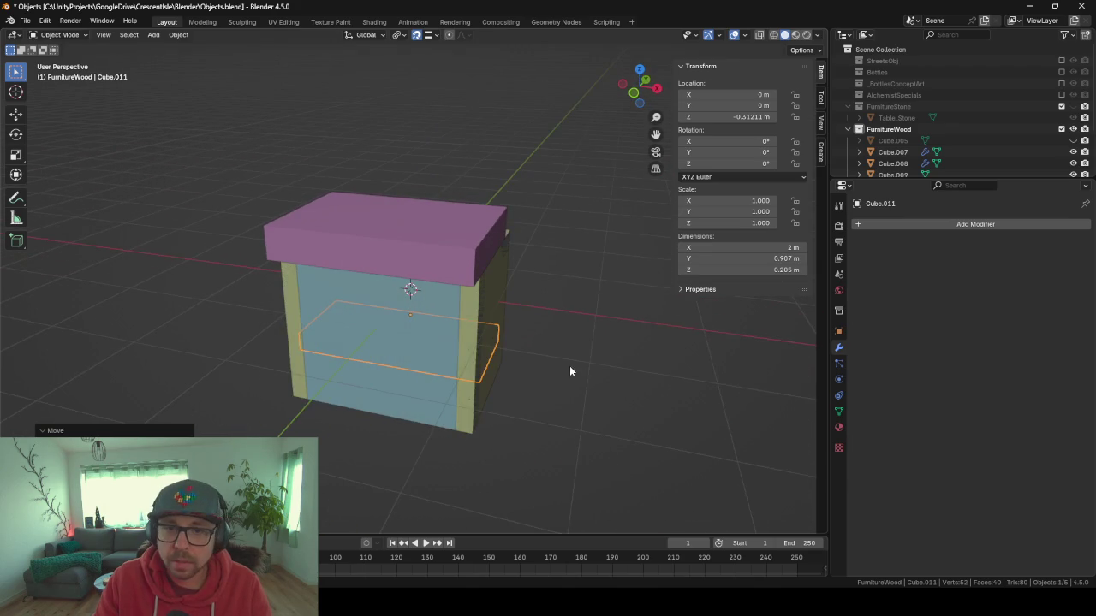
left_click(793, 247)
type("2")
key("Return")
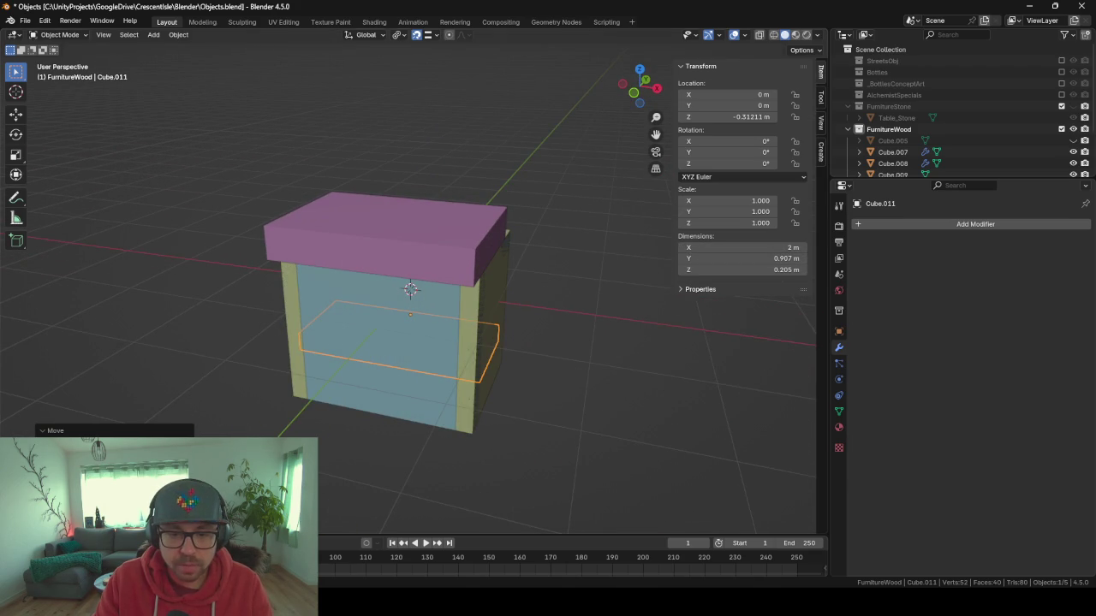
mouse_move(612, 441)
left_mouse_down()
mouse_move(625, 456)
mouse_move(599, 469)
left_mouse_up()
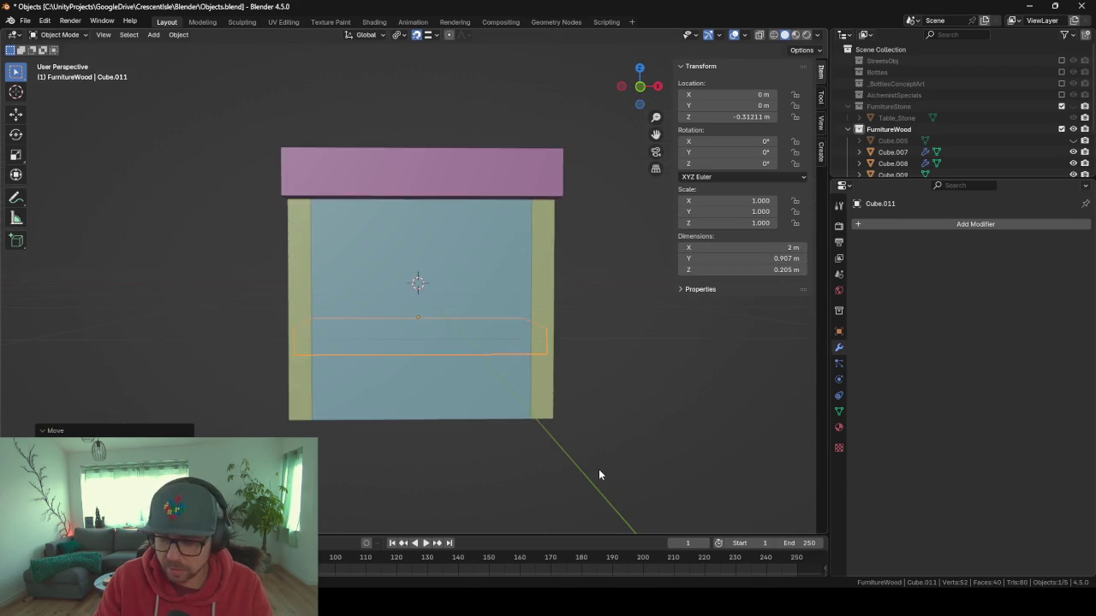
Box-select all cabinet parts in front orthographic view and raise them along Z.
key("KP_1")
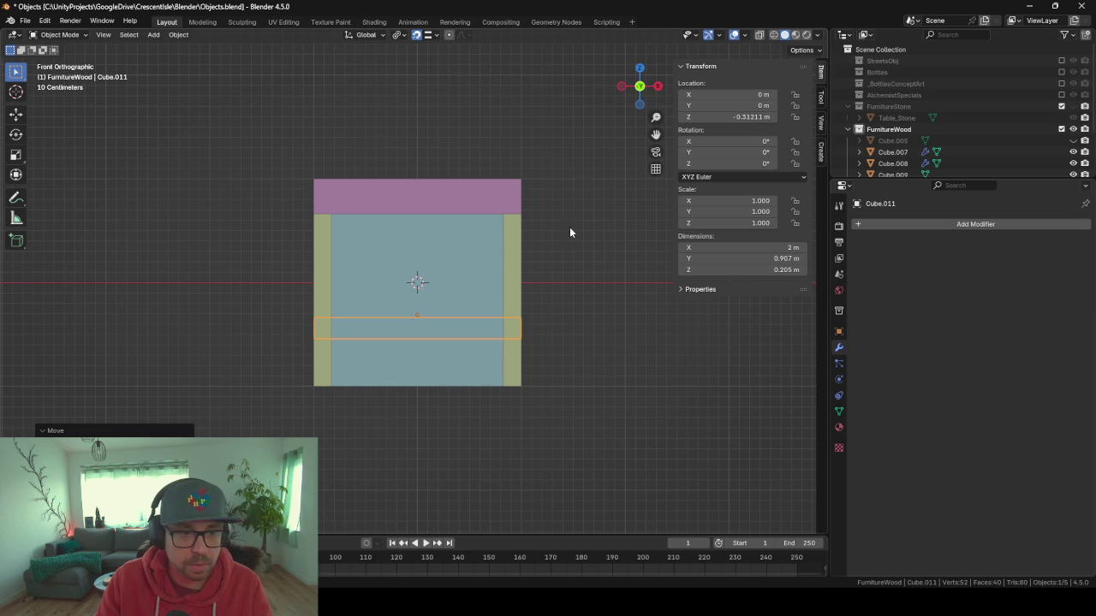
left_click_drag(229, 144, 639, 460)
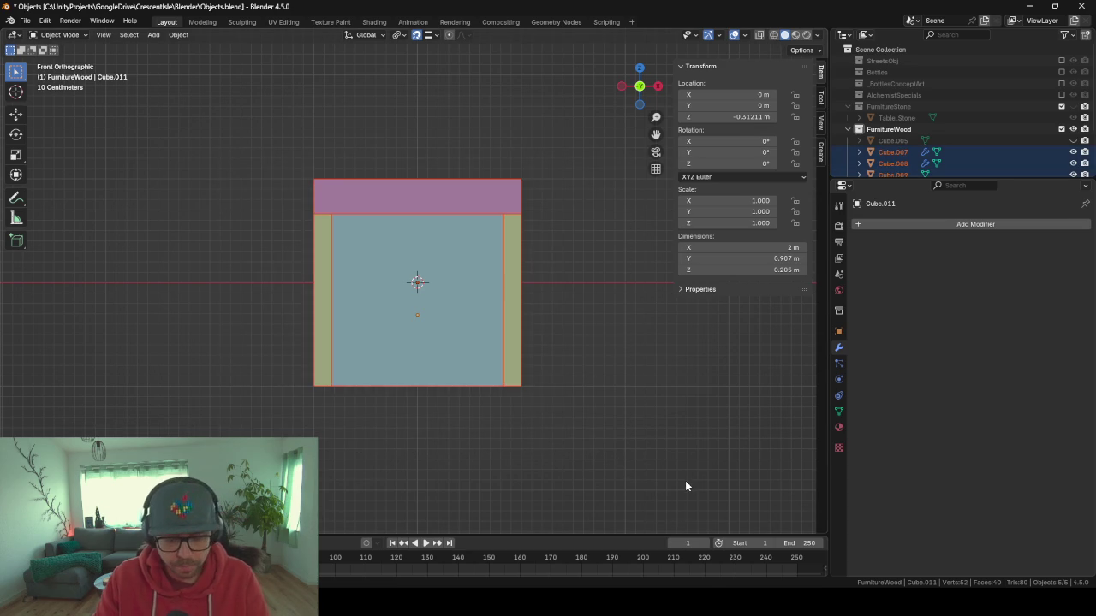
key("s")
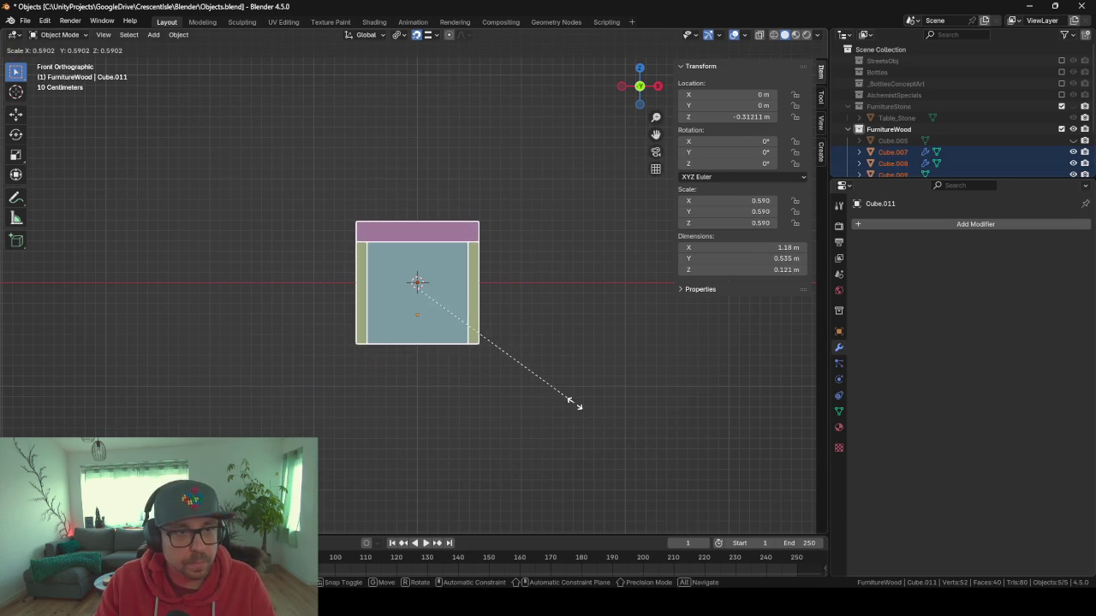
key("Escape")
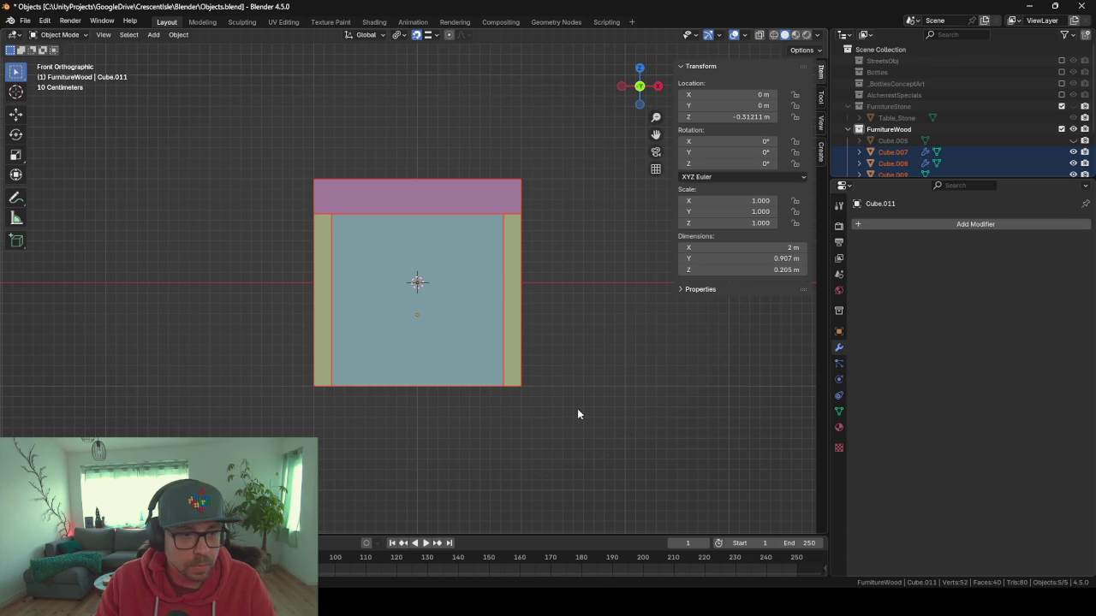
key("g")
key("z")
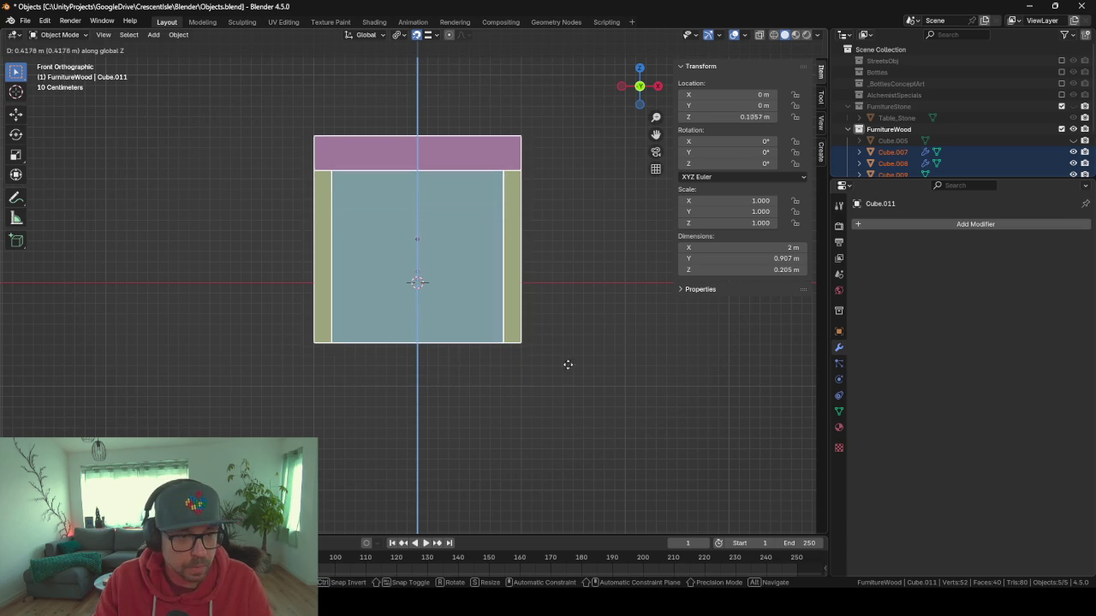
left_click(566, 305)
Scale the cabinet to 0.525 and lower it onto the ground.
key("s")
left_click(530, 310)
key("g")
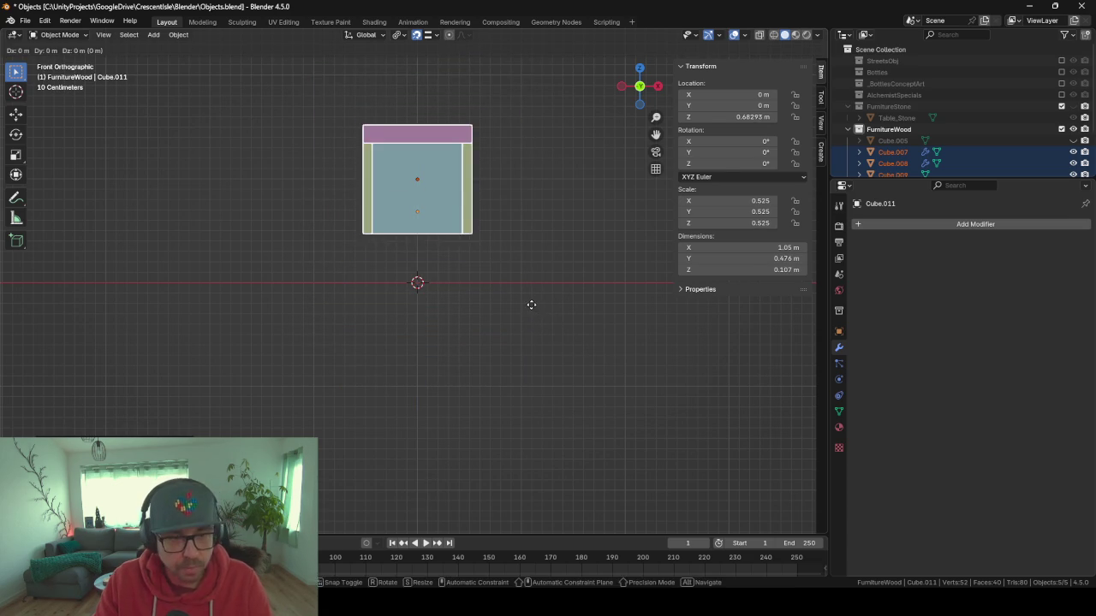
key("x")
key("z")
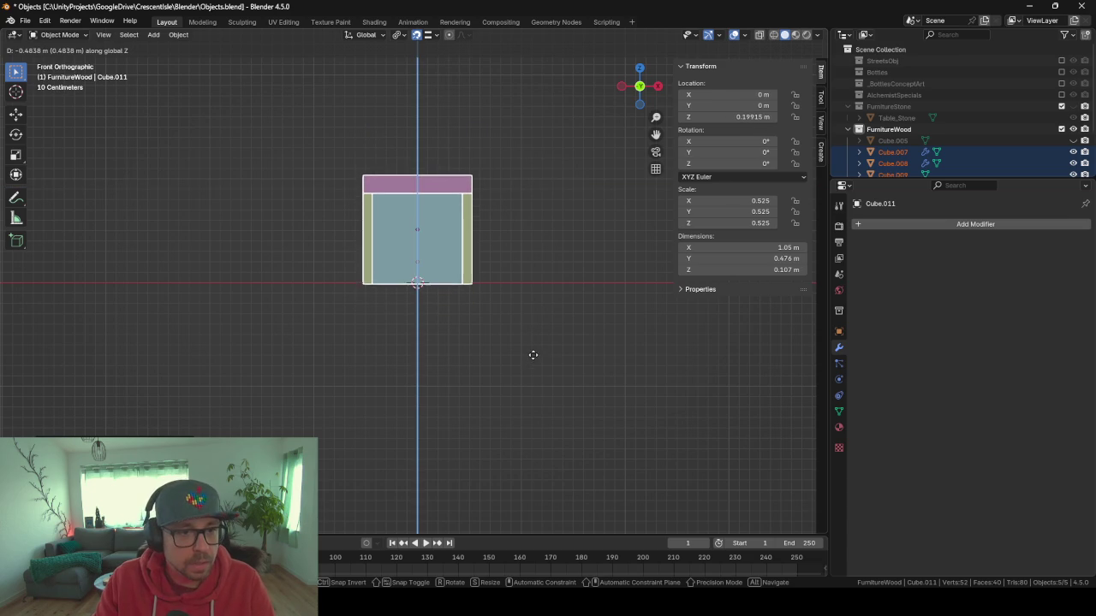
left_click(533, 361)
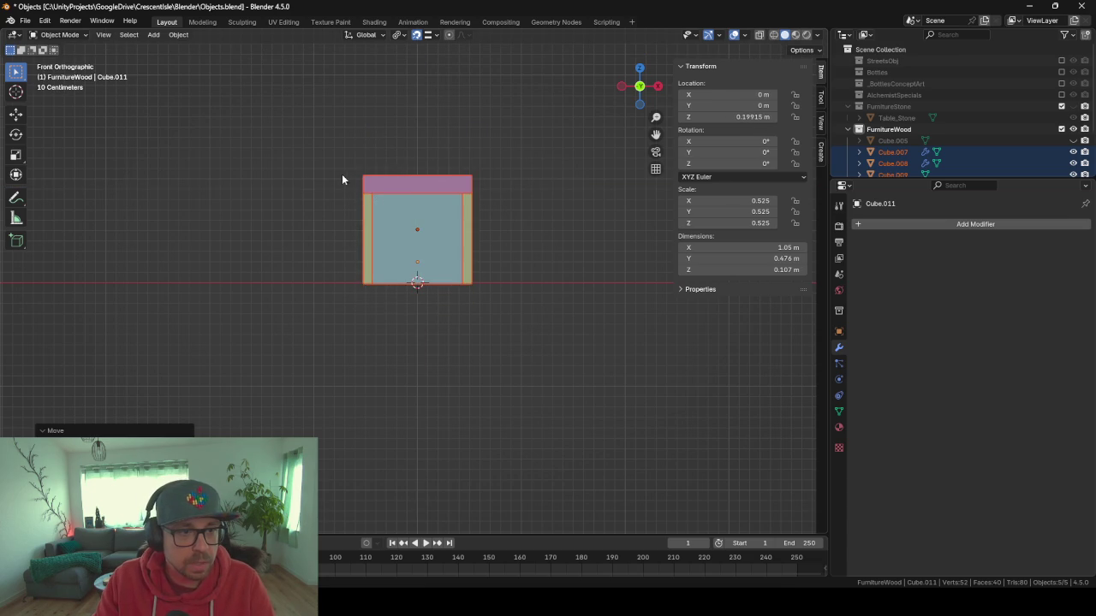
mouse_move(506, 297)
left_mouse_down()
mouse_move(521, 305)
mouse_move(518, 329)
left_mouse_up()
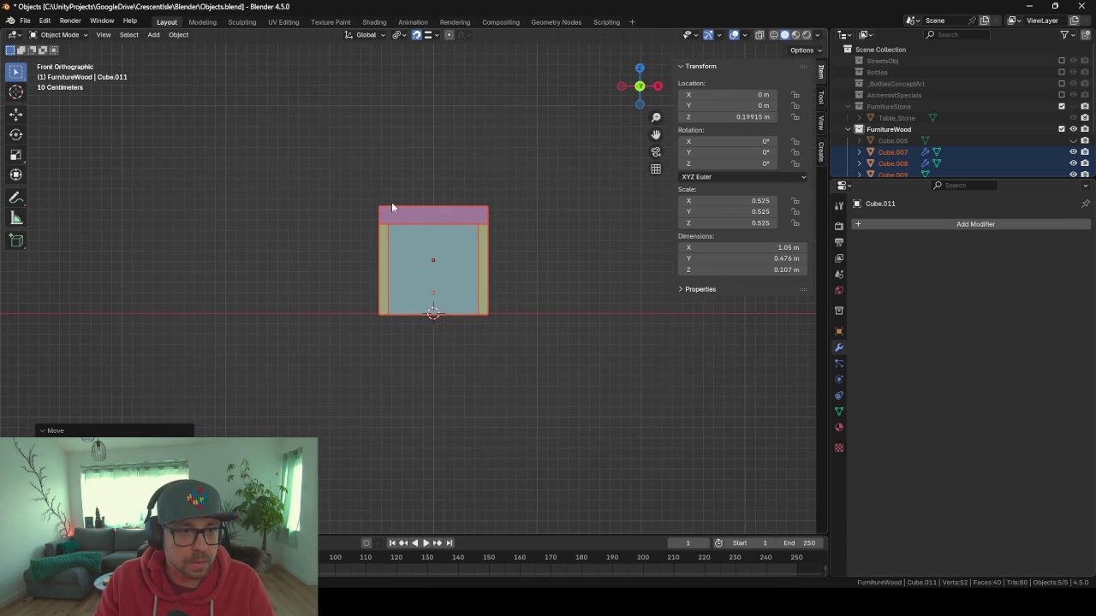
Rescale the cabinet to 0.555 and set its base on the ground grid.
key("s")
left_click(612, 384)
key("g")
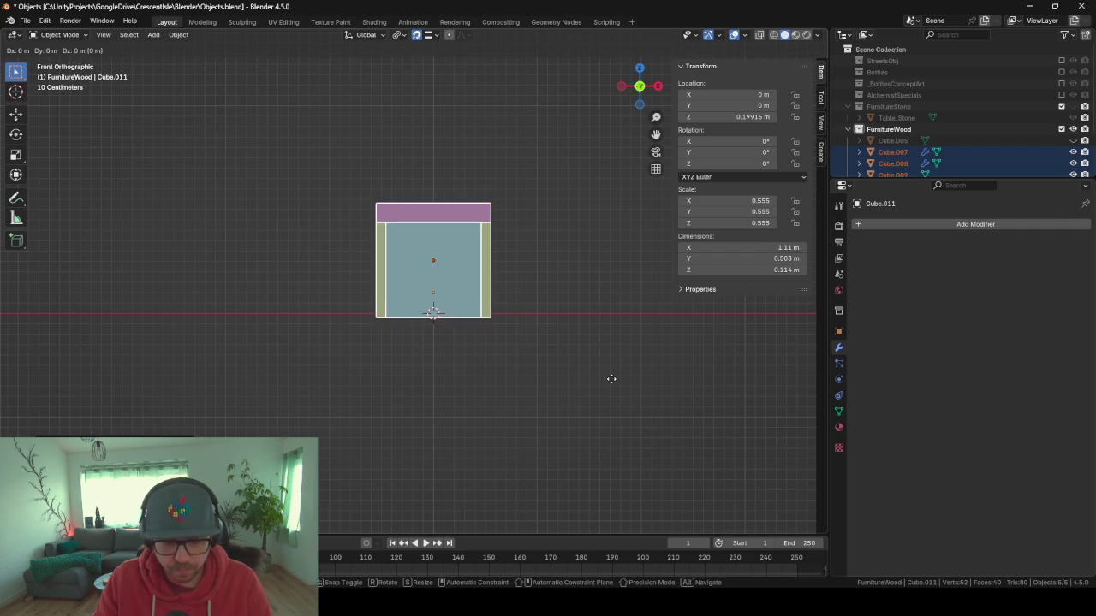
key("z")
left_click(609, 378)
mouse_move(609, 379)
left_mouse_down()
mouse_move(465, 374)
mouse_move(525, 391)
mouse_move(467, 408)
left_mouse_up()
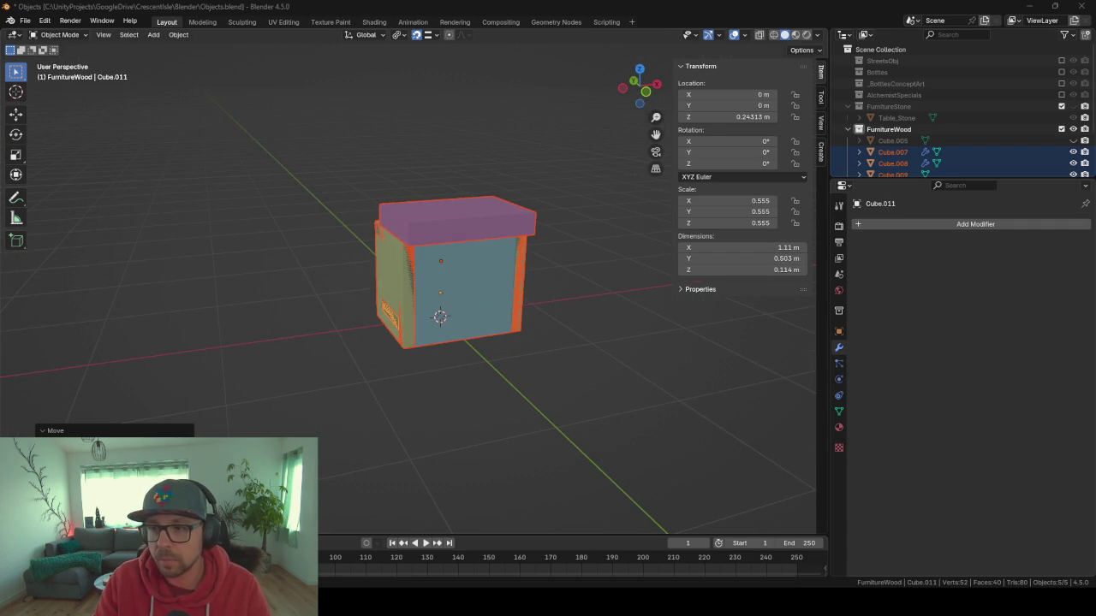
mouse_move(542, 356)
left_mouse_down()
mouse_move(543, 318)
mouse_move(631, 325)
mouse_move(303, 330)
mouse_move(622, 305)
mouse_move(549, 327)
left_mouse_up()
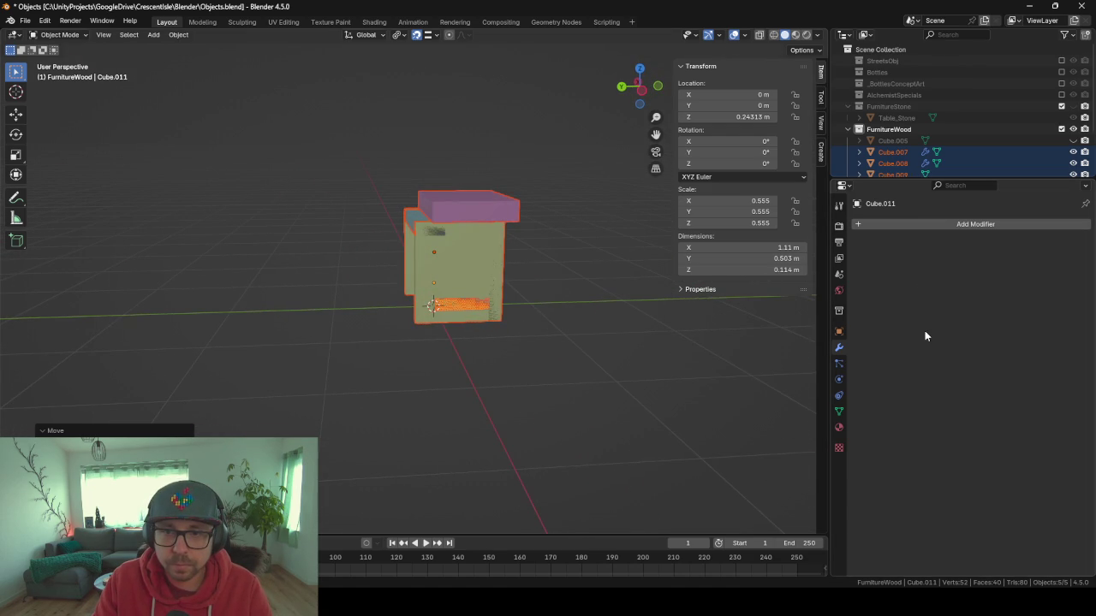
Enlarge the outliner and properties panels and make the scene collection active.
left_click_drag(869, 178, 852, 346)
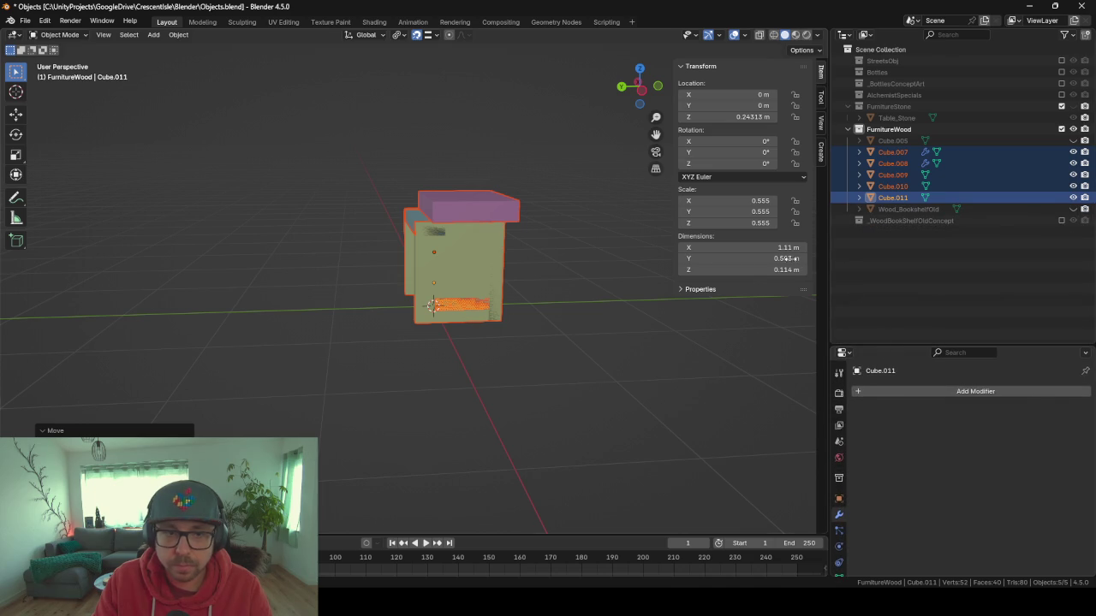
mouse_move(377, 303)
left_mouse_down()
mouse_move(496, 320)
mouse_move(285, 291)
mouse_move(384, 321)
mouse_move(496, 301)
mouse_move(399, 306)
mouse_move(416, 323)
mouse_move(479, 300)
left_mouse_up()
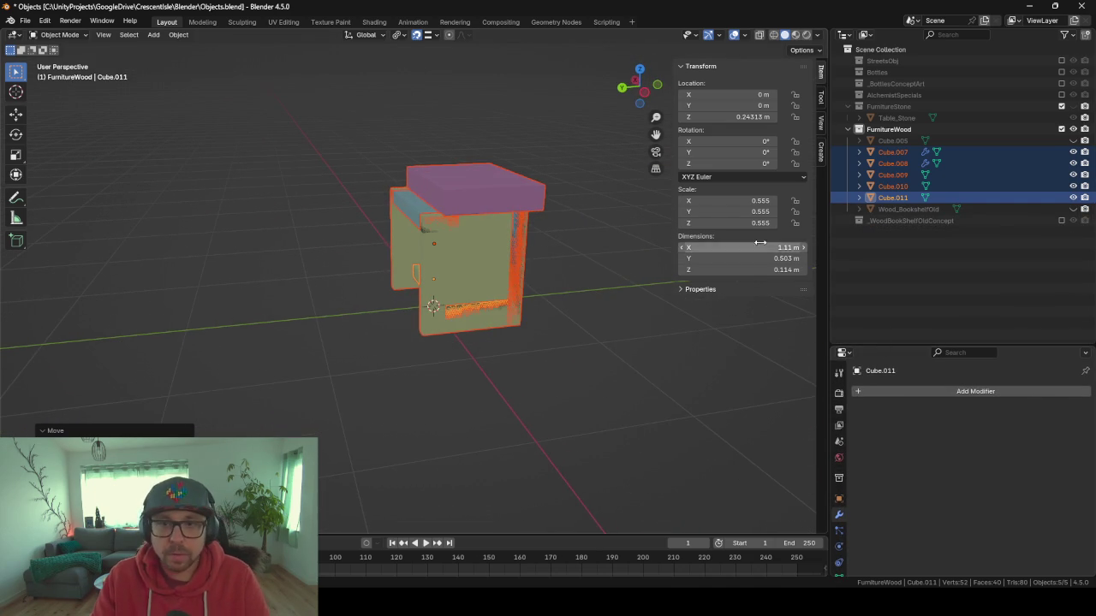
left_click_drag(556, 346, 648, 342)
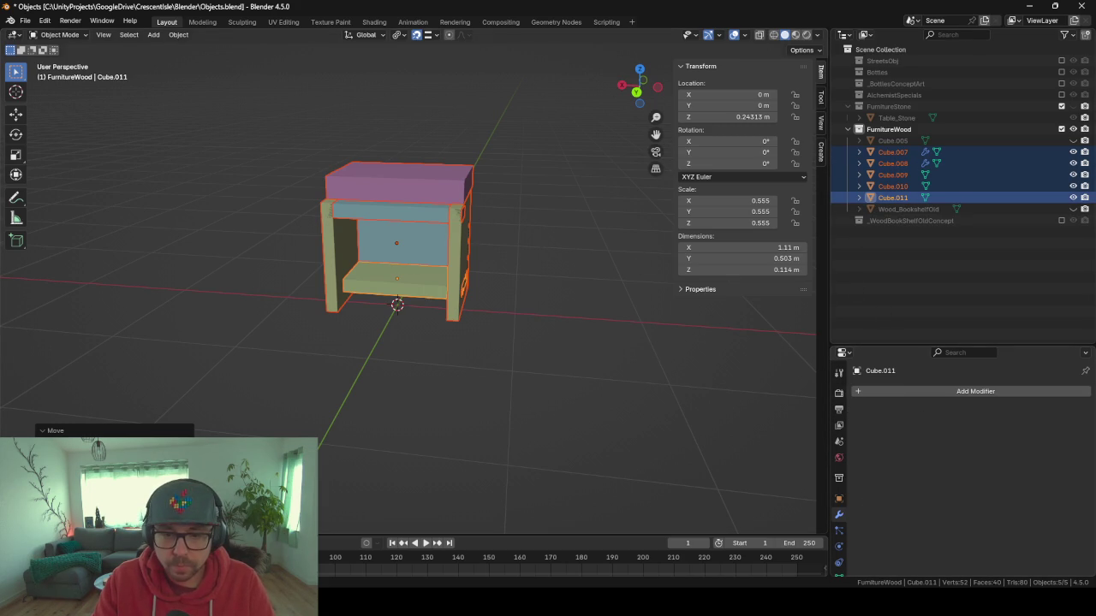
left_click_drag(880, 345, 882, 229)
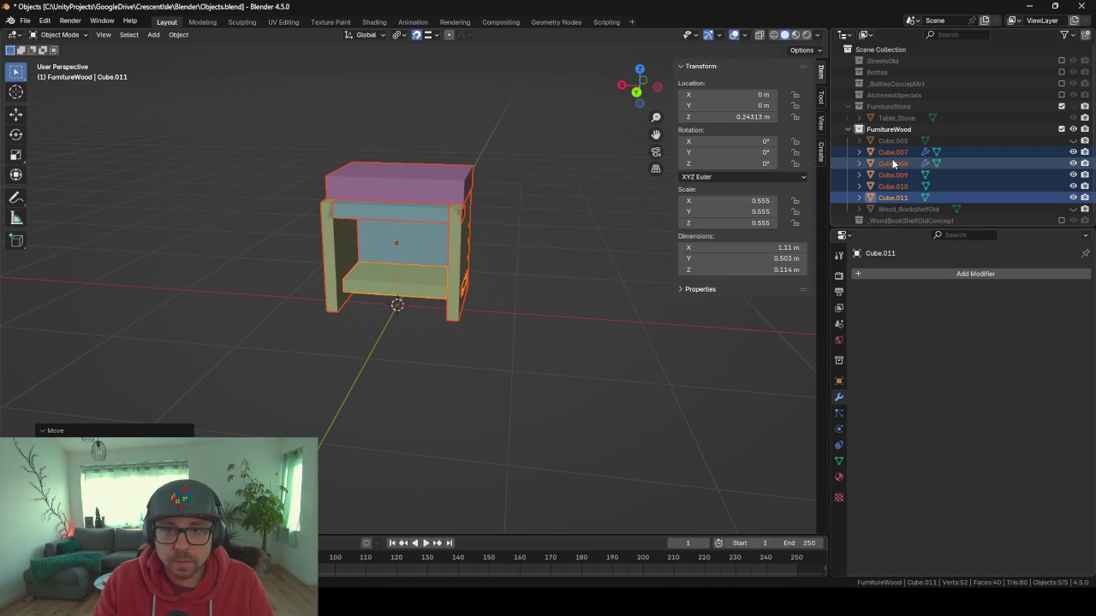
left_click(881, 49)
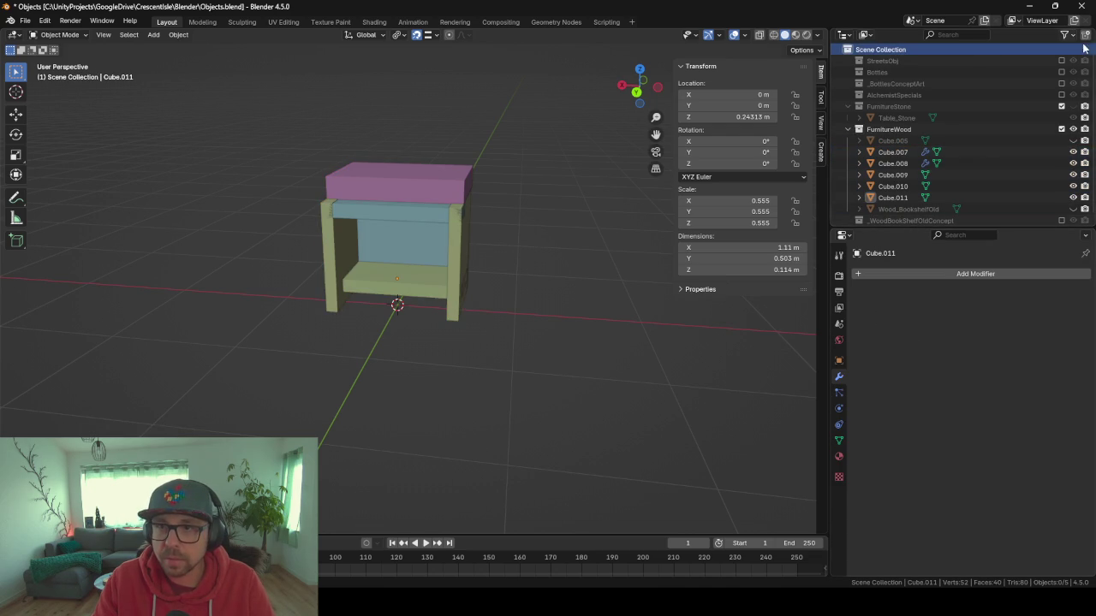
Create a new collection and name it _WoodSalesTableConcept.
left_click(1084, 34)
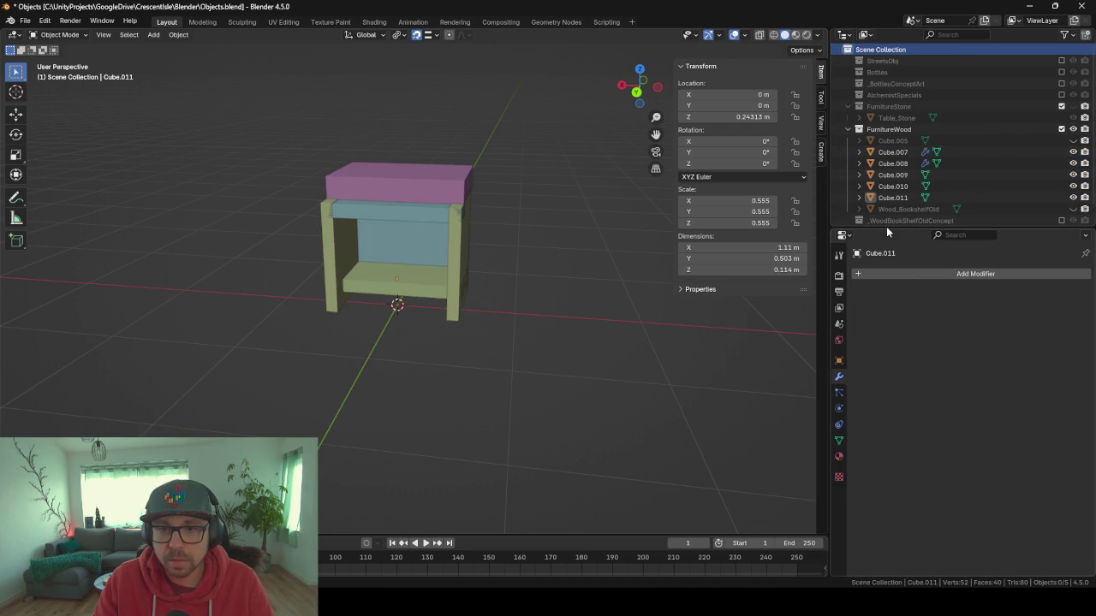
left_click_drag(899, 228, 899, 304)
double_click(888, 232)
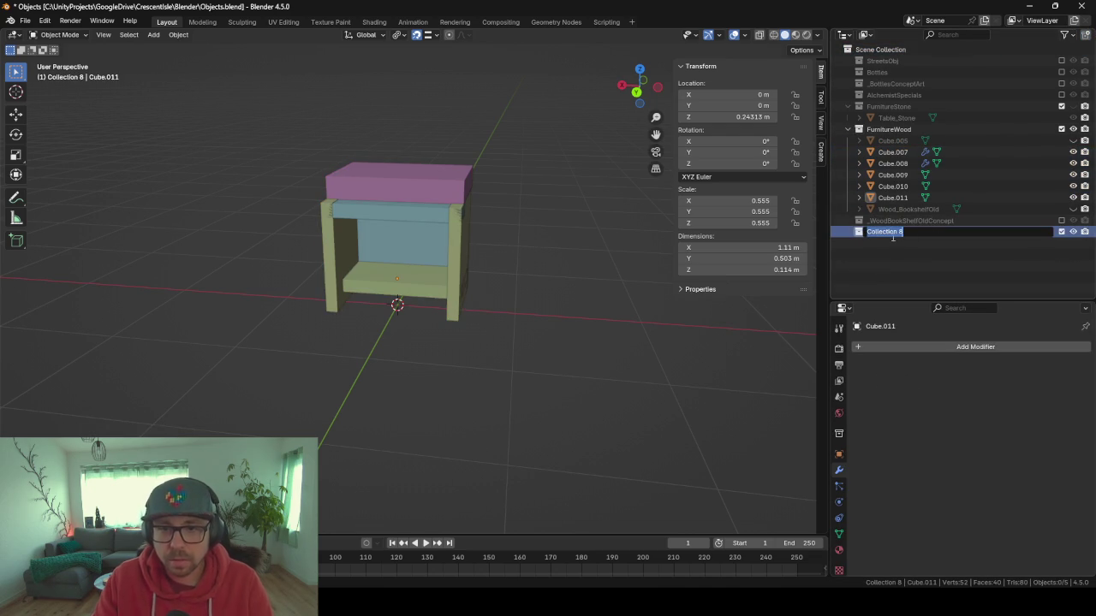
key("BackSpace")
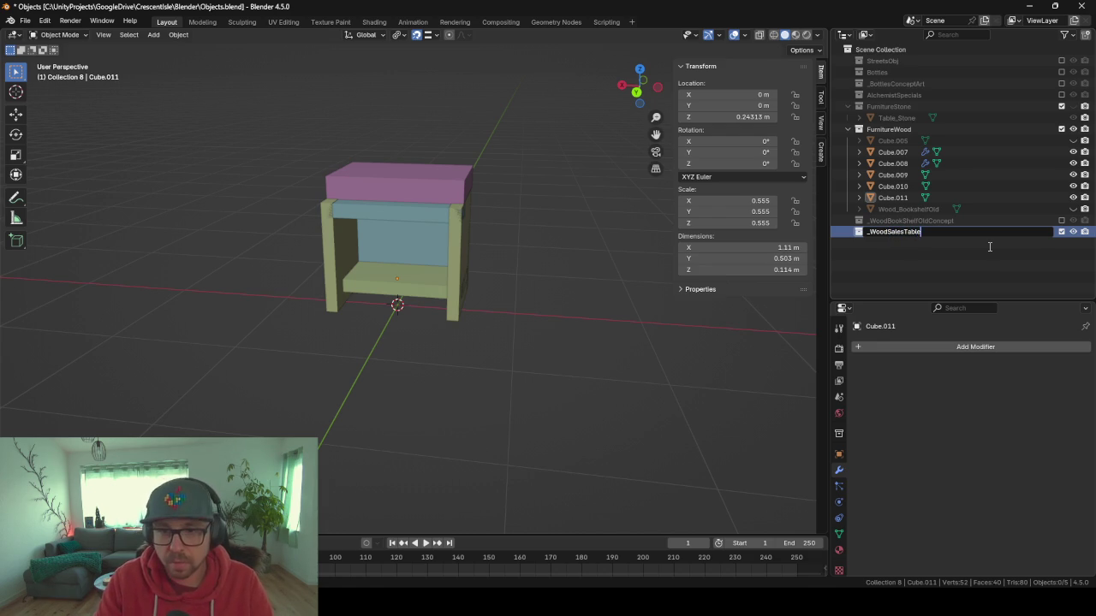
type("e")
key("Return")
double_click(938, 232)
type("pt")
key("Return")
Move Cube.007 through Cube.011 into the _WoodSalesTableConcept collection.
left_click(893, 152)
left_click(904, 198, "shift")
key("m")
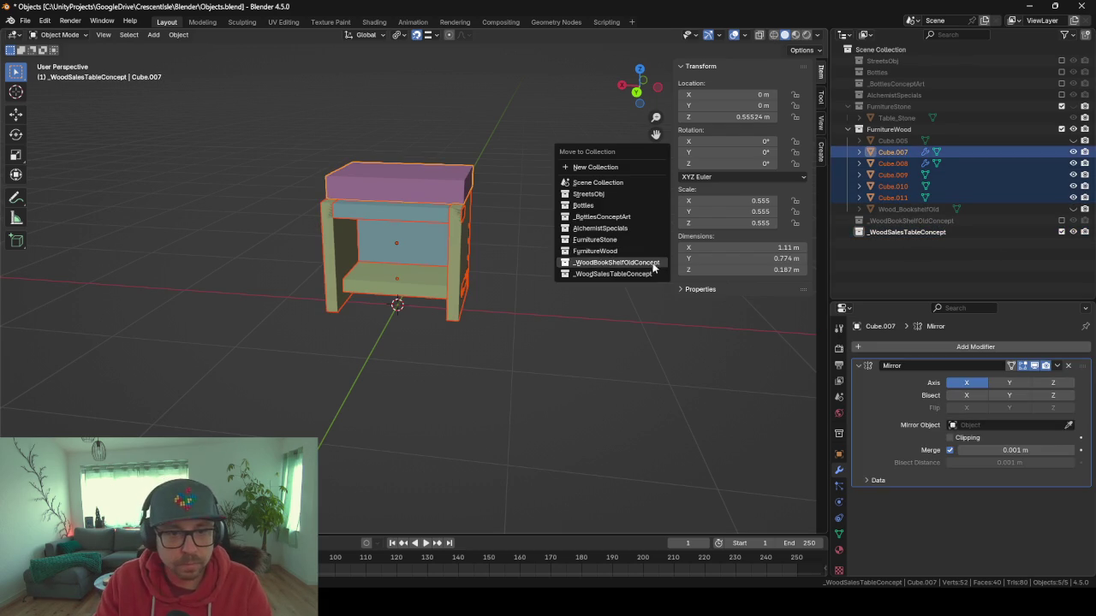
left_click(622, 273)
Delete the leftover Cube.005 object.
left_click(903, 142)
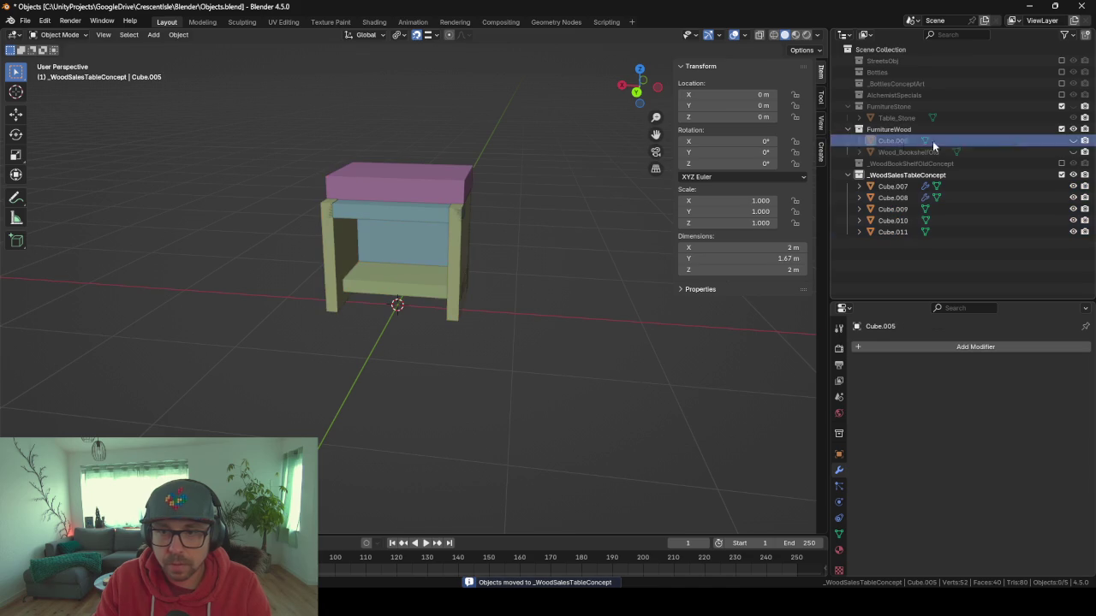
key("alt+h")
key("h")
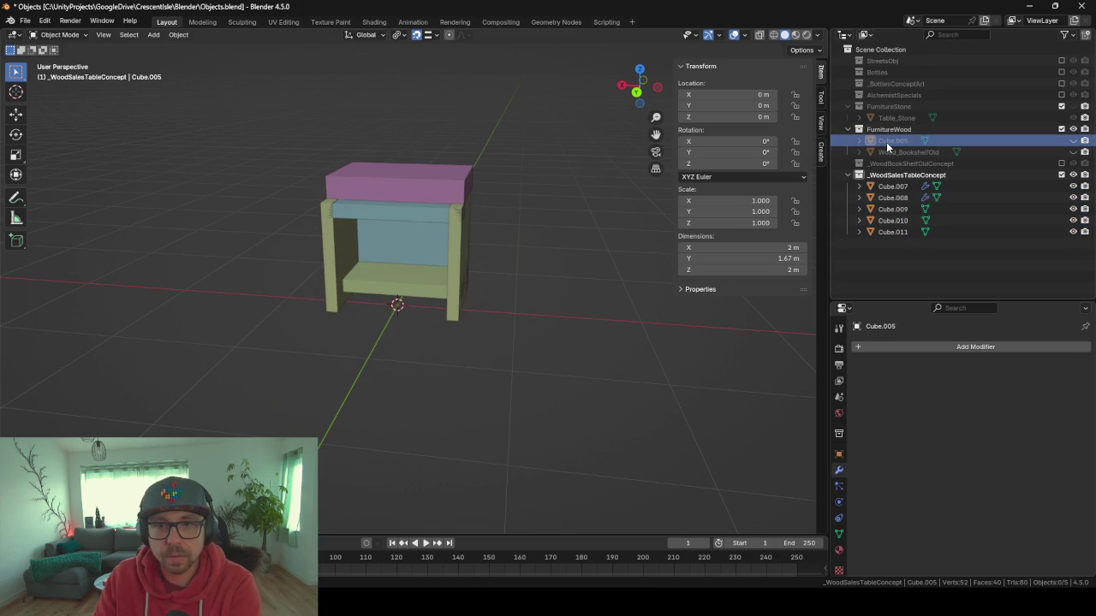
key("Delete")
left_click(893, 175)
Apply scale, rotation, location and visual geometry to mesh on Cube.007–Cube.011.
left_click(906, 221, "shift")
key("ctrl+a")
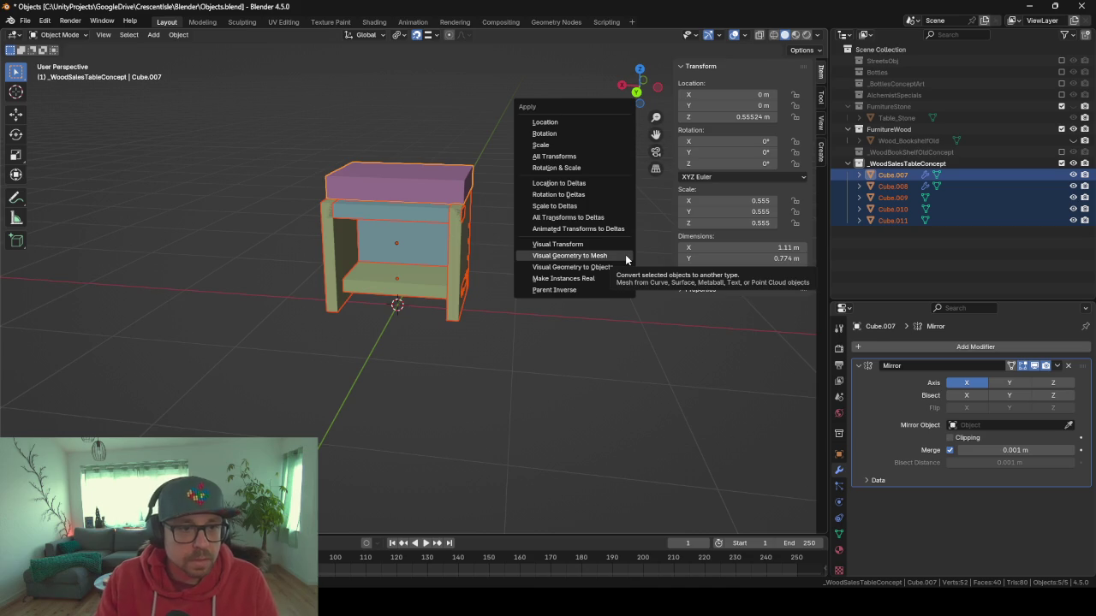
left_click(568, 145)
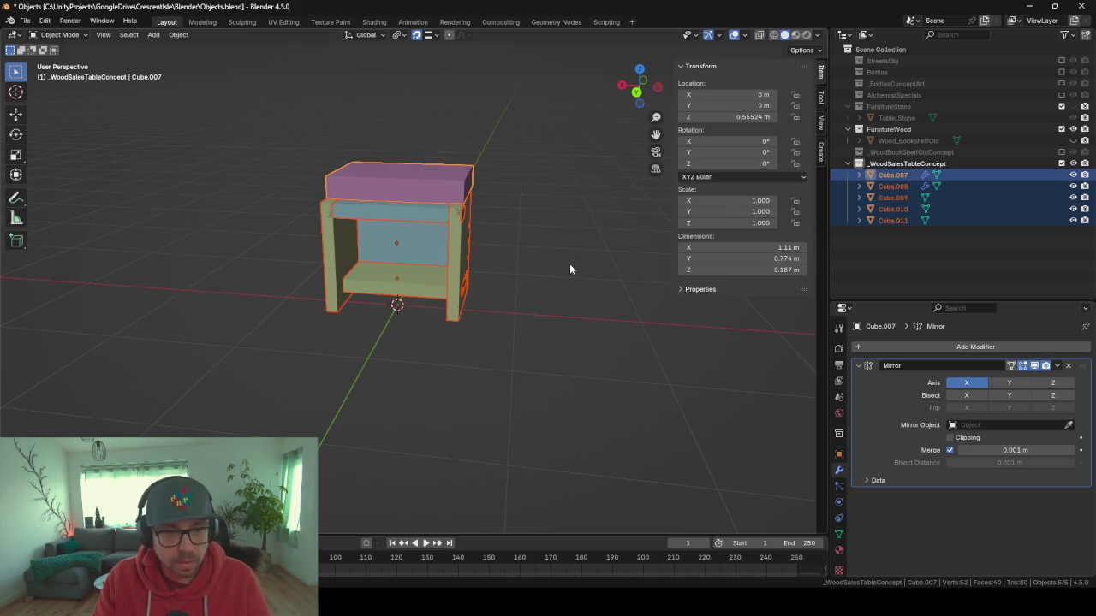
key("ctrl+a")
left_click(569, 254)
key("ctrl+a")
left_click(563, 240)
mouse_move(556, 243)
left_mouse_down()
mouse_move(398, 284)
mouse_move(515, 285)
mouse_move(377, 282)
mouse_move(303, 309)
mouse_move(453, 313)
left_mouse_up()
key("ctrl+a")
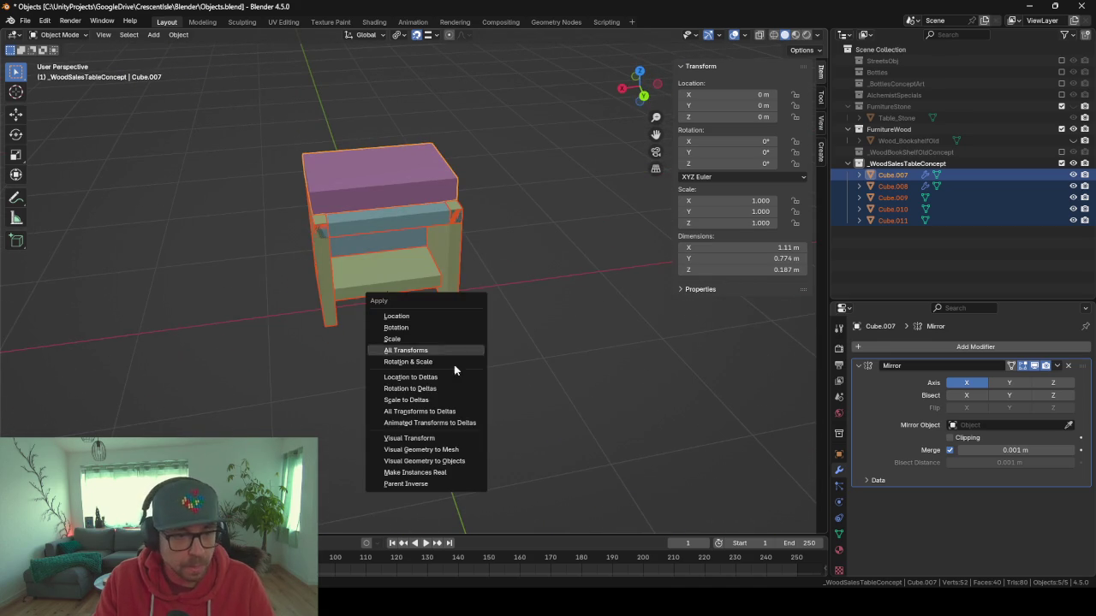
left_click(438, 449)
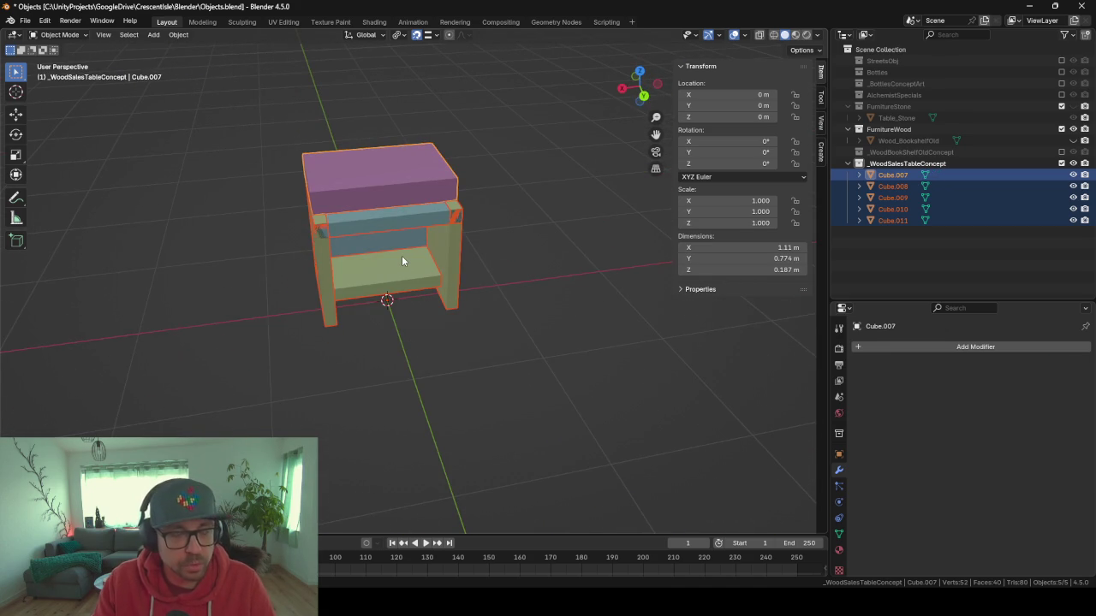
Delete Cube.008's right side panel in Edit Mode.
mouse_move(402, 261)
left_mouse_down()
mouse_move(305, 257)
mouse_move(484, 240)
mouse_move(448, 240)
mouse_move(468, 270)
mouse_move(545, 279)
mouse_move(543, 299)
mouse_move(473, 295)
left_mouse_up()
key("Tab")
left_click(469, 271)
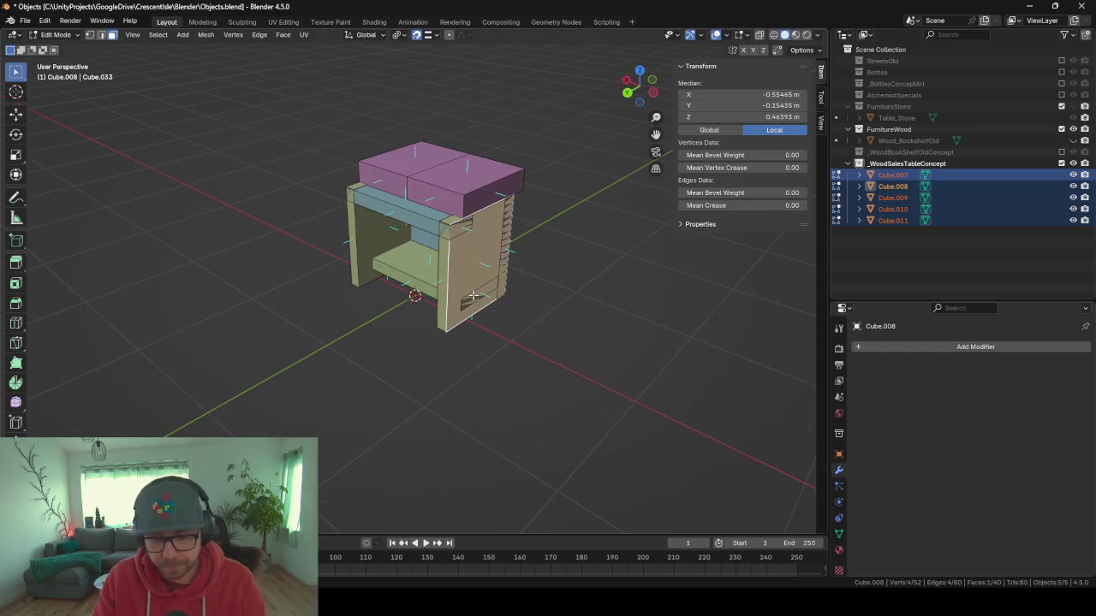
key("ctrl+l")
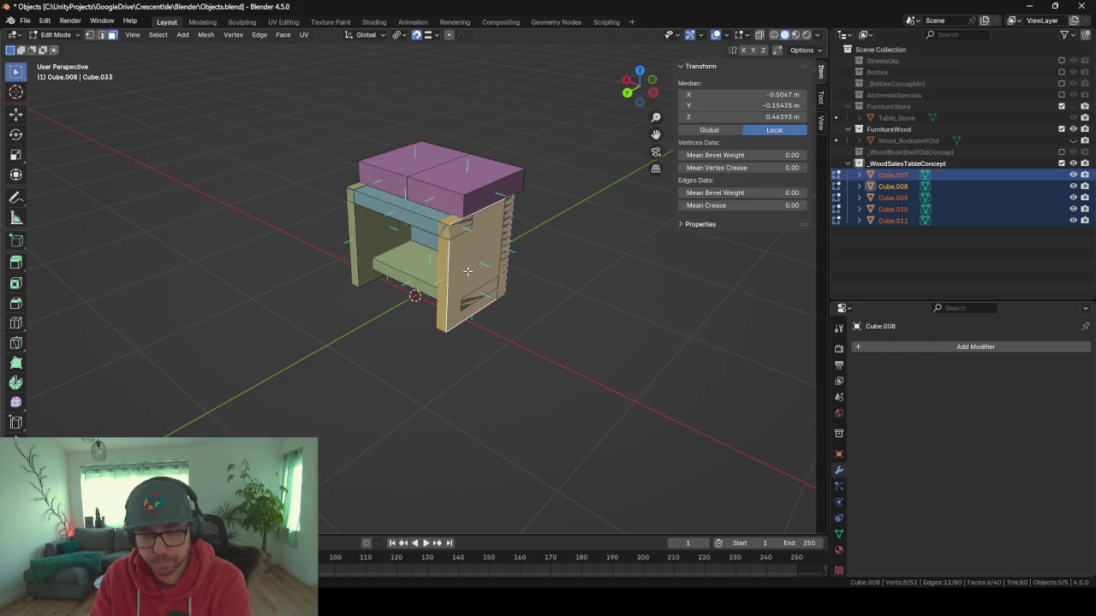
key("x")
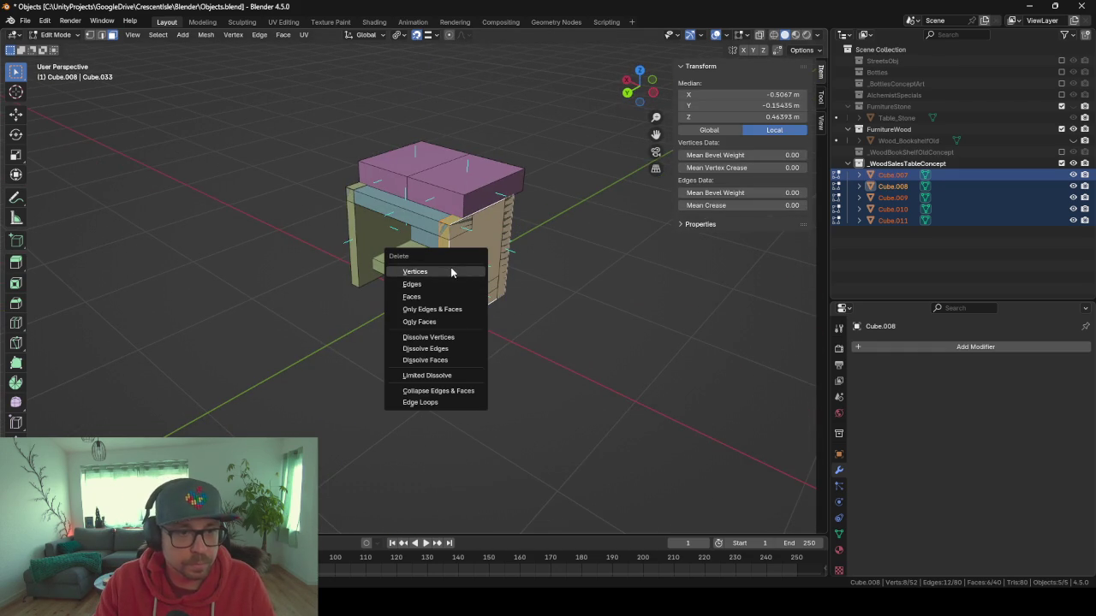
left_click(451, 271)
key("Tab")
Add a Mirror modifier to Cube.008 to regenerate the deleted side panel.
left_click(372, 237)
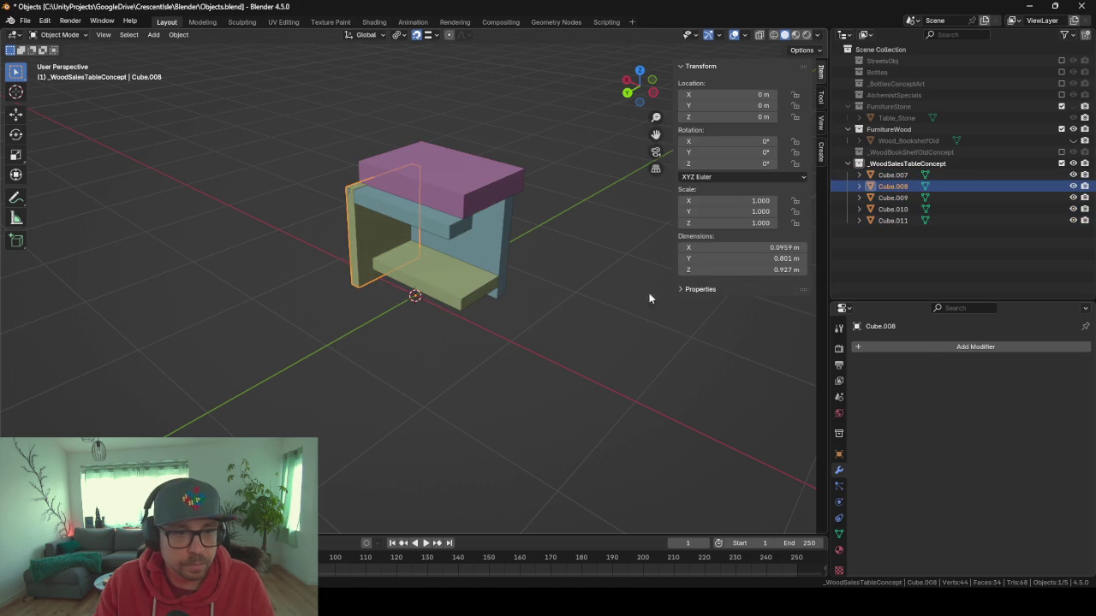
left_click(937, 345)
type("mir")
key("Return")
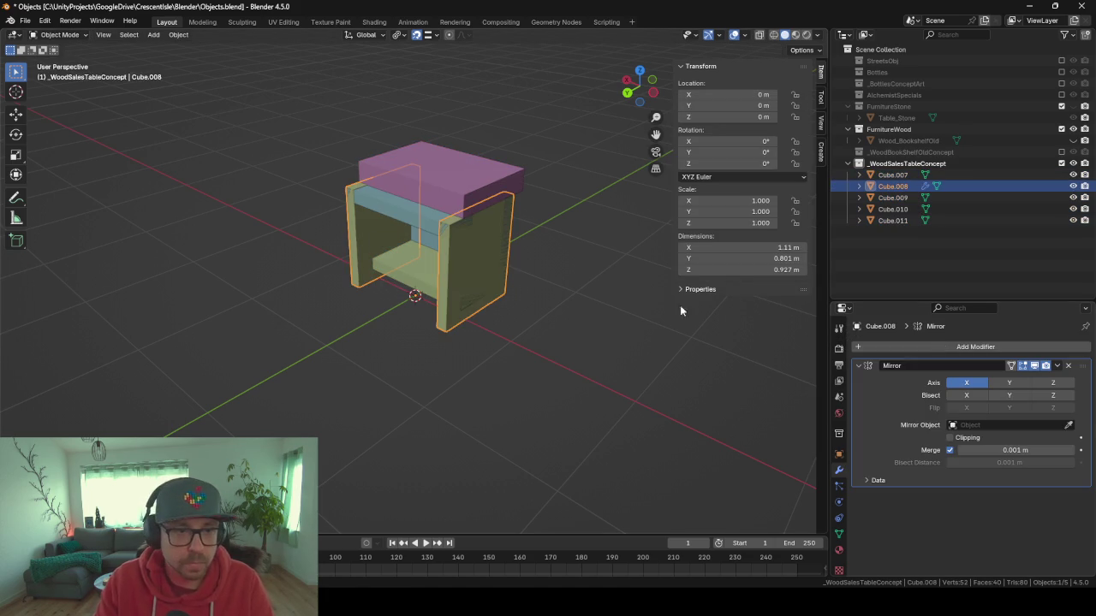
mouse_move(300, 223)
left_mouse_down()
mouse_move(463, 215)
mouse_move(418, 231)
mouse_move(572, 364)
left_mouse_up()
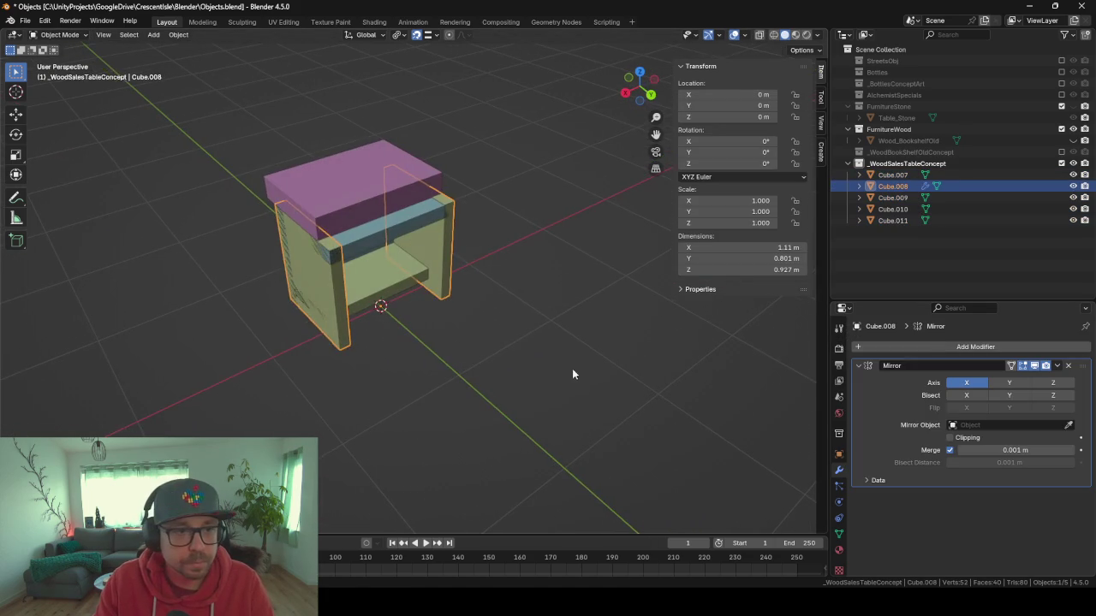
left_click(838, 552)
Assign the WoodOld material to Cube.008 and switch the viewport to Material Preview.
left_click(859, 395)
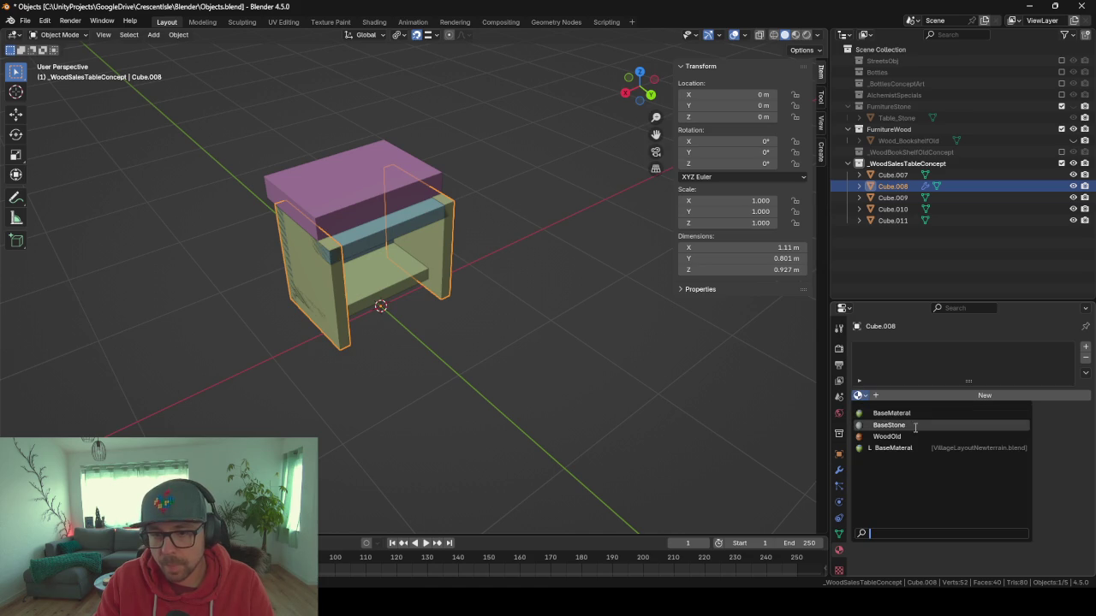
left_click(887, 436)
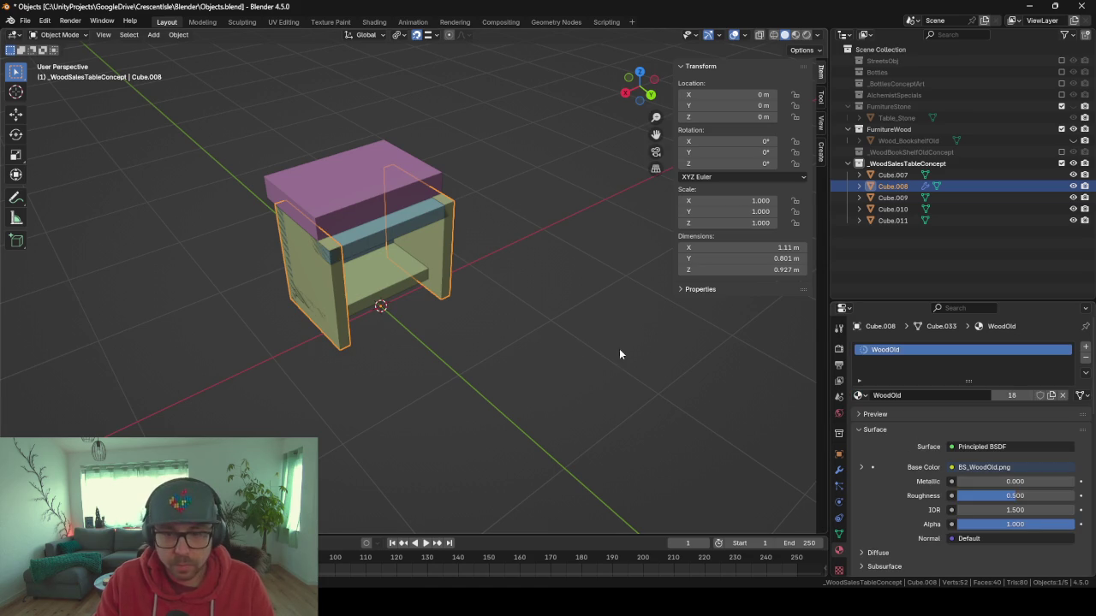
key("z")
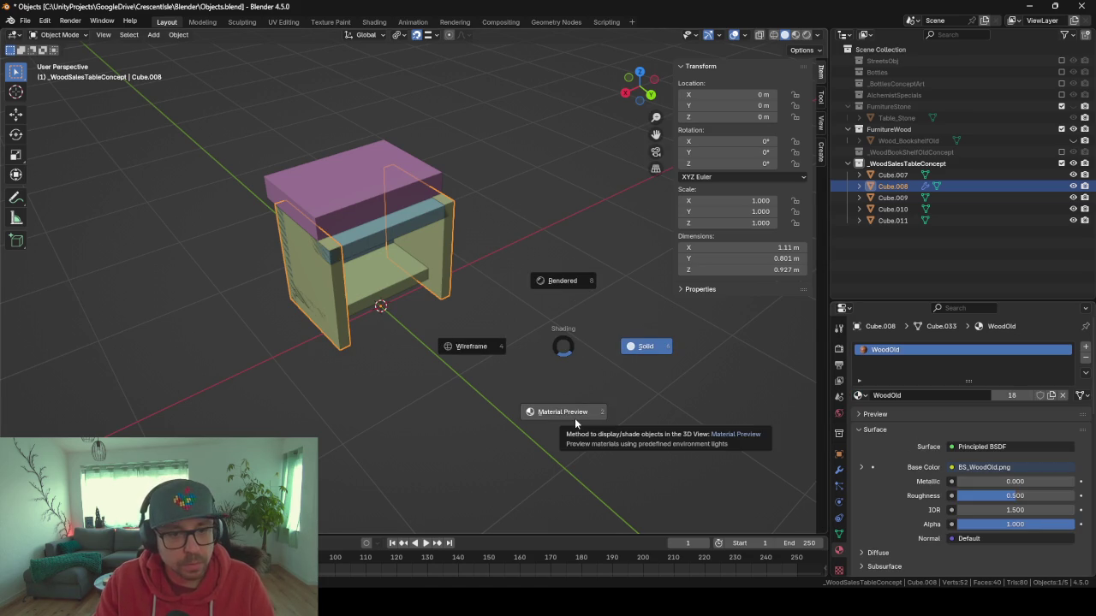
left_click(575, 423)
Link the WoodOld material from Cube.008 to all five table pieces.
left_click_drag(213, 143, 567, 388)
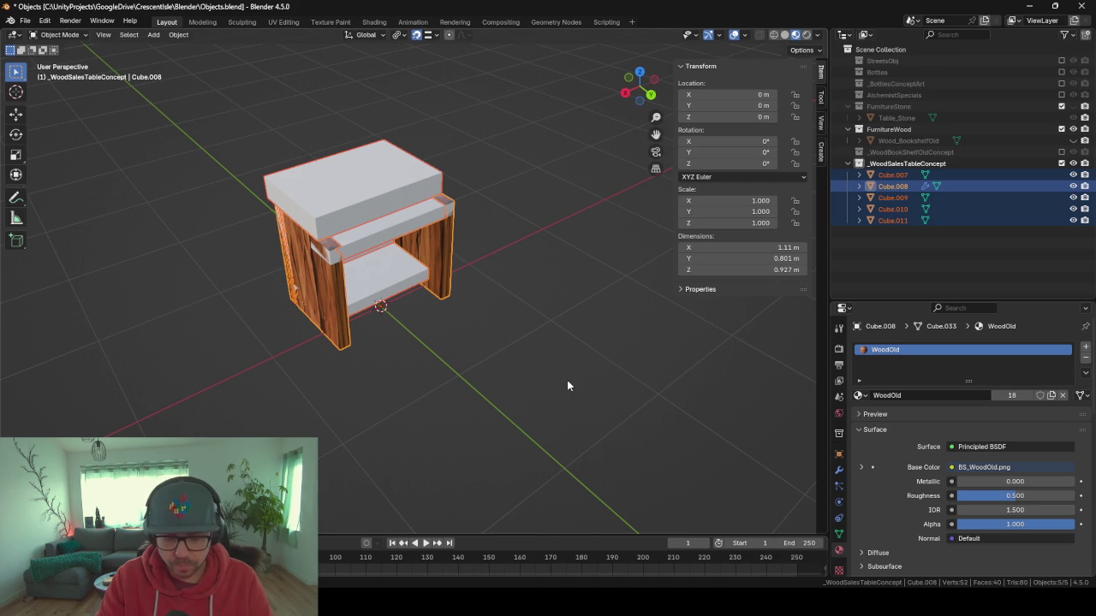
key("ctrl+l")
left_click(566, 383)
mouse_move(408, 362)
left_mouse_down()
mouse_move(476, 311)
mouse_move(572, 325)
mouse_move(423, 342)
mouse_move(491, 362)
mouse_move(408, 353)
mouse_move(488, 287)
left_mouse_up()
left_click(489, 287)
key("Tab")
Select all of Cube.008 in the UV Editing workspace with textured shading.
key("a")
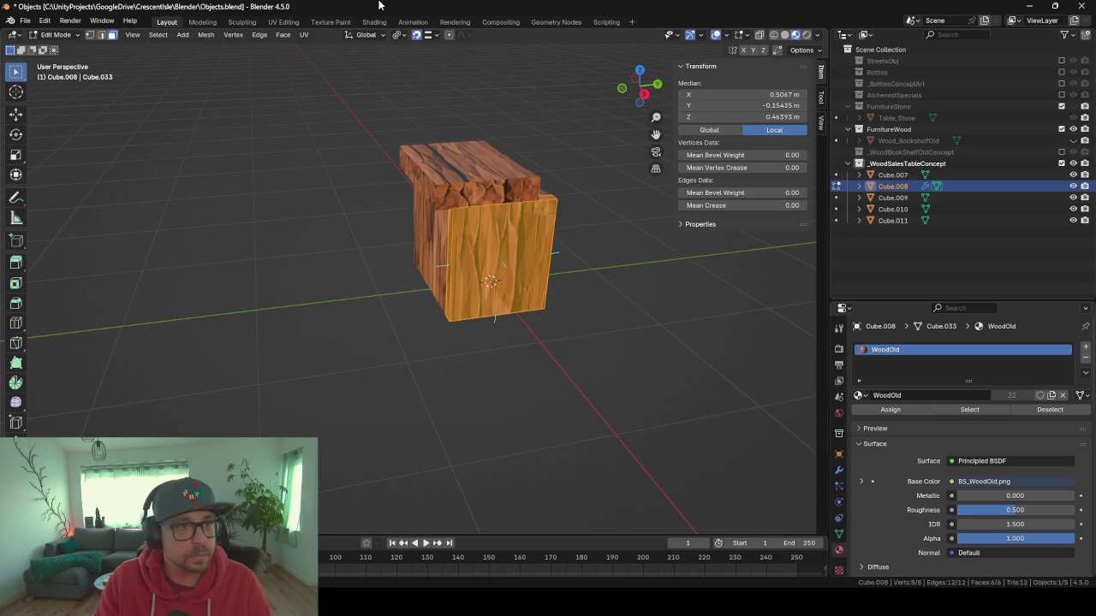
left_click(283, 22)
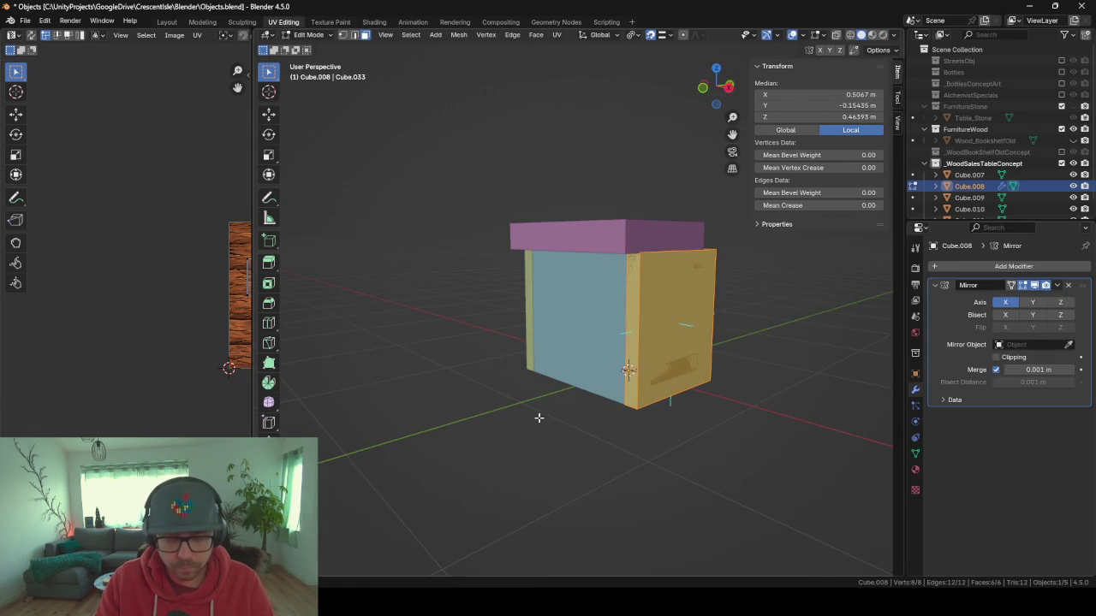
key("z")
left_click(536, 486)
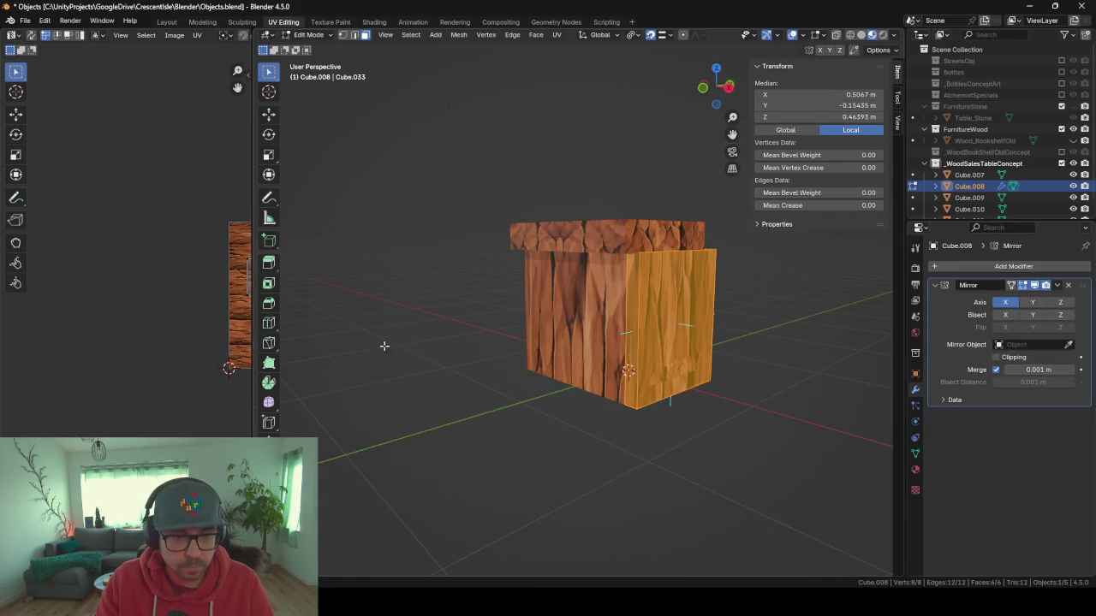
mouse_move(250, 213)
left_mouse_down()
mouse_move(390, 224)
mouse_move(242, 246)
left_mouse_up()
key("Home")
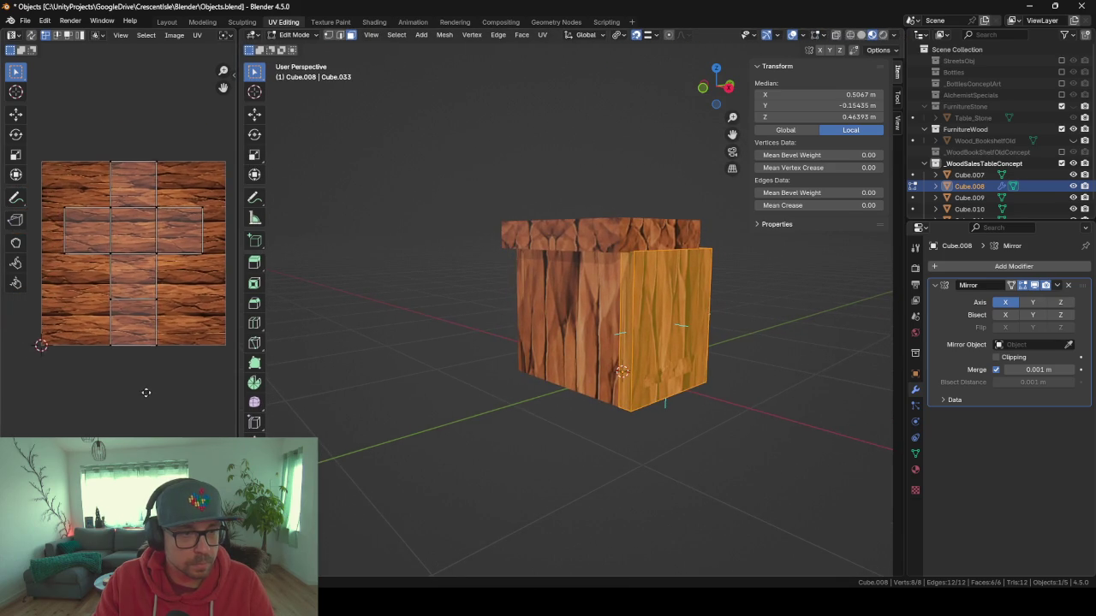
scroll(643, 385, "up", 4)
scroll(643, 384, "down", 4)
mouse_move(640, 379)
left_mouse_down()
mouse_move(591, 386)
mouse_move(612, 409)
left_mouse_up()
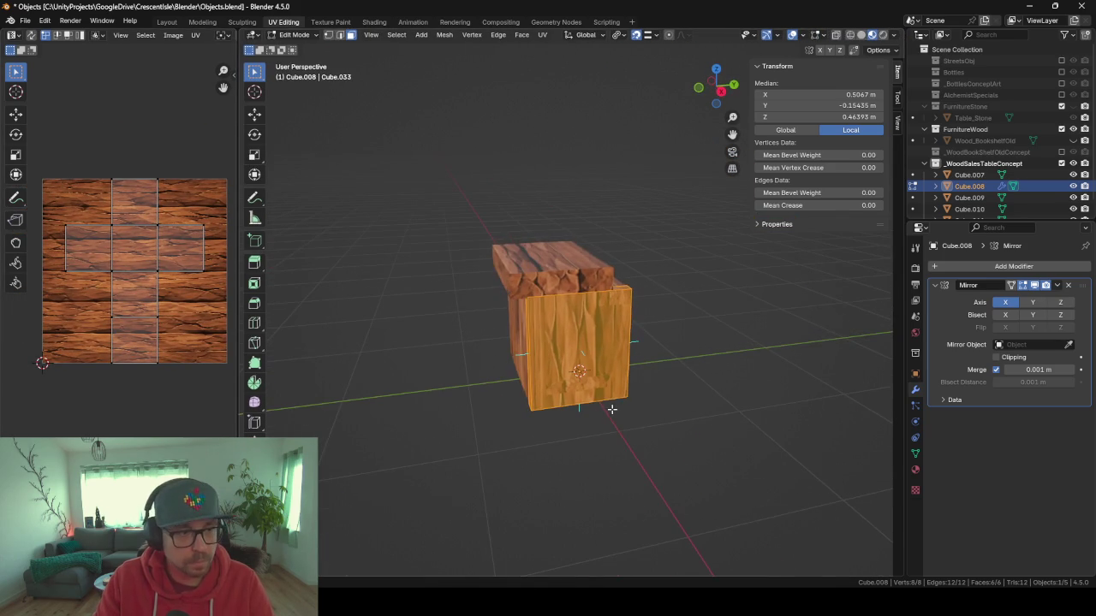
Smart UV unwrap Cube.008, then rotate its UVs 90° and scale them.
key("u")
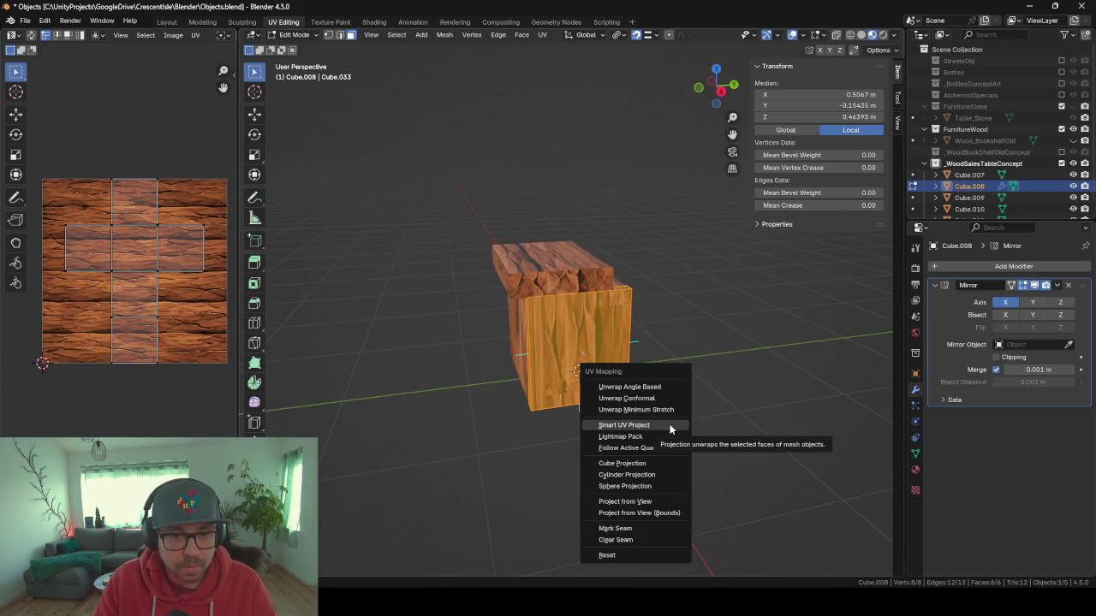
left_click(670, 430)
key("Return")
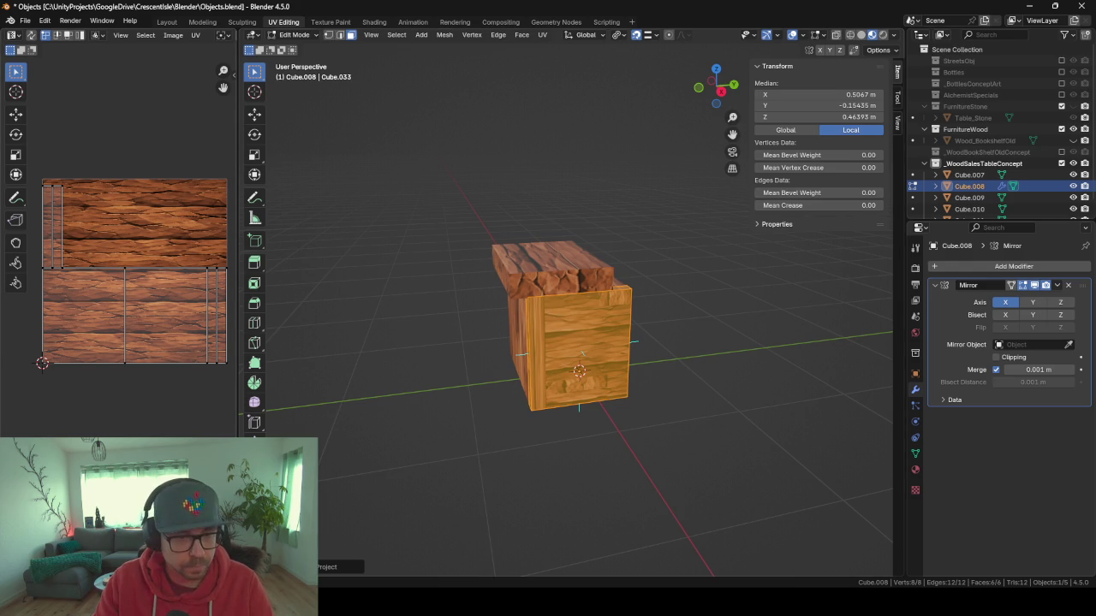
type("a")
type("r90")
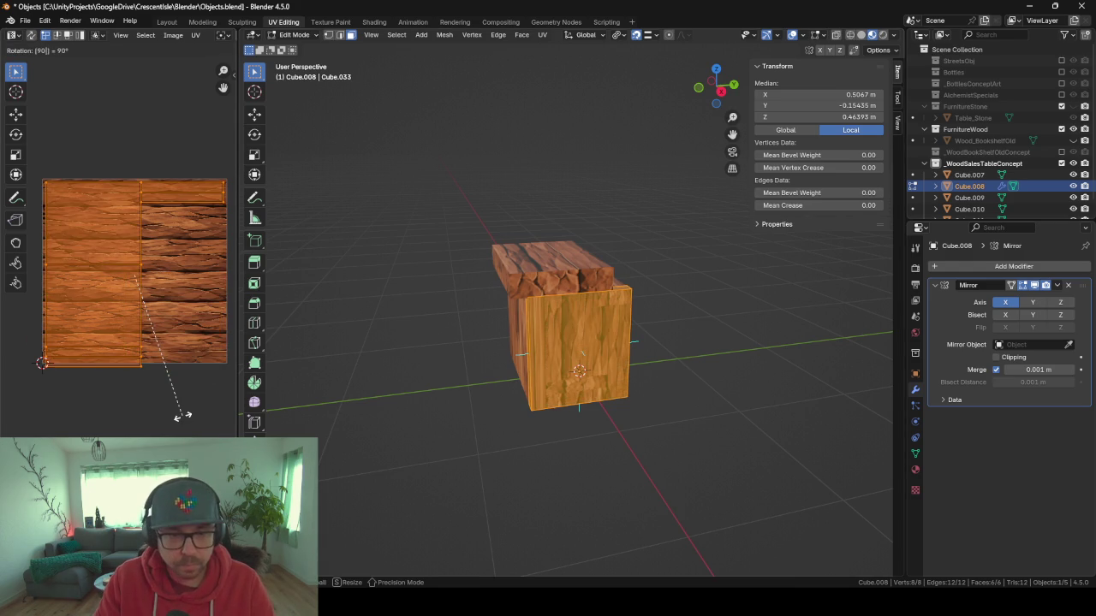
type("s")
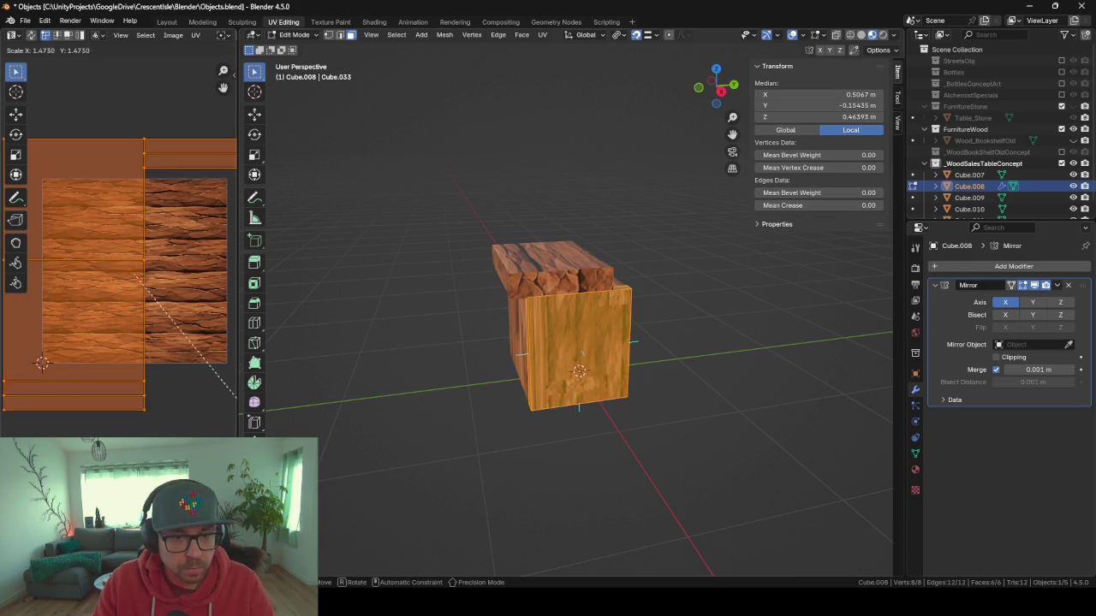
scroll(564, 423, "up", 5)
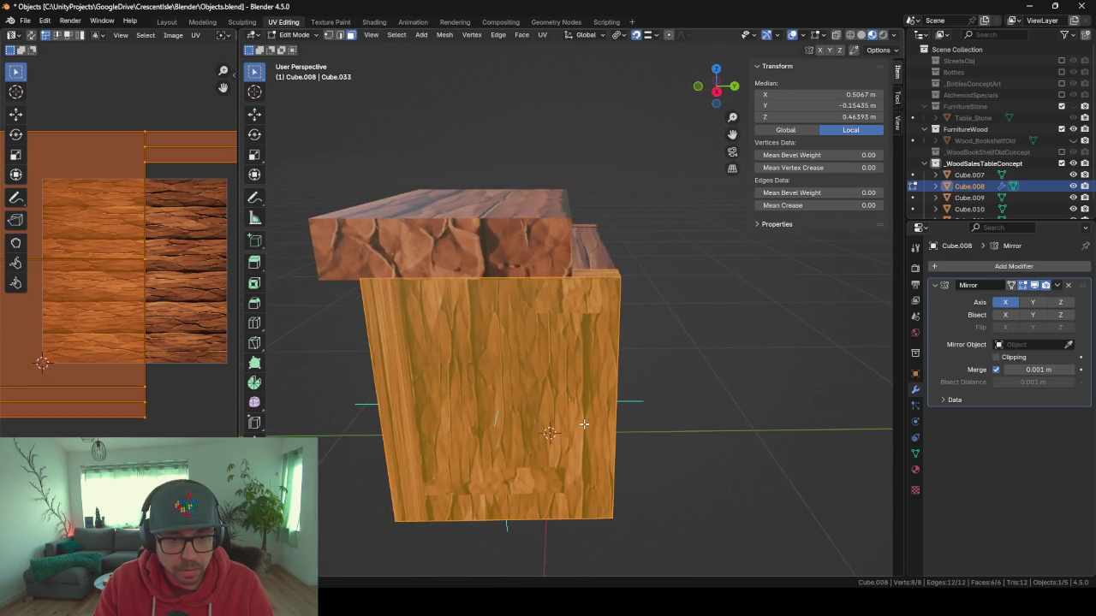
key("Tab")
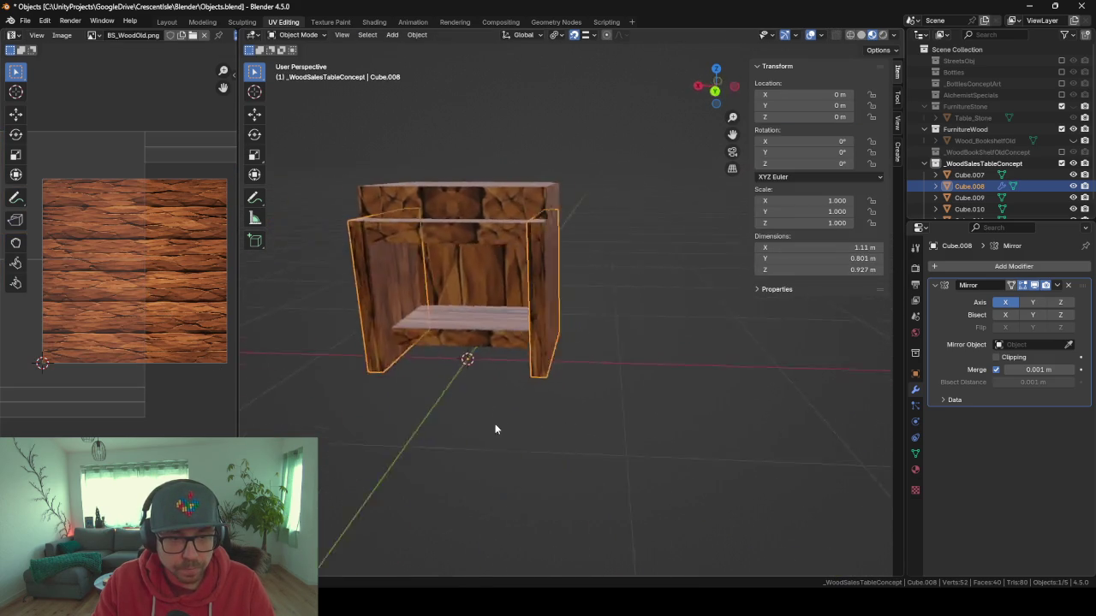
Pull both end faces of front board Cube.010 inward about 0.096 m along X.
left_click(424, 261)
key("Tab")
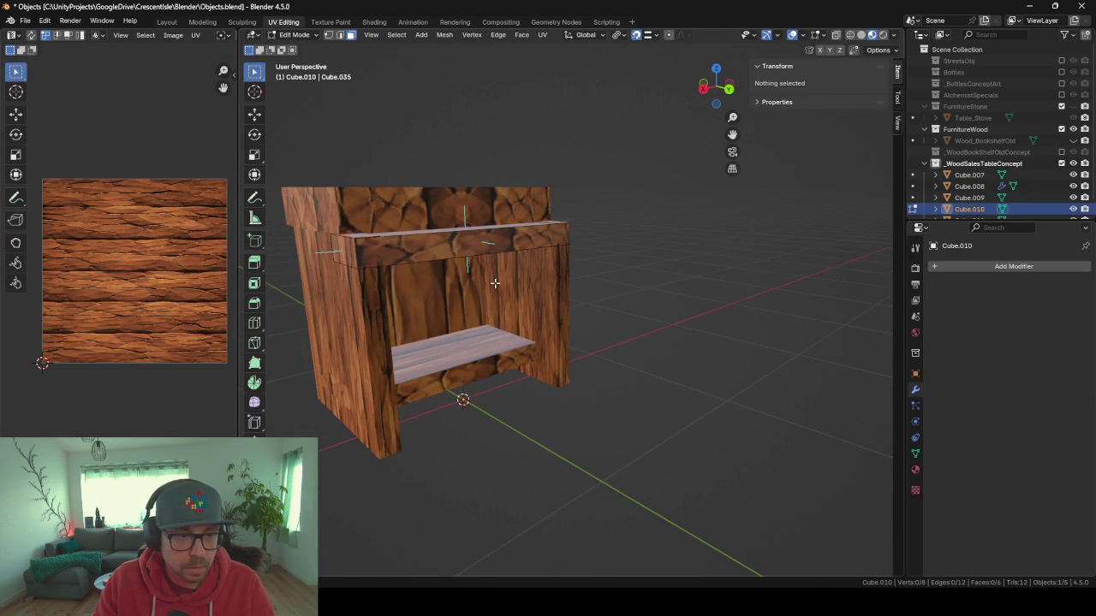
left_click(358, 335)
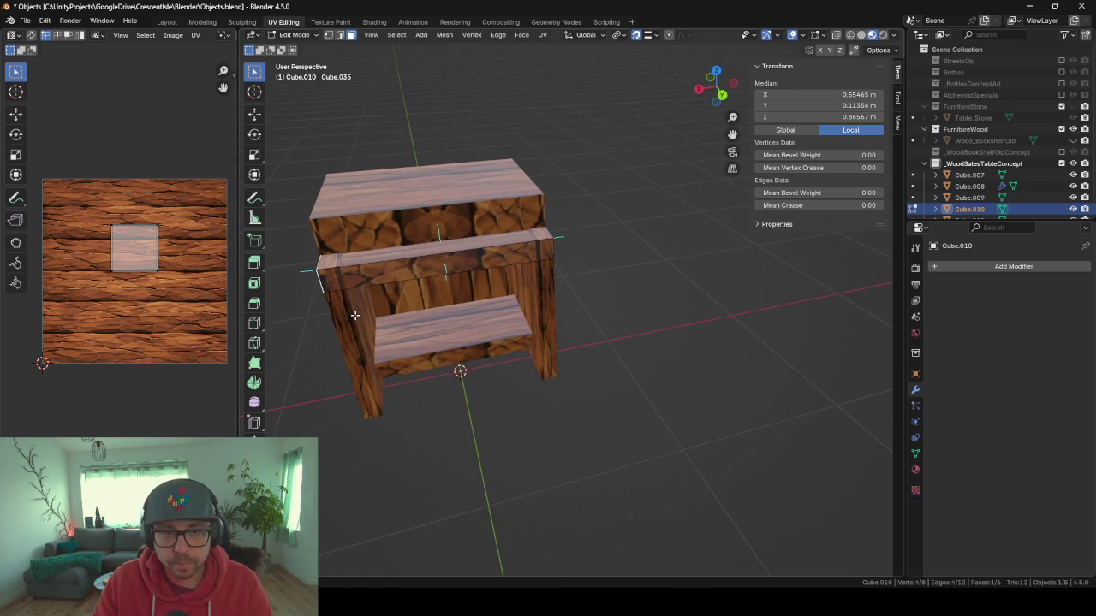
key("g")
key("x")
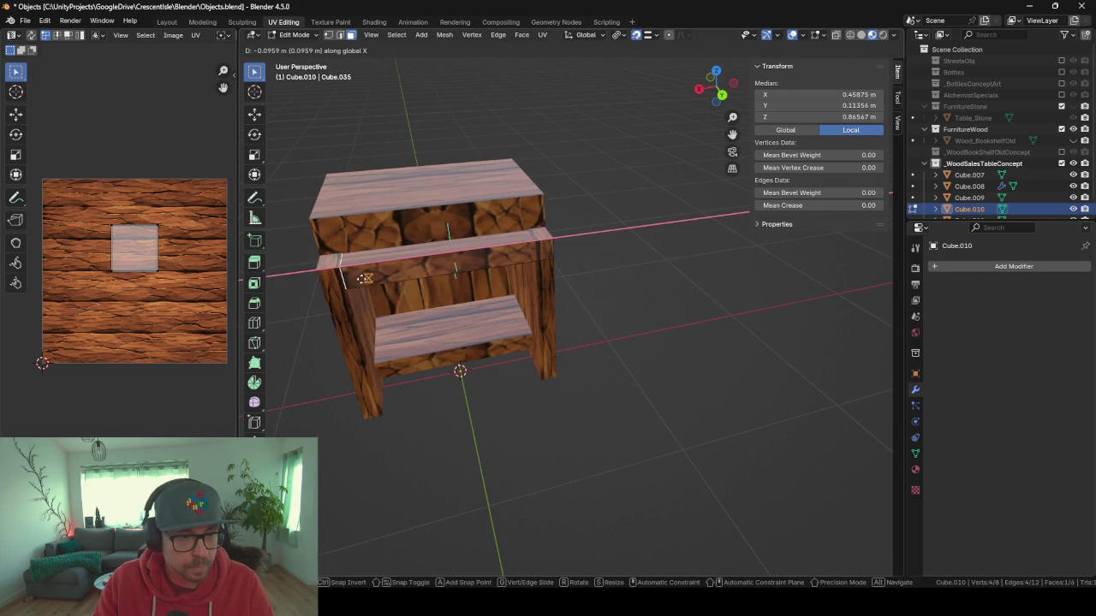
left_click(345, 281)
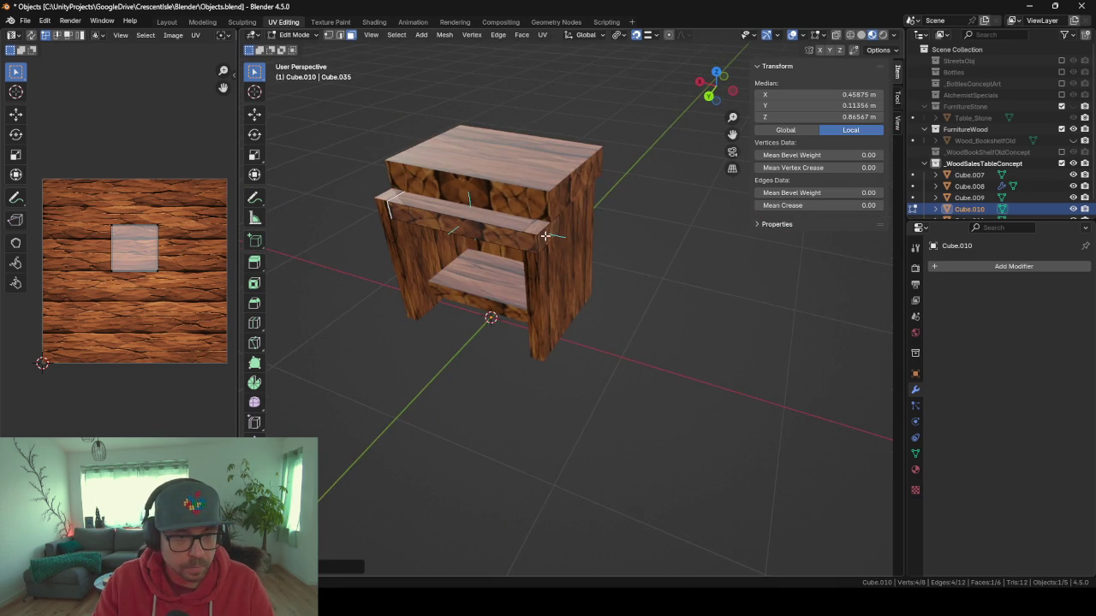
left_click(545, 236)
key("g")
key("x")
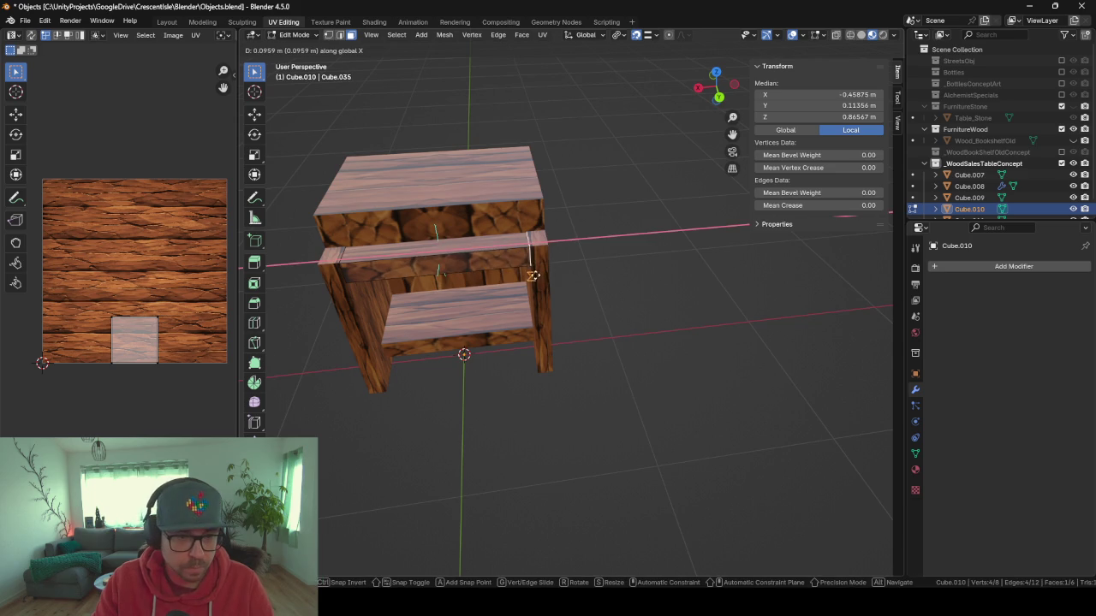
left_click(533, 276)
key("Tab")
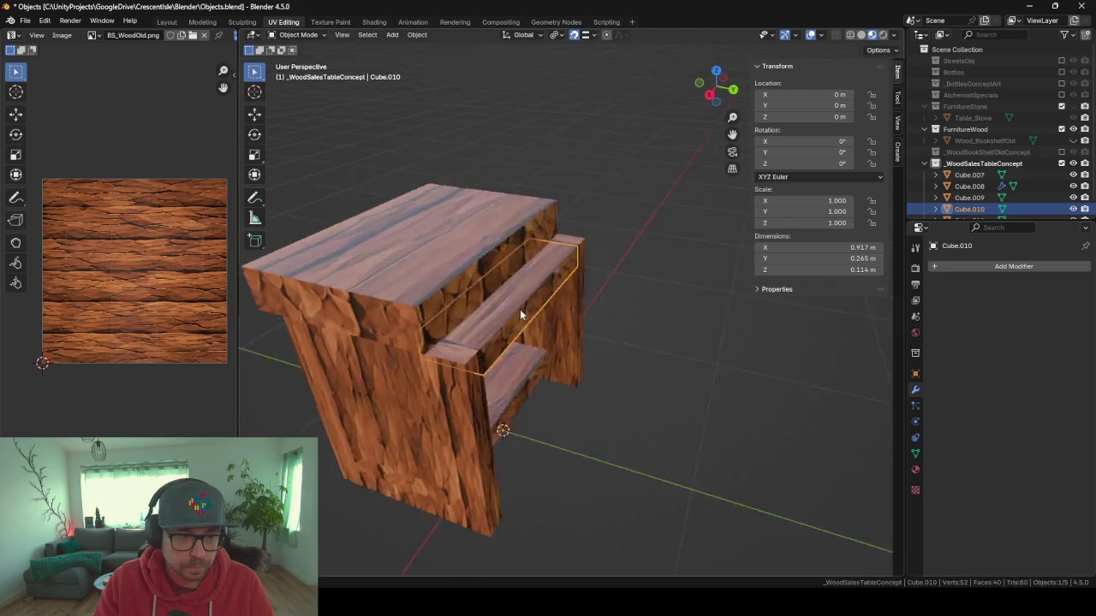
Trim panel Cube.009 by moving its side faces inward along X and Z.
left_click(342, 397)
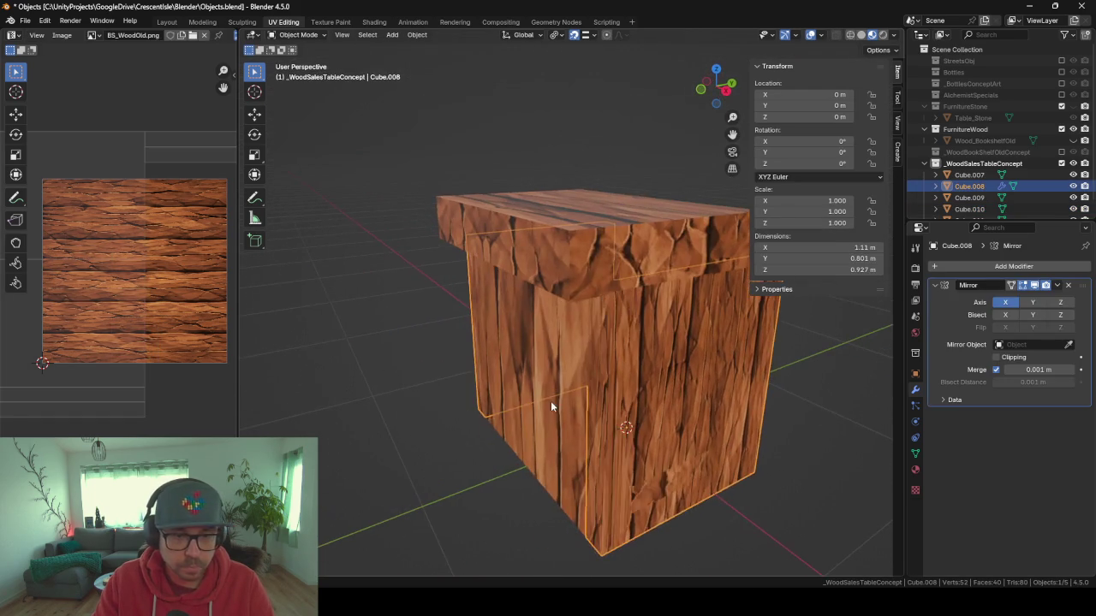
left_click(551, 403)
key("Tab")
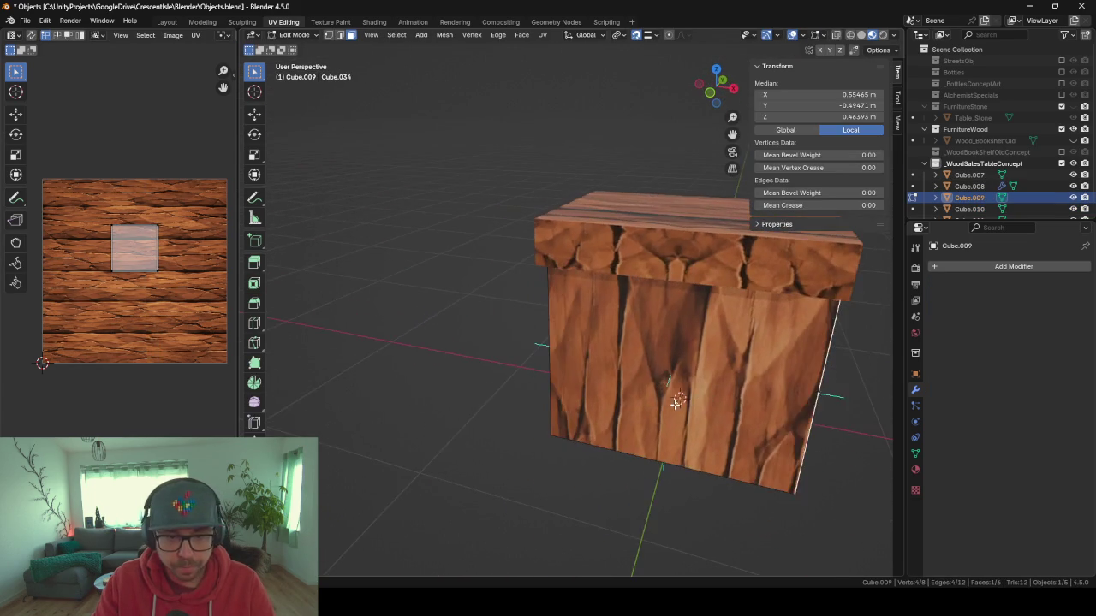
key("g")
key("x")
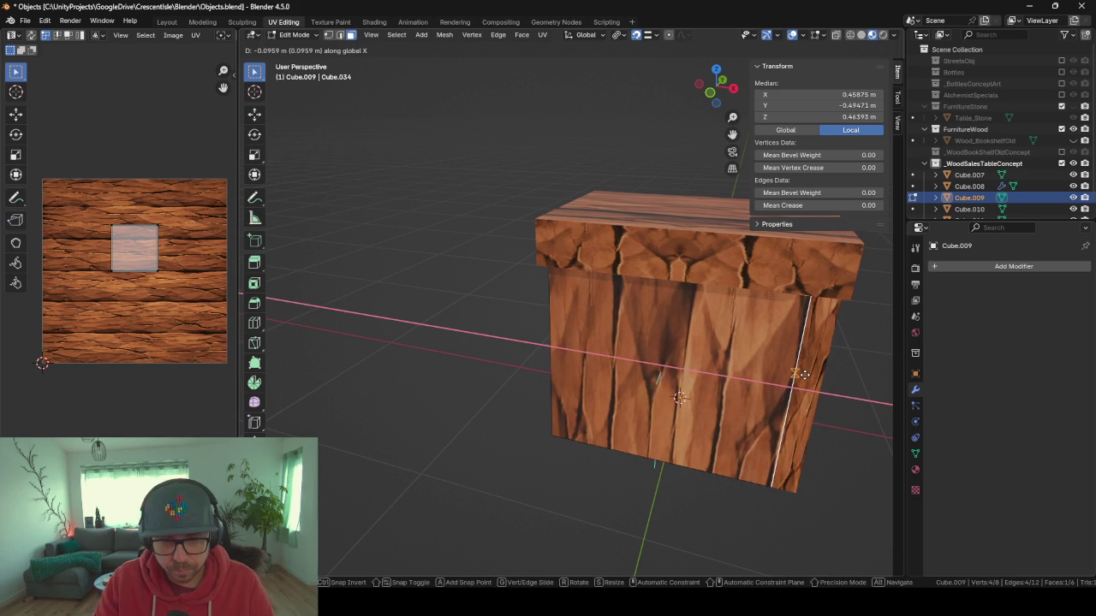
left_click(755, 379)
left_click(610, 357)
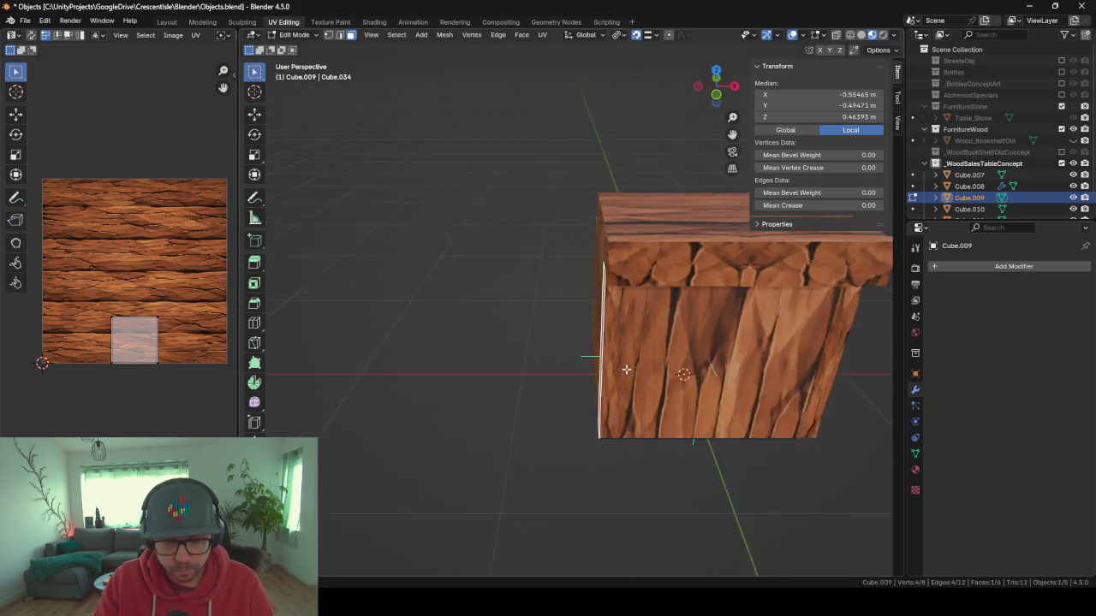
key("g")
key("z")
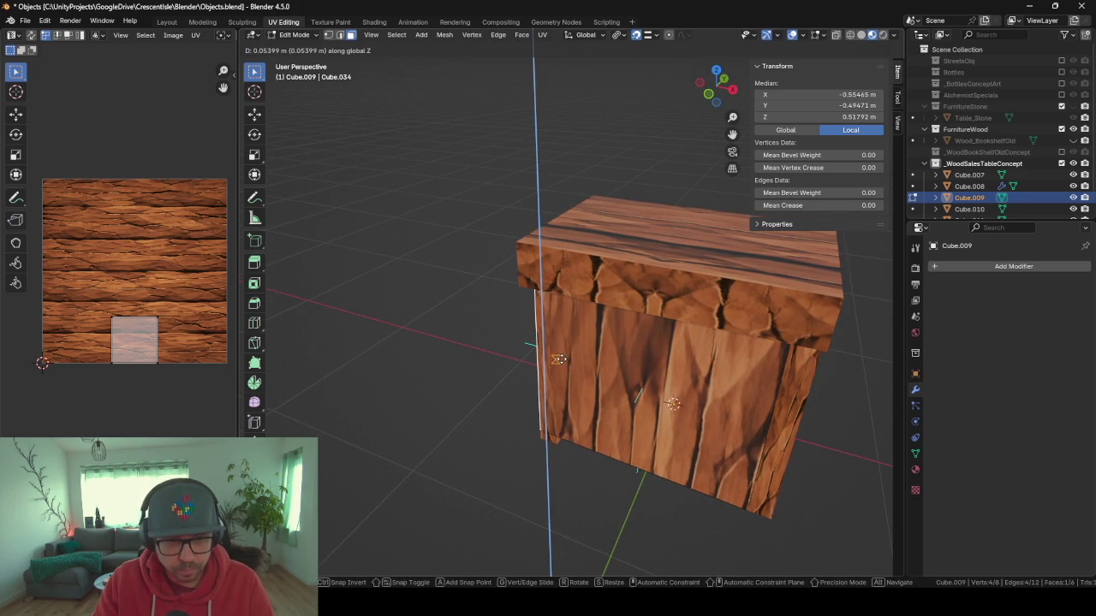
left_click(558, 360)
Shift the whole Cube.009 panel along Y into its new position.
left_click(625, 404)
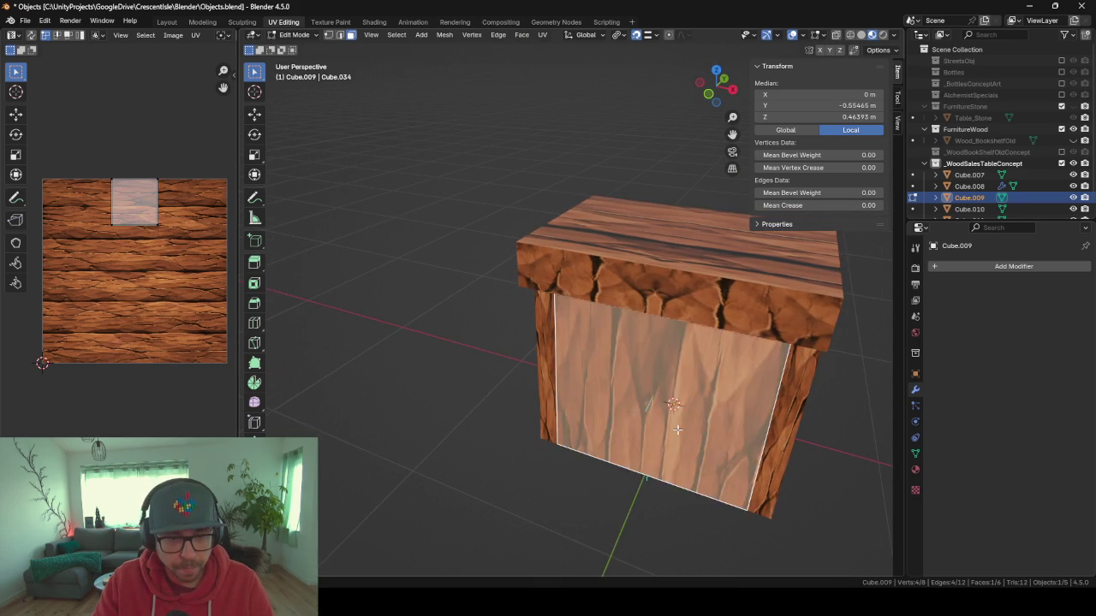
mouse_move(617, 408)
left_mouse_down()
mouse_move(526, 426)
mouse_move(498, 335)
left_mouse_up()
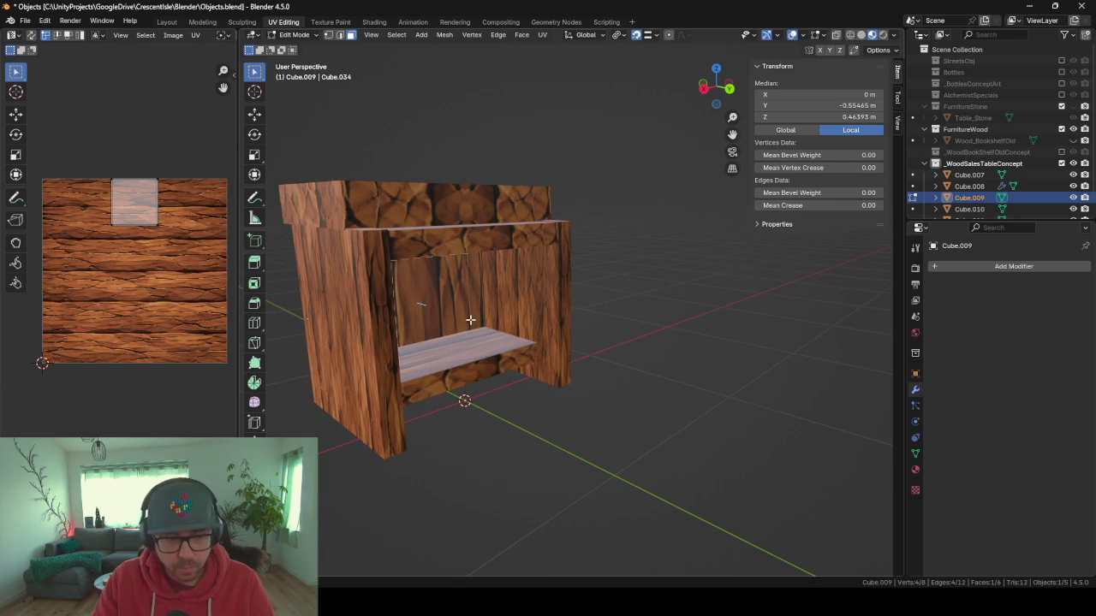
key("a")
key("KP_Decimal")
key("g")
key("y")
left_click(566, 421)
scroll(576, 425, "down", 5)
scroll(608, 406, "up", 2)
left_click(685, 454)
scroll(685, 454, "up", 4)
key("Tab")
mouse_move(497, 437)
left_mouse_down()
mouse_move(613, 431)
mouse_move(575, 465)
mouse_move(507, 488)
mouse_move(555, 464)
mouse_move(454, 361)
mouse_move(641, 391)
mouse_move(673, 385)
mouse_move(264, 371)
mouse_move(563, 381)
left_mouse_up()
scroll(507, 489, "up", 3)
scroll(459, 367, "down", 4)
key("Tab")
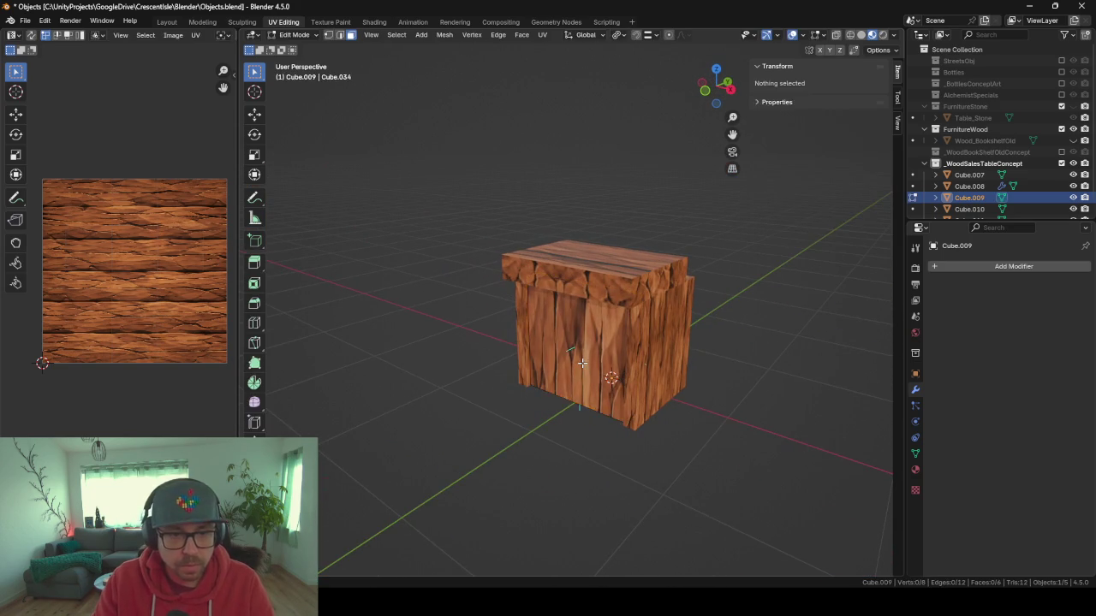
Smart UV unwrap Cube.009, rotate its UVs 90° and scale them up.
key("a")
key("u")
left_click(578, 358)
key("Return")
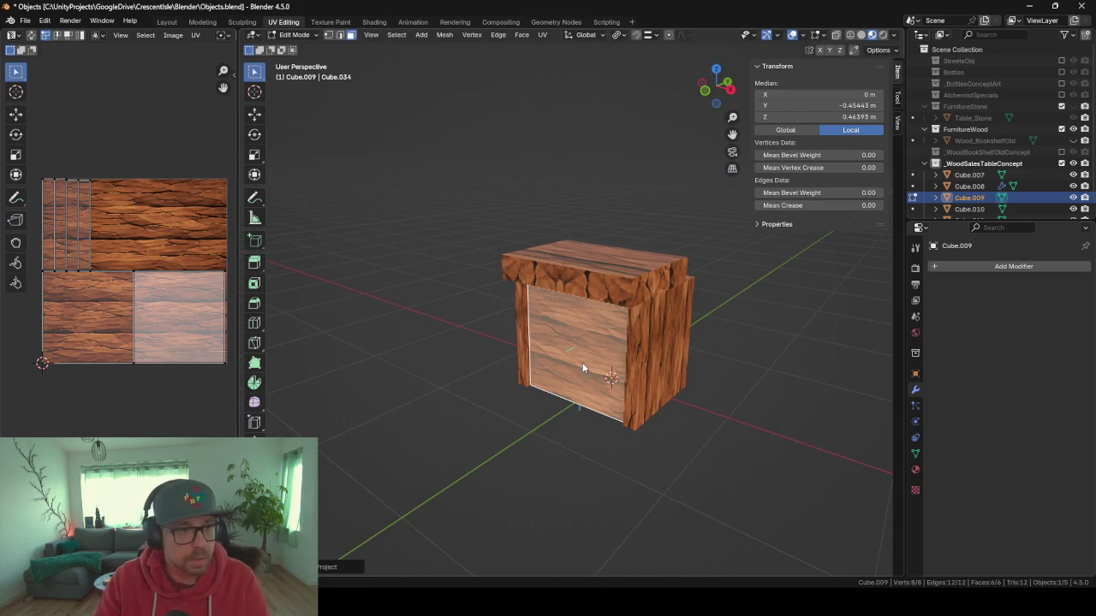
type("a")
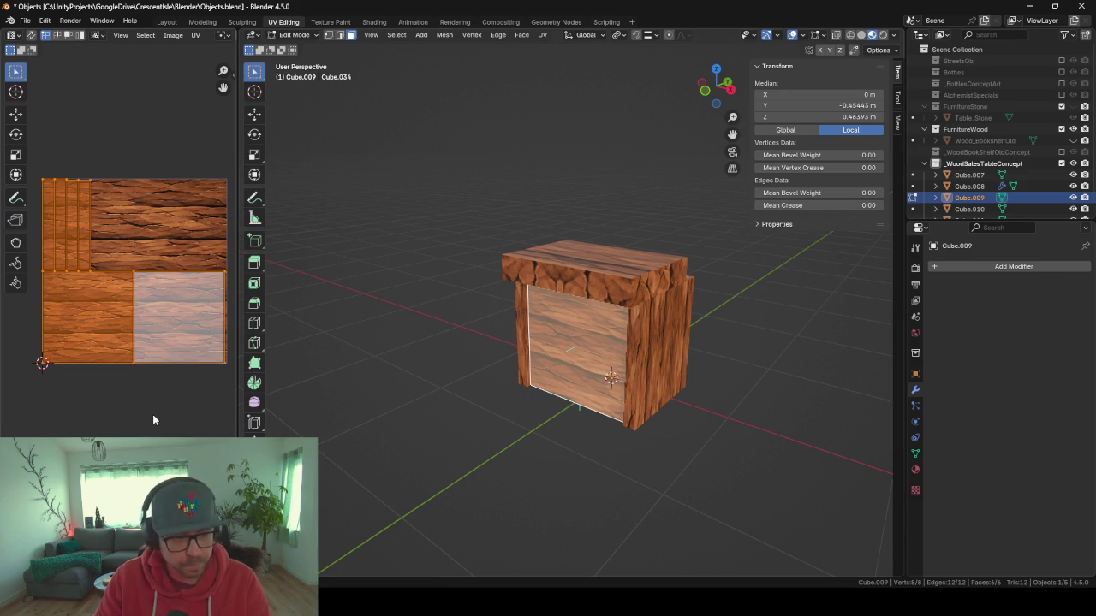
type("r90")
key("Return")
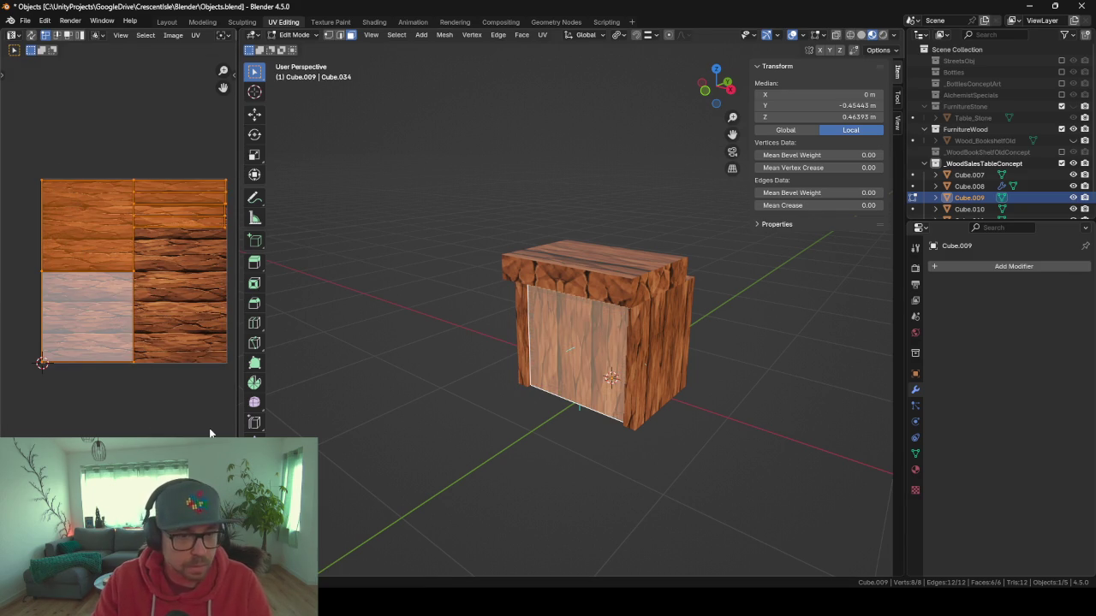
key("s")
key("Return")
key("Tab")
Select the tabletop slab Cube.007 and view it from above.
mouse_move(345, 471)
left_mouse_down()
mouse_move(472, 476)
mouse_move(642, 441)
mouse_move(596, 475)
mouse_move(628, 364)
mouse_move(561, 308)
left_mouse_up()
left_click(561, 308)
scroll(501, 389, "down", 2)
left_click_drag(501, 389, 469, 421)
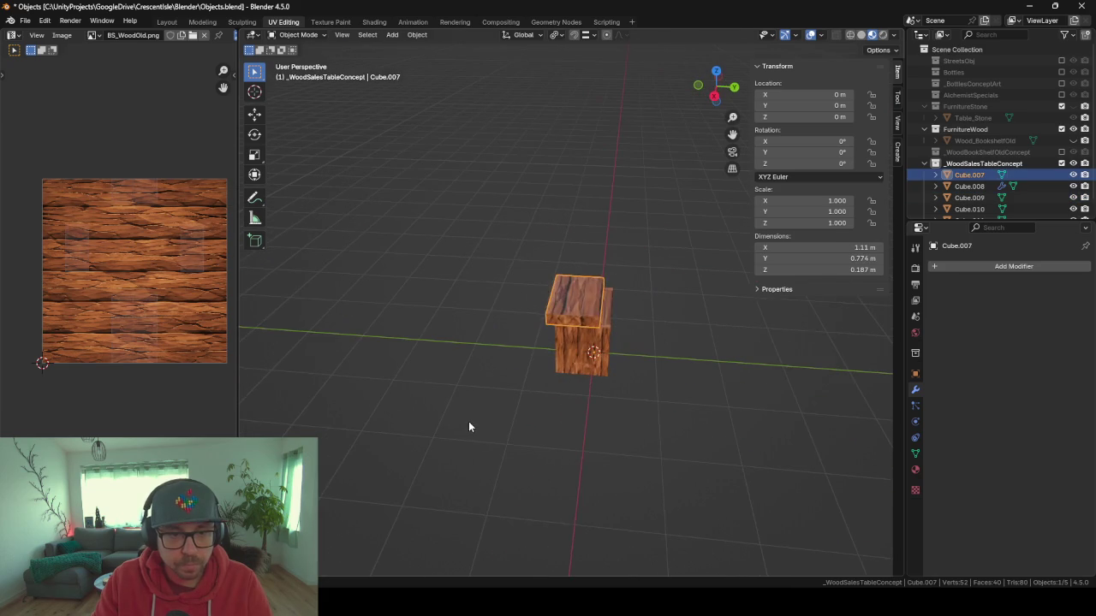
Smart UV unwrap Cube.007 and scale its UVs up about 1.21×.
key("Tab")
key("a")
key("u")
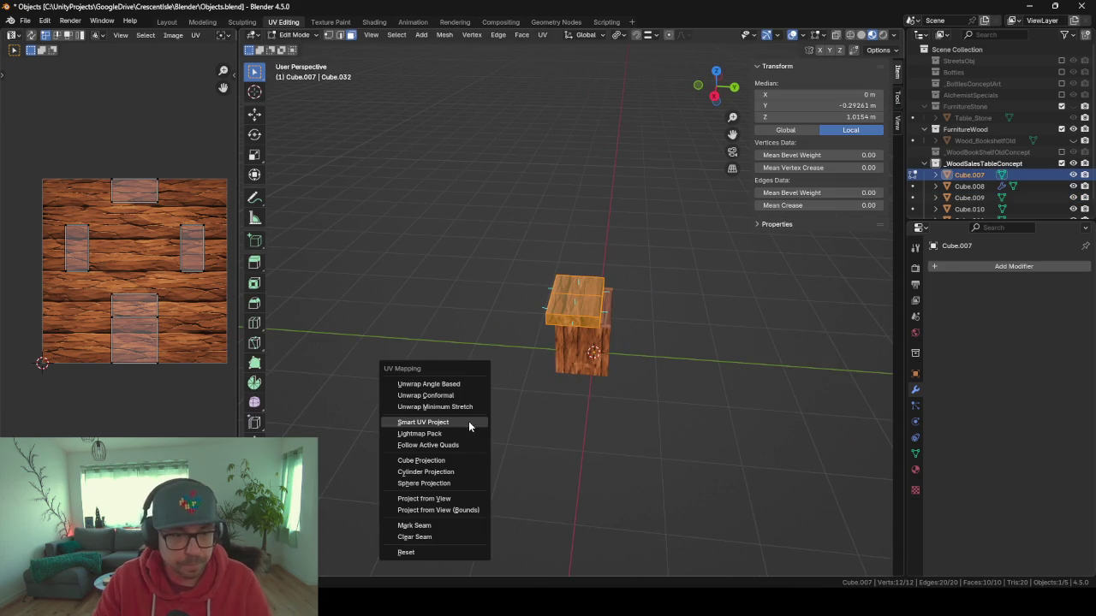
left_click(468, 422)
key("Return")
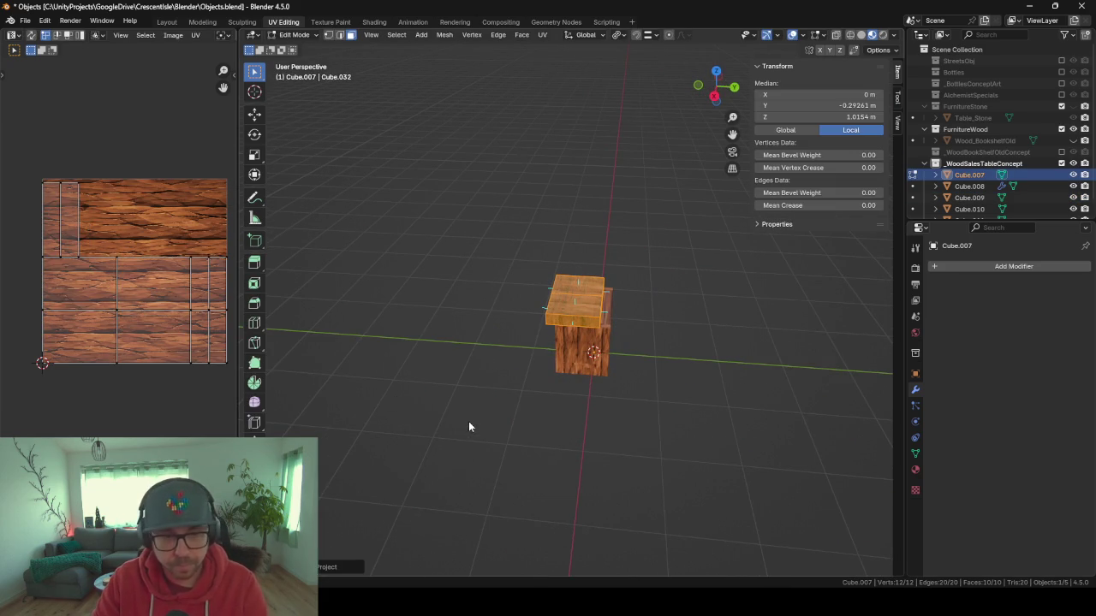
key("ctrl+z")
key("s")
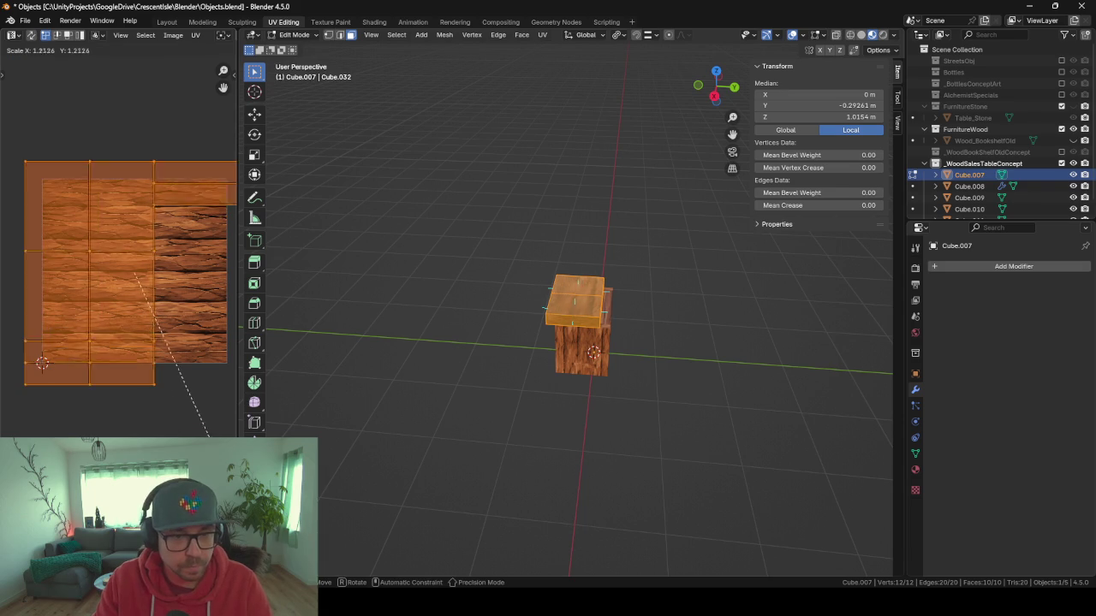
key("Tab")
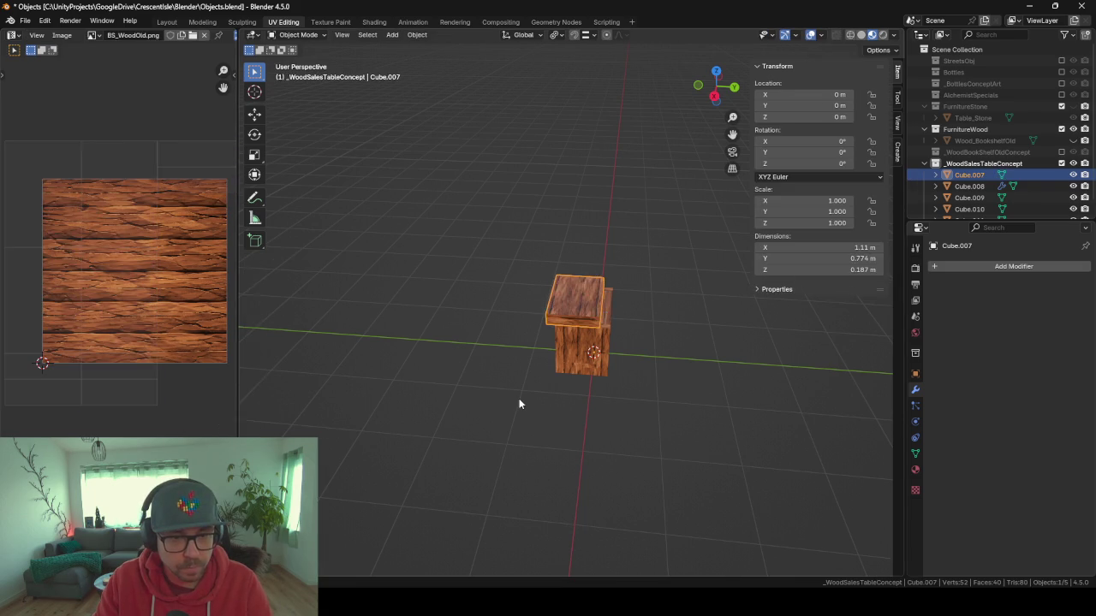
Select the front board Cube.010 and enter Edit Mode.
scroll(519, 398, "up", 3)
mouse_move(519, 398)
left_mouse_down()
mouse_move(588, 439)
mouse_move(673, 374)
mouse_move(631, 345)
mouse_move(489, 365)
mouse_move(602, 377)
mouse_move(526, 386)
left_mouse_up()
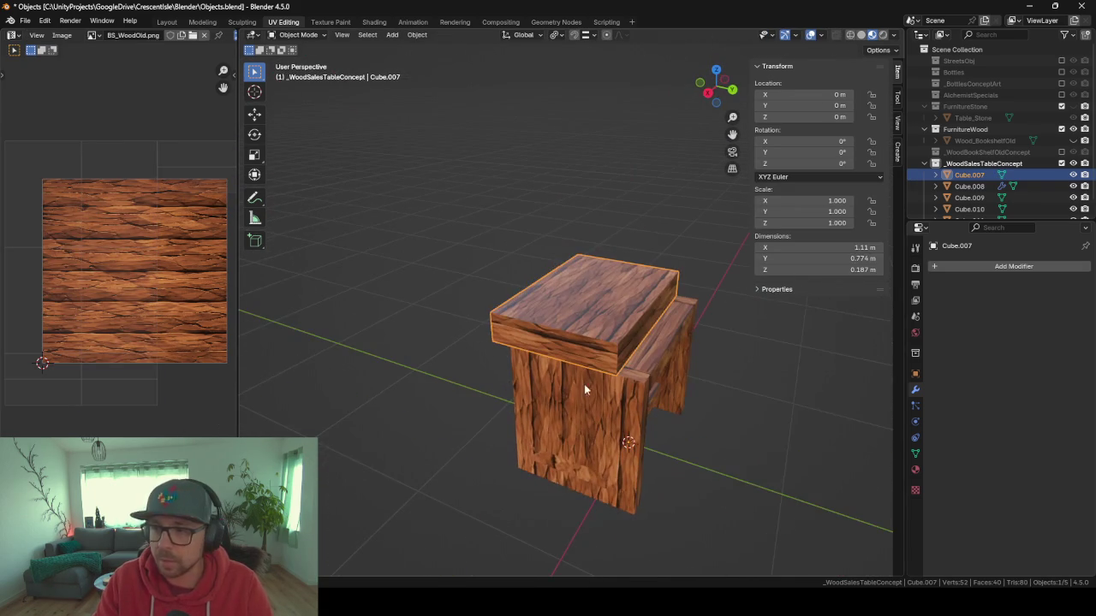
mouse_move(648, 431)
left_mouse_down()
mouse_move(562, 420)
mouse_move(631, 444)
mouse_move(562, 368)
mouse_move(568, 291)
mouse_move(628, 336)
mouse_move(533, 248)
mouse_move(616, 359)
mouse_move(543, 434)
left_mouse_up()
left_click(567, 291)
key("Tab")
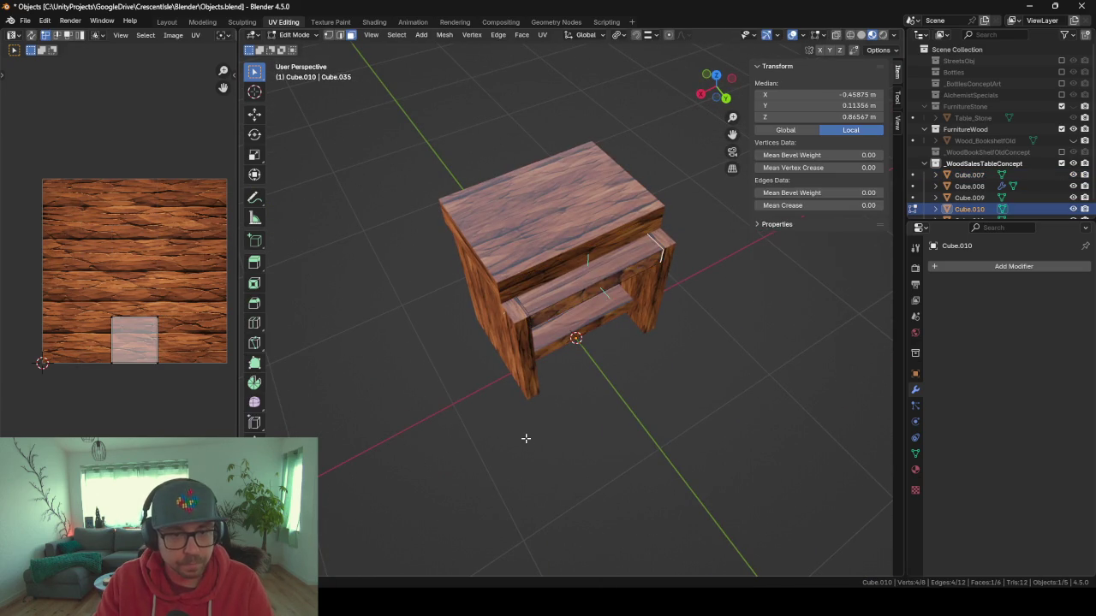
Smart-UV-unwrap the front board Cube.010 and rotate its UVs 90°.
key("a")
key("u")
left_click(526, 440)
key("Return")
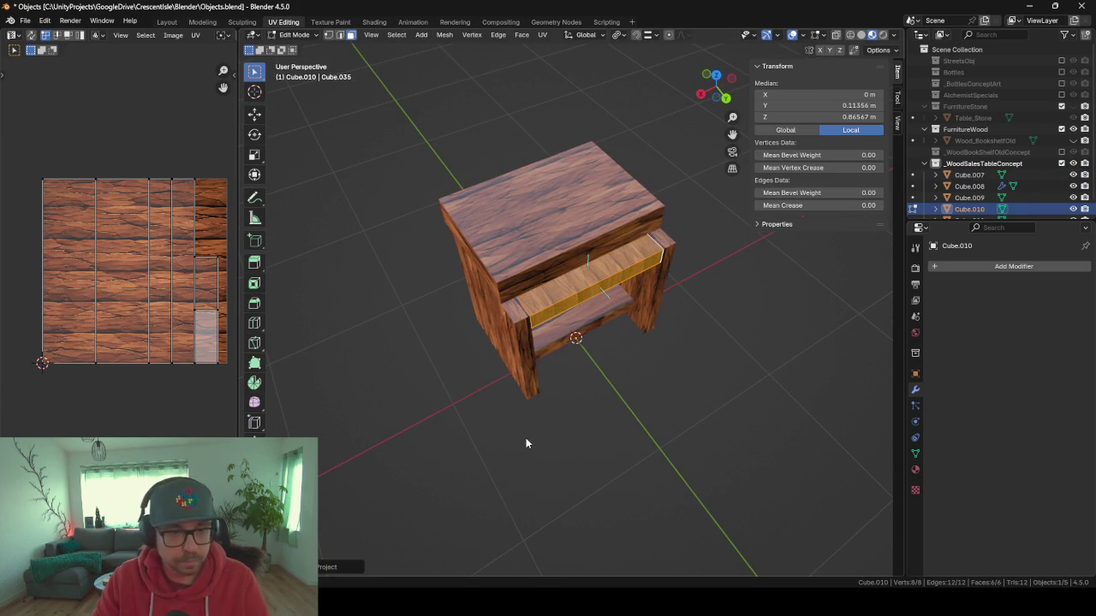
type("a")
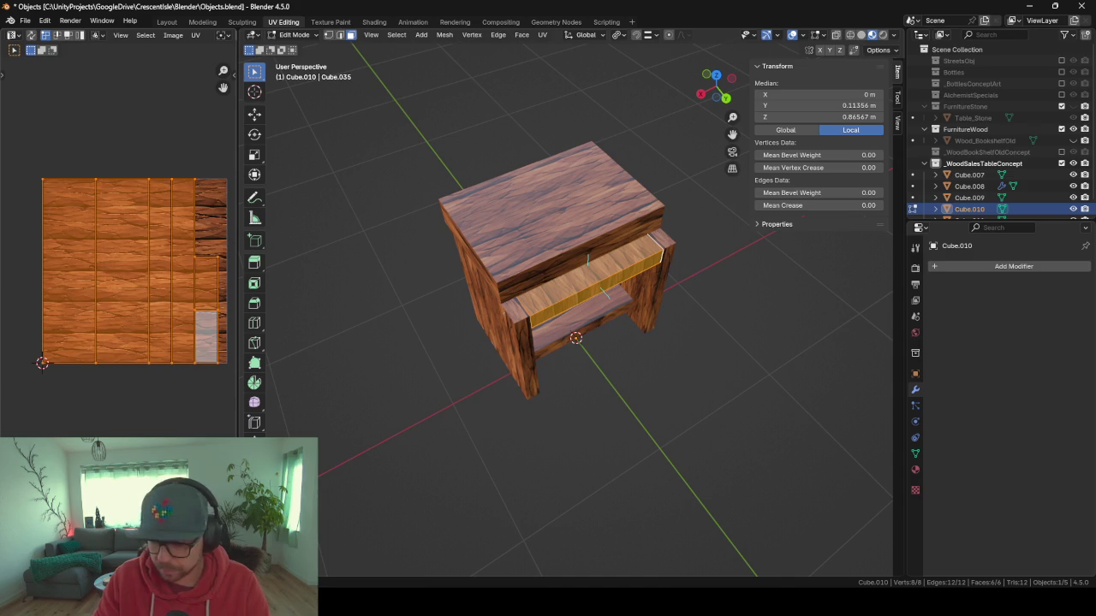
type("r90")
key("Return")
key("Tab")
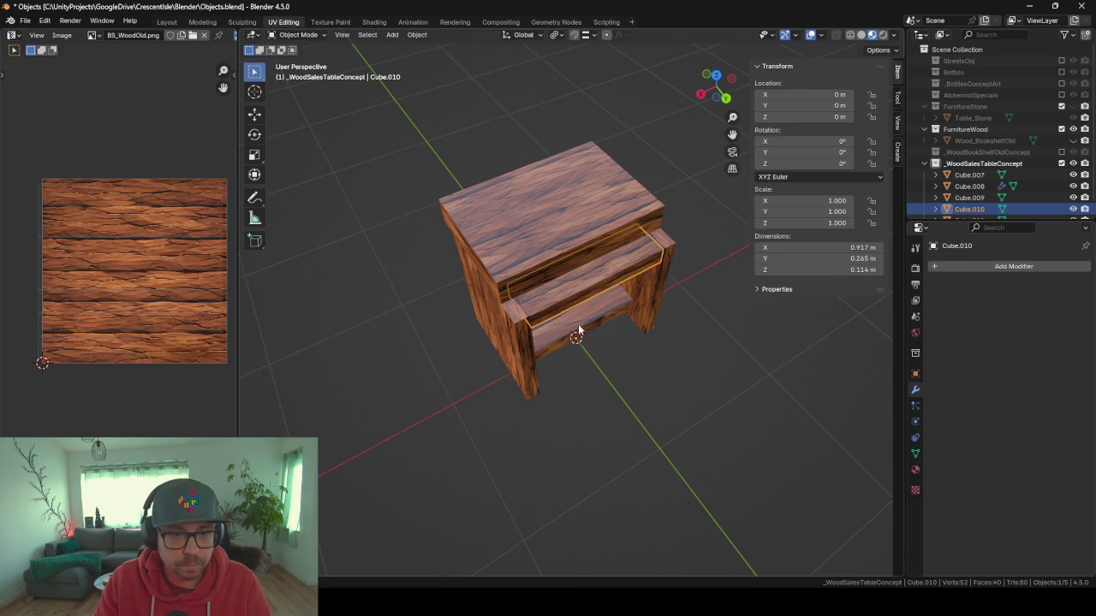
Smart-UV-unwrap the bottom shelf Cube.011, rotate its UVs 90°, and check the grain.
left_click(577, 329)
key("Tab")
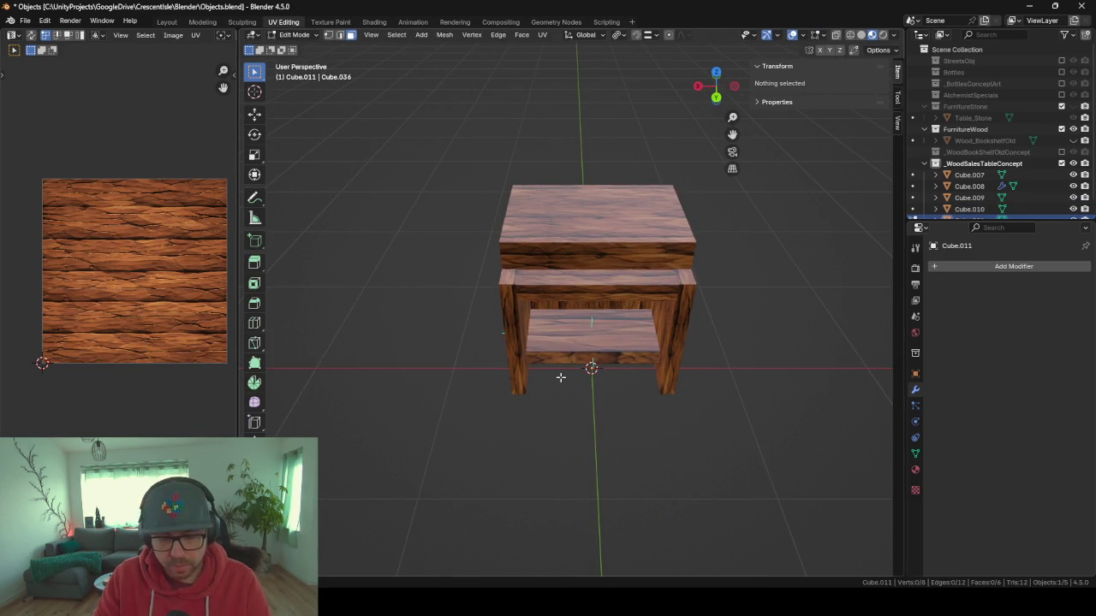
key("a")
key("u")
left_click(559, 376)
key("Return")
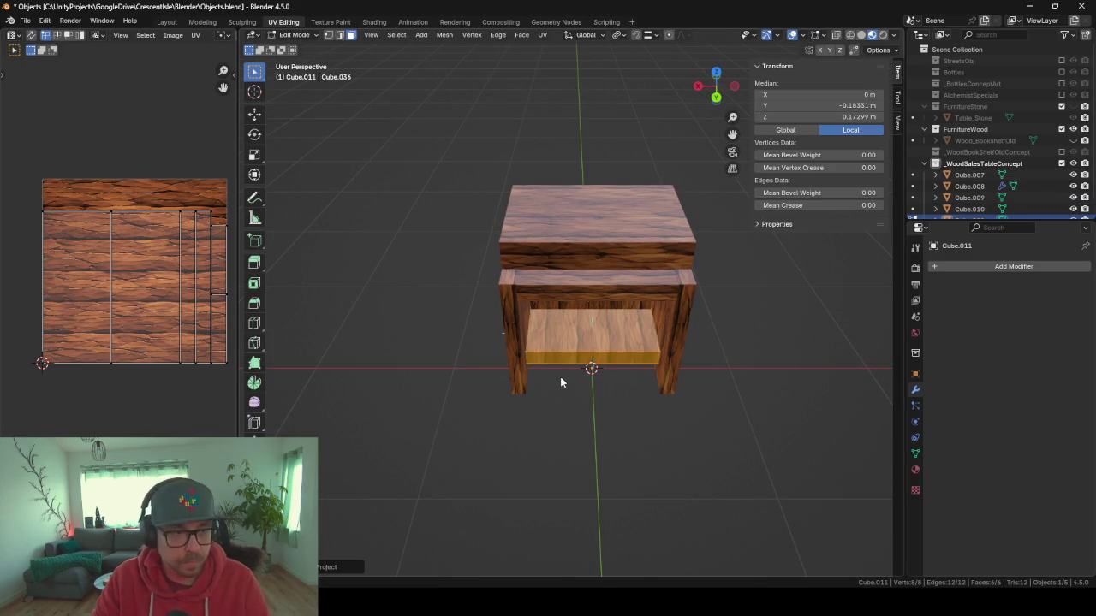
type("ar90")
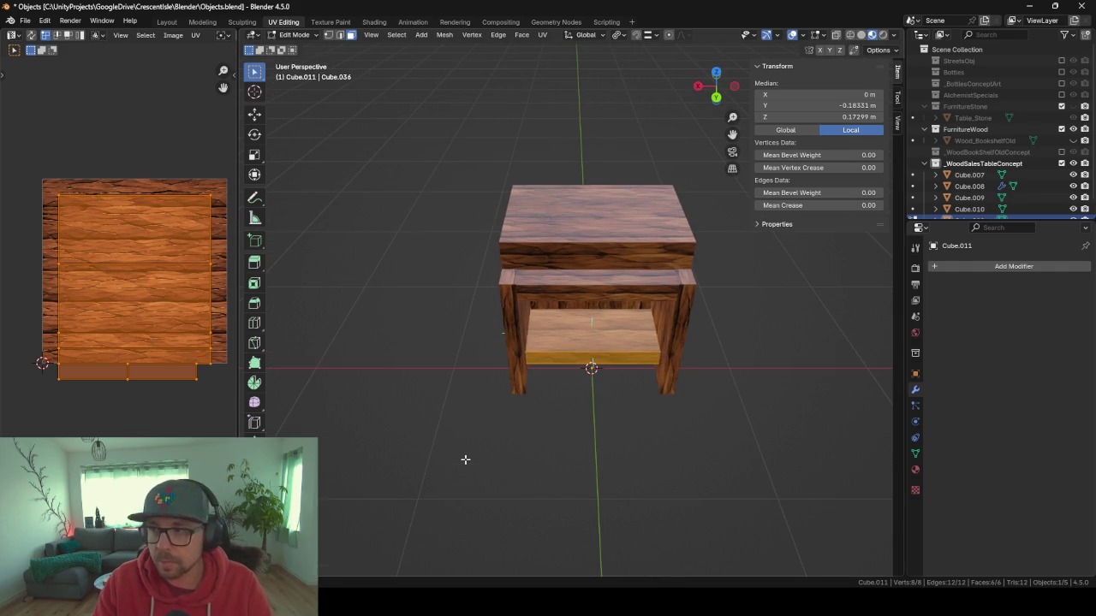
key("Tab")
mouse_move(463, 460)
left_mouse_down()
mouse_move(573, 443)
mouse_move(476, 411)
mouse_move(406, 408)
mouse_move(379, 384)
mouse_move(380, 359)
mouse_move(488, 355)
mouse_move(497, 389)
mouse_move(616, 428)
mouse_move(694, 401)
mouse_move(431, 378)
mouse_move(542, 382)
mouse_move(574, 433)
mouse_move(523, 450)
mouse_move(447, 429)
left_mouse_up()
scroll(675, 300, "up", 5)
mouse_move(655, 306)
left_mouse_down()
mouse_move(464, 294)
mouse_move(414, 274)
mouse_move(554, 279)
mouse_move(534, 295)
mouse_move(555, 307)
left_mouse_up()
left_click(533, 294)
Lower the front rail board Cube.010 slightly along Z.
key("g")
key("z")
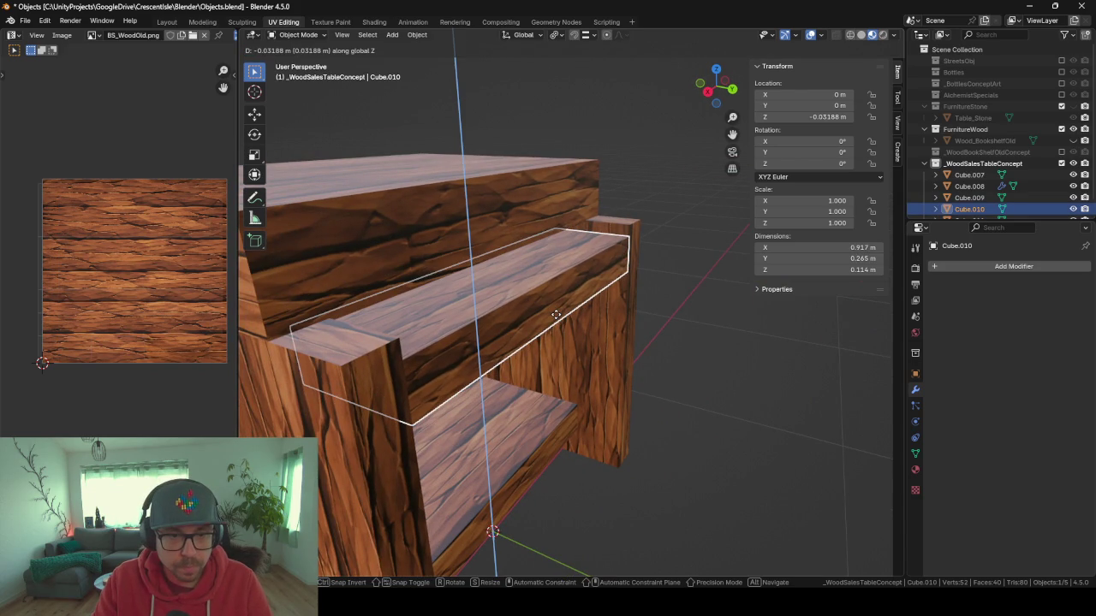
key("Escape")
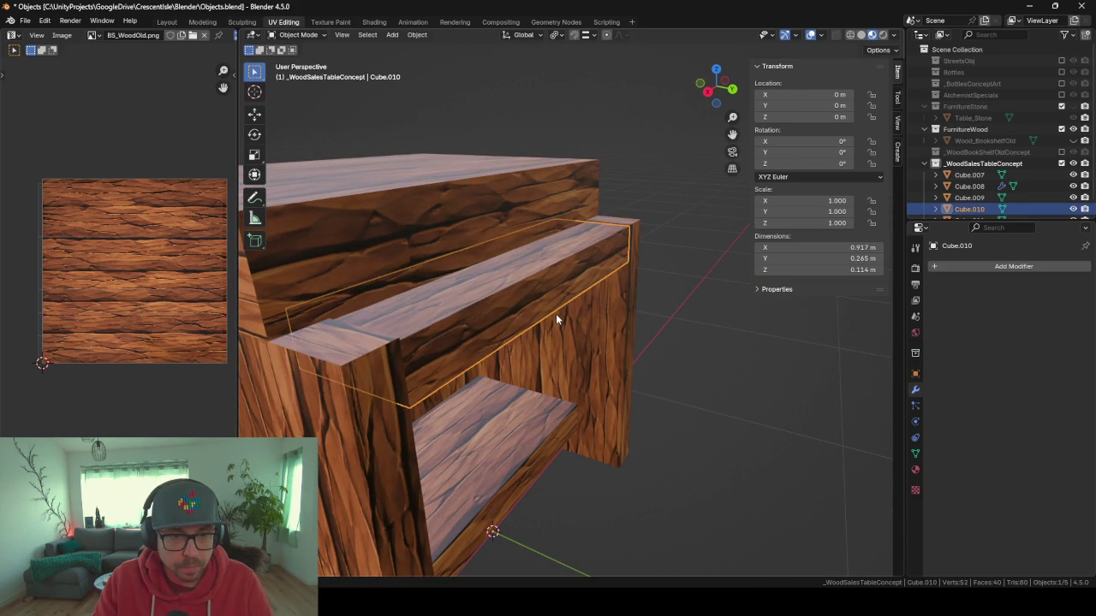
mouse_move(501, 317)
left_mouse_down()
mouse_move(457, 357)
mouse_move(493, 349)
mouse_move(487, 301)
mouse_move(489, 342)
mouse_move(460, 379)
mouse_move(406, 384)
mouse_move(422, 379)
left_mouse_up()
left_click(480, 362)
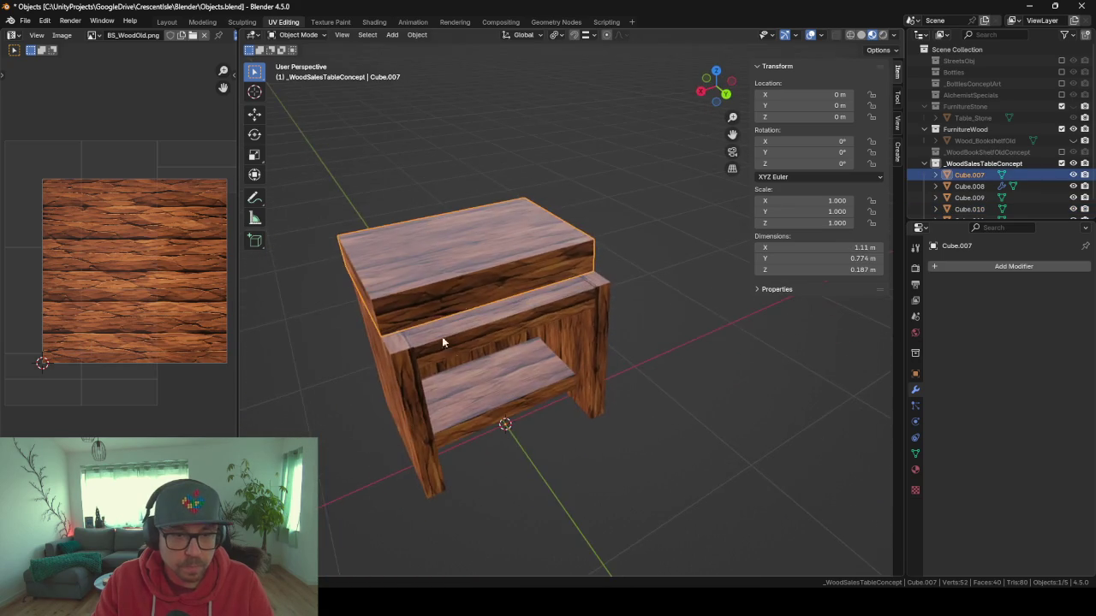
scroll(479, 288, "up", 4)
mouse_move(479, 293)
left_mouse_down()
mouse_move(384, 282)
mouse_move(499, 316)
left_mouse_up()
left_click(496, 313)
key("g")
key("z")
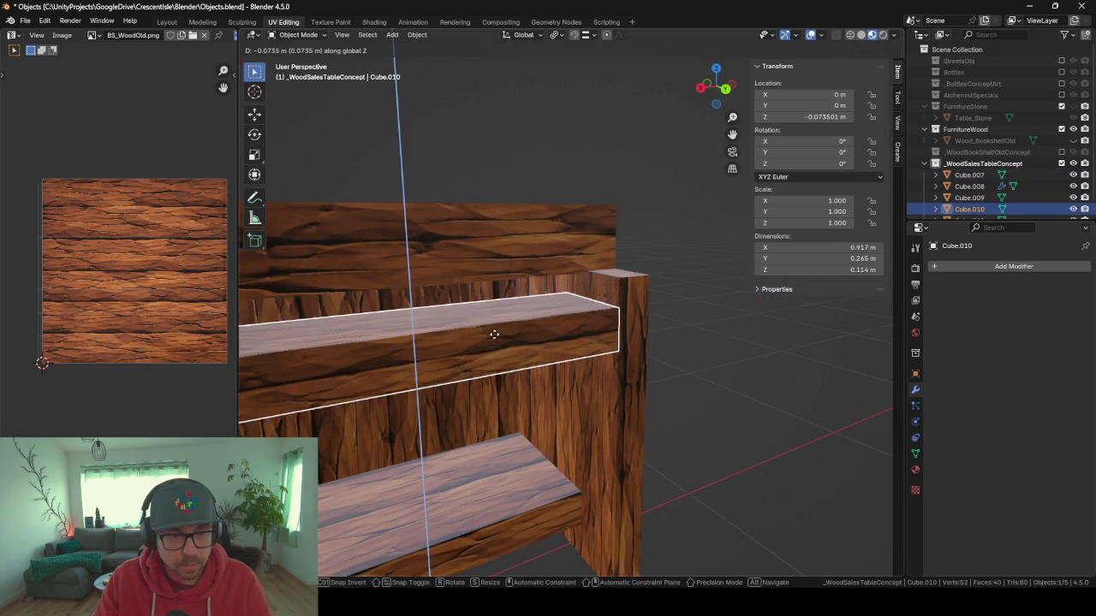
left_click(494, 338)
Scale the rail board's mesh thinner along the Z axis.
key("Tab")
key("s")
key("z")
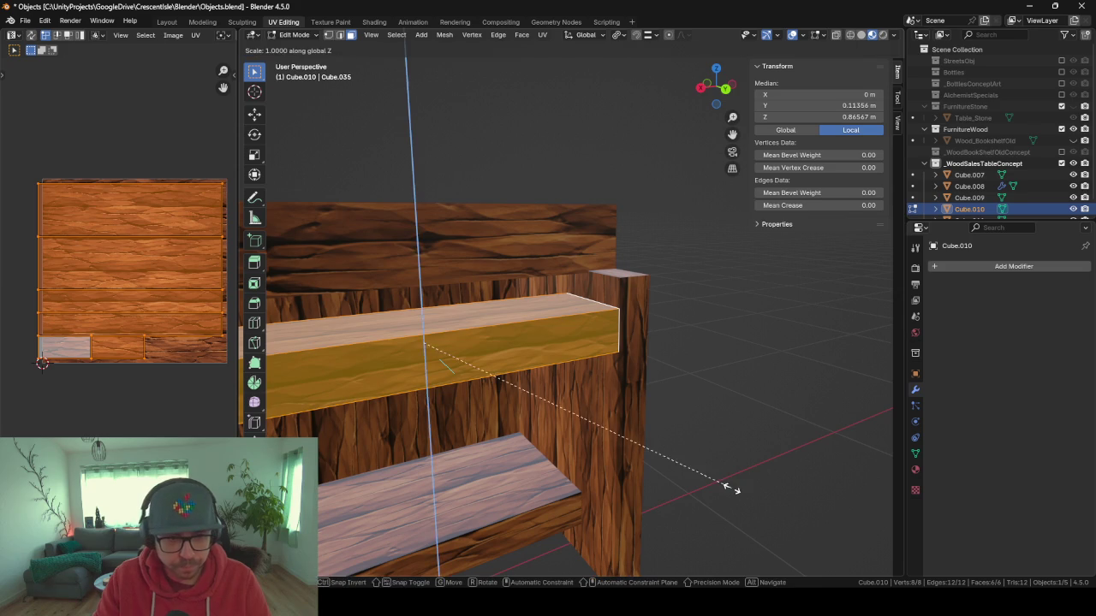
left_click(611, 404)
scroll(601, 391, "down", 3)
mouse_move(601, 391)
left_mouse_down()
mouse_move(532, 420)
mouse_move(622, 397)
mouse_move(548, 363)
mouse_move(566, 432)
left_mouse_up()
key("Tab")
scroll(532, 419, "up", 4)
Raise the rail board to Z −0.015445 m, just beneath the tabletop.
key("g")
key("z")
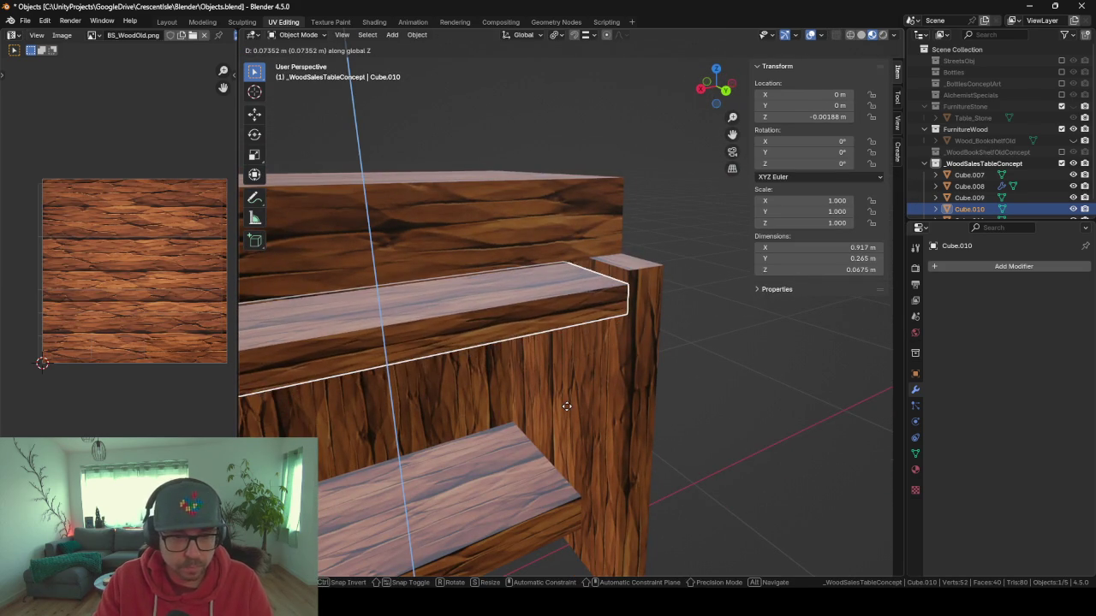
left_click(597, 389)
key("Tab")
mouse_move(596, 389)
left_mouse_down()
mouse_move(499, 386)
mouse_move(521, 428)
mouse_move(590, 421)
mouse_move(548, 416)
mouse_move(525, 399)
mouse_move(673, 381)
mouse_move(511, 386)
mouse_move(497, 397)
left_mouse_up()
scroll(499, 388, "down", 4)
key("Tab")
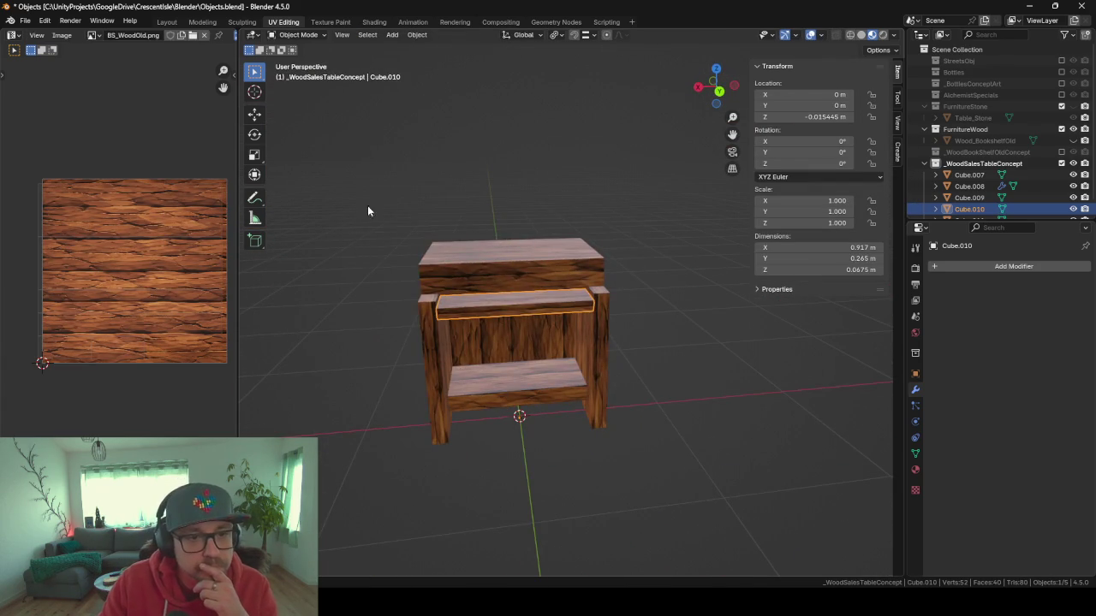
left_click_drag(360, 225, 675, 468)
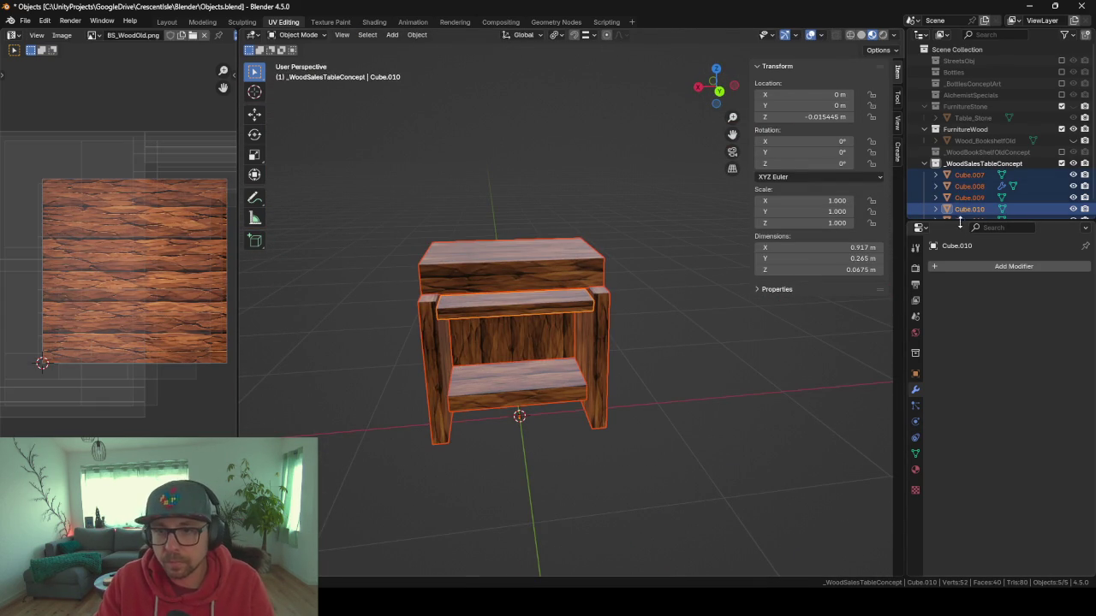
Duplicate the five table parts in place and move the copies into FurnitureWood.
left_click_drag(958, 220, 997, 348)
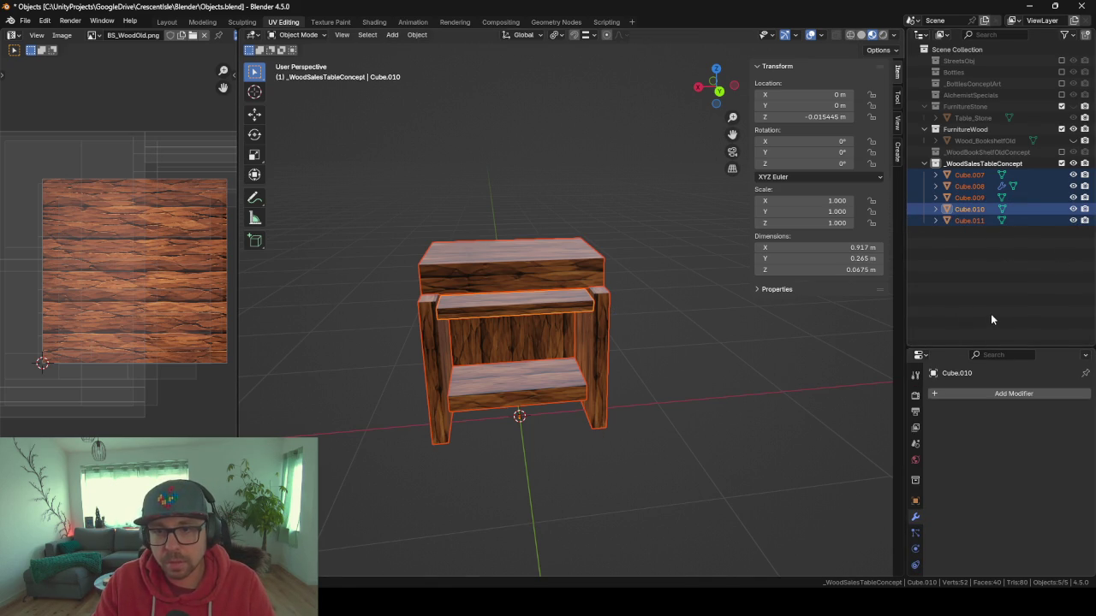
key("shift+d")
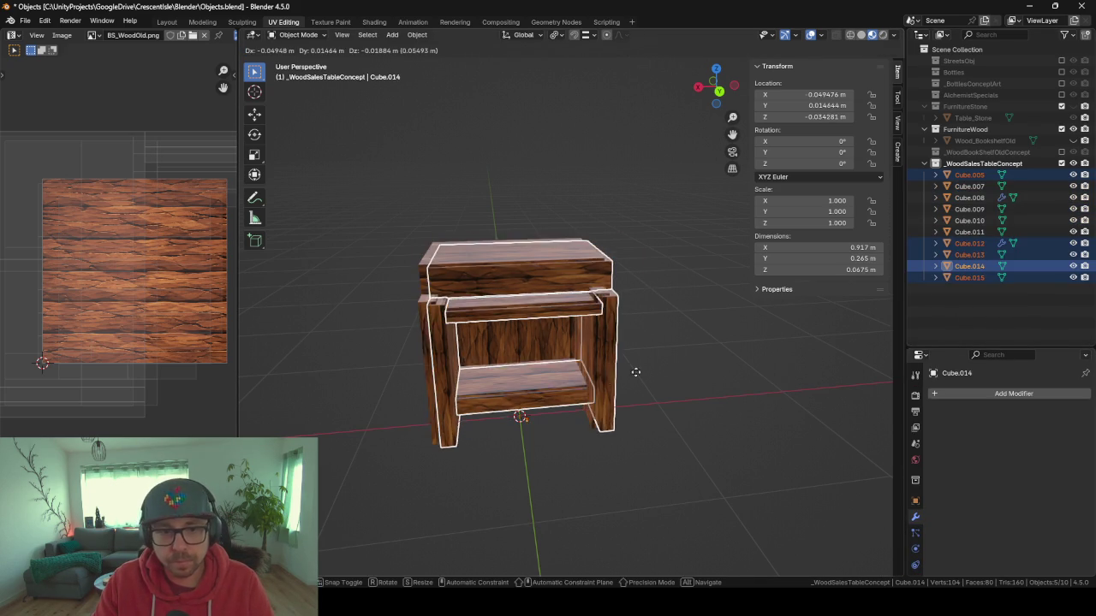
right_click(637, 370)
key("m")
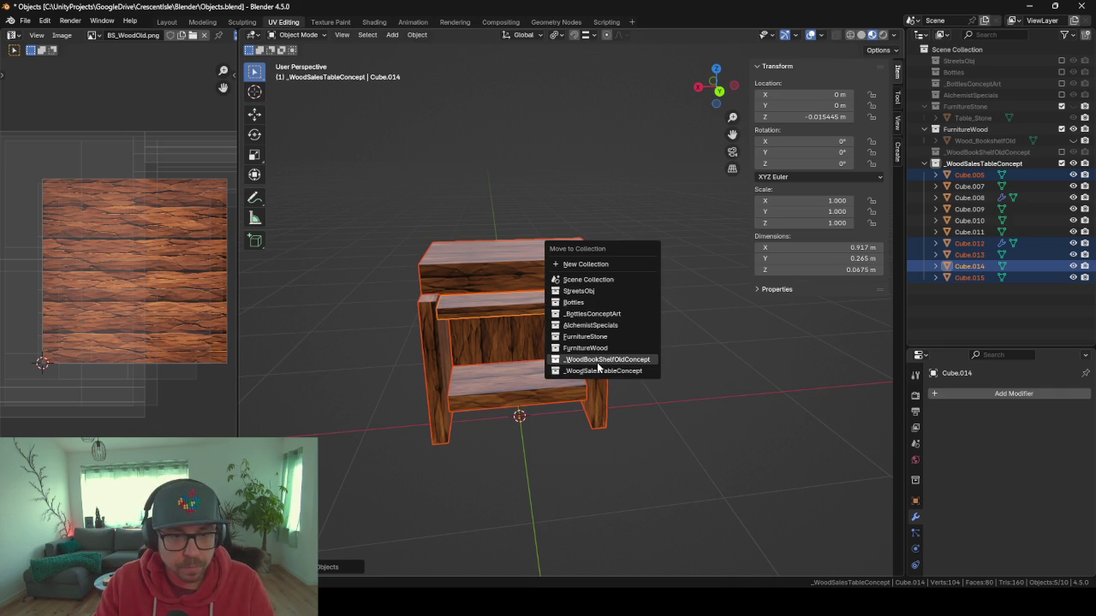
left_click(591, 349)
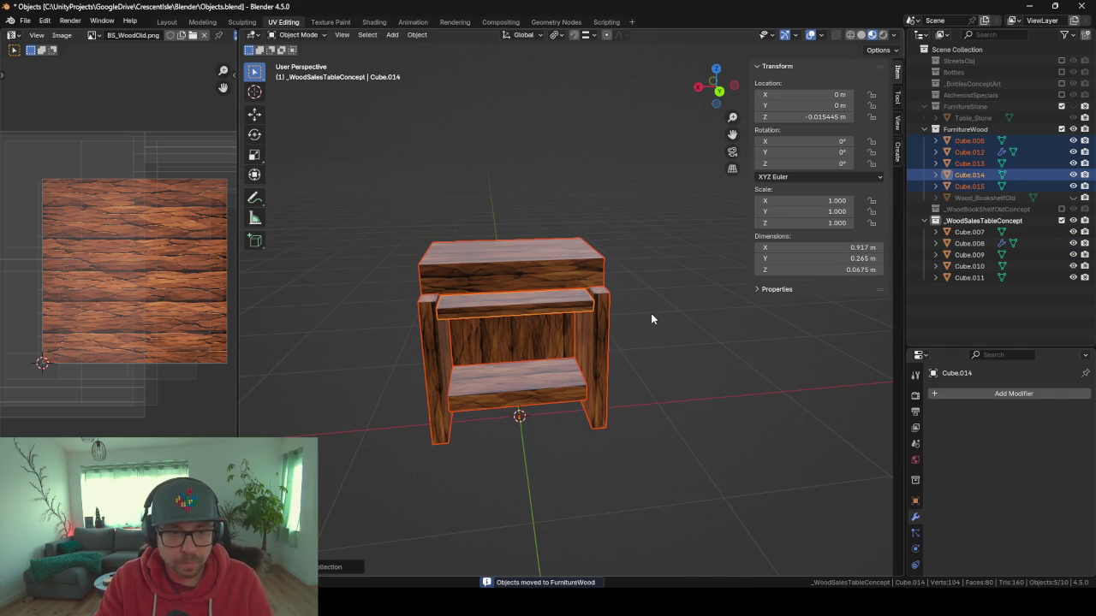
key("ctrl+j")
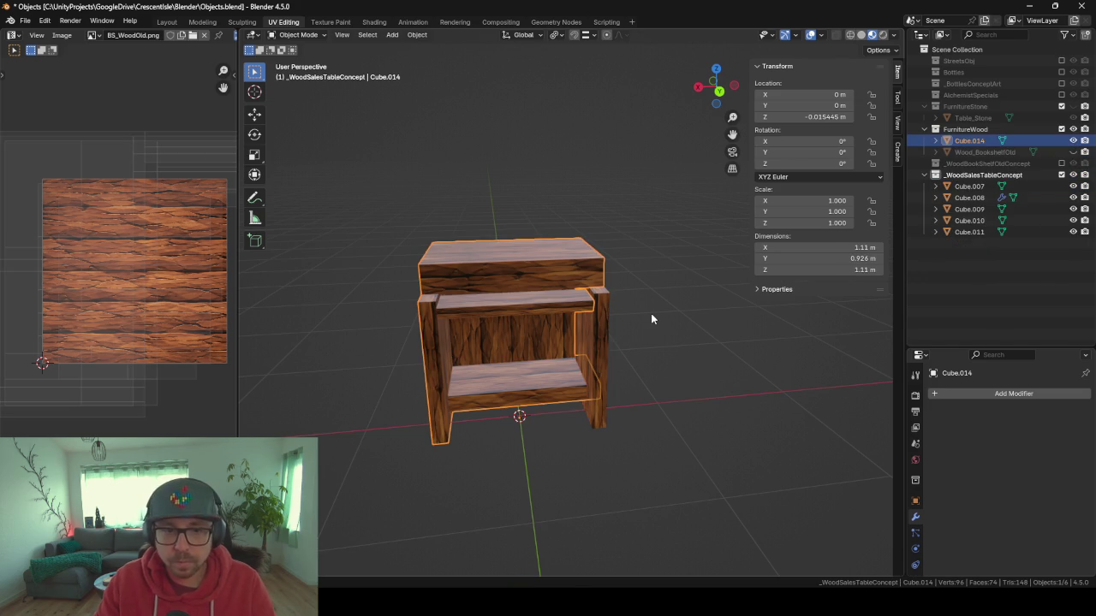
mouse_move(857, 305)
left_mouse_down()
mouse_move(648, 375)
mouse_move(664, 420)
left_mouse_up()
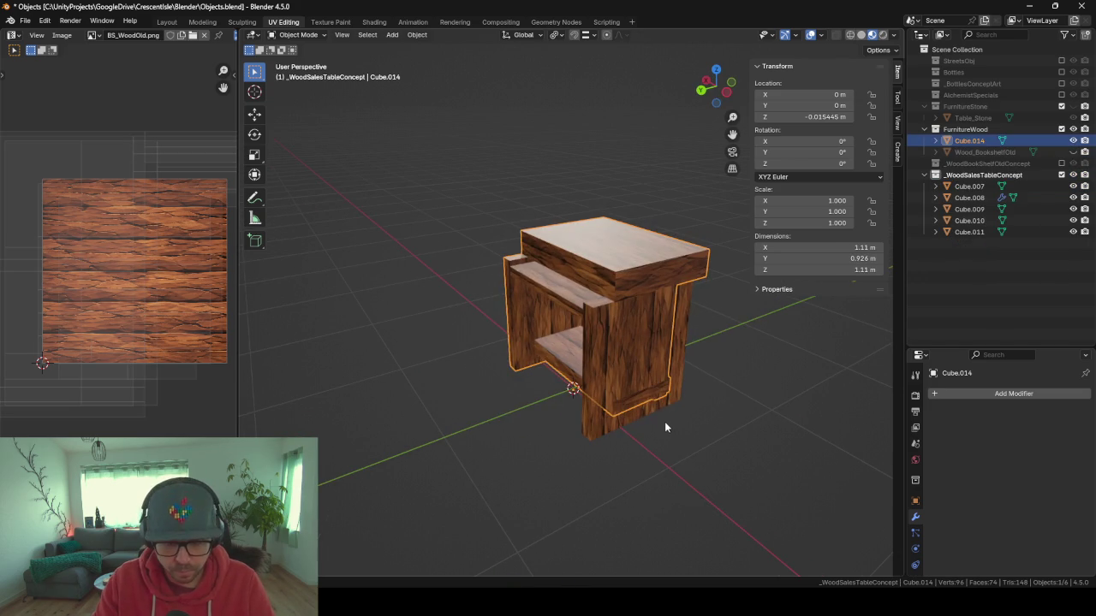
key("ctrl+z")
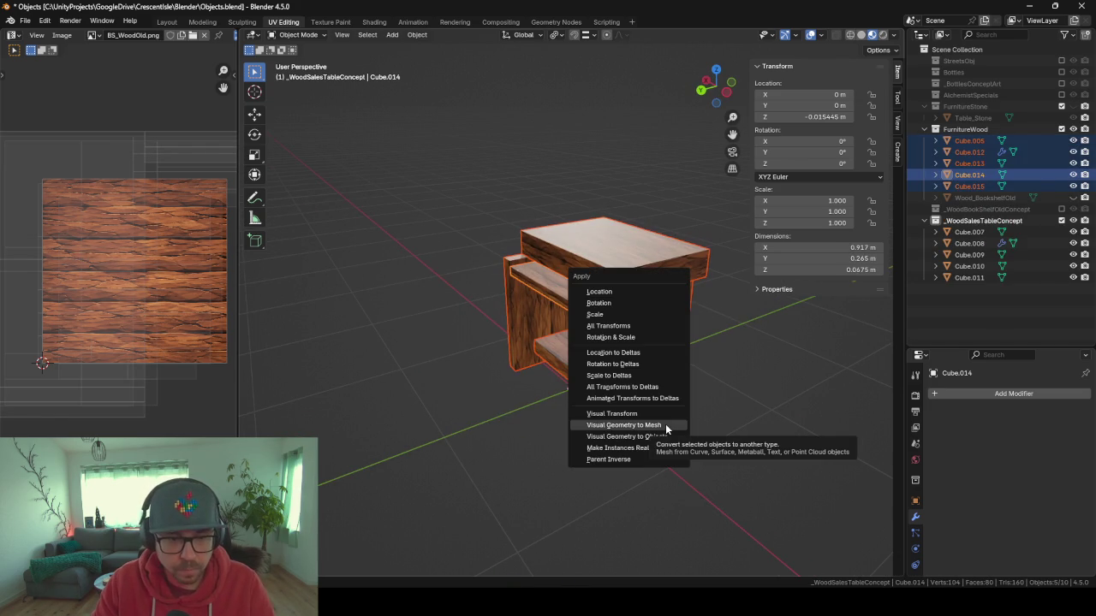
Convert the copies to mesh and merge by distance on the copied shelf Cube.015.
left_click(665, 426)
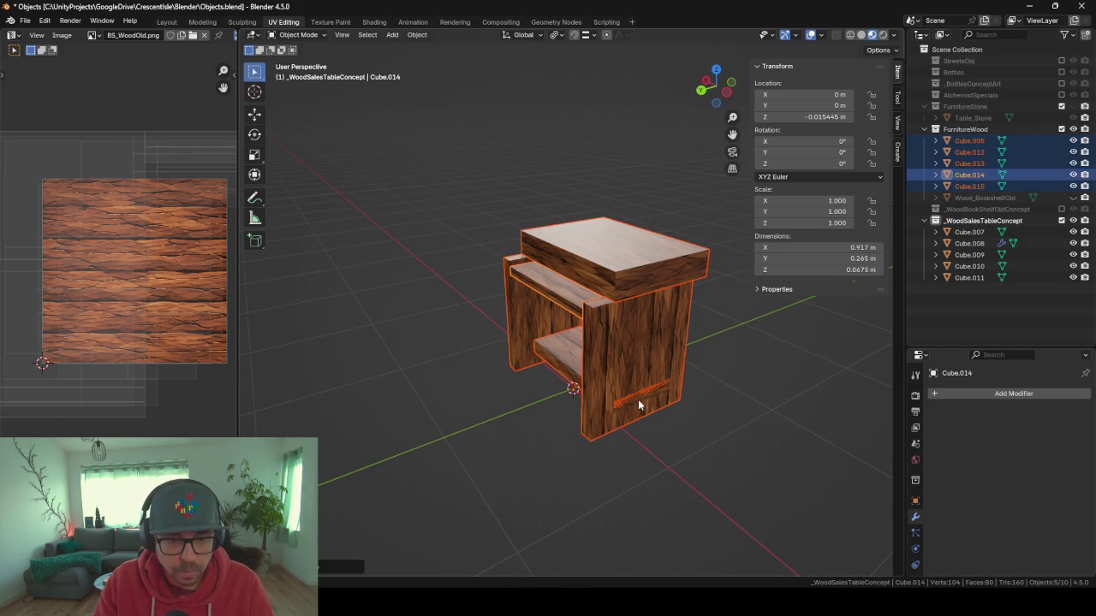
left_click(579, 382)
key("Tab")
left_click(644, 399)
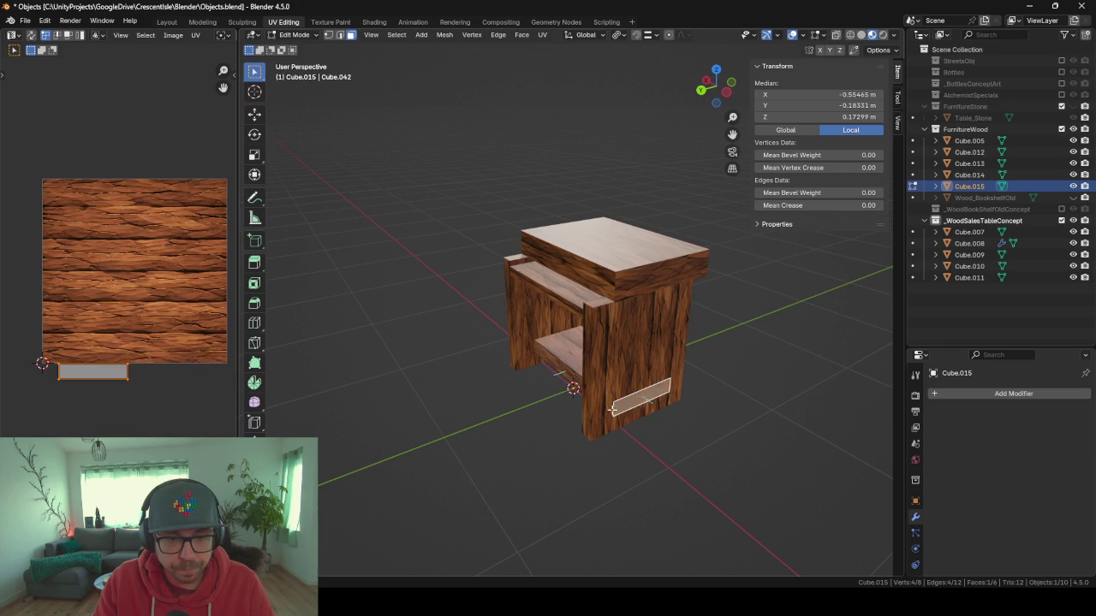
key("g")
key("x")
key("Escape")
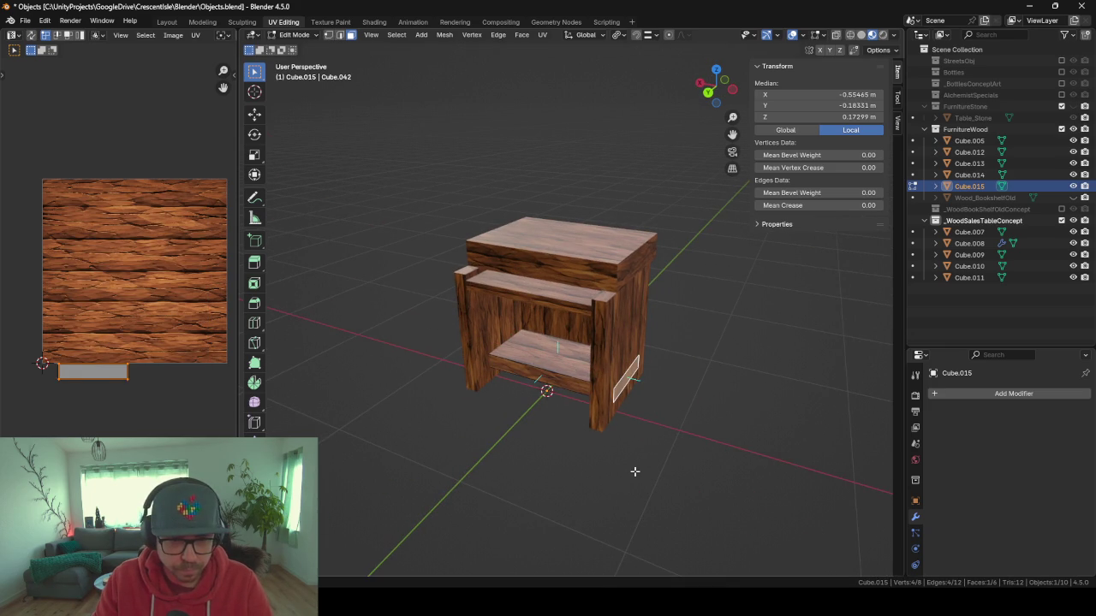
key("a")
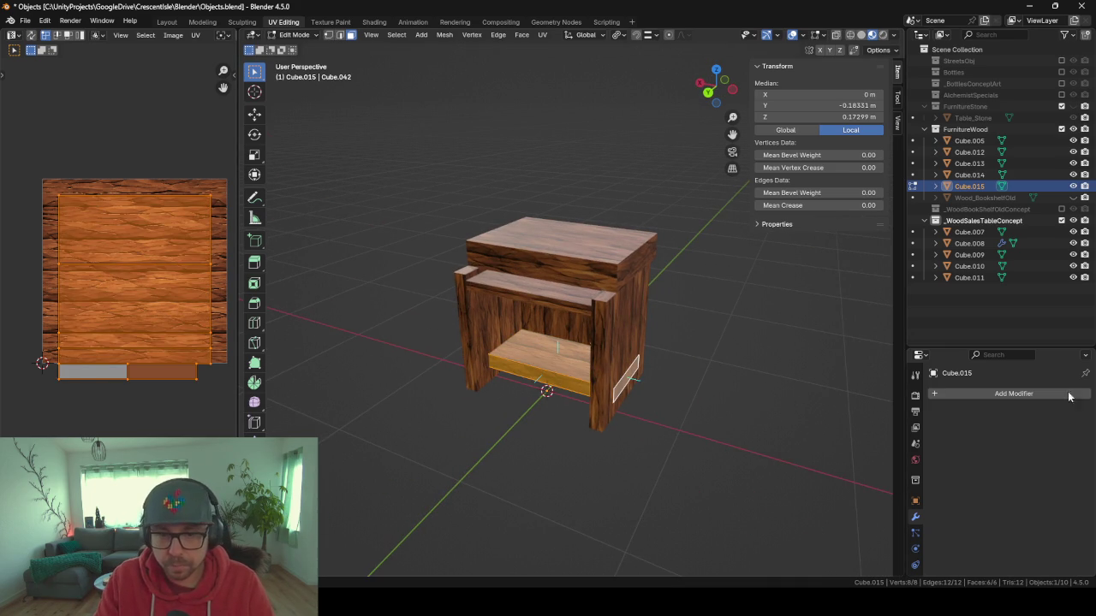
key("m")
left_click(872, 349)
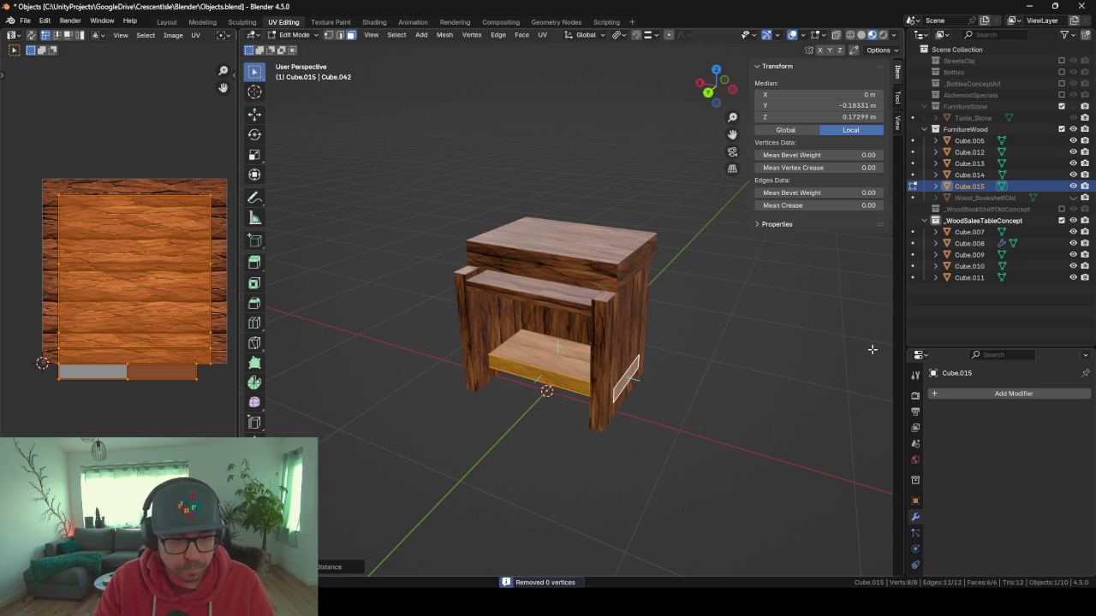
key("Tab")
key("Tab")
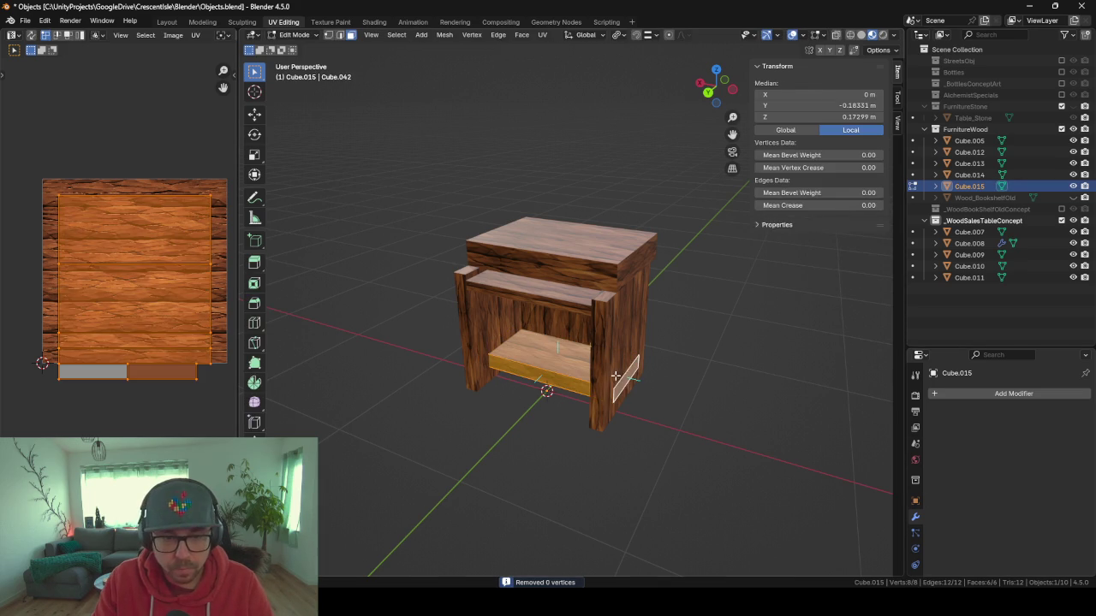
key("g")
key("x")
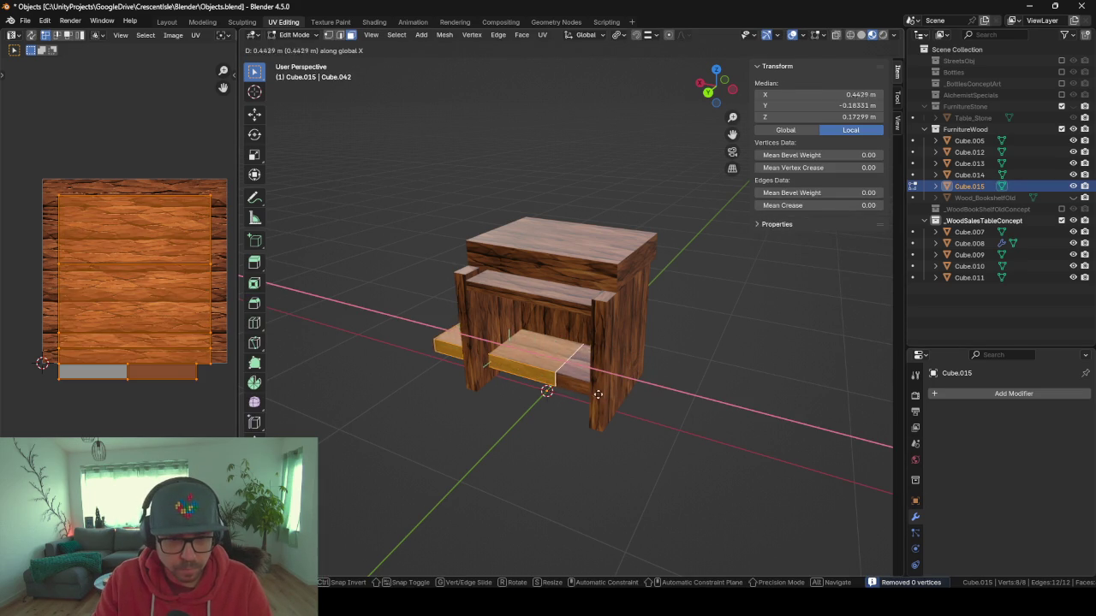
key("Escape")
Exclude _WoodSalesTableConcept and pull both shelf end faces inward 0.0959 m along X.
left_click(1061, 220)
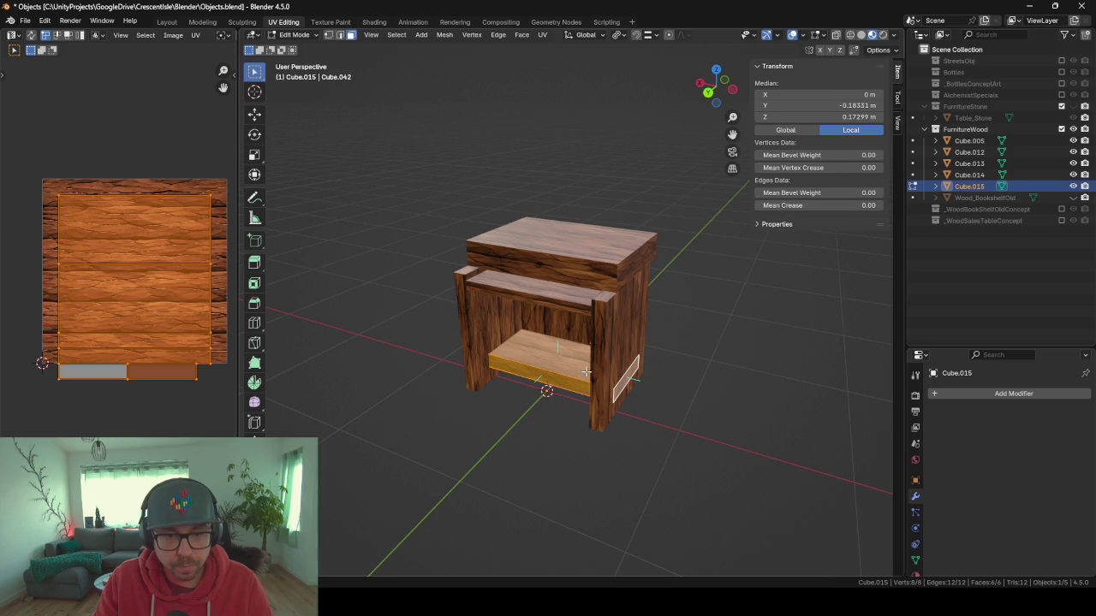
left_click(617, 379)
left_click(626, 389)
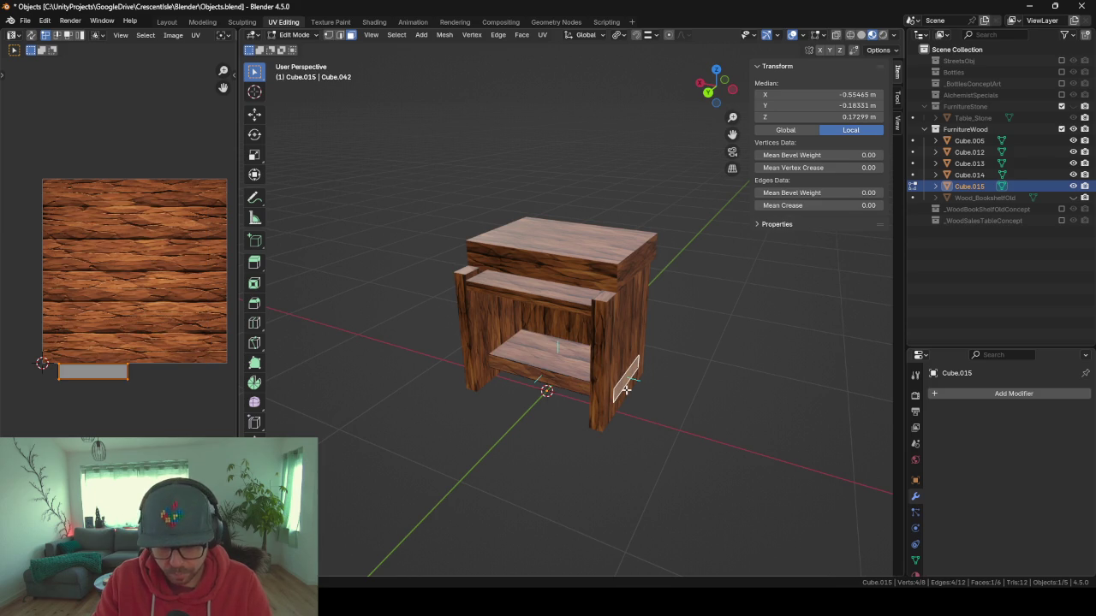
key("g")
key("x")
left_click(592, 386)
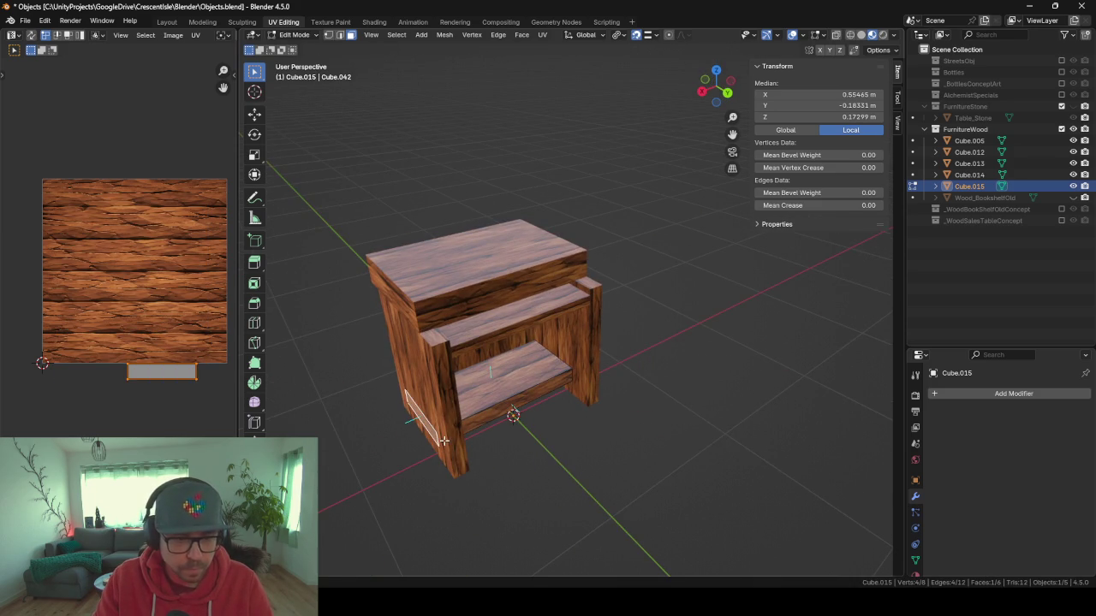
key("g")
key("x")
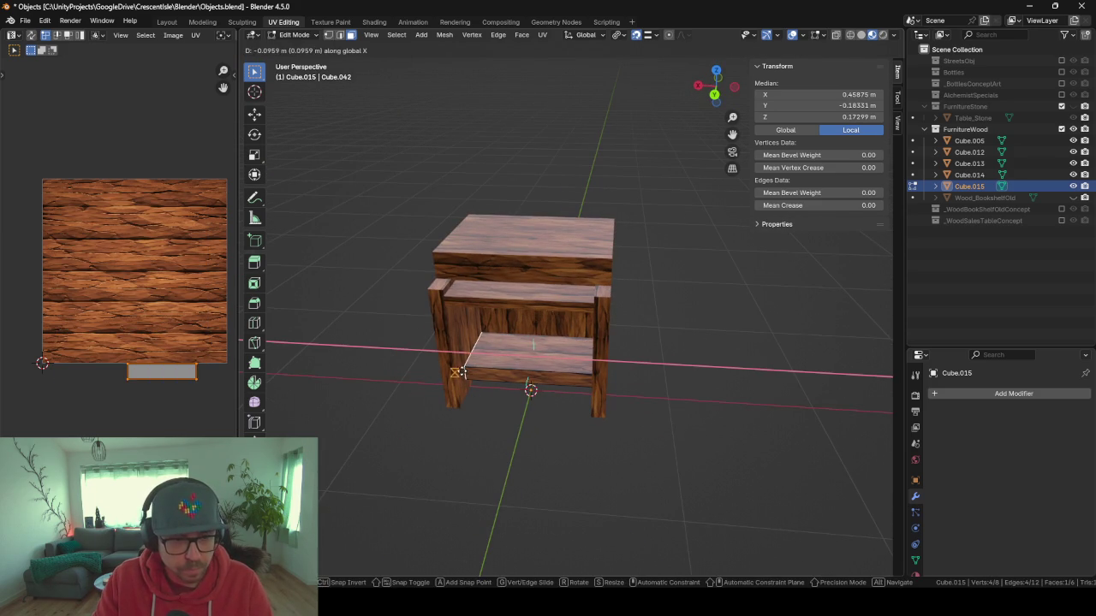
left_click(462, 383)
key("Tab")
mouse_move(508, 435)
left_mouse_down()
mouse_move(608, 442)
mouse_move(540, 386)
mouse_move(501, 440)
mouse_move(514, 419)
left_mouse_up()
left_click(972, 141)
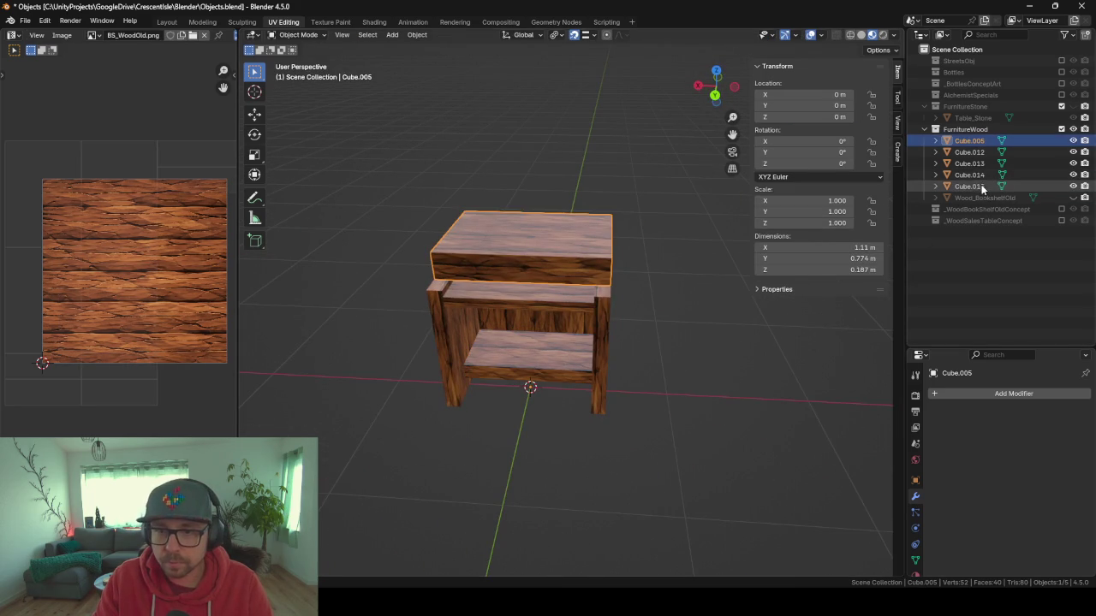
Join the copied table parts into one object named Wood_SalesTable.
left_click(976, 186, "shift")
key("ctrl+j")
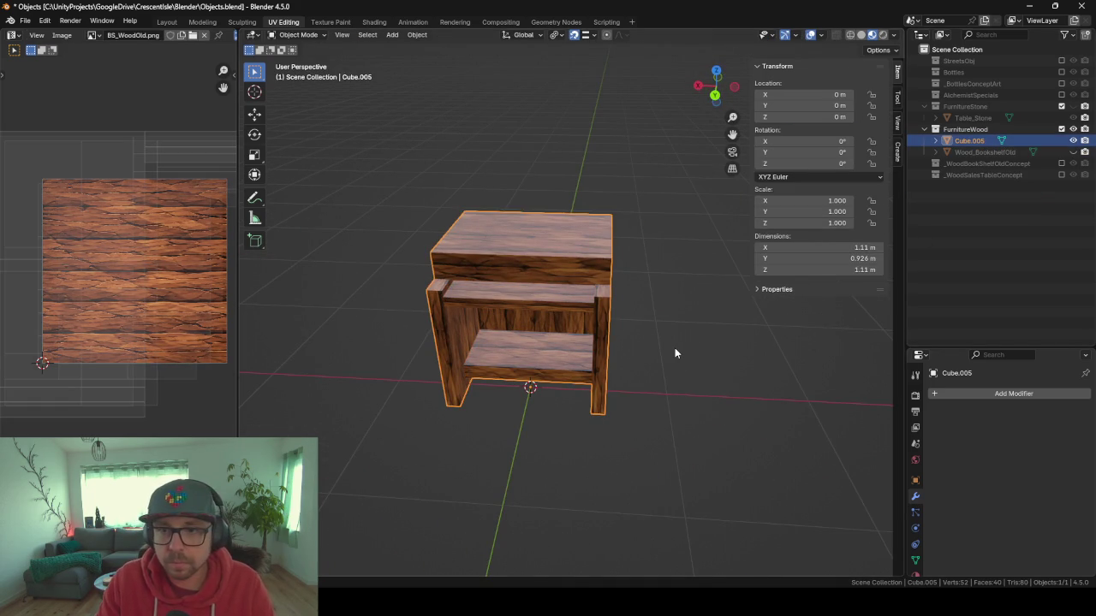
double_click(976, 141)
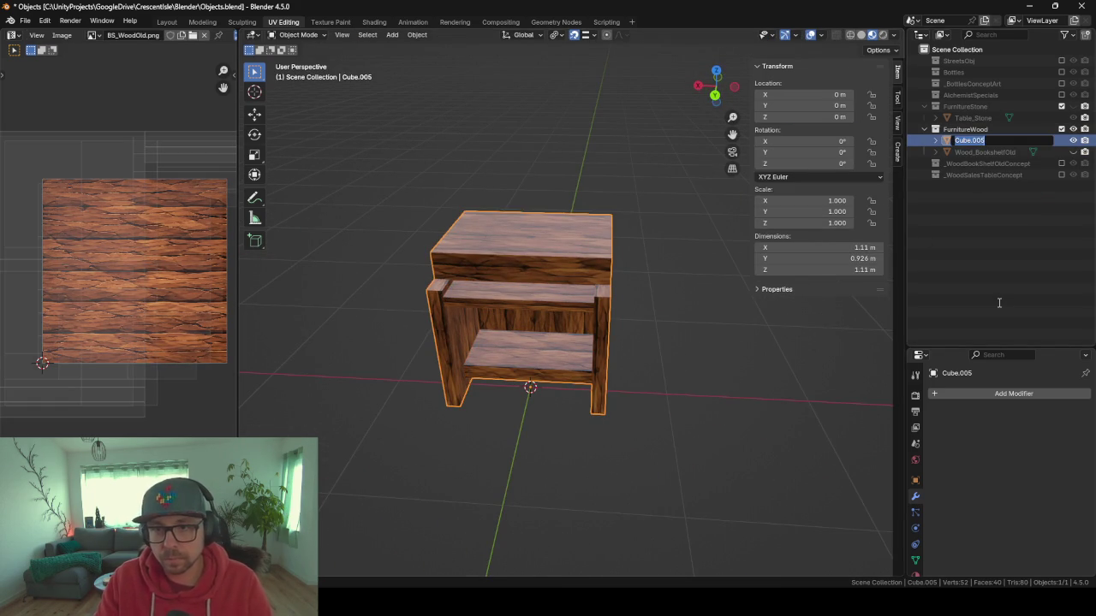
type("W")
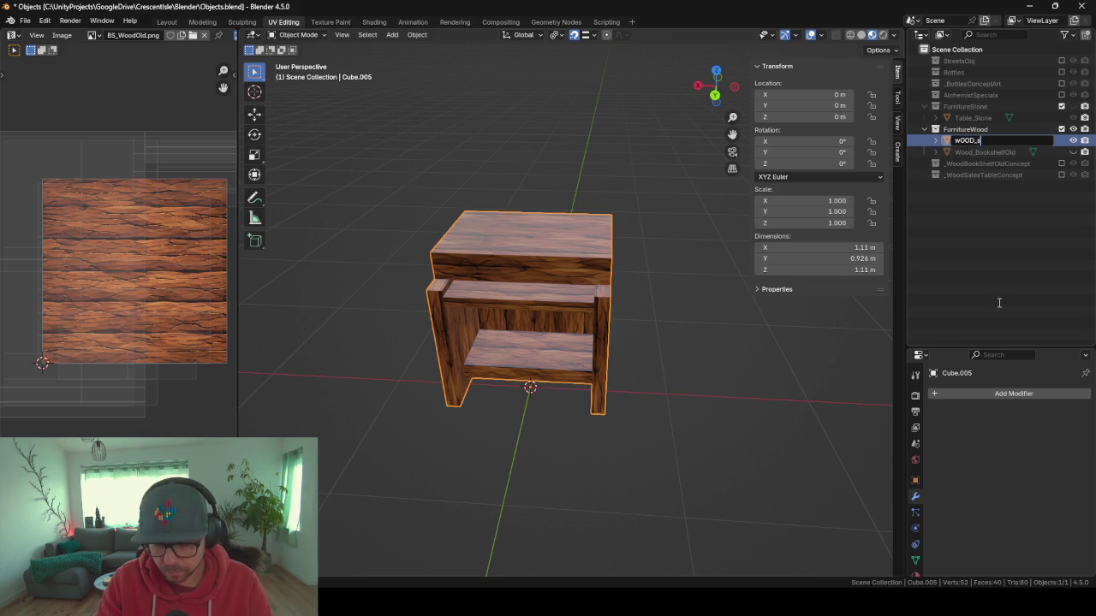
key("ctrl+a")
key("BackSpace")
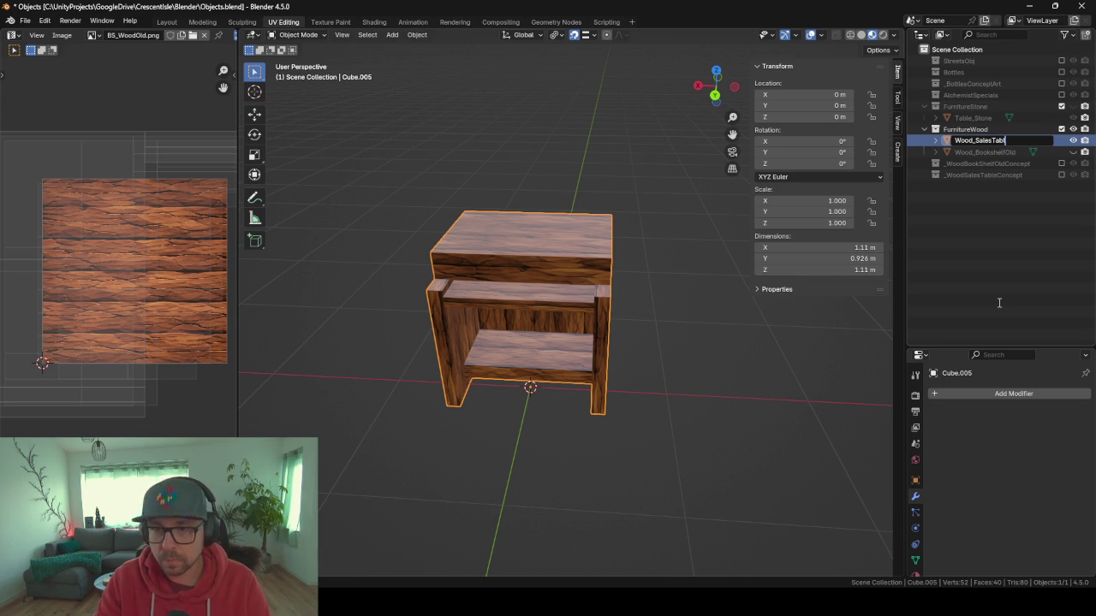
type("e")
key("Return")
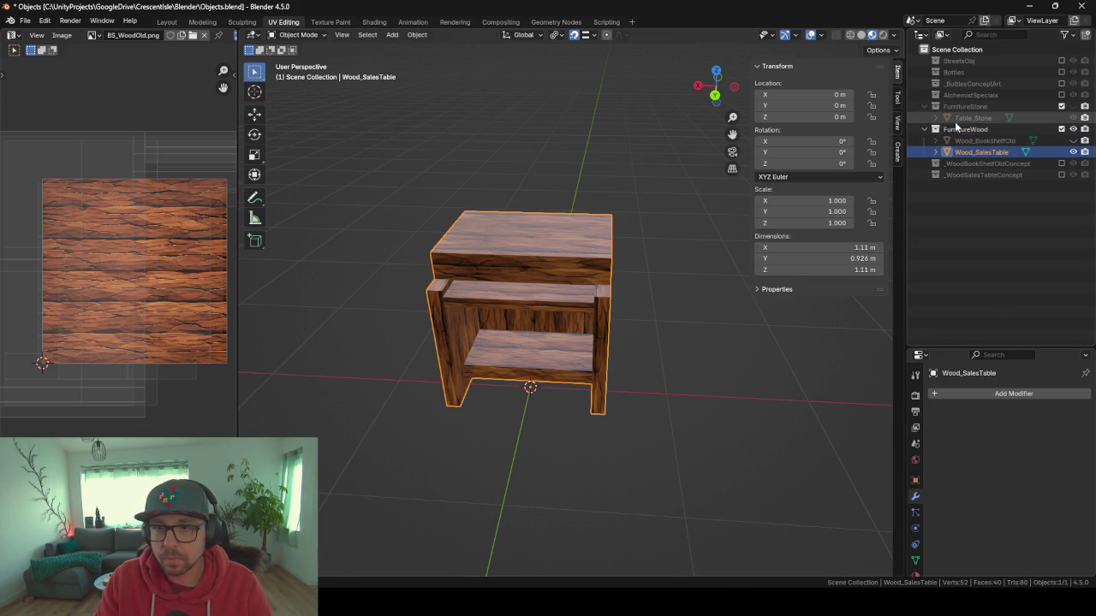
Export the FurnitureWood collection as Objects_FurnitureWood.fbx.
left_click(950, 128)
key("F3")
key("Return")
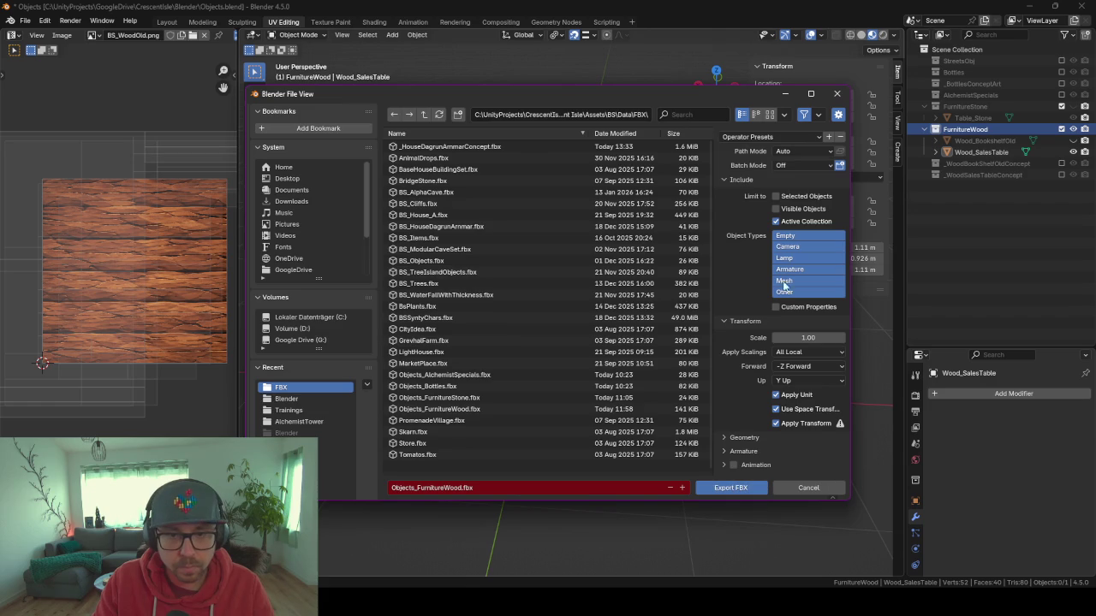
left_click(730, 487)
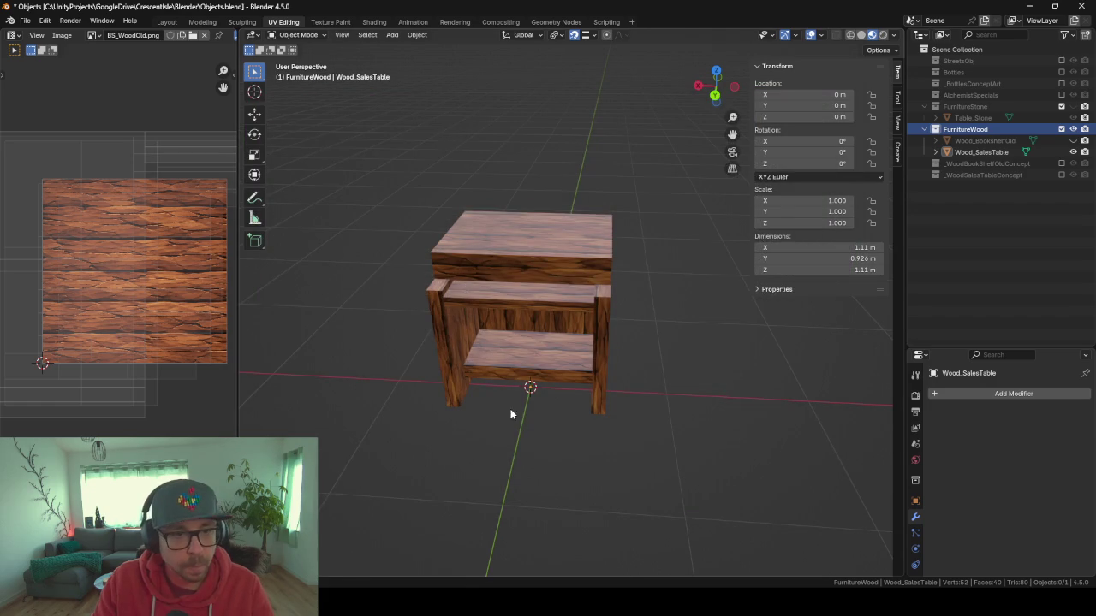
mouse_move(580, 259)
left_mouse_down()
mouse_move(542, 226)
mouse_move(556, 257)
left_mouse_up()
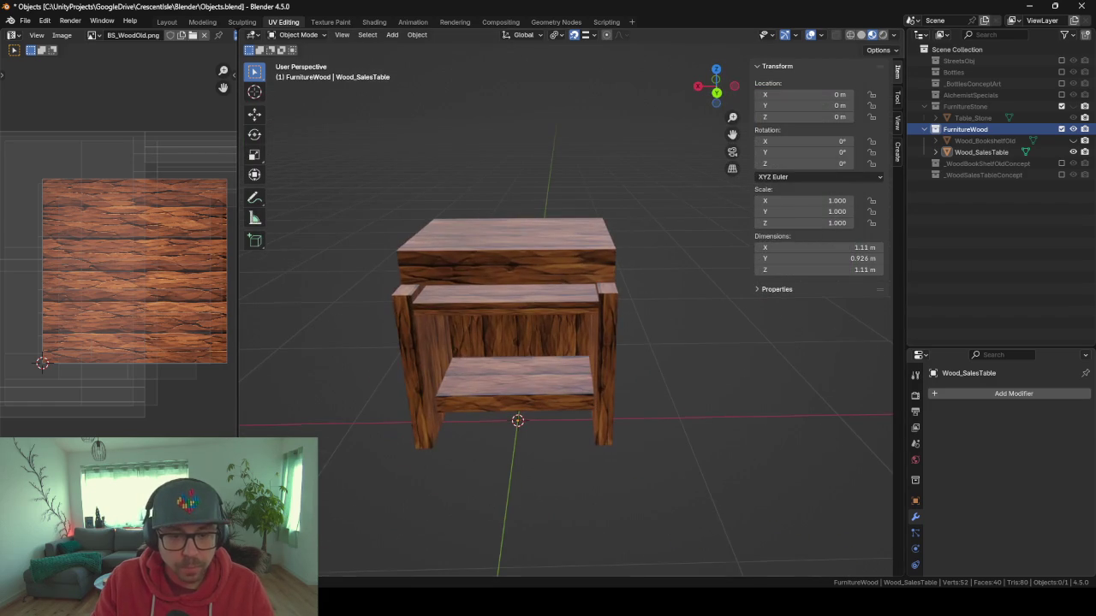
key("alt+Tab")
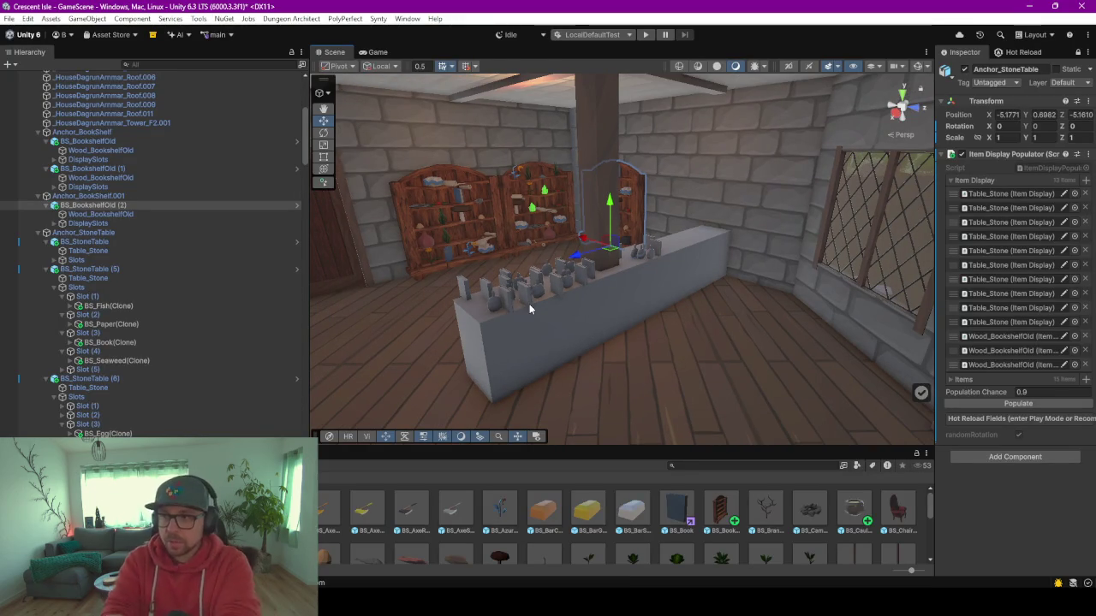
Duplicate the first prefab in ItemInstances and name the copy BS_SalesTable.
left_click_drag(579, 448, 592, 366)
scroll(631, 412, "down", 2)
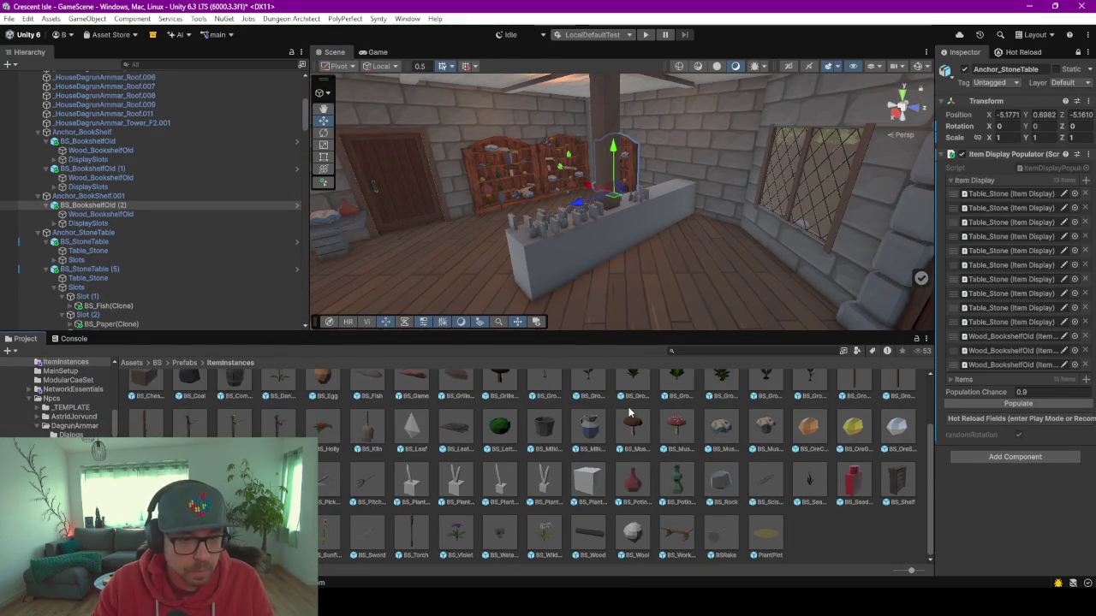
scroll(468, 448, "up", 2)
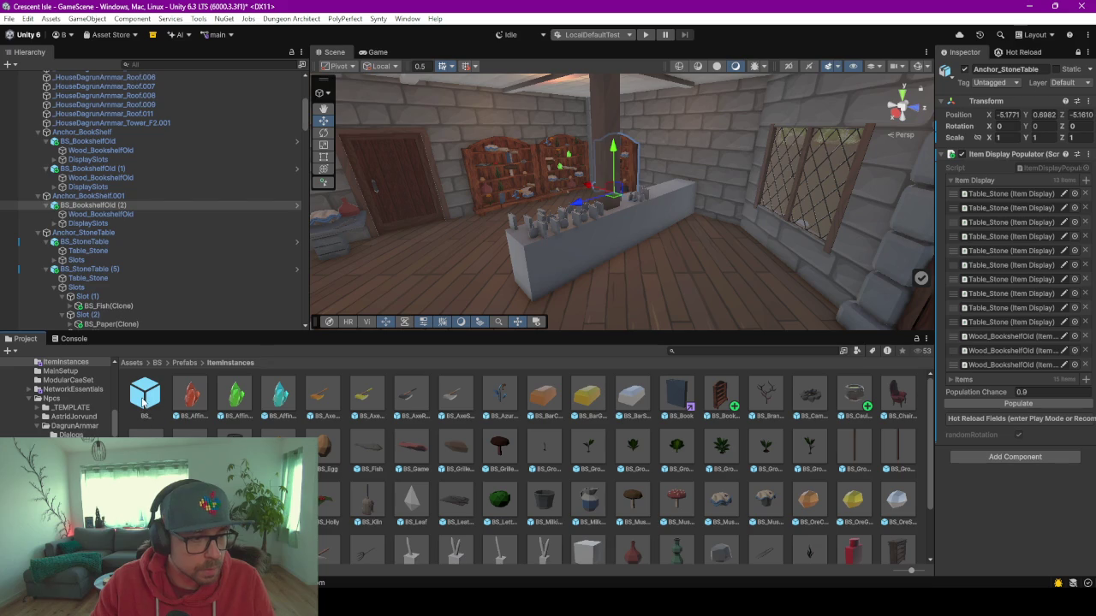
left_click(145, 396)
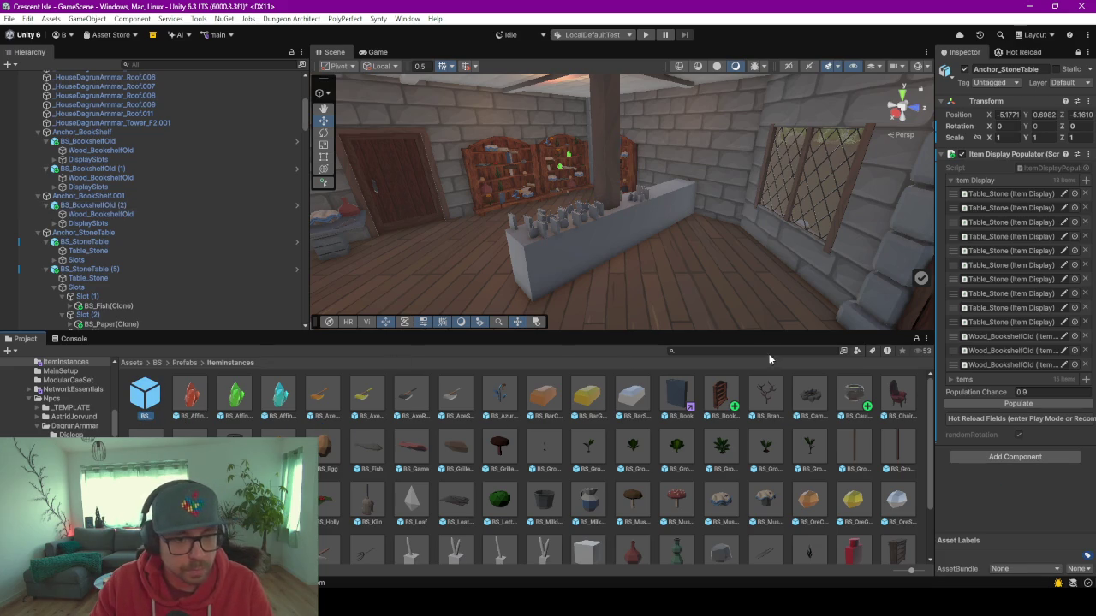
key("ctrl+d")
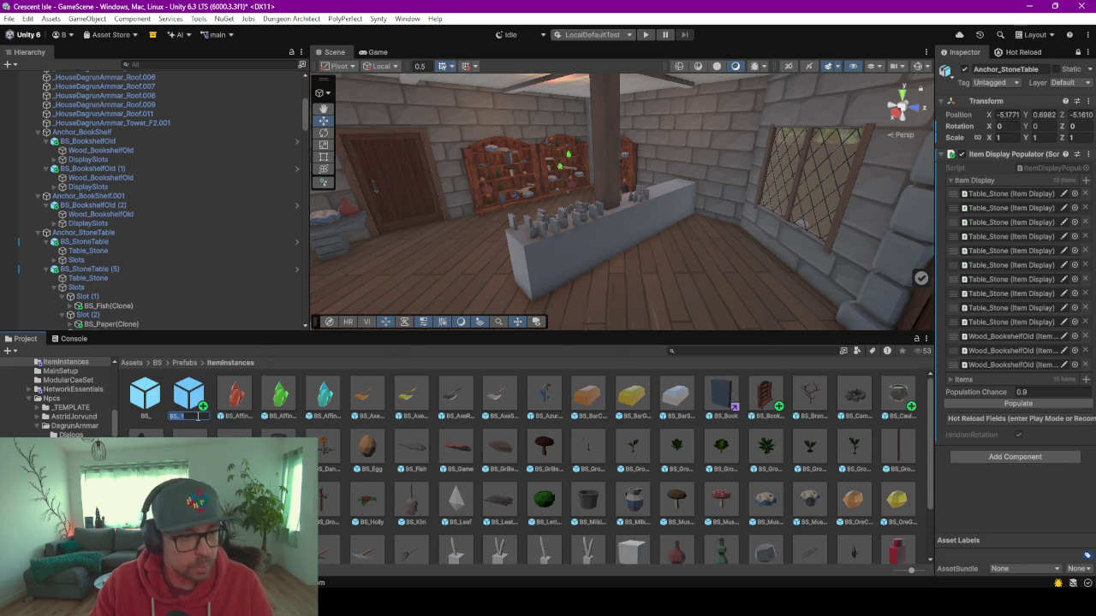
type("SalesTable")
left_click(198, 416)
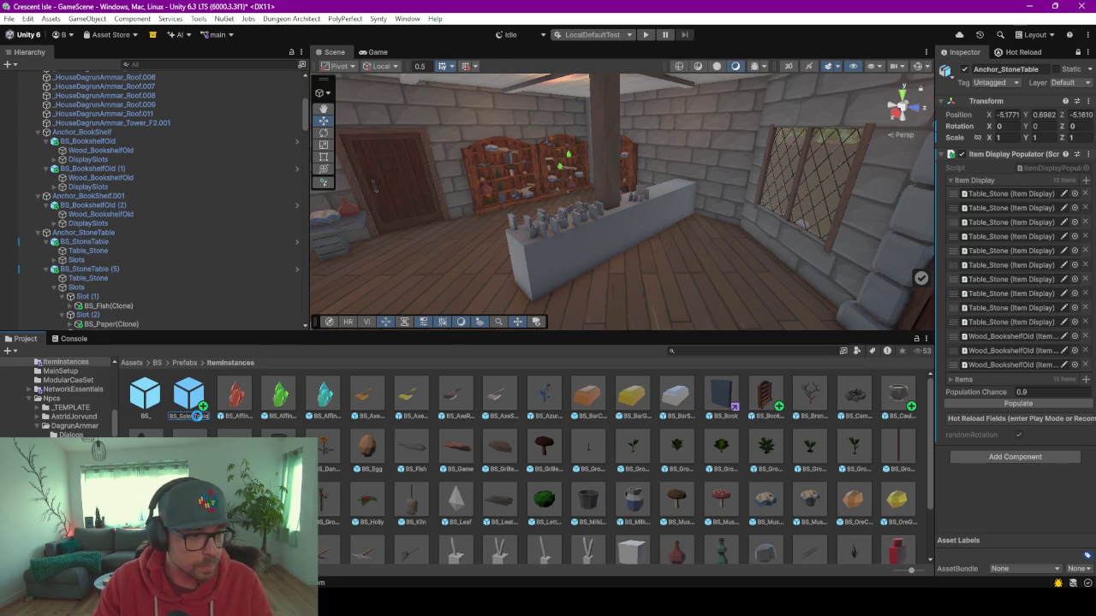
key("Return")
key("Return")
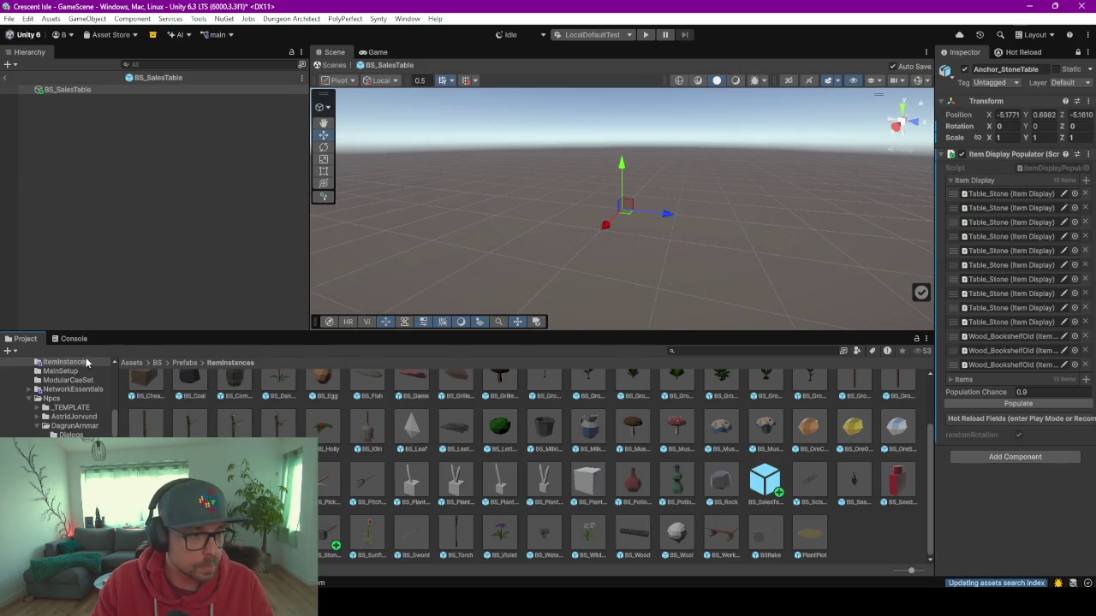
Add the Wood_SalesTable model to the BS_SalesTable prefab at Position X 0, Z 0.
left_click(760, 352)
type("wood sales table")
mouse_move(143, 394)
left_mouse_down()
mouse_move(107, 376)
mouse_move(140, 151)
left_mouse_up()
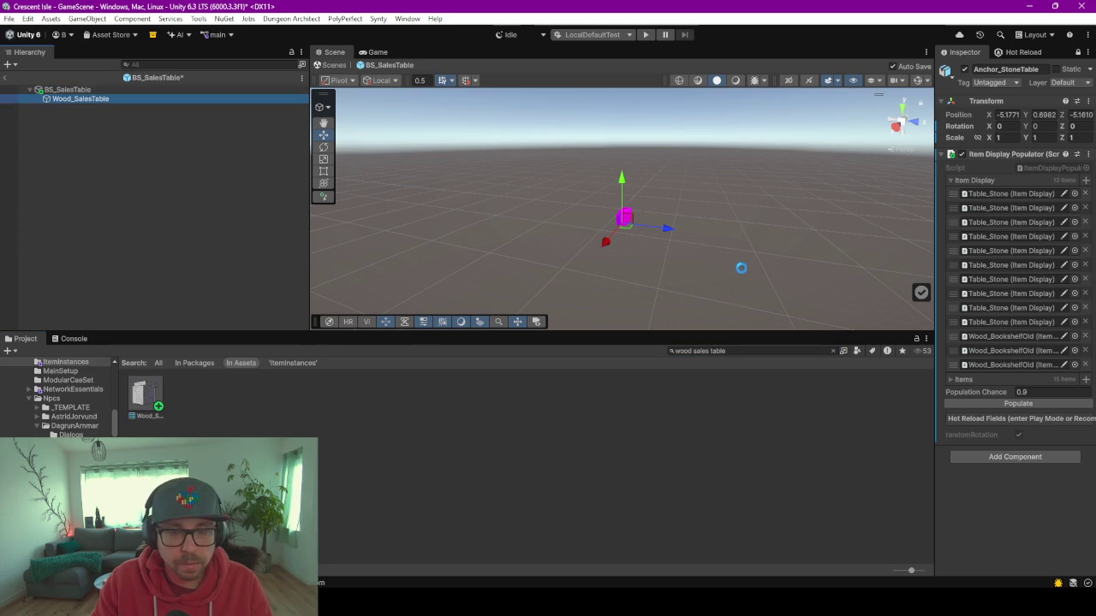
left_click(1077, 52)
type("0")
key("Tab")
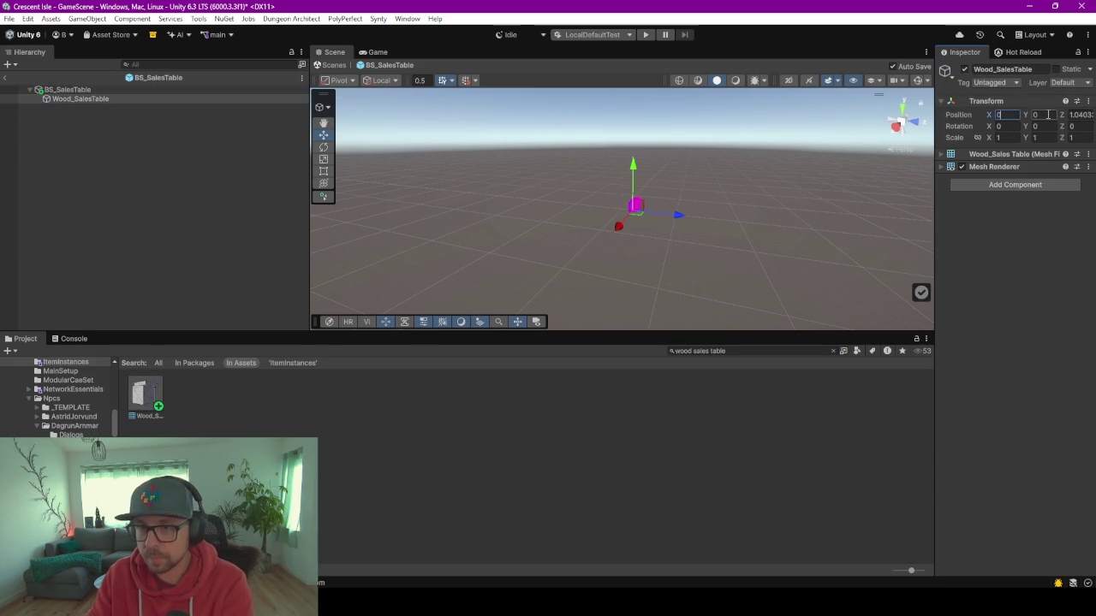
key("Tab")
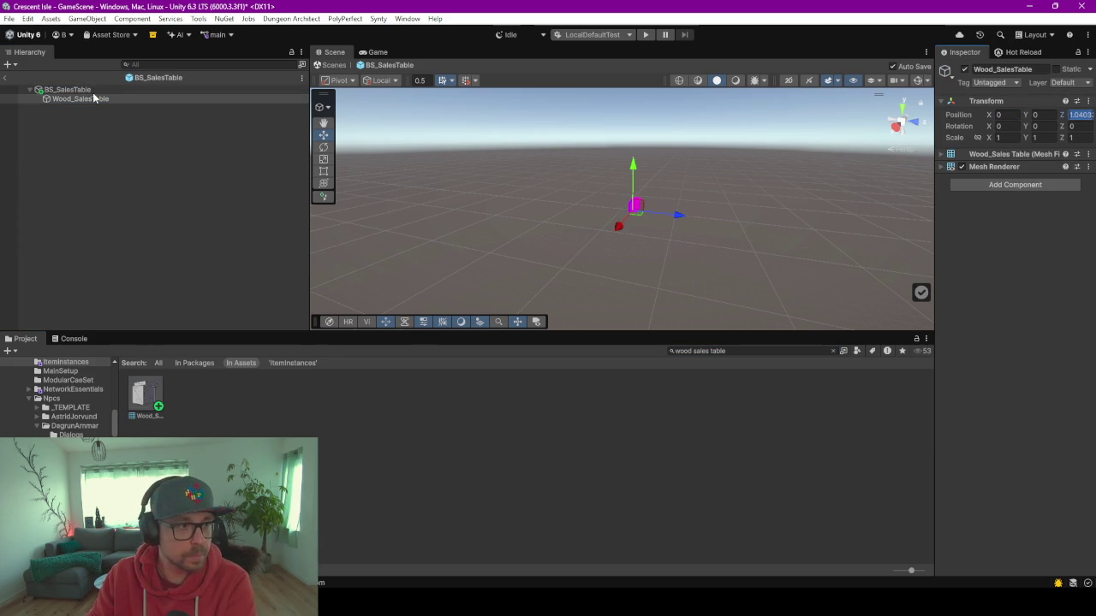
type("0")
left_click(91, 89)
left_click(91, 100)
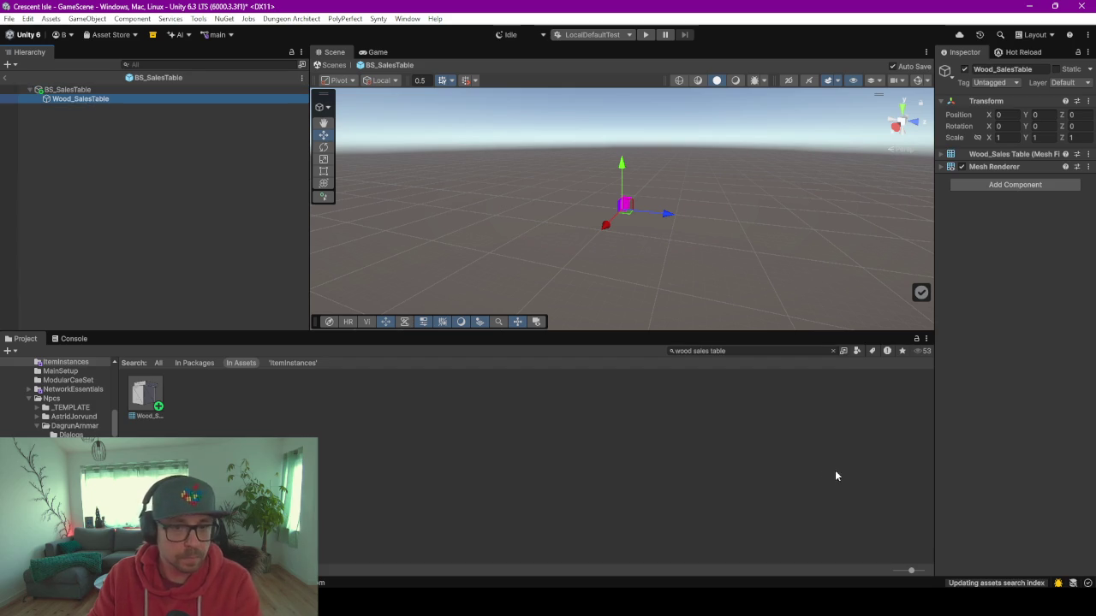
Apply the BS_WoodOld material to the table and frame it in the scene view.
left_click(759, 351)
type("woo")
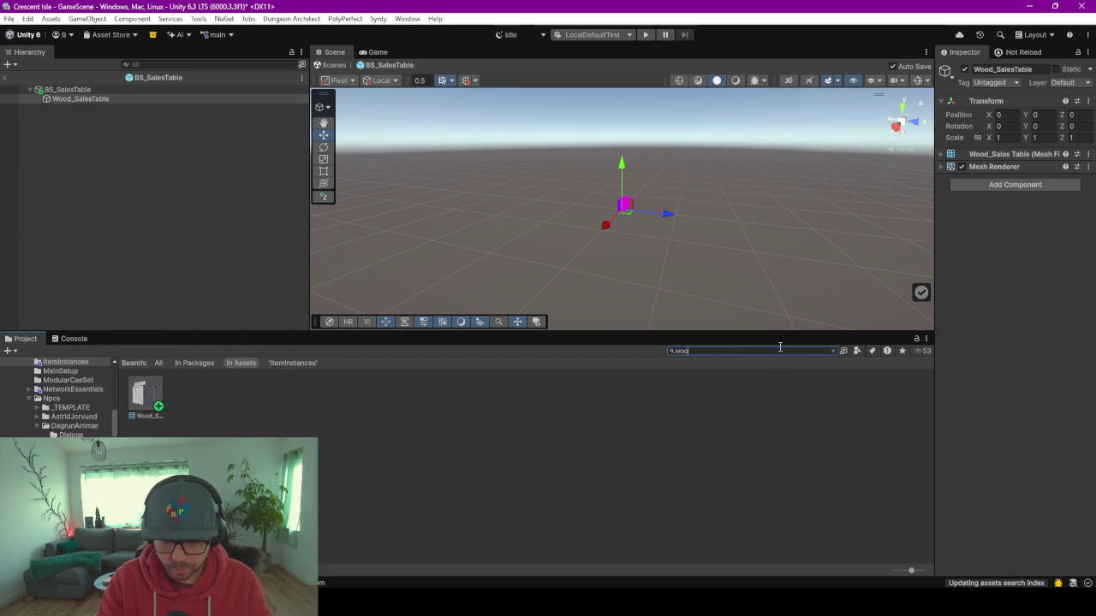
type("d old")
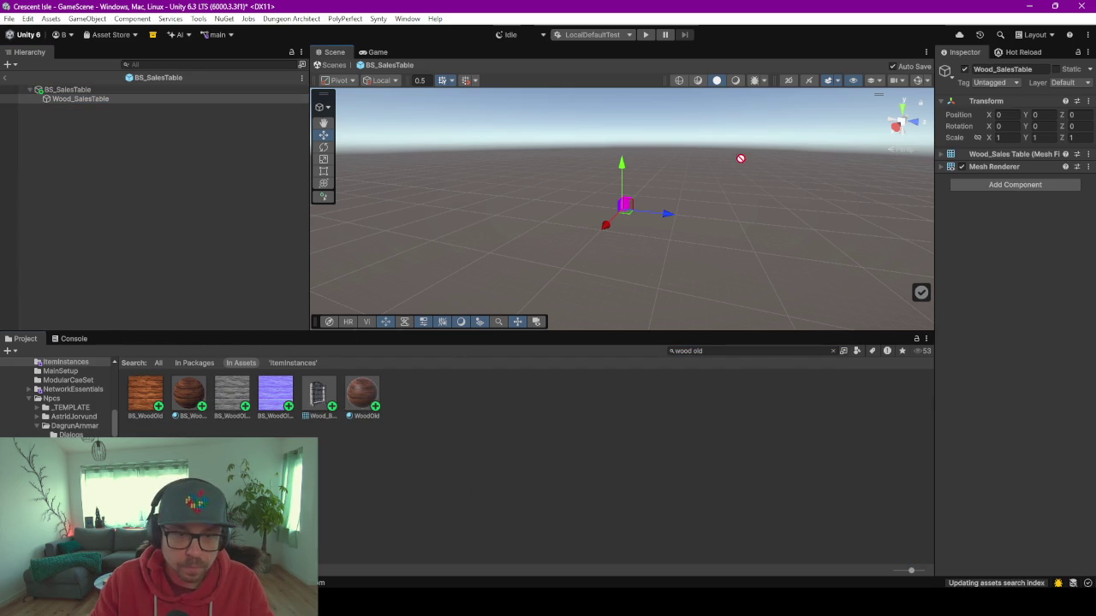
left_click_drag(623, 199, 624, 203)
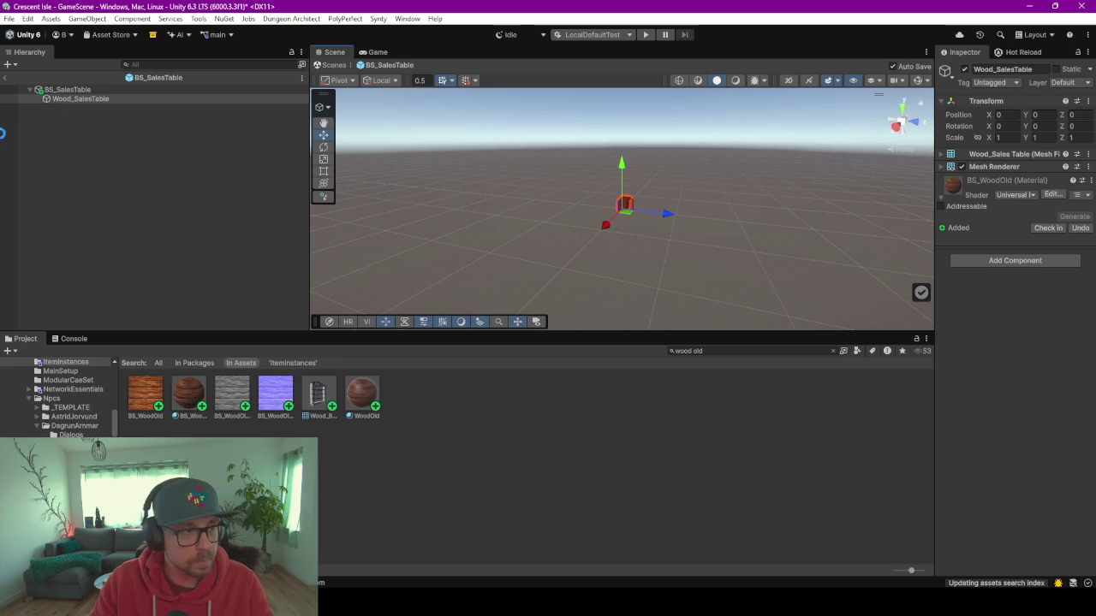
key("f")
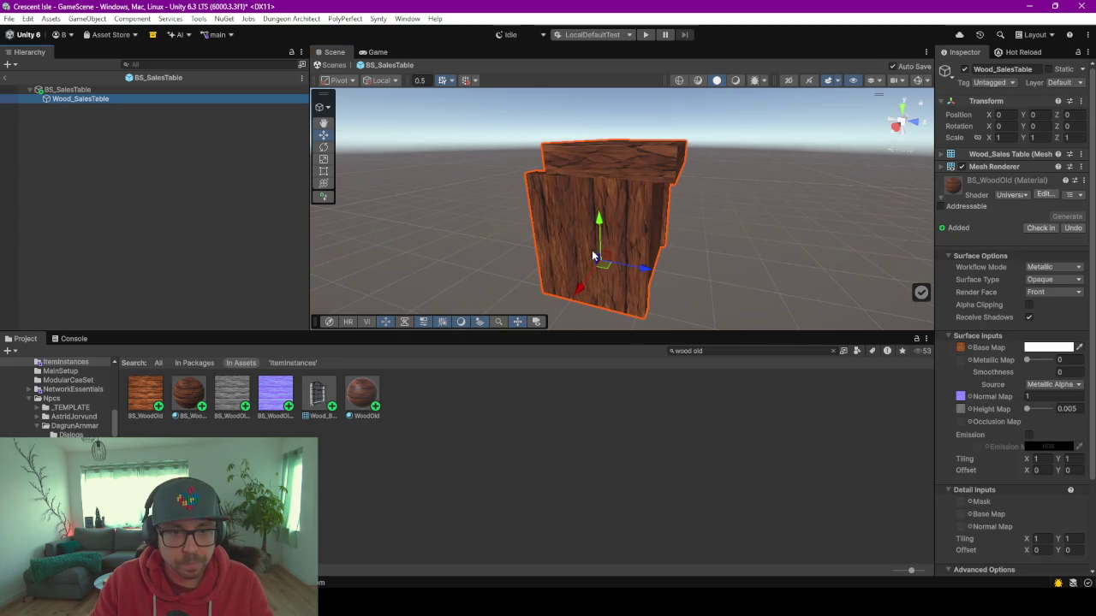
scroll(514, 214, "up", 3)
mouse_move(561, 222)
left_mouse_down()
mouse_move(726, 220)
mouse_move(600, 190)
mouse_move(748, 186)
mouse_move(709, 129)
mouse_move(680, 190)
left_mouse_up()
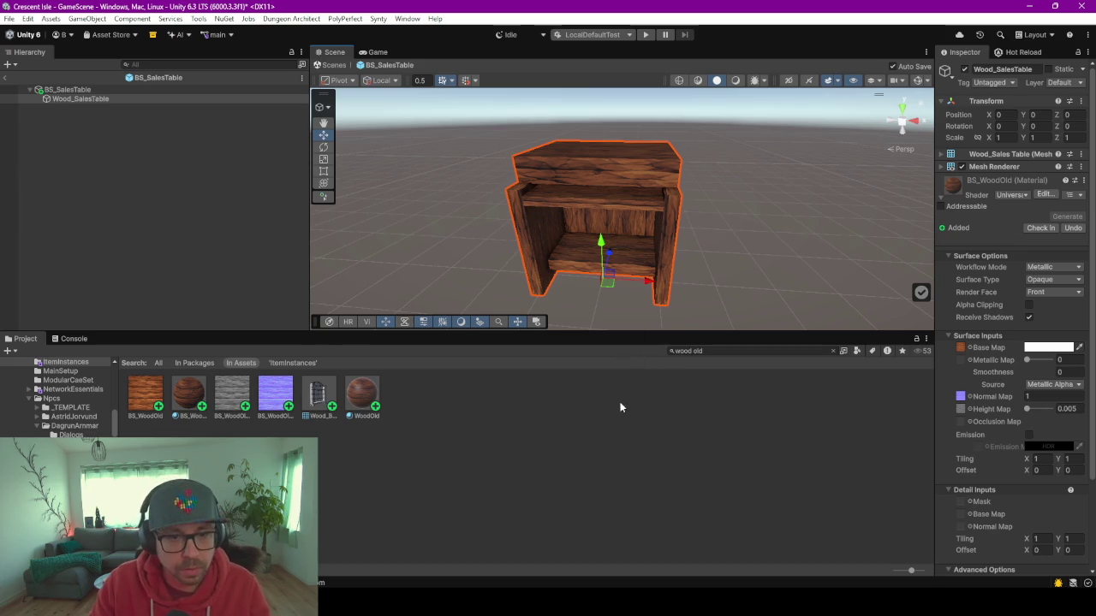
key("alt+Tab")
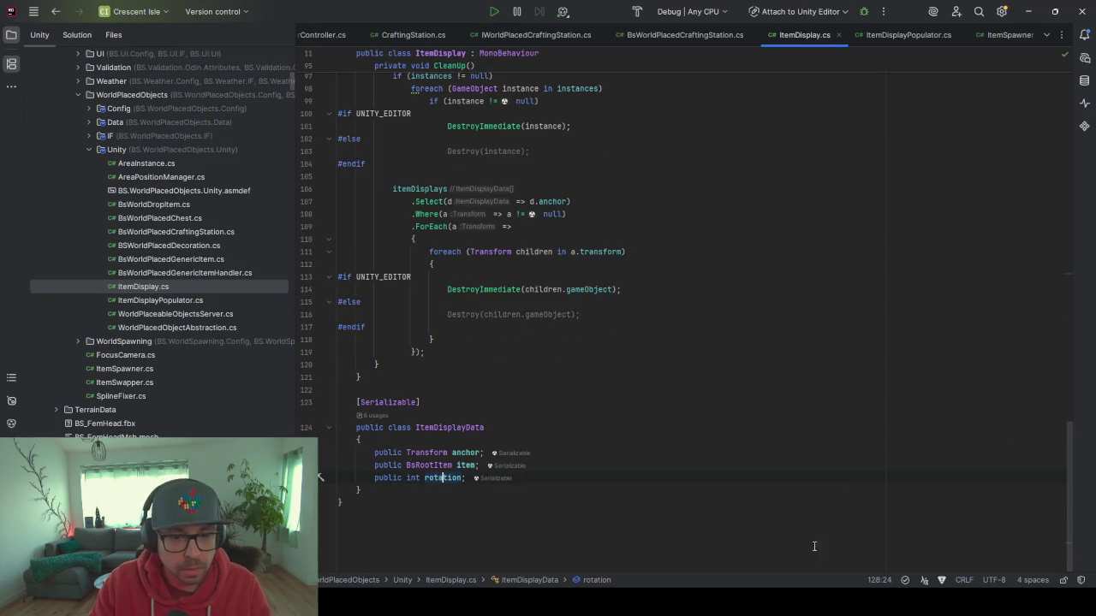
Set the table's X dimension to 1 m in Blender and apply its scale.
mouse_move(675, 530)
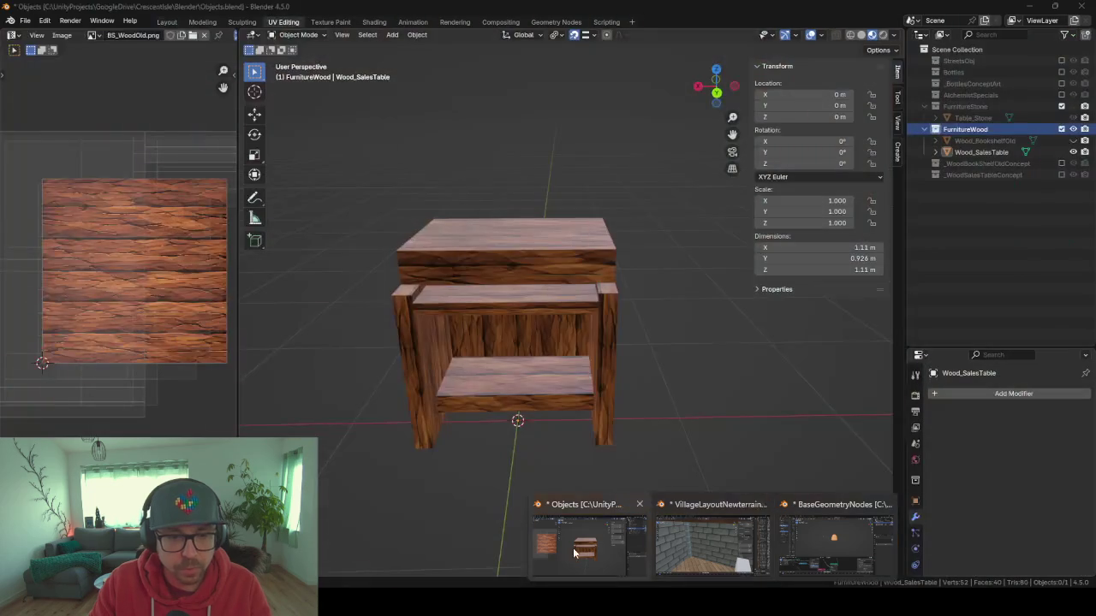
left_click(572, 548)
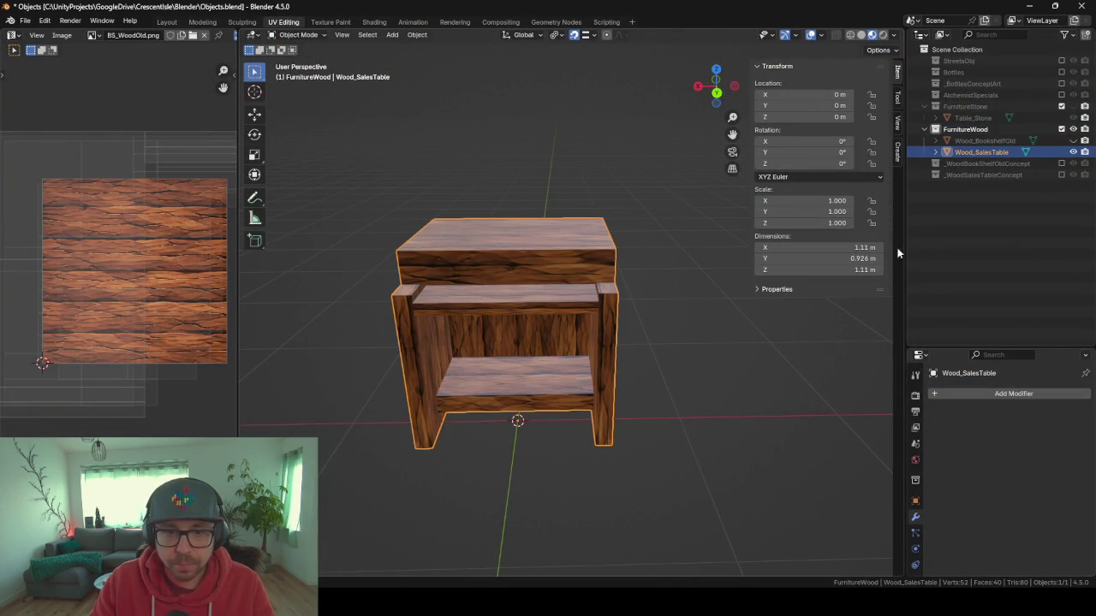
left_click(840, 247)
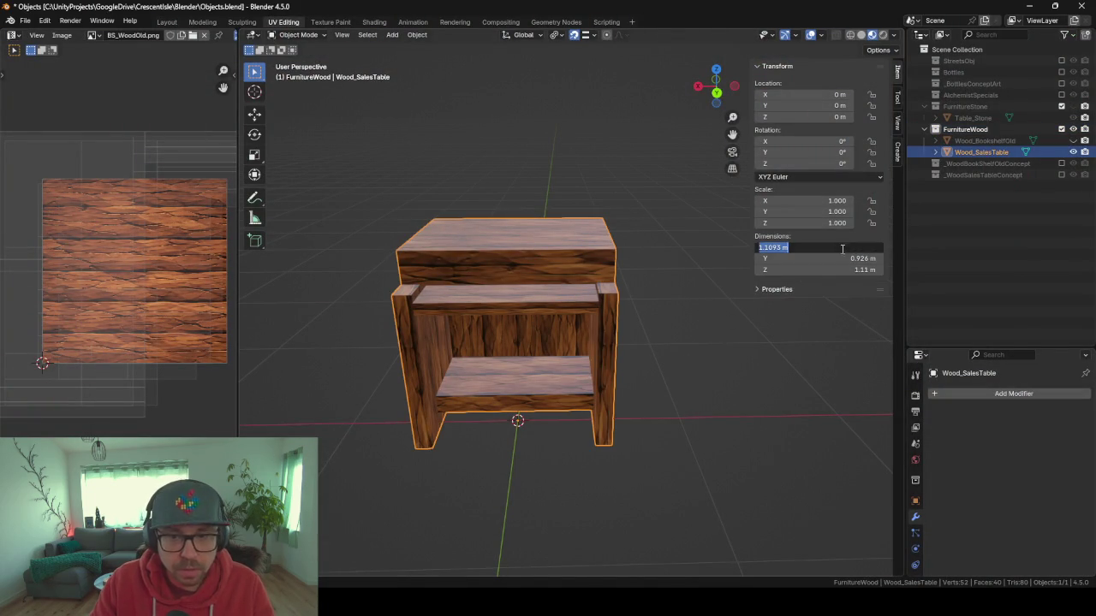
type("1")
key("Return")
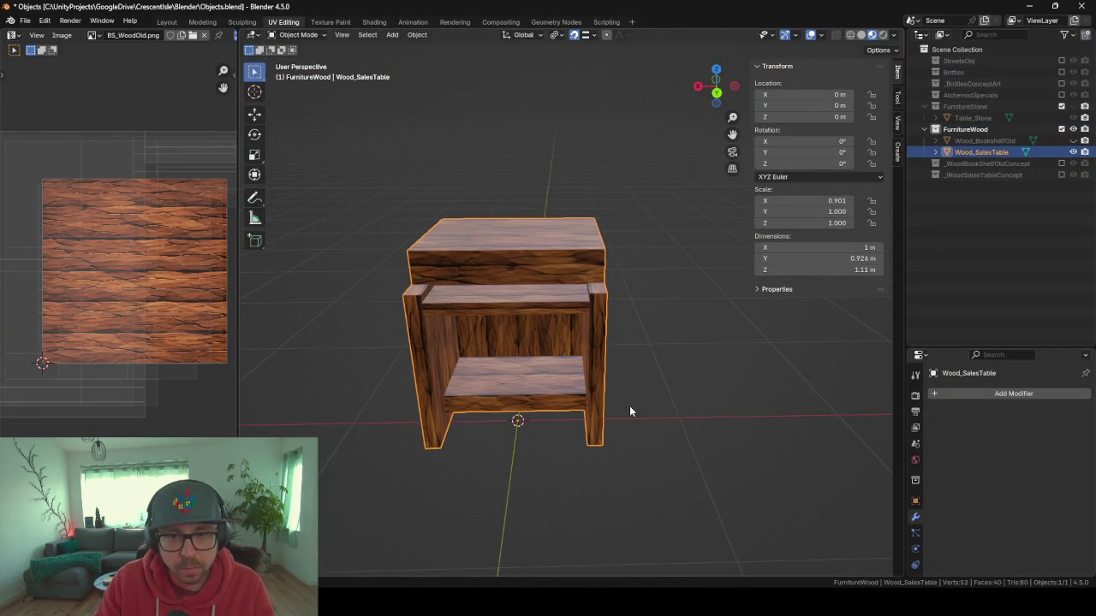
right_click(347, 473)
mouse_move(484, 432)
left_mouse_down()
mouse_move(534, 421)
mouse_move(396, 458)
left_mouse_up()
scroll(497, 428, "down", 4)
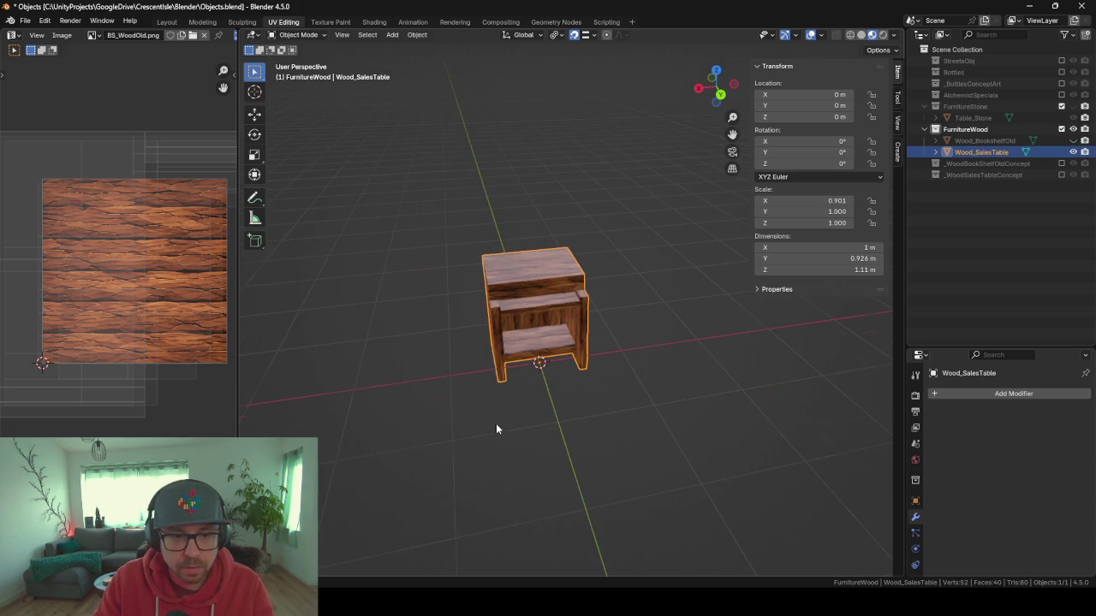
key("ctrl+a")
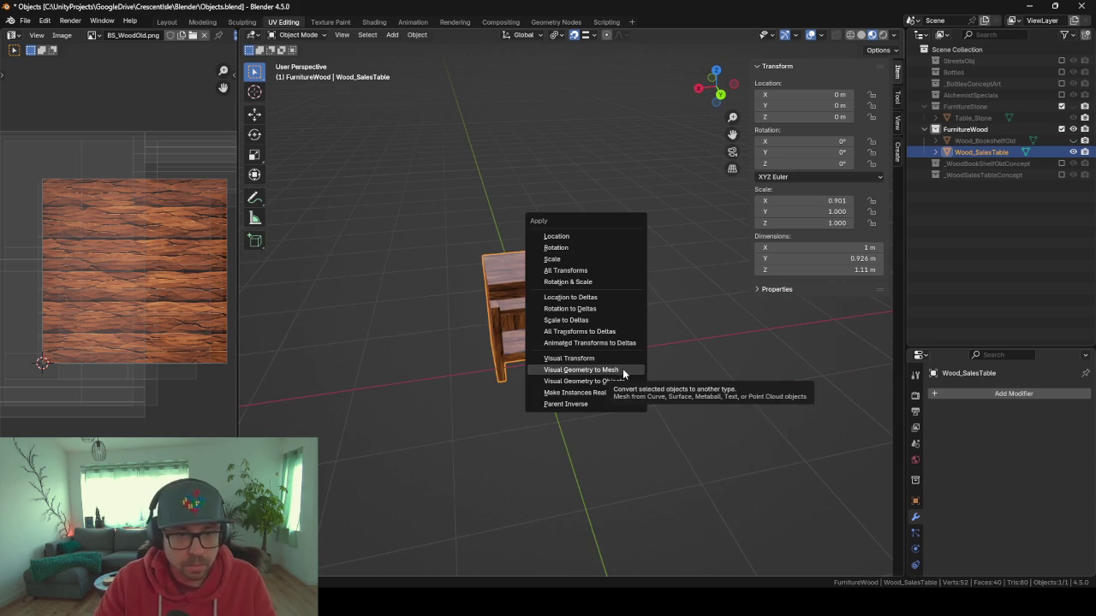
key("s")
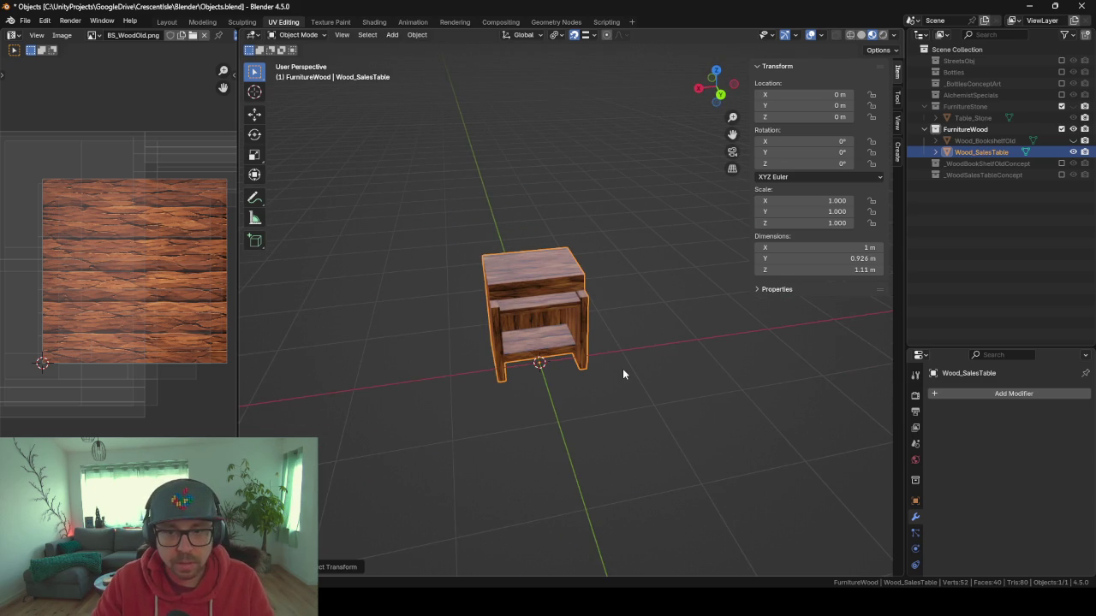
Re-export as Objects_FurnitureWood.fbx and view the updated BS_SalesTable prefab in Unity.
key("F3")
type("fbx")
key("Return")
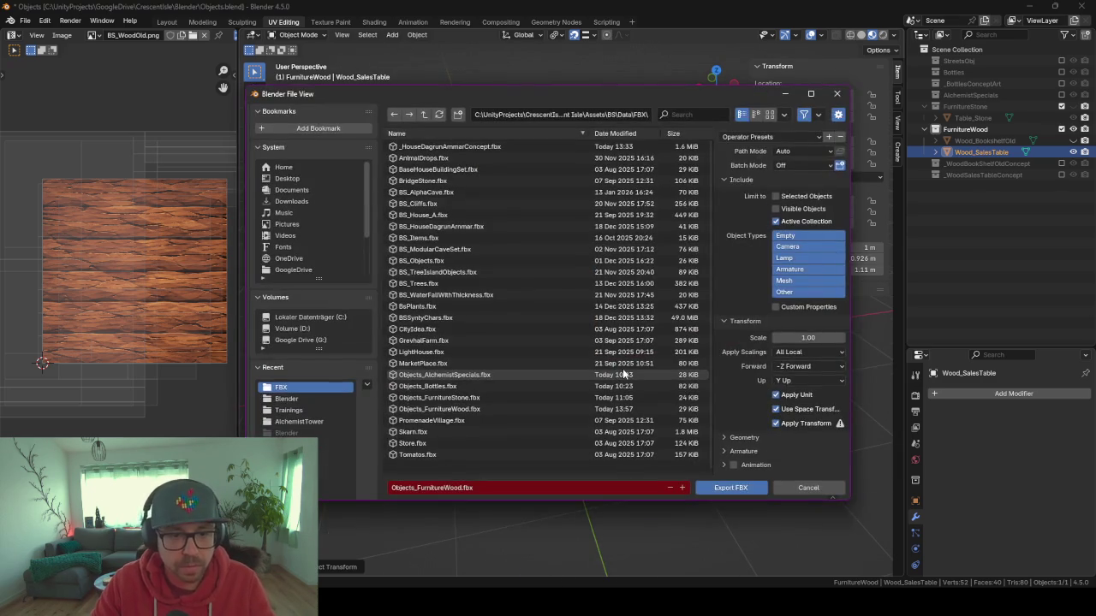
key("Return")
mouse_move(707, 583)
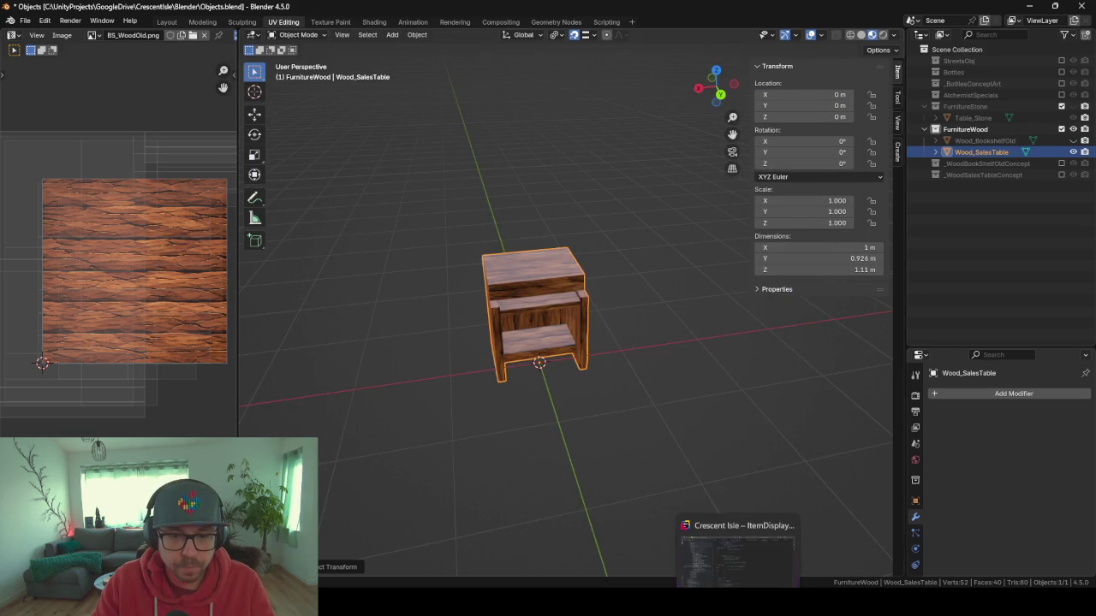
left_click(737, 537)
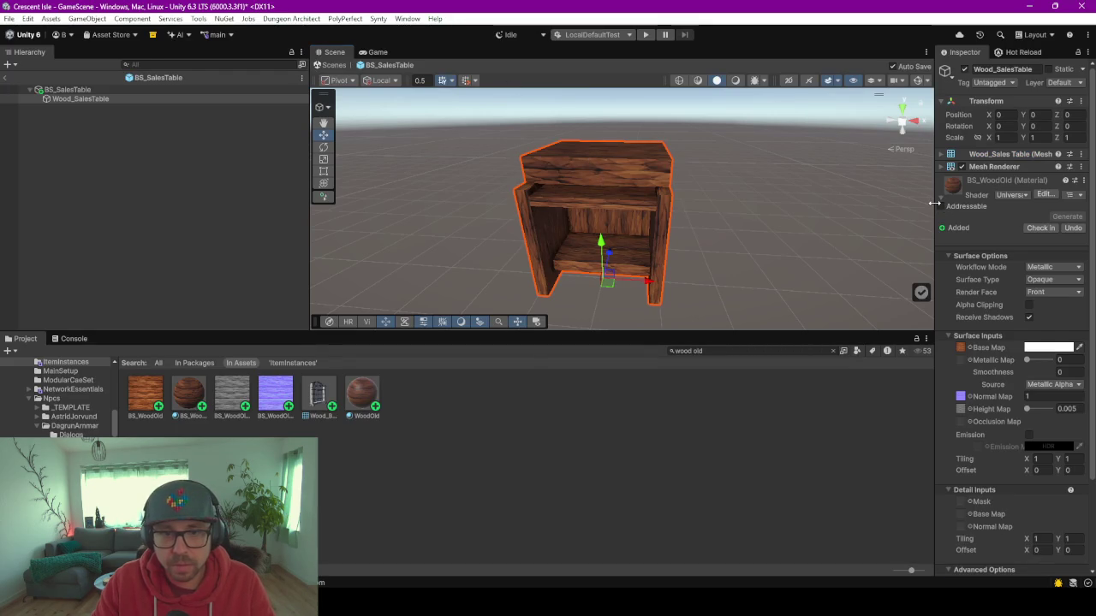
left_click_drag(783, 214, 767, 206)
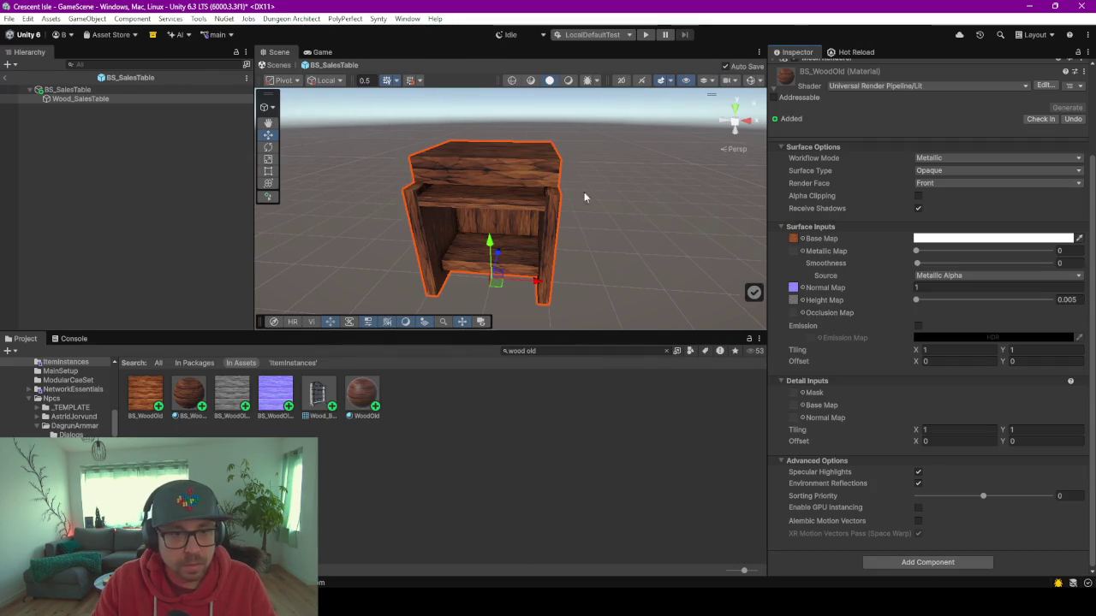
left_click(4, 73)
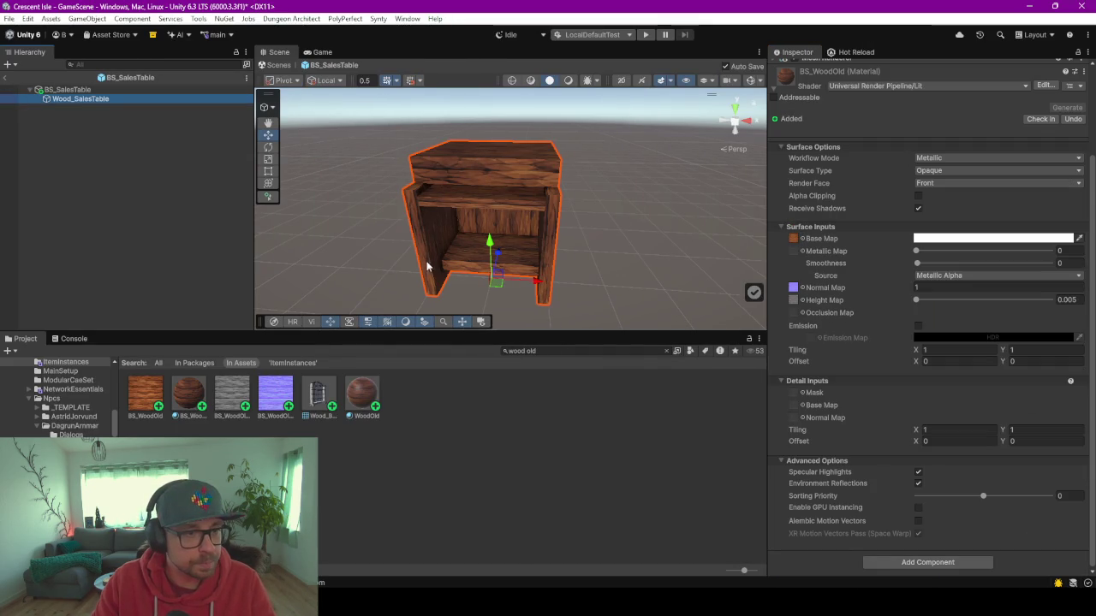
Leave prefab mode, clear the asset search, and place a BS_SalesTable beside the stone counter.
left_click(5, 77)
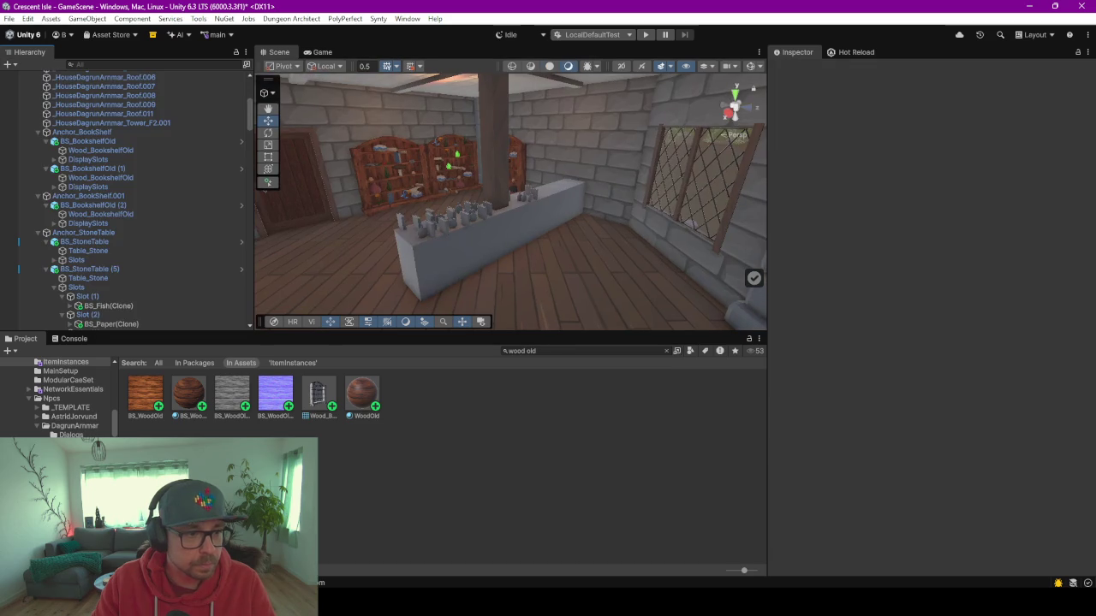
left_click(667, 351)
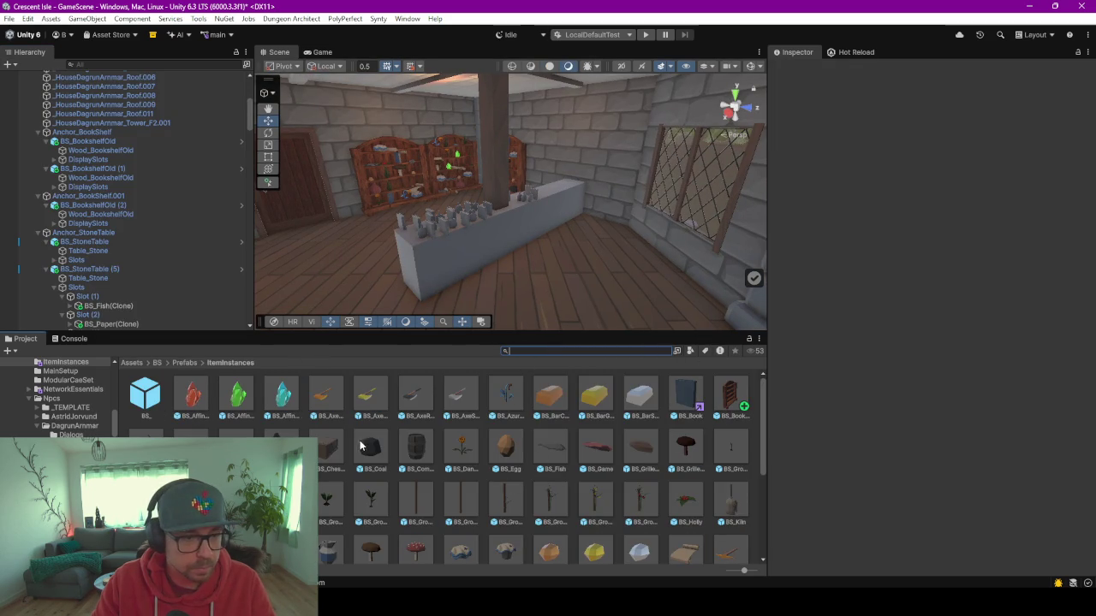
scroll(376, 442, "down", 5)
left_click_drag(688, 433, 531, 276)
Check the placed table against the stone counter and house concept, then return to Blender.
scroll(550, 273, "down", 3)
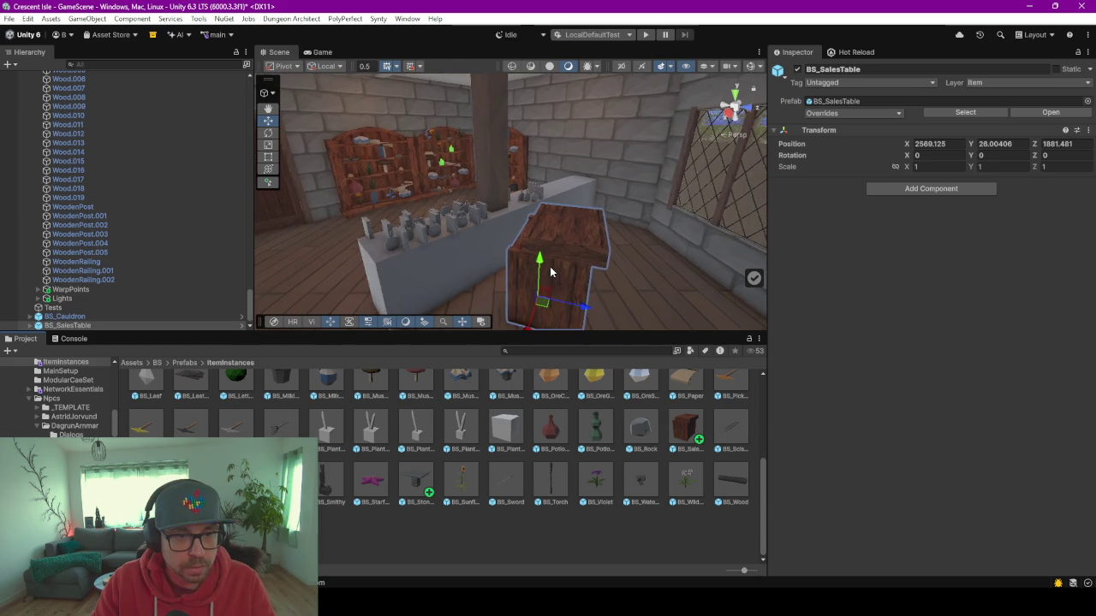
mouse_move(424, 272)
left_mouse_down()
mouse_move(448, 282)
mouse_move(457, 269)
mouse_move(529, 306)
mouse_move(481, 256)
mouse_move(463, 199)
left_mouse_up()
left_click(437, 226)
left_click(422, 231)
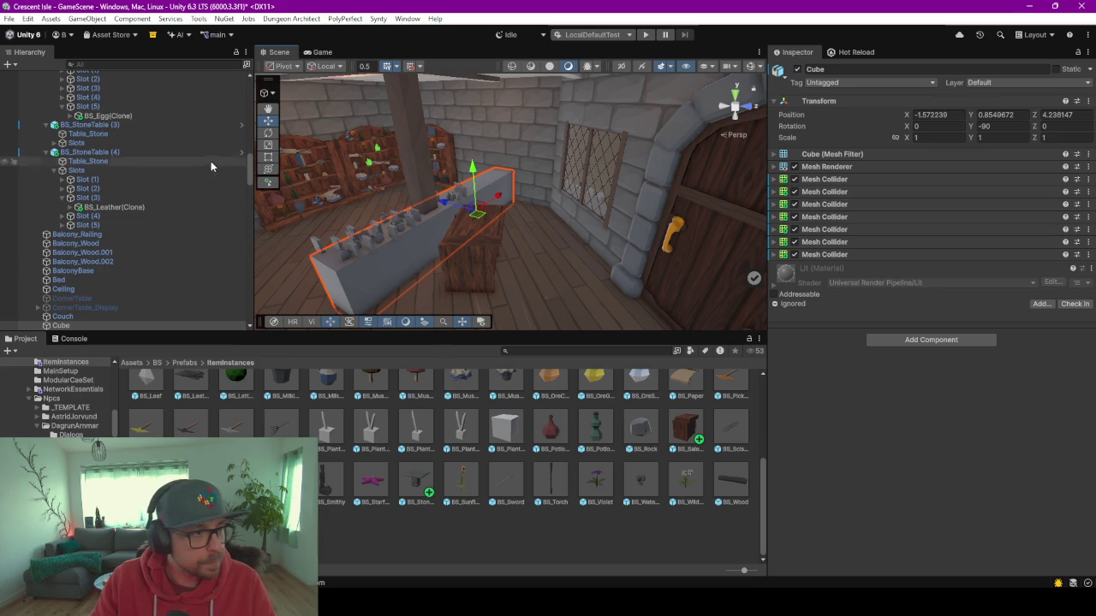
scroll(185, 211, "down", 3)
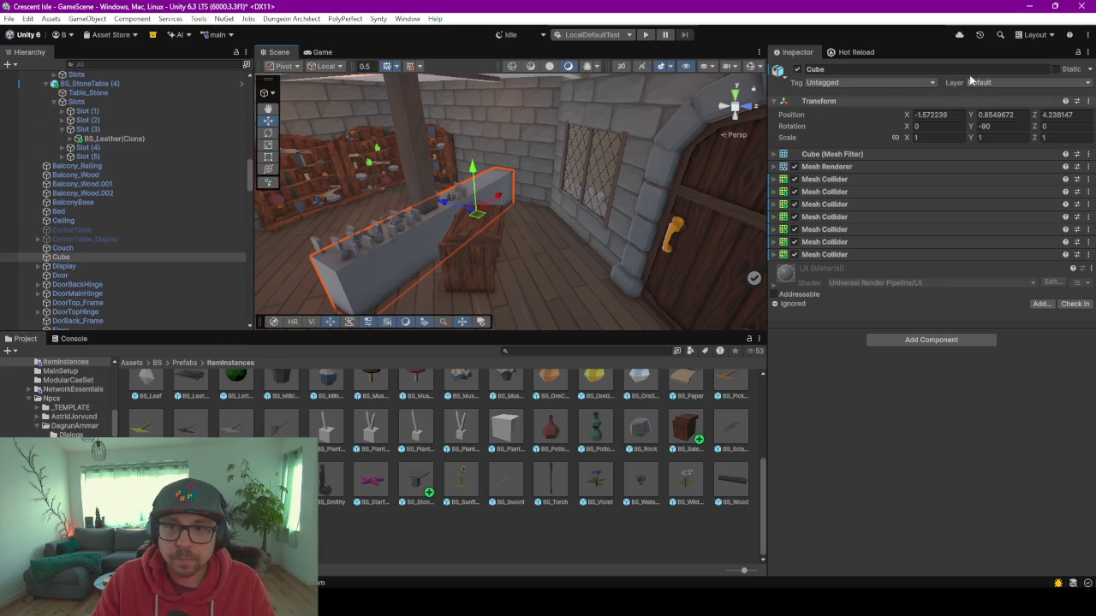
left_click(490, 255)
left_click(420, 250)
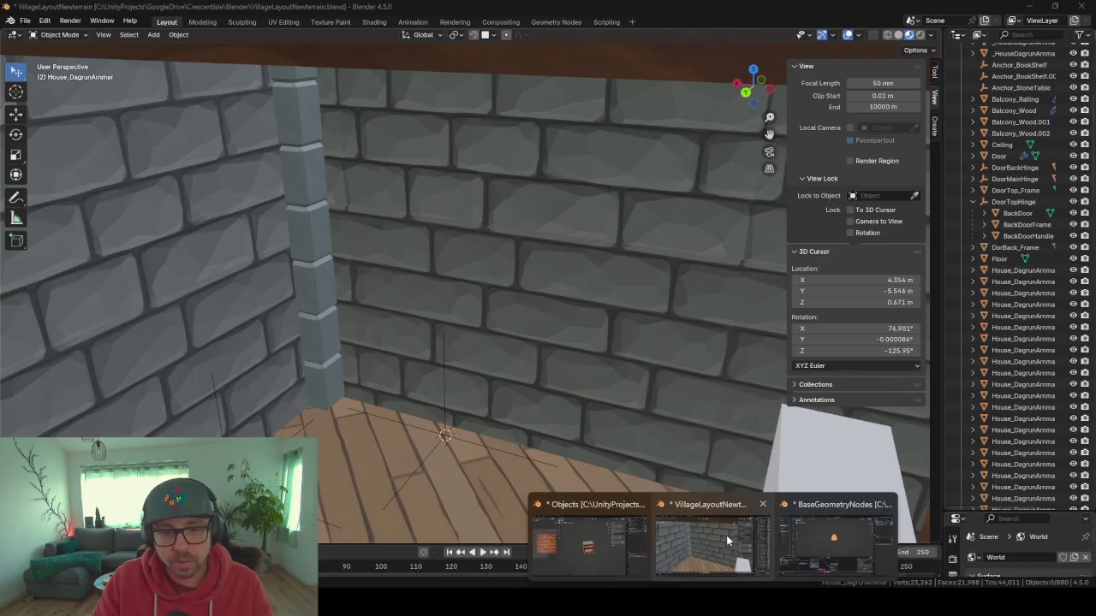
left_click(726, 535)
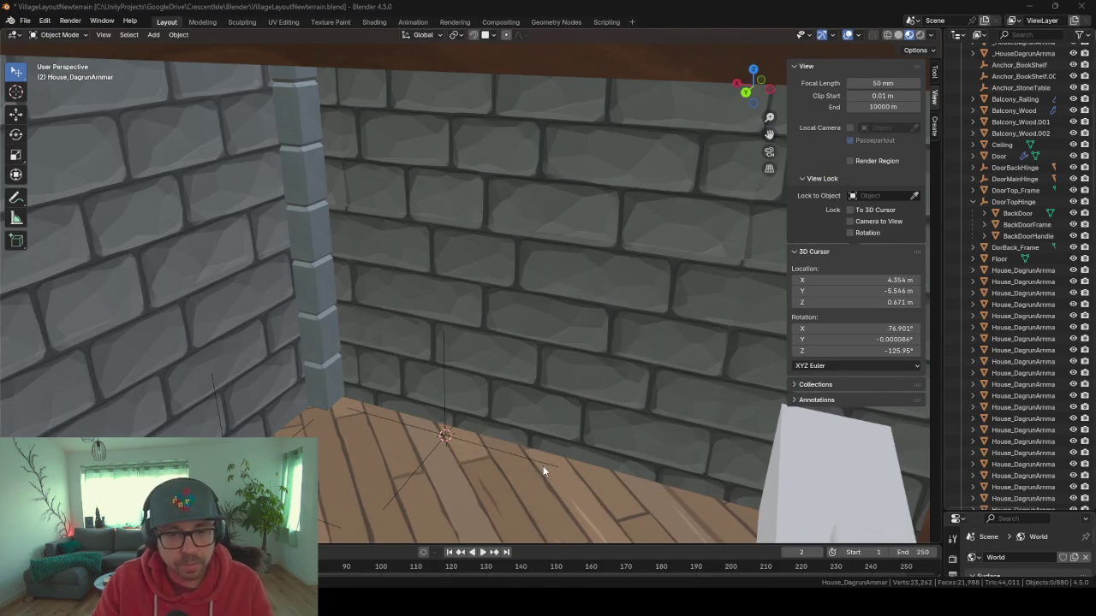
Lower the counter cube's top face vertically so the counter stands 0.903 m tall.
scroll(496, 378, "up", 10)
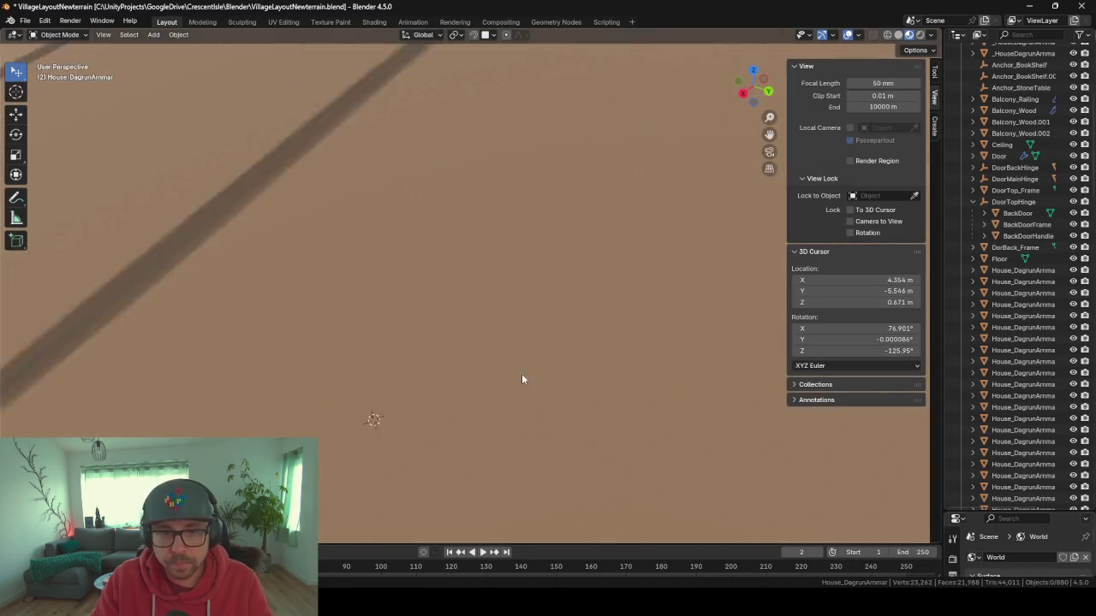
scroll(473, 366, "down", 5)
left_click(501, 360)
scroll(513, 364, "up", 3)
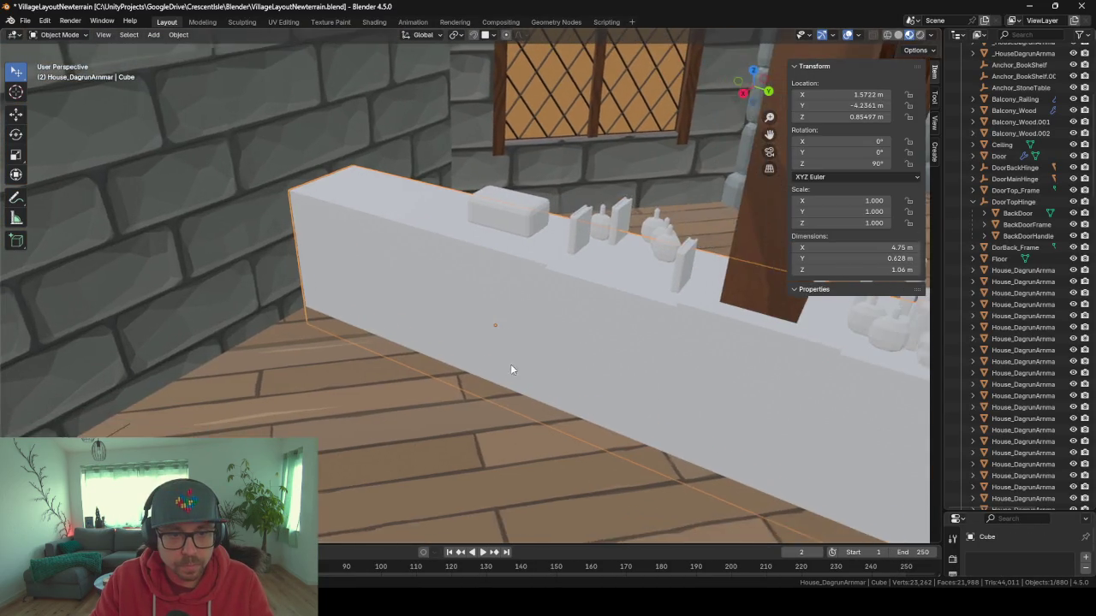
mouse_move(701, 356)
left_mouse_down()
mouse_move(618, 329)
mouse_move(741, 362)
left_mouse_up()
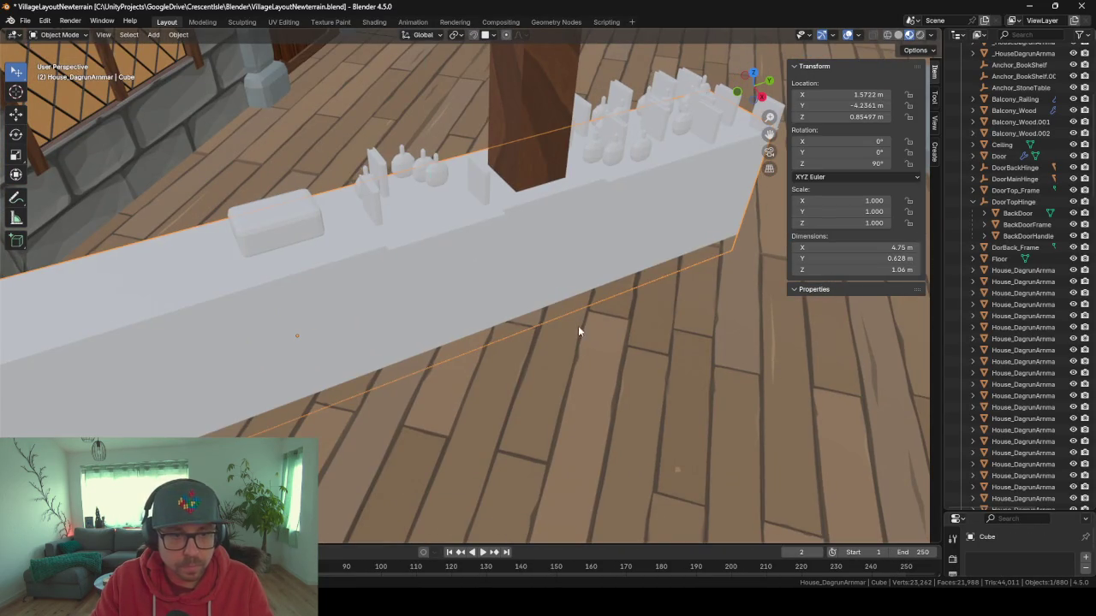
key("Tab")
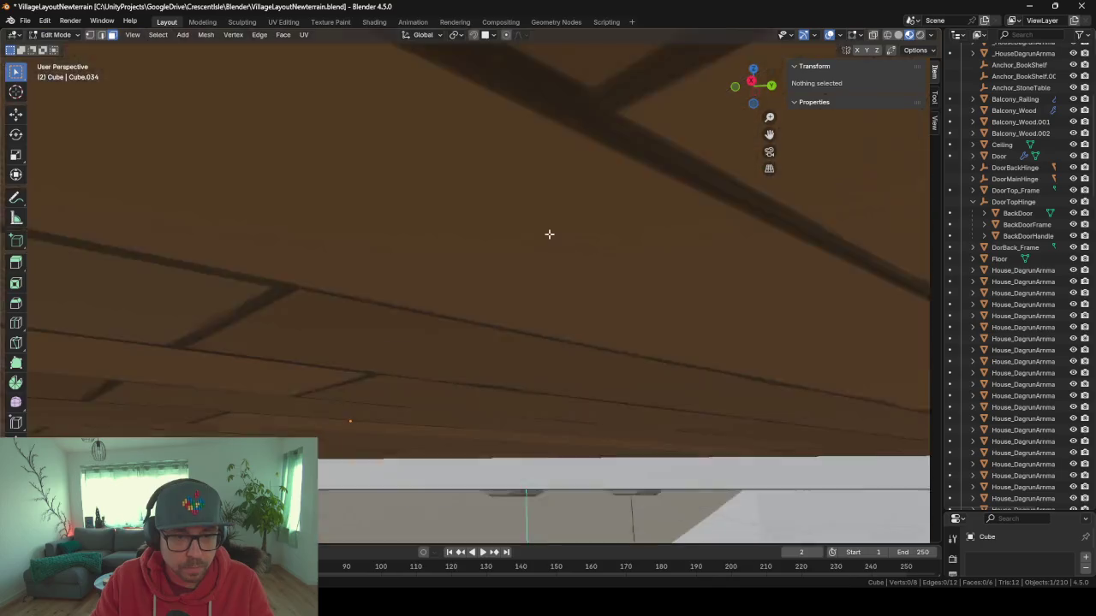
key("g")
key("z")
left_click(570, 329)
scroll(548, 342, "down", 3)
Snap the 3D cursor to the counter's top face and set the counter's origin there.
key("shift+s")
left_click(539, 392)
key("Tab")
right_click(543, 263)
mouse_move(543, 263)
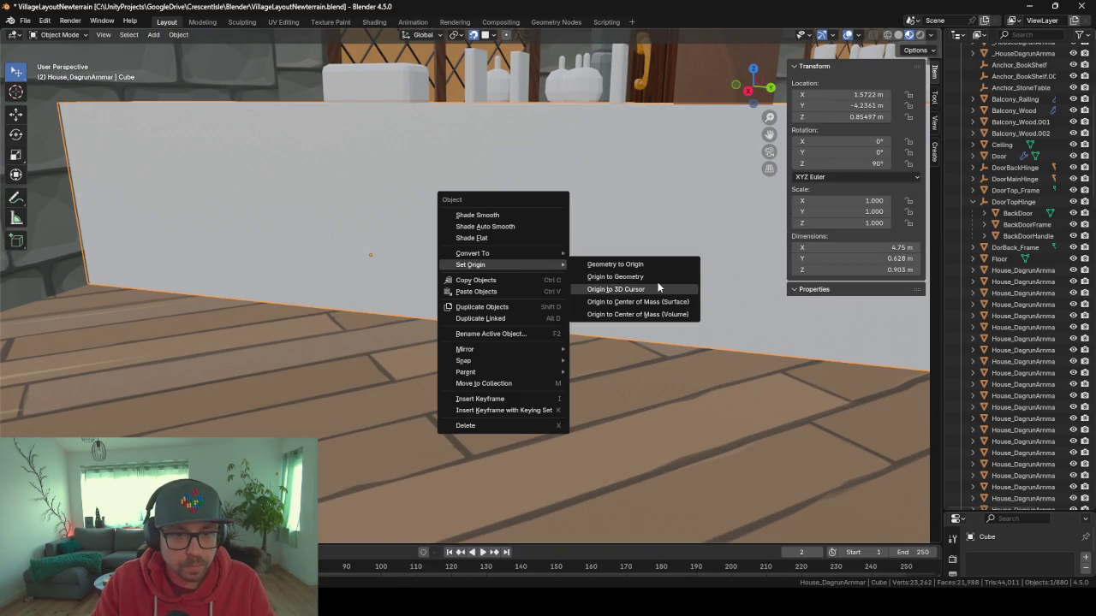
left_click(615, 290)
Add a plain-axes empty at the cursor named Anchor_SalesTable.
scroll(551, 309, "up", 4)
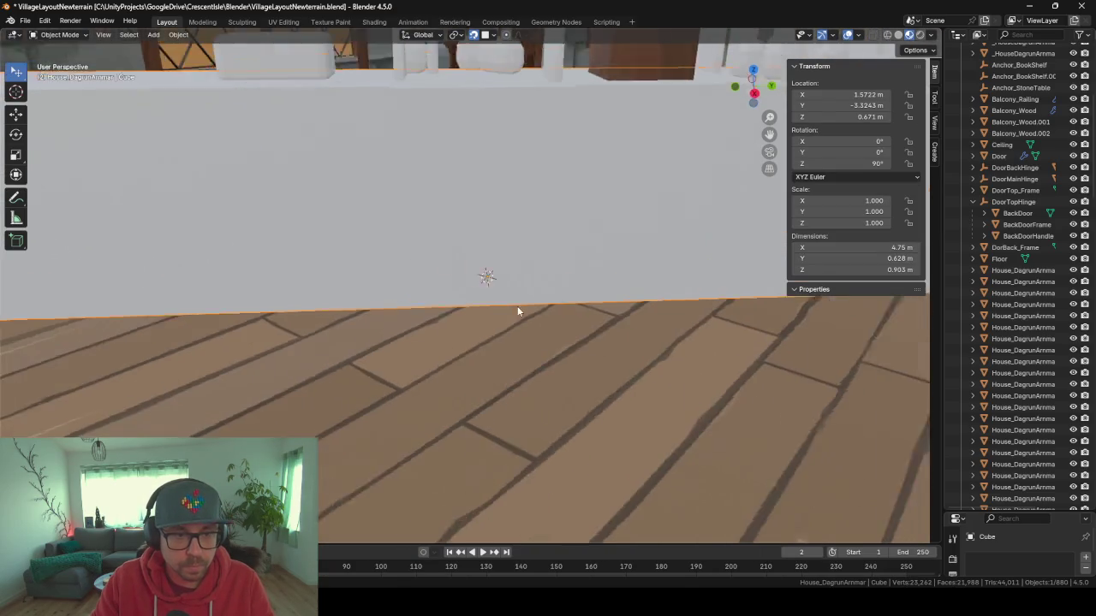
mouse_move(517, 287)
left_mouse_down()
mouse_move(576, 268)
mouse_move(553, 270)
left_mouse_up()
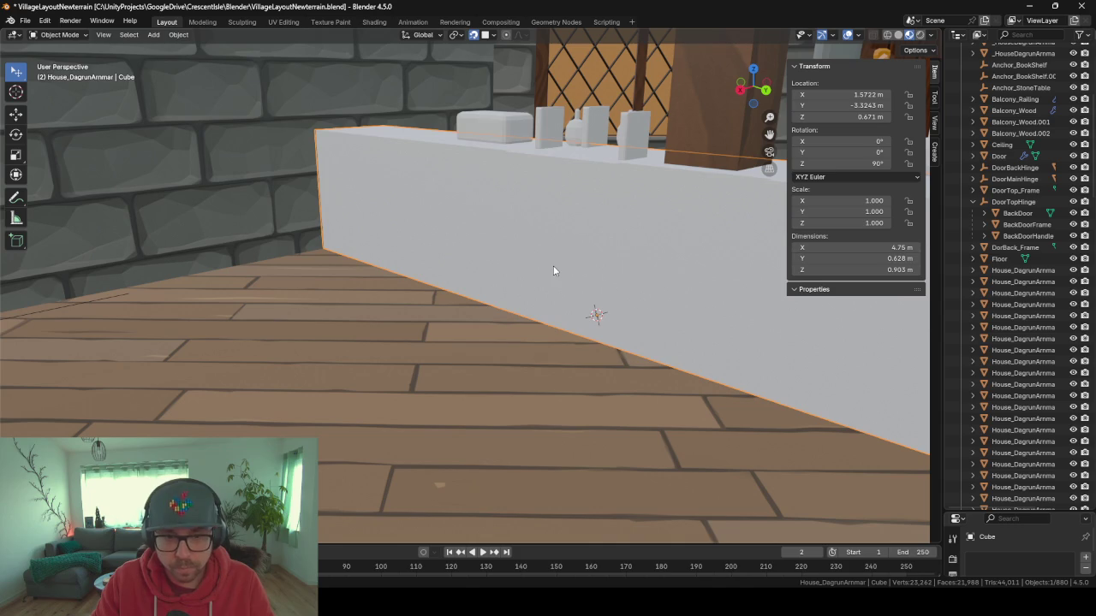
key("shift+a")
mouse_move(556, 267)
left_click(612, 272)
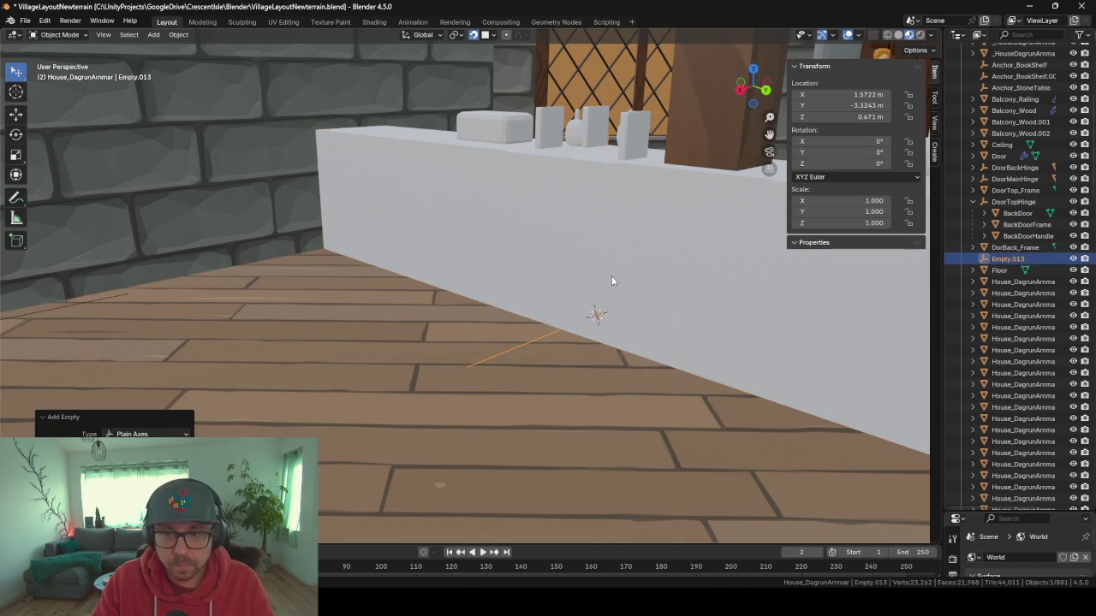
key("F2")
type("Ach")
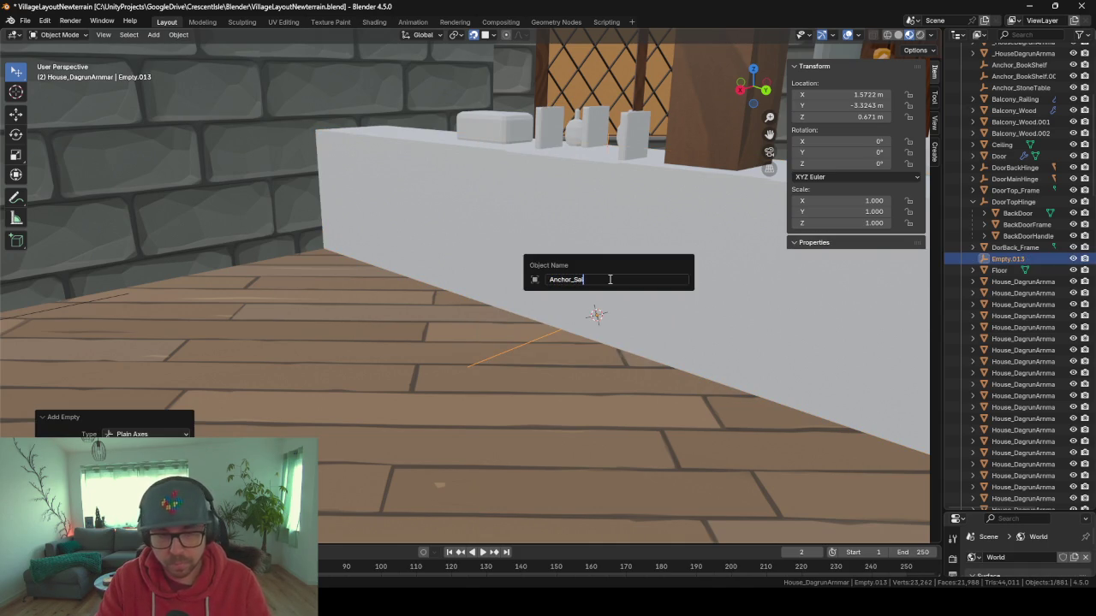
type("le")
key("Return")
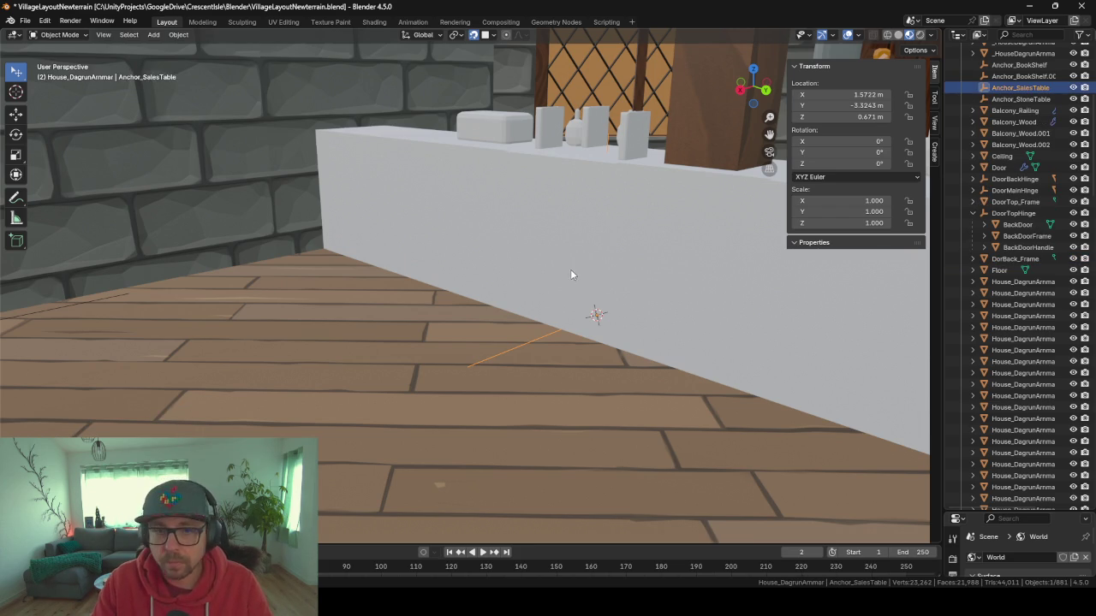
Re-export the house as _HouseDagrunAmmarConcept.fbx and return to Unity.
mouse_move(459, 309)
left_mouse_down()
mouse_move(532, 334)
mouse_move(631, 282)
left_mouse_up()
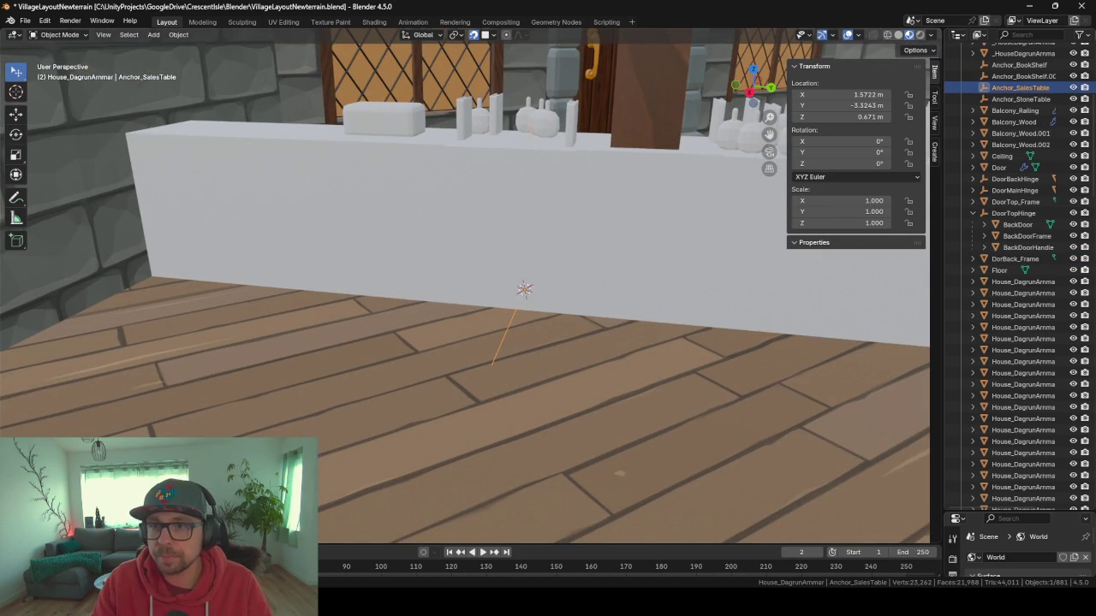
mouse_move(453, 261)
left_mouse_down()
mouse_move(513, 254)
mouse_move(434, 261)
left_mouse_up()
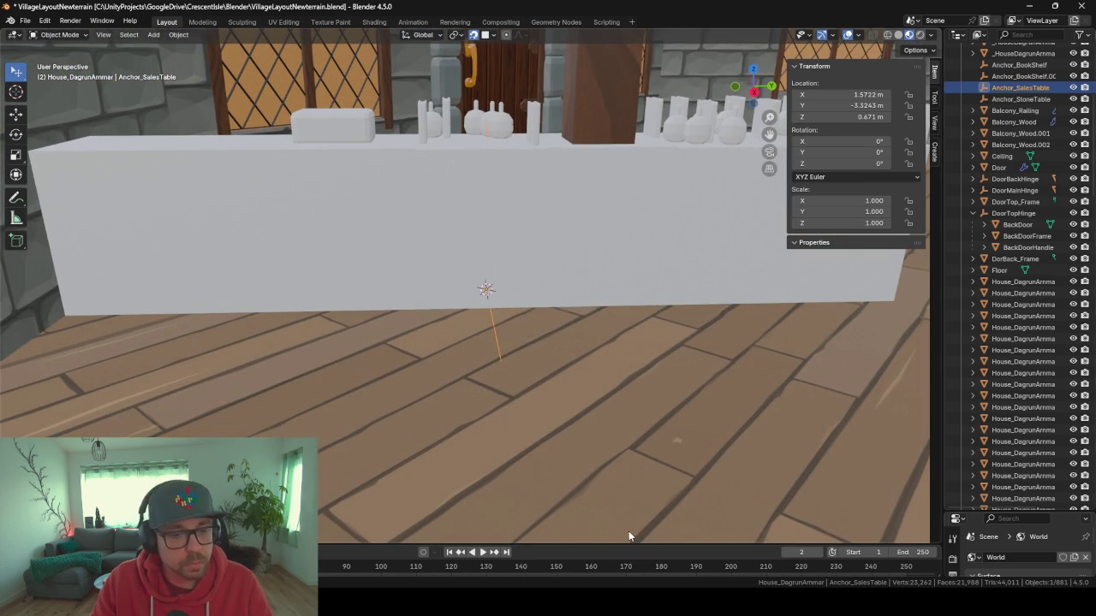
key("F3")
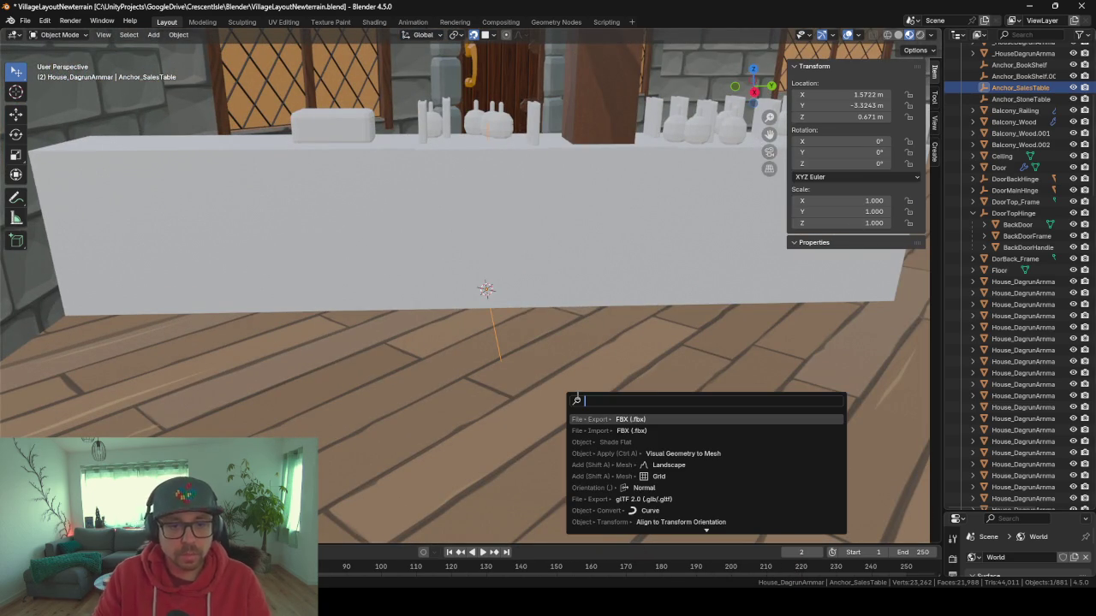
key("Return")
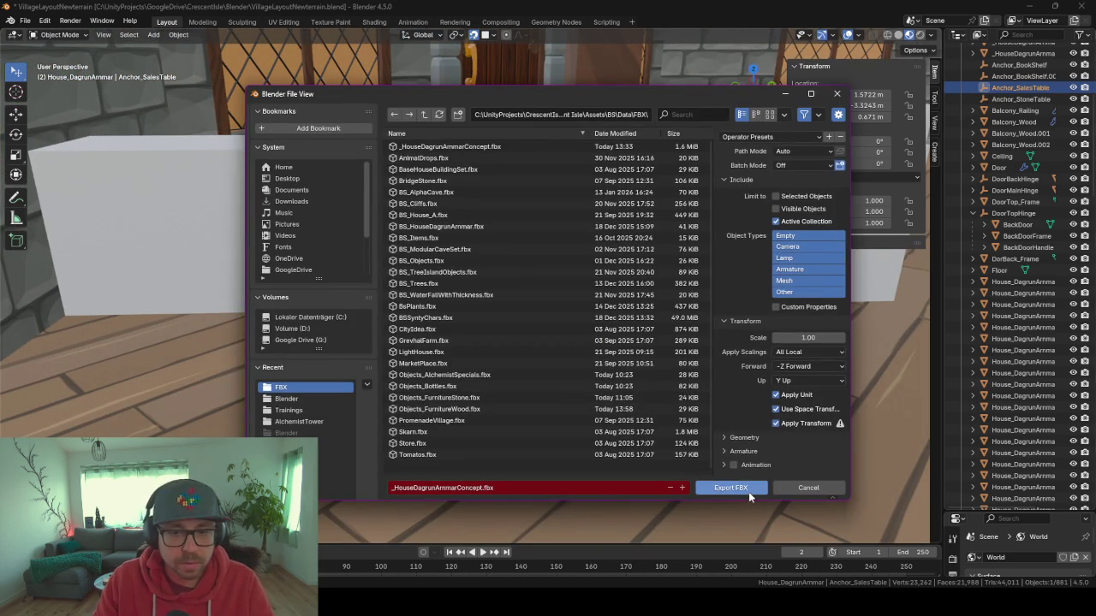
left_click(748, 492)
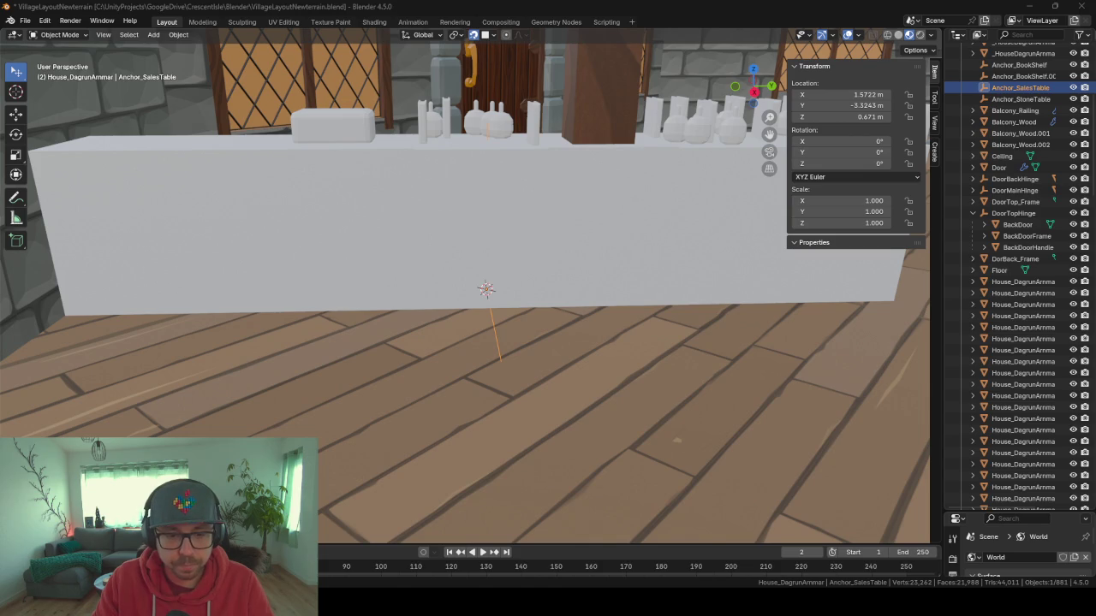
key("alt+Tab")
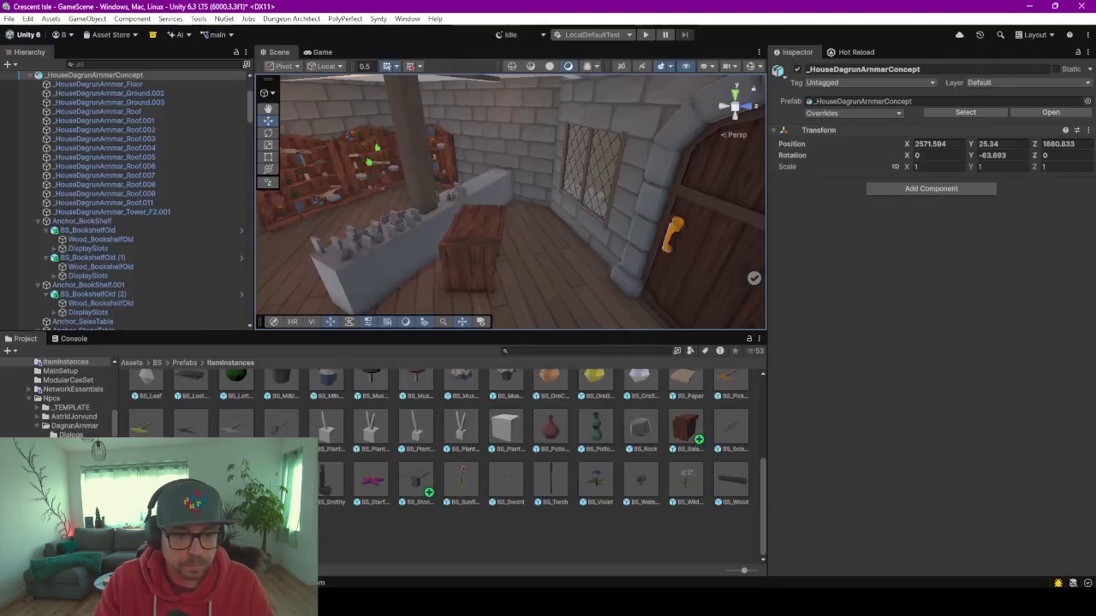
Locate the imported Anchor_SalesTable in the Hierarchy and delete the old sales table.
left_click(181, 183)
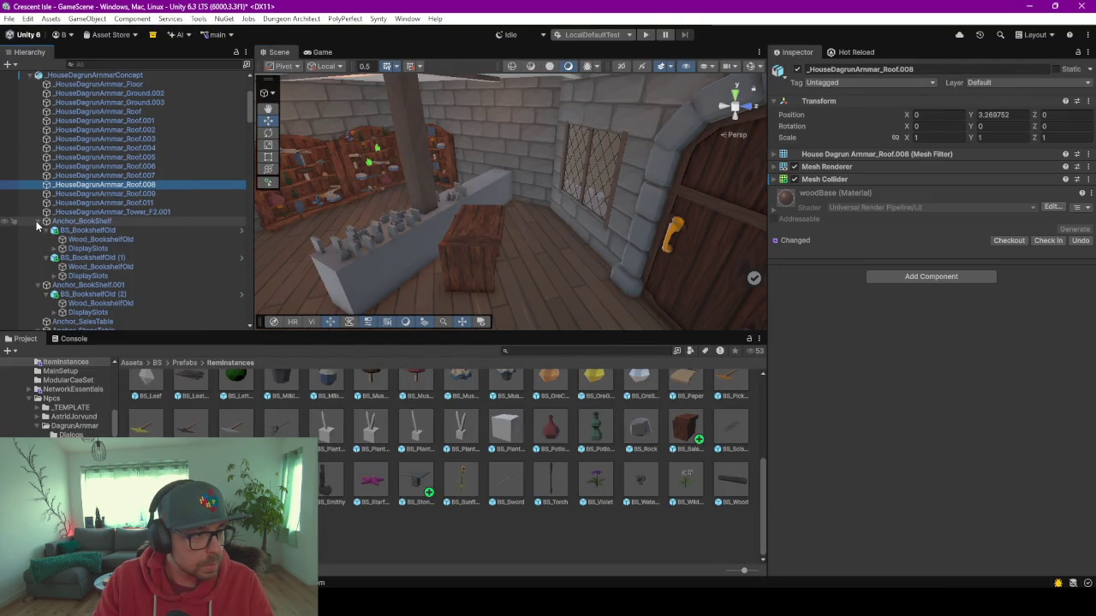
left_click(37, 221)
left_click(38, 230)
left_click(38, 239)
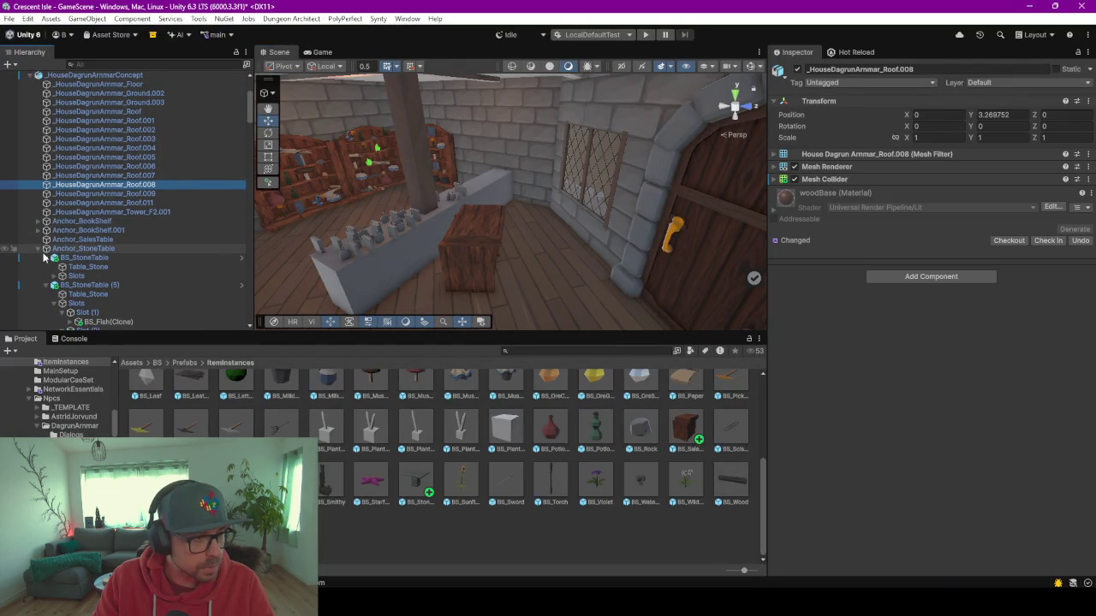
left_click(37, 248)
left_click(82, 239)
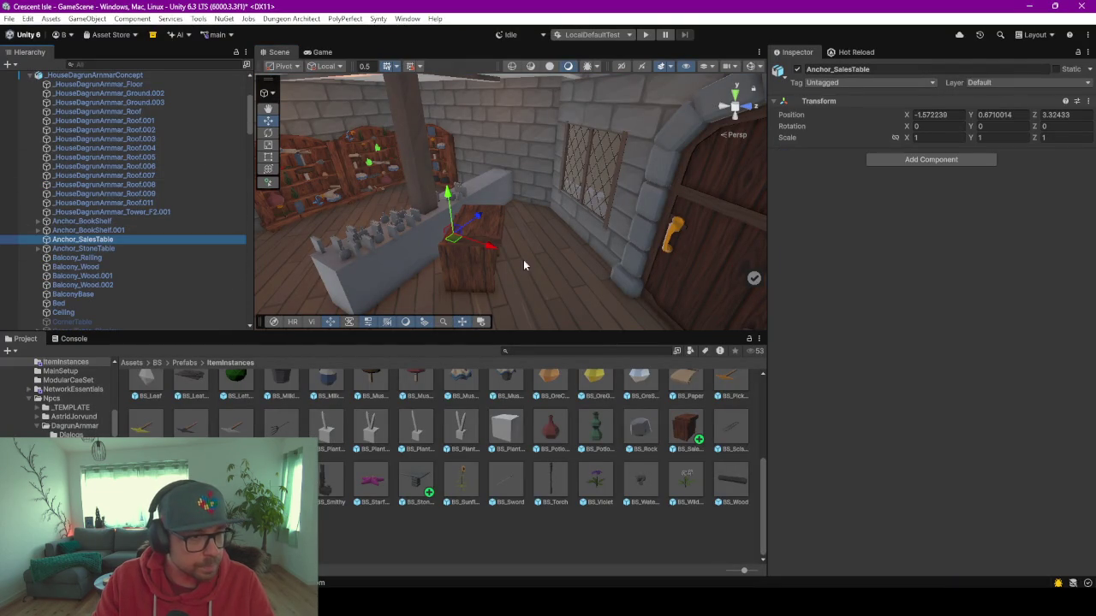
left_click(480, 279)
key("Delete")
Add a BS_SalesTable prefab under Anchor_SalesTable at position 0, 0, 0.
scroll(164, 234, "up", 15)
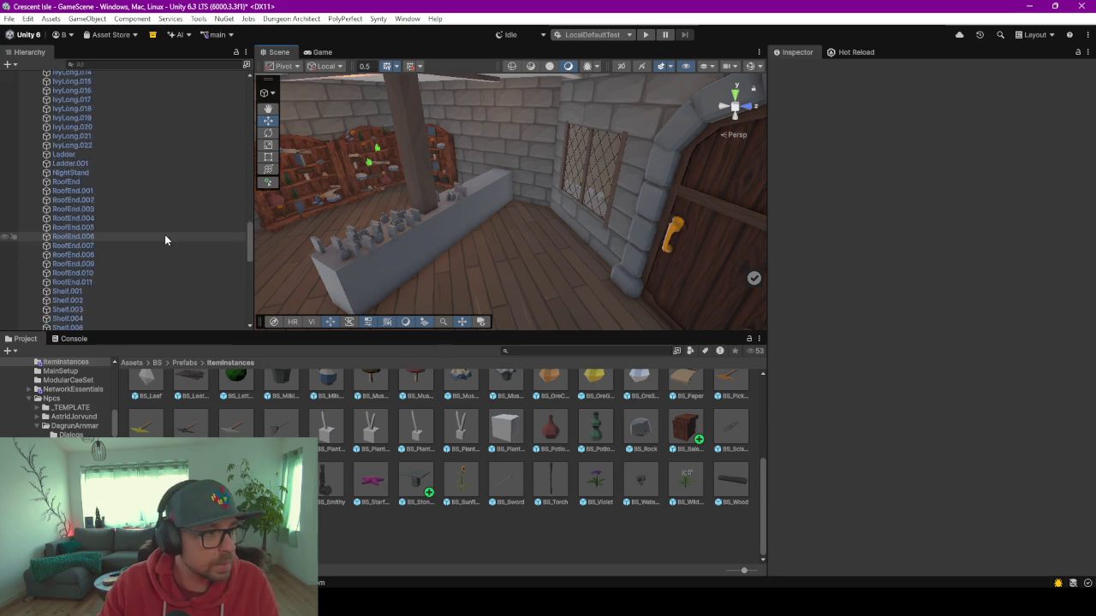
scroll(164, 233, "down", 9)
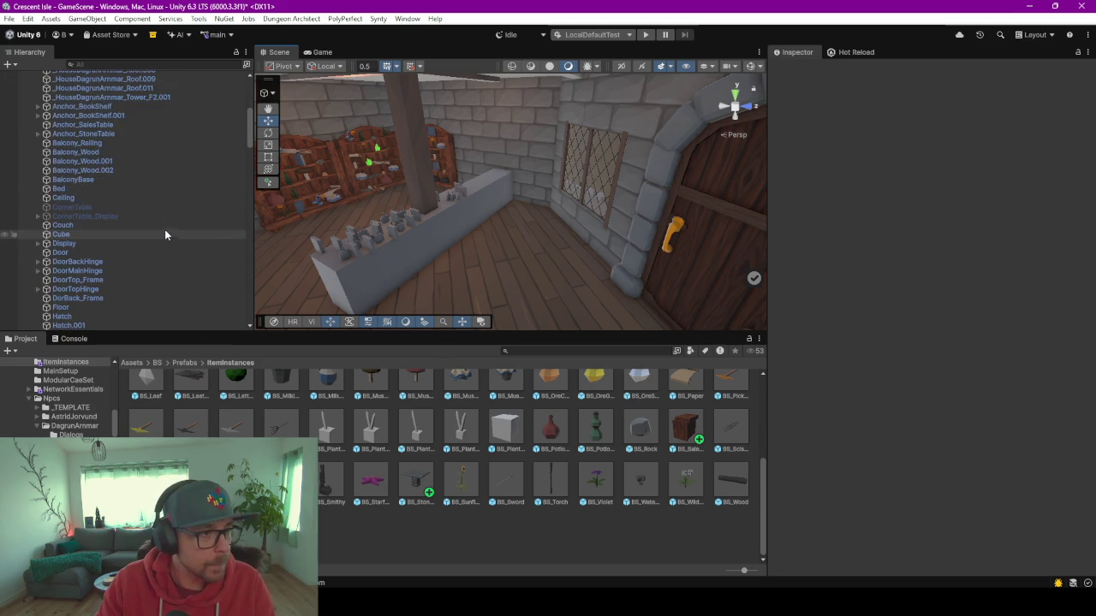
left_click(82, 124)
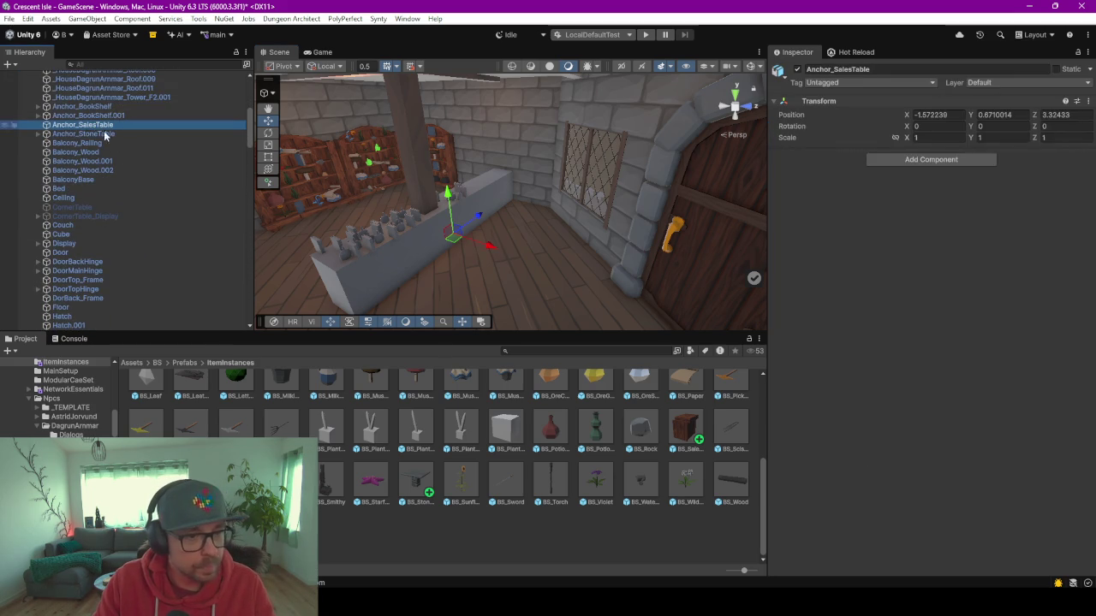
scroll(691, 430, "up", 1)
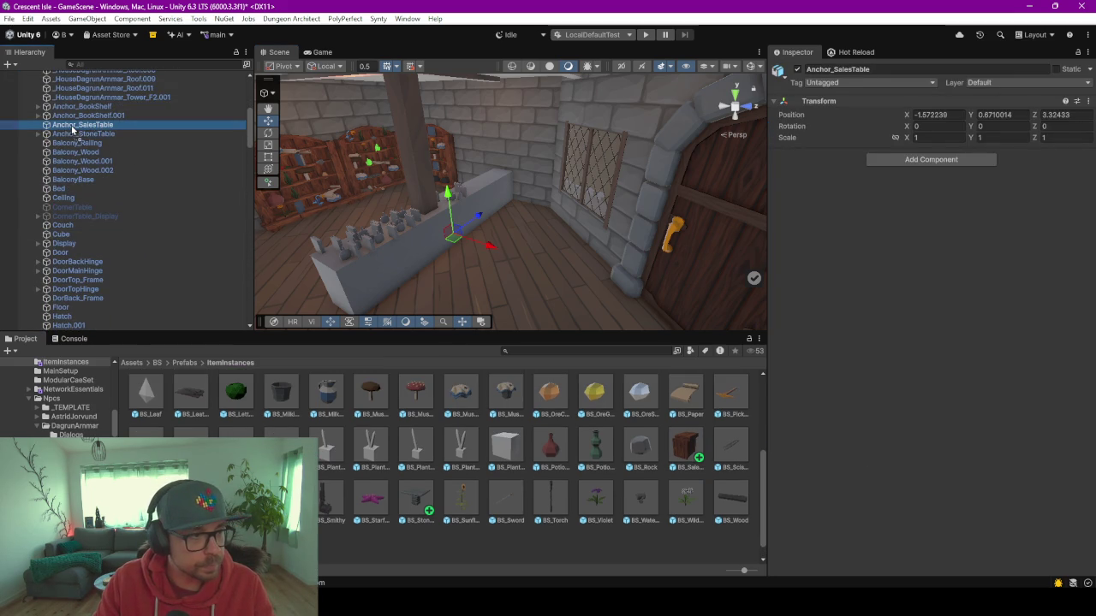
left_click_drag(72, 128, 73, 130)
left_click(933, 144)
type("0.3218526")
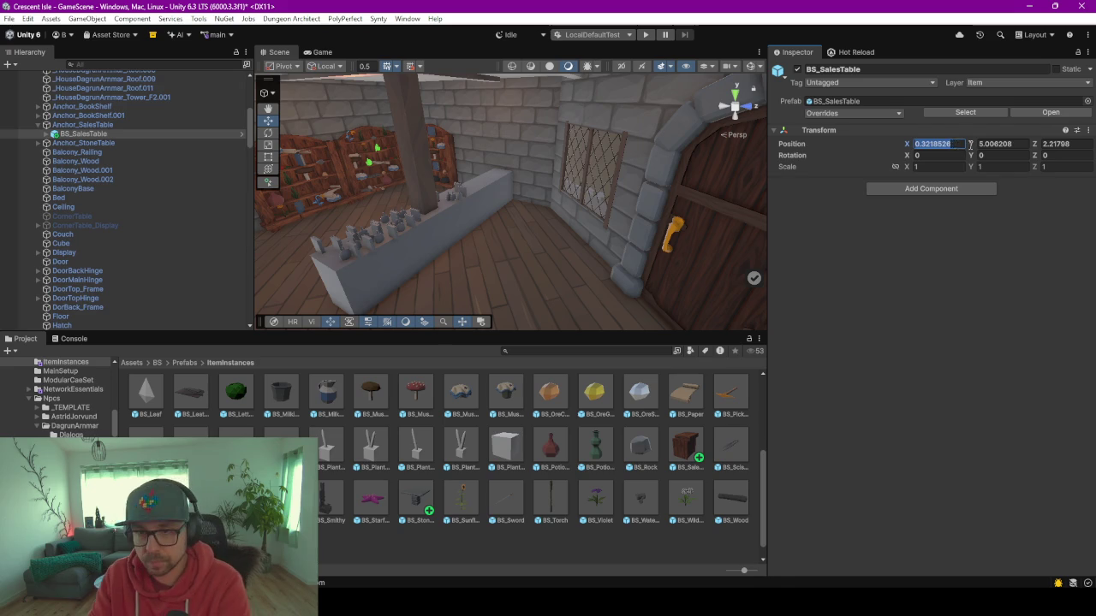
key("Tab")
type("0")
key("Tab")
type("0")
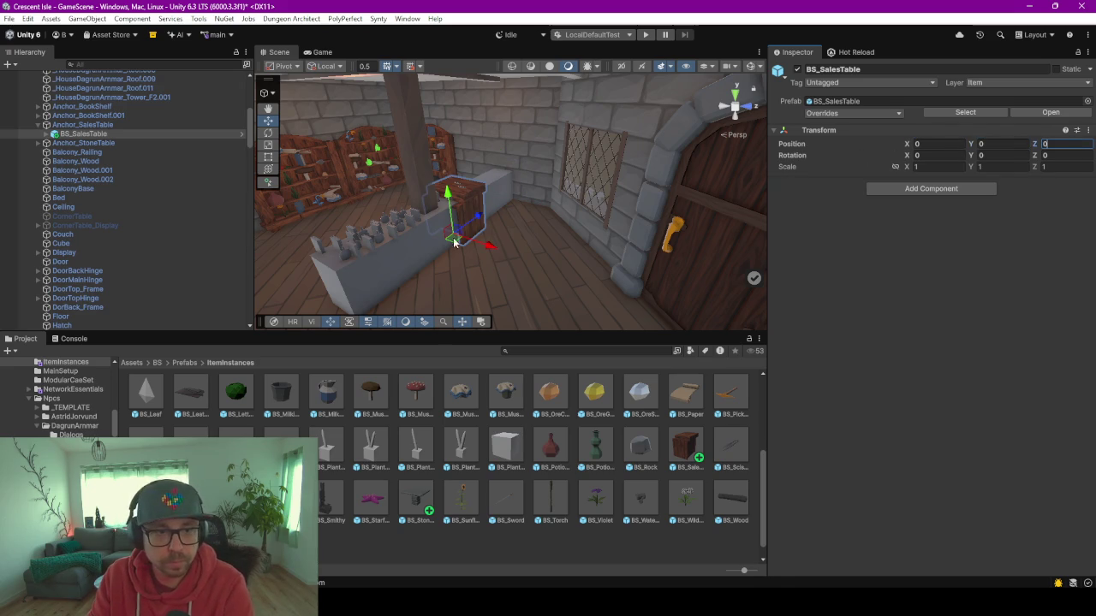
Turn the sales table 90° around Y and duplicate it.
left_click_drag(482, 247, 448, 209)
key("e")
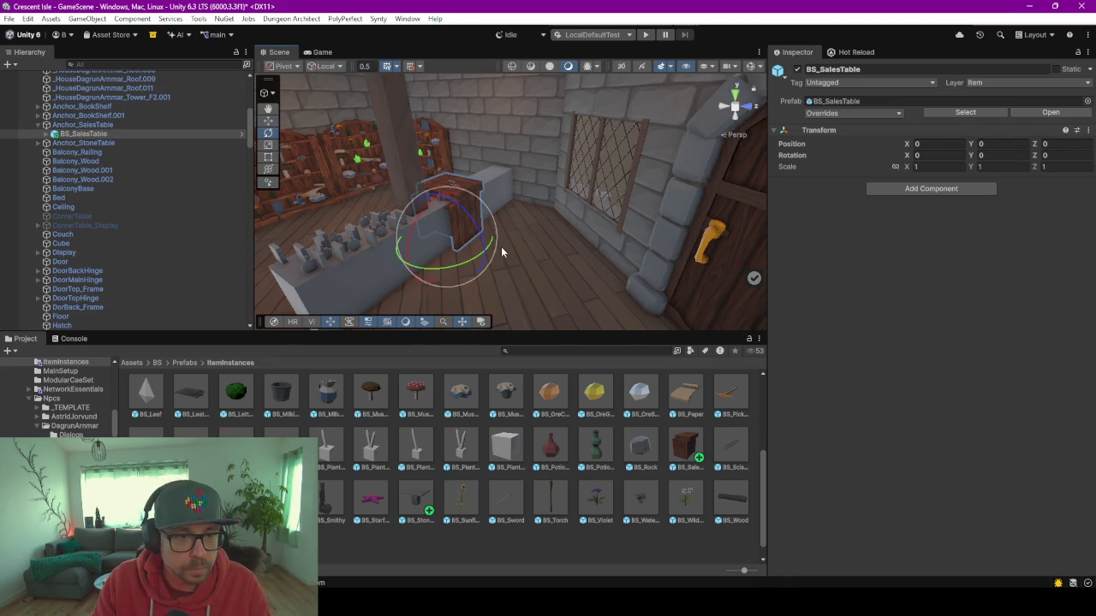
mouse_move(467, 272)
left_mouse_down()
mouse_move(308, 291)
mouse_move(327, 305)
left_mouse_up()
double_click(85, 134)
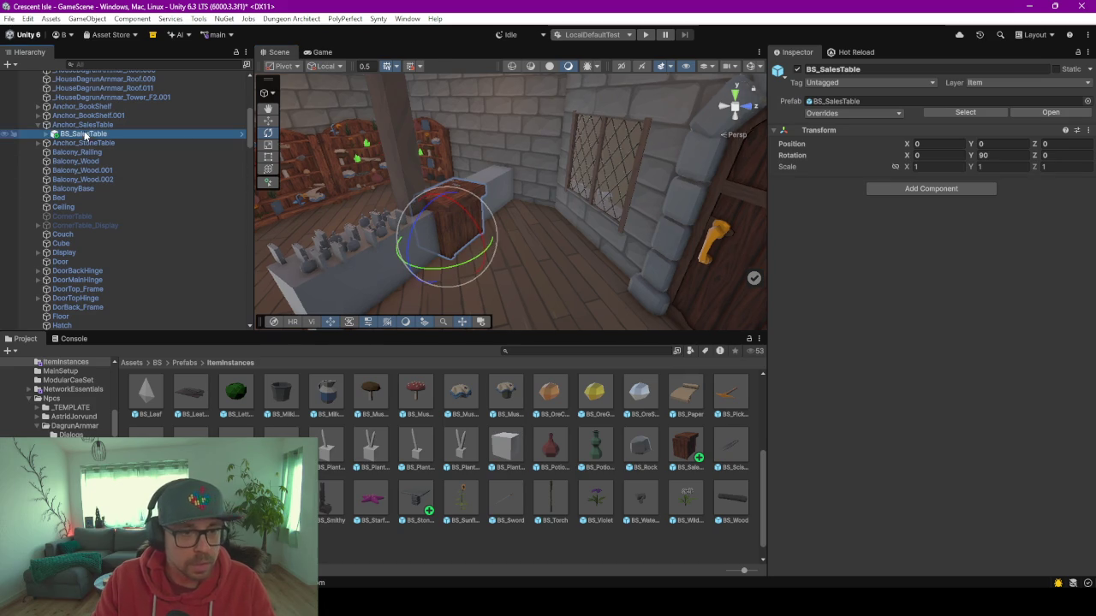
mouse_move(668, 148)
left_mouse_down()
mouse_move(570, 191)
mouse_move(537, 235)
mouse_move(354, 237)
mouse_move(557, 255)
mouse_move(413, 258)
left_mouse_up()
key("w")
key("ctrl+d")
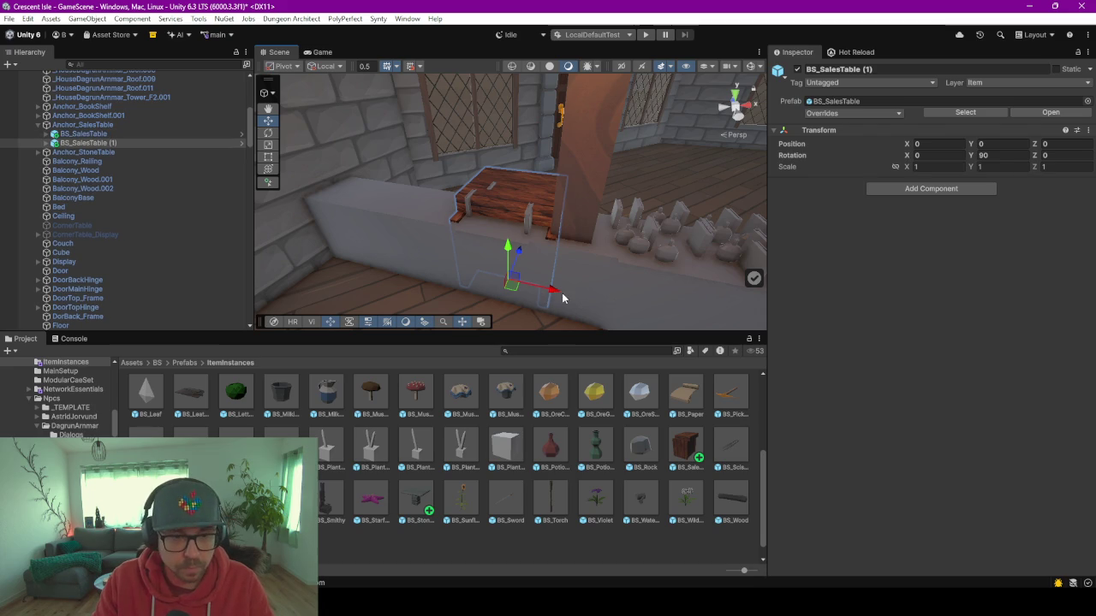
Slide the copy along the counter, add a third table, and shift all three together.
mouse_move(554, 293)
left_mouse_down()
mouse_move(455, 275)
mouse_move(471, 273)
mouse_move(428, 257)
mouse_move(363, 254)
mouse_move(569, 259)
mouse_move(472, 242)
left_mouse_up()
key("ctrl+d")
left_click(613, 209, "shift")
left_click(710, 228, "shift")
left_click_drag(695, 297, 716, 305)
mouse_move(545, 270)
left_mouse_down()
mouse_move(628, 262)
mouse_move(436, 242)
mouse_move(574, 203)
left_mouse_up()
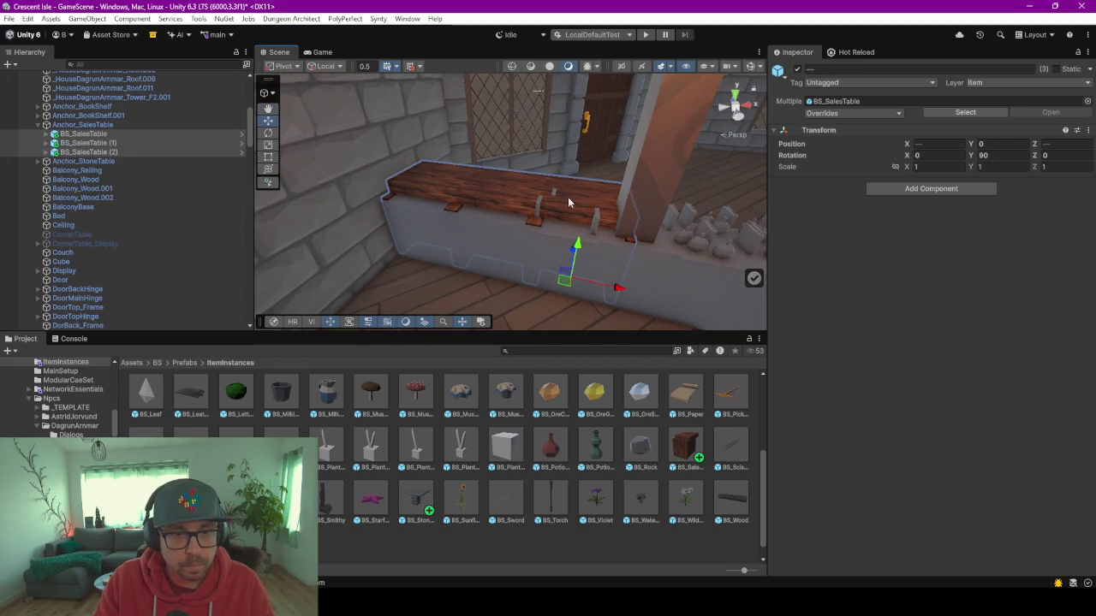
Duplicate the first table twice more, spacing the copies so five tables line the counter.
left_click(614, 250)
mouse_move(679, 277)
left_mouse_down()
mouse_move(619, 264)
mouse_move(632, 269)
left_mouse_up()
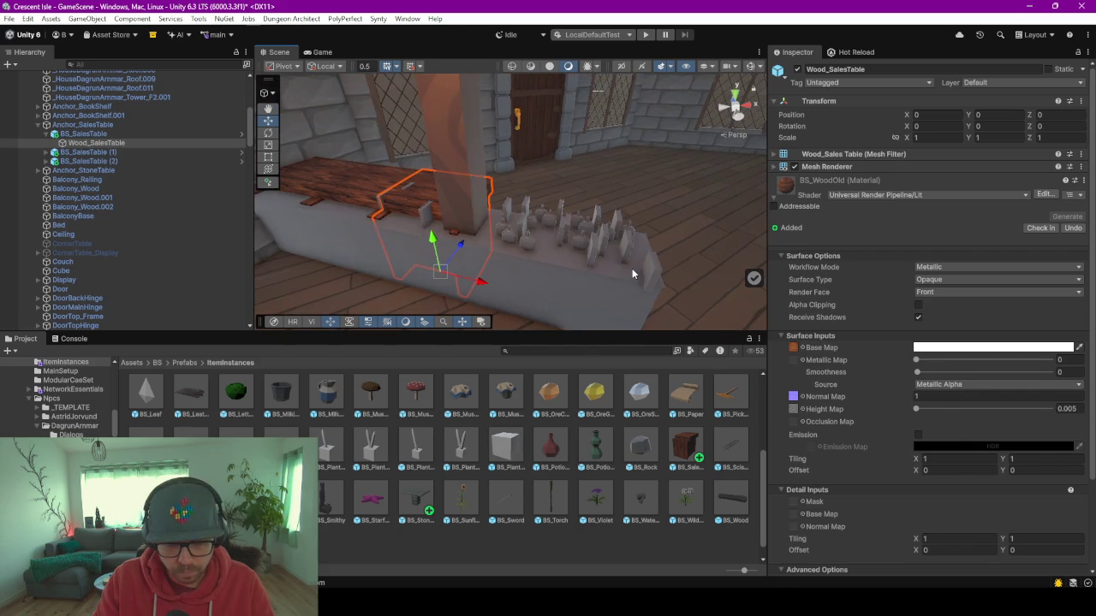
left_click(632, 272)
left_click(426, 205)
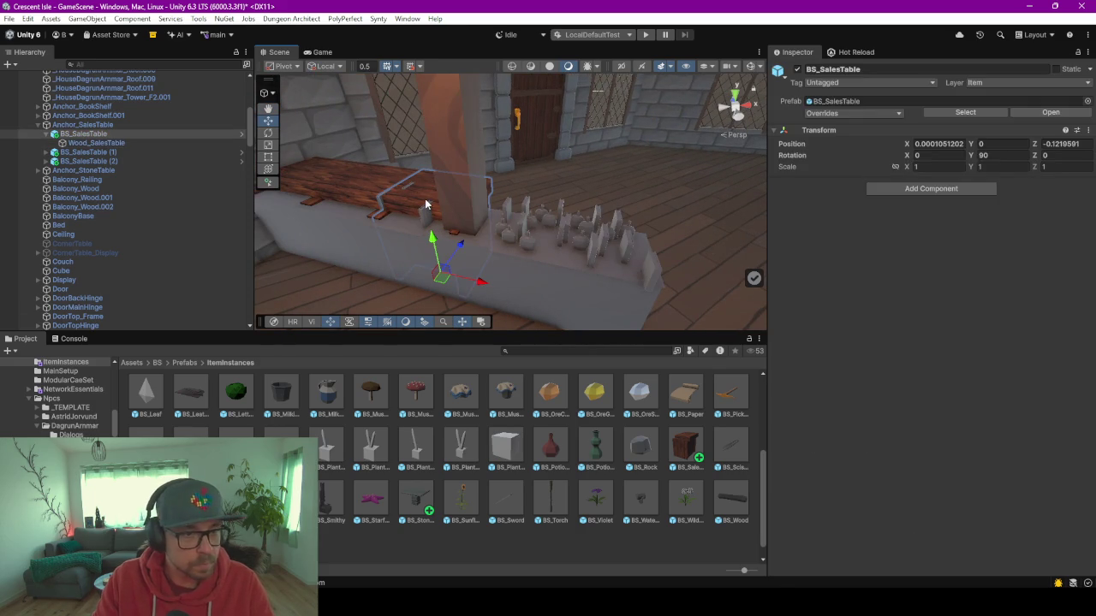
key("ctrl+d")
left_click_drag(482, 282, 551, 311)
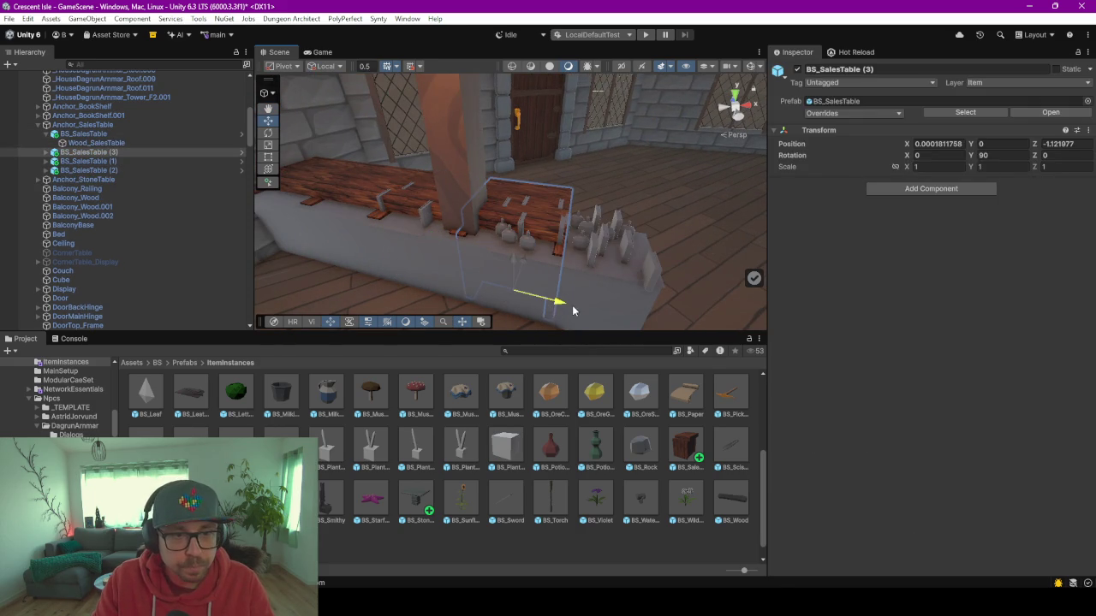
key("ctrl+d")
mouse_move(556, 304)
left_mouse_down()
mouse_move(710, 325)
mouse_move(656, 320)
left_mouse_up()
Hide the old Cube counter and the Display cases.
left_click(510, 280)
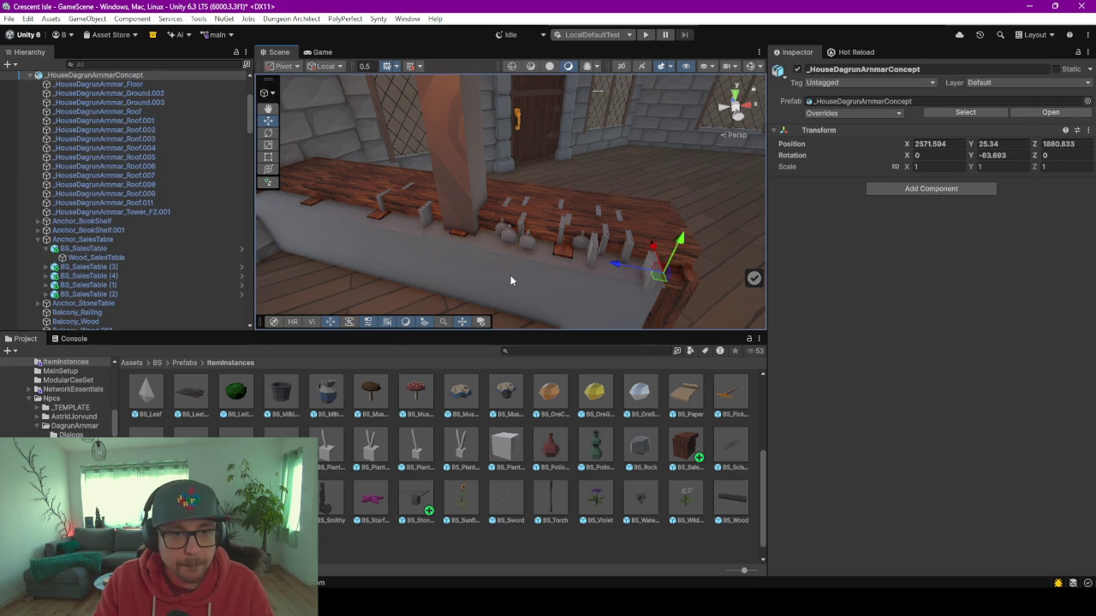
left_click(510, 280)
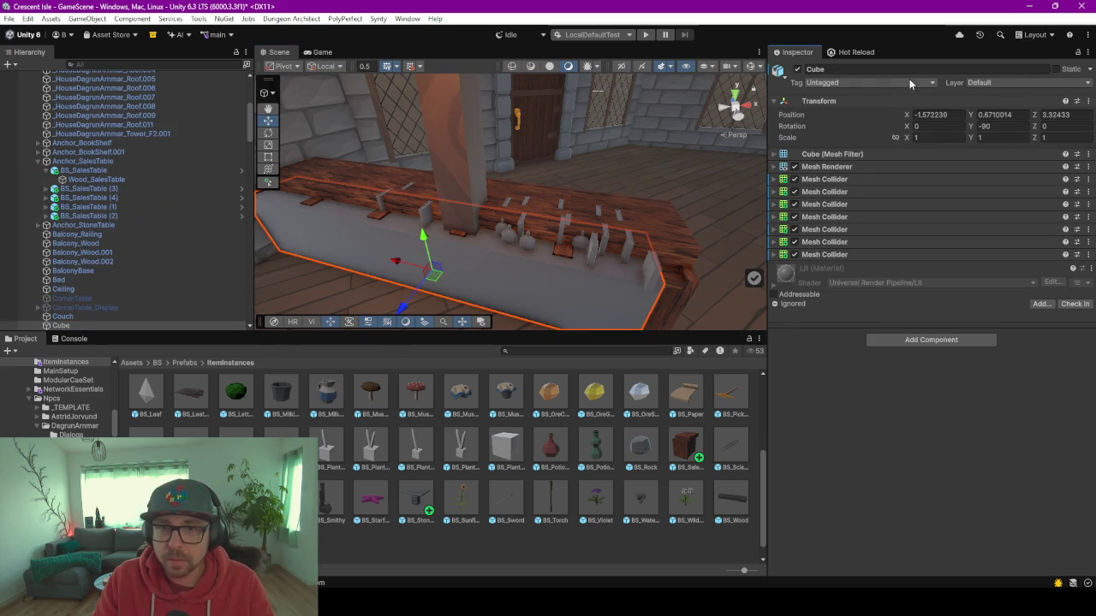
left_click(797, 68)
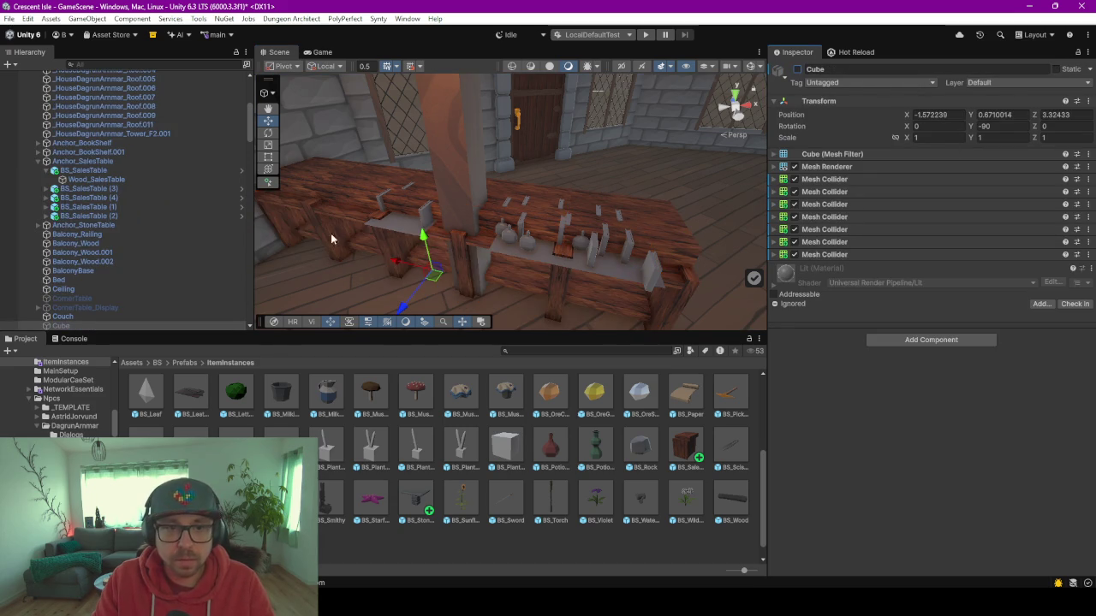
left_click(418, 224)
left_click(418, 225)
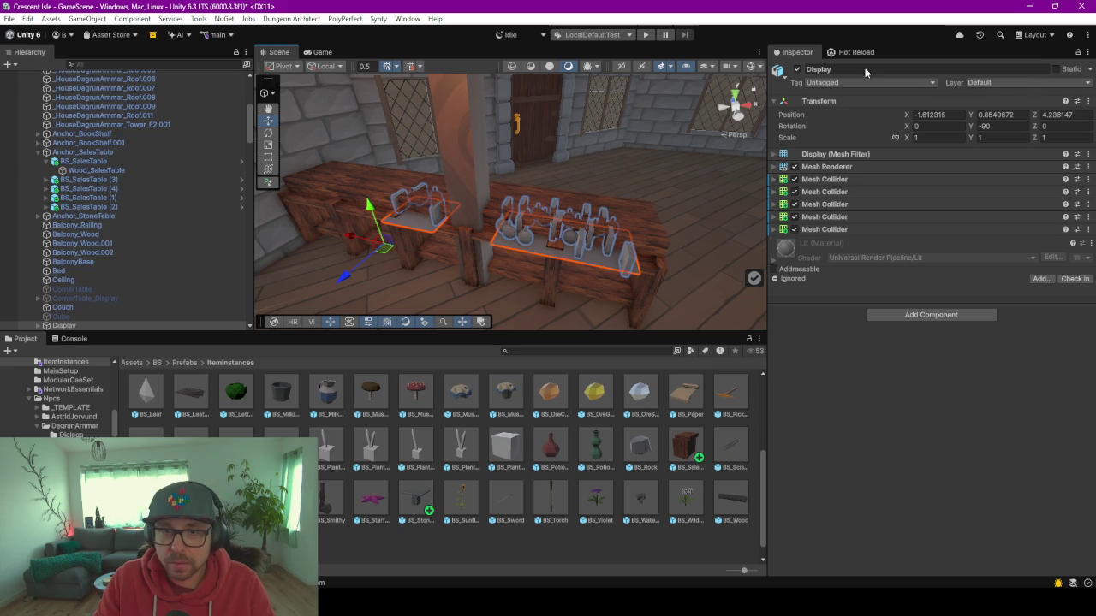
left_click(797, 68)
View the table row from the front and select BS_SalesTable (2).
scroll(571, 234, "up", 3)
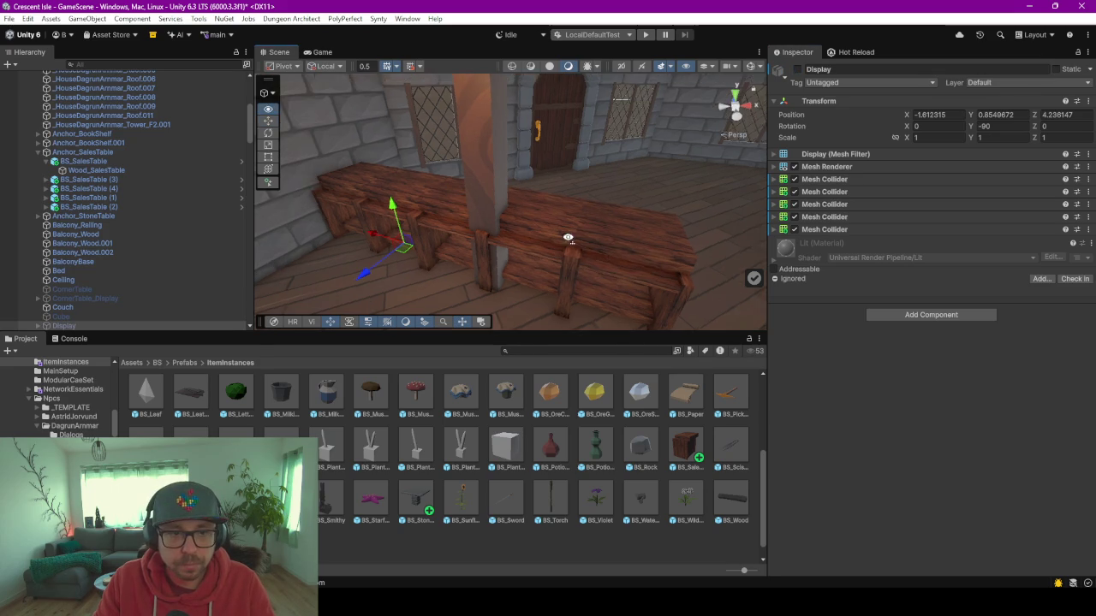
mouse_move(572, 234)
left_mouse_down()
mouse_move(589, 178)
mouse_move(594, 196)
mouse_move(555, 243)
left_mouse_up()
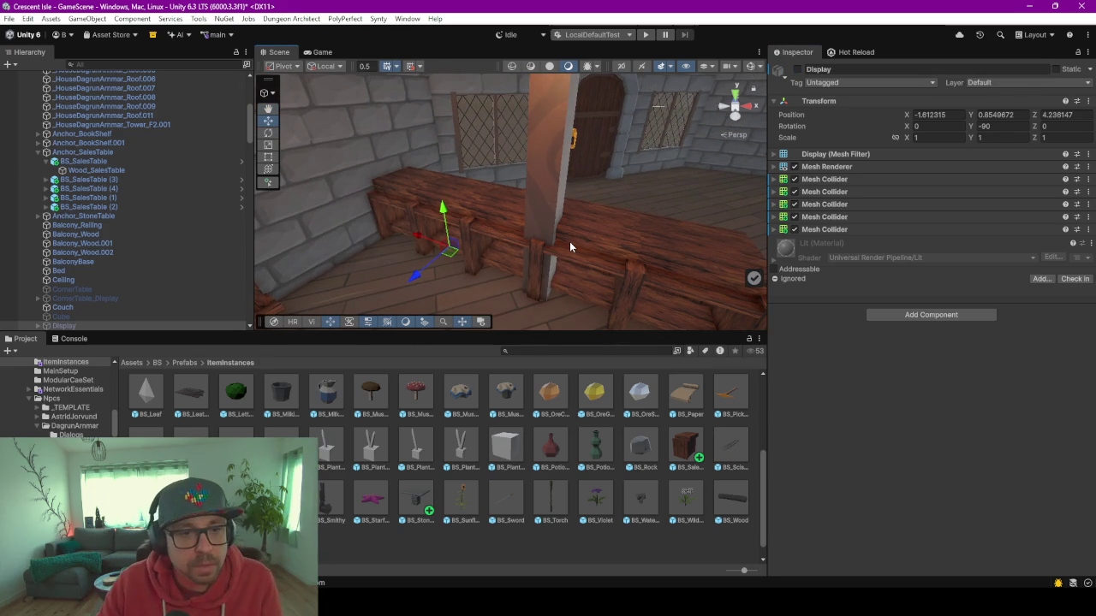
scroll(569, 244, "up", 2)
mouse_move(569, 241)
left_mouse_down()
mouse_move(531, 203)
mouse_move(521, 171)
mouse_move(555, 210)
mouse_move(625, 188)
mouse_move(521, 234)
mouse_move(567, 271)
mouse_move(349, 272)
mouse_move(605, 187)
mouse_move(542, 164)
mouse_move(548, 184)
left_mouse_up()
left_click(457, 186)
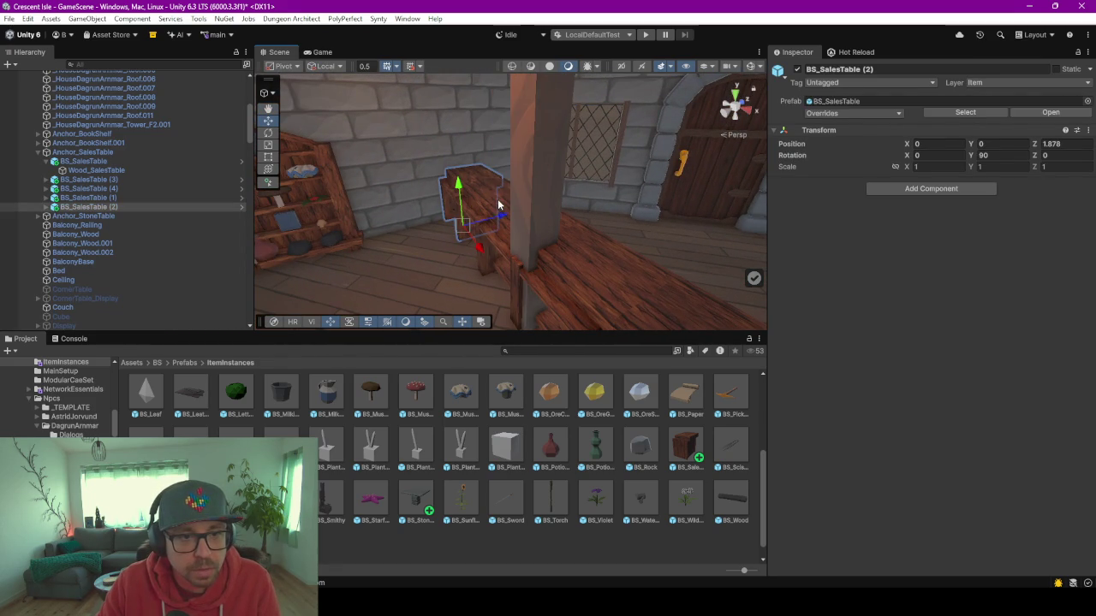
Select all five sales tables and move them back along Z to align with the counter.
left_click(504, 256, "shift")
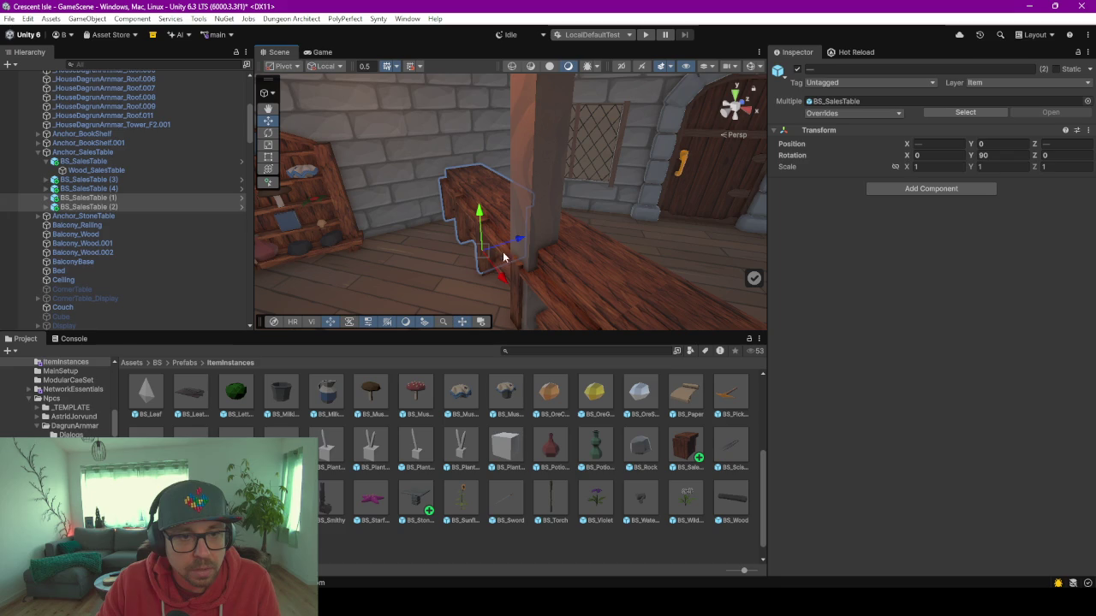
left_click(46, 162)
left_click(81, 161)
left_click(88, 198, "shift")
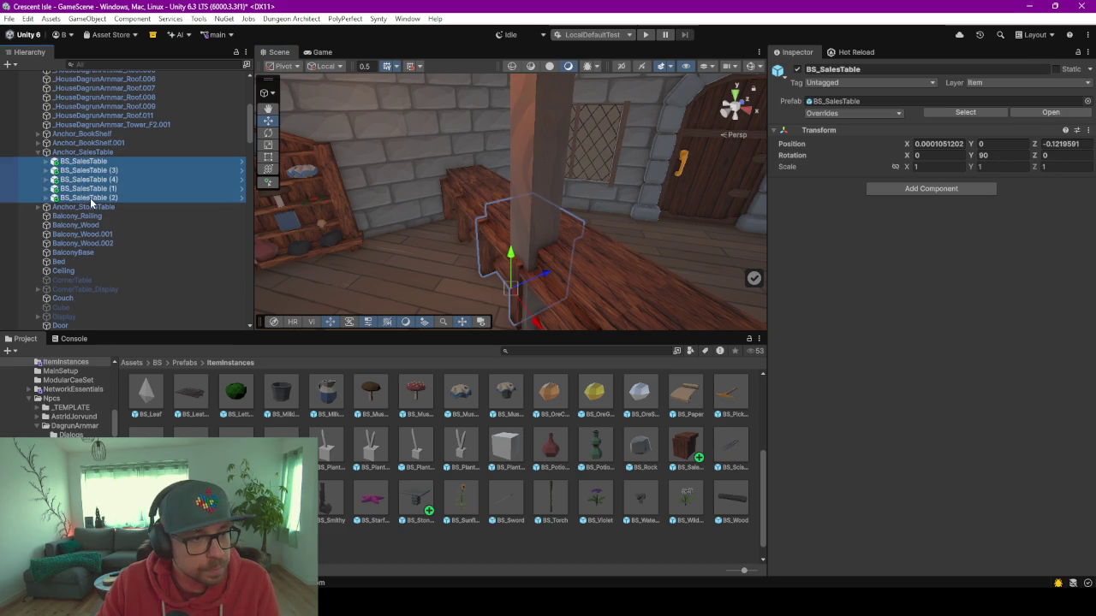
mouse_move(500, 227)
left_mouse_down()
mouse_move(503, 216)
mouse_move(490, 215)
mouse_move(504, 219)
mouse_move(493, 223)
left_mouse_up()
Check the row from the door wall and collapse the Anchor_SalesTable and house groups.
scroll(556, 231, "up", 5)
mouse_move(628, 248)
left_mouse_down()
mouse_move(411, 265)
mouse_move(372, 245)
mouse_move(506, 250)
mouse_move(488, 239)
mouse_move(513, 234)
mouse_move(447, 236)
mouse_move(553, 248)
mouse_move(530, 252)
left_mouse_up()
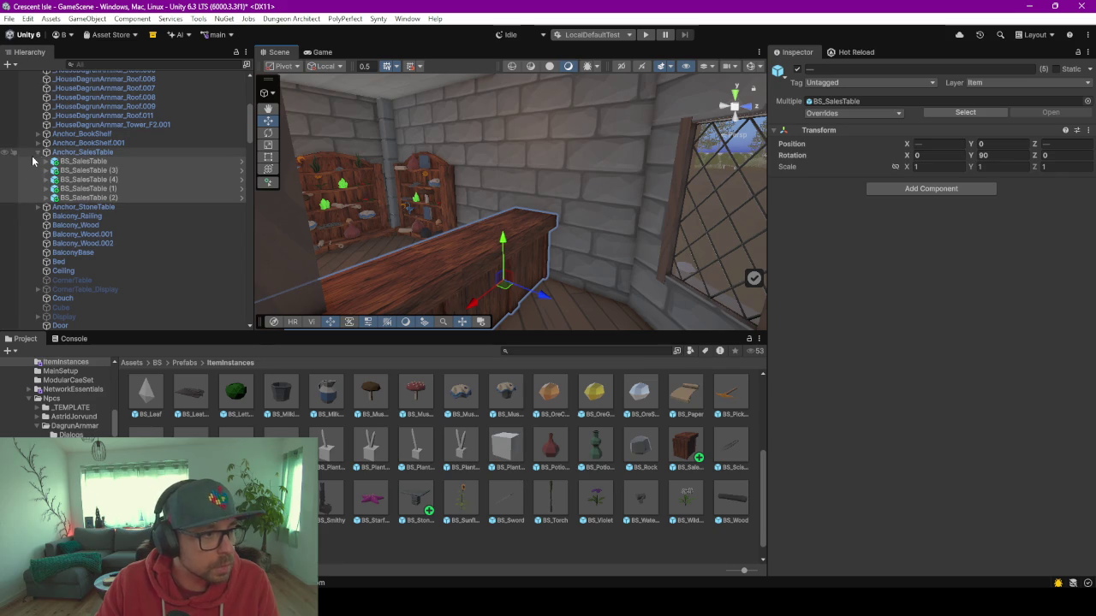
left_click(36, 151)
scroll(119, 176, "down", 15)
scroll(133, 230, "down", 15)
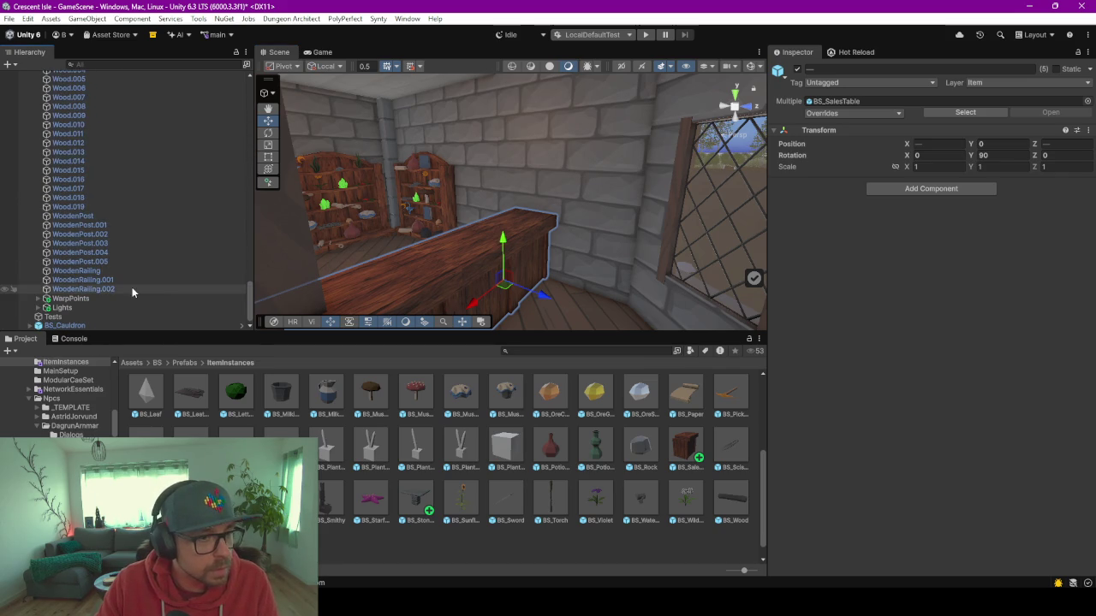
scroll(129, 221, "up", 15)
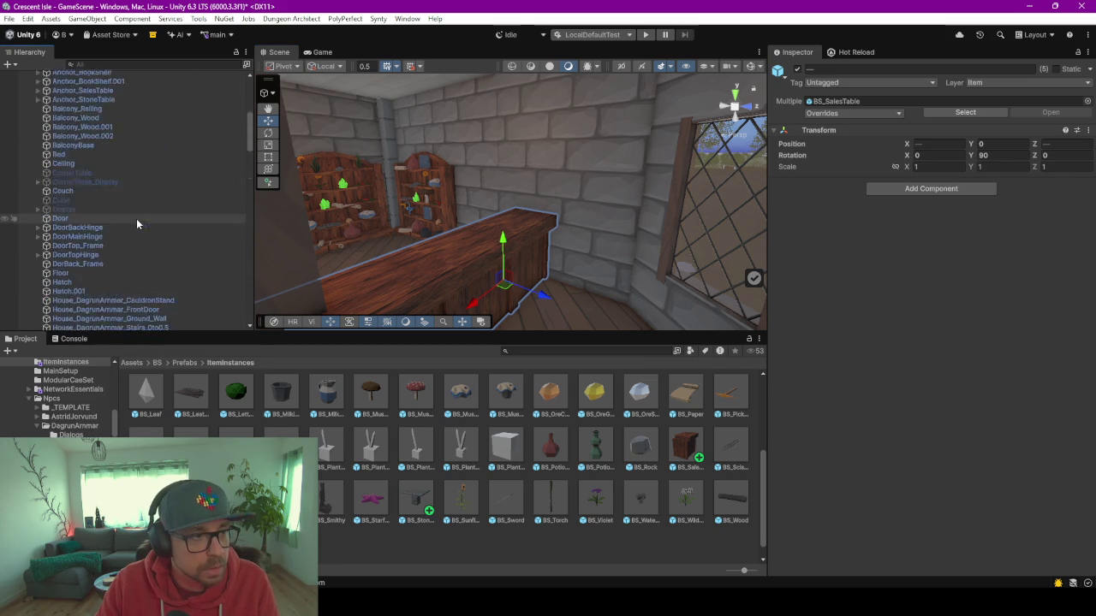
scroll(136, 218, "up", 10)
left_click(31, 204)
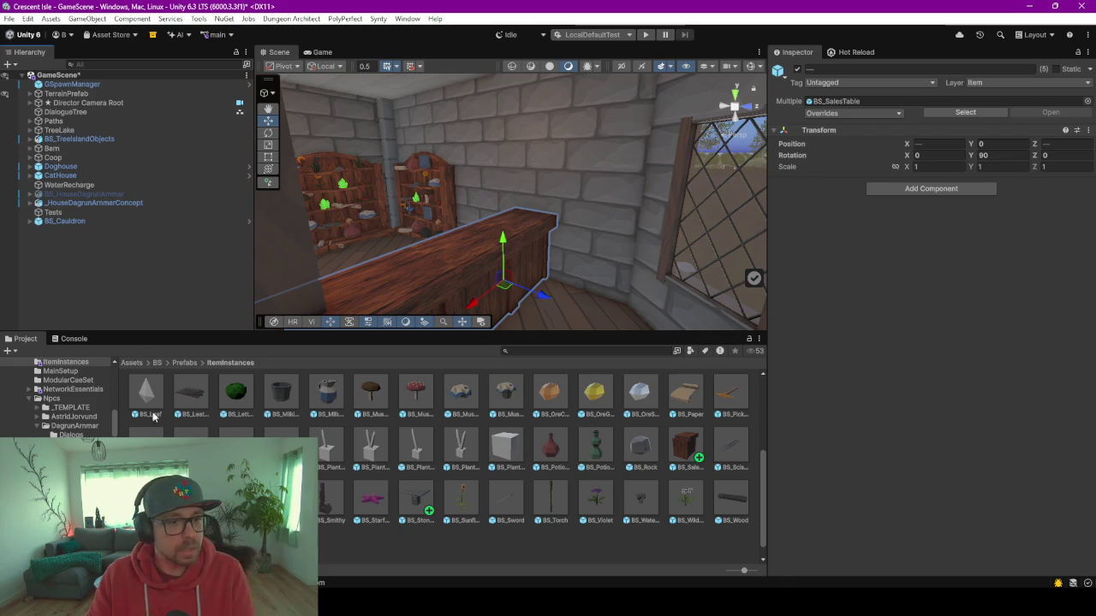
Add the Village scene from the Scenes folder to the open scenes.
left_click_drag(176, 332, 173, 275)
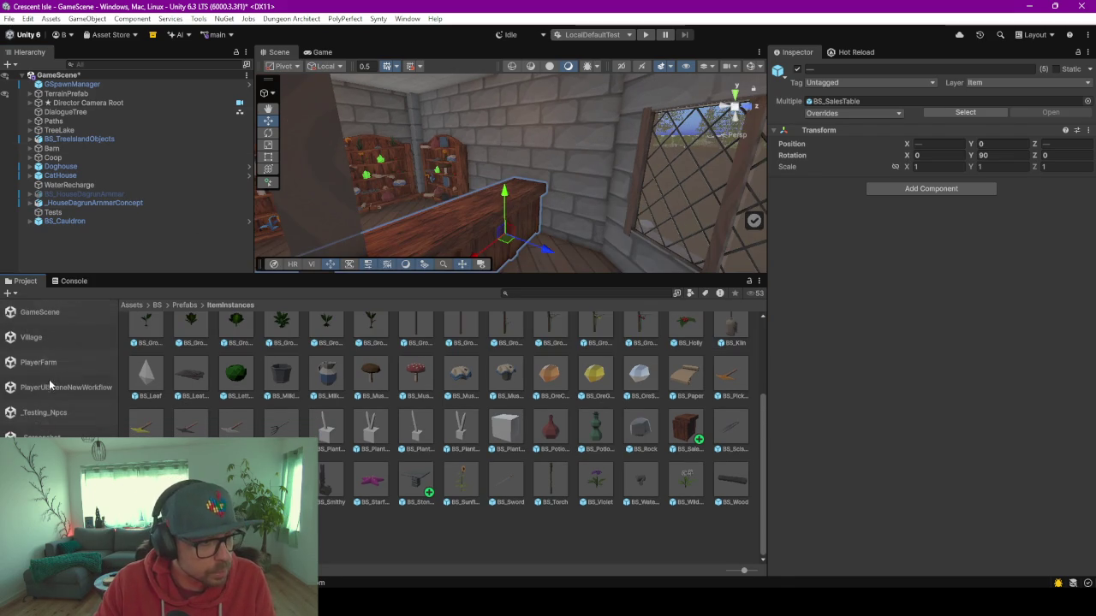
left_click(32, 341)
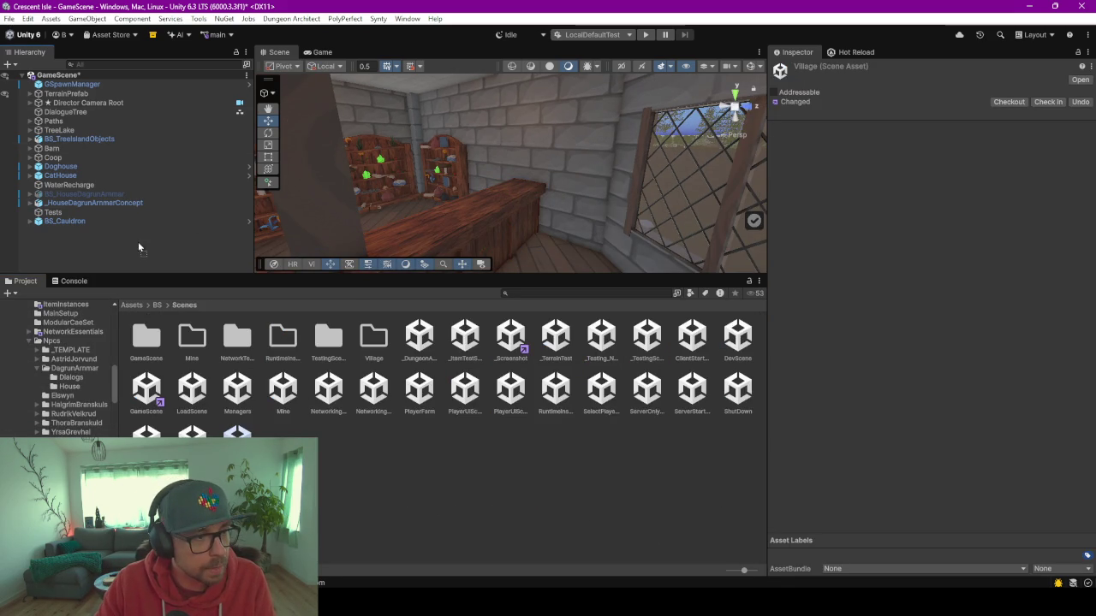
left_click_drag(139, 248, 138, 248)
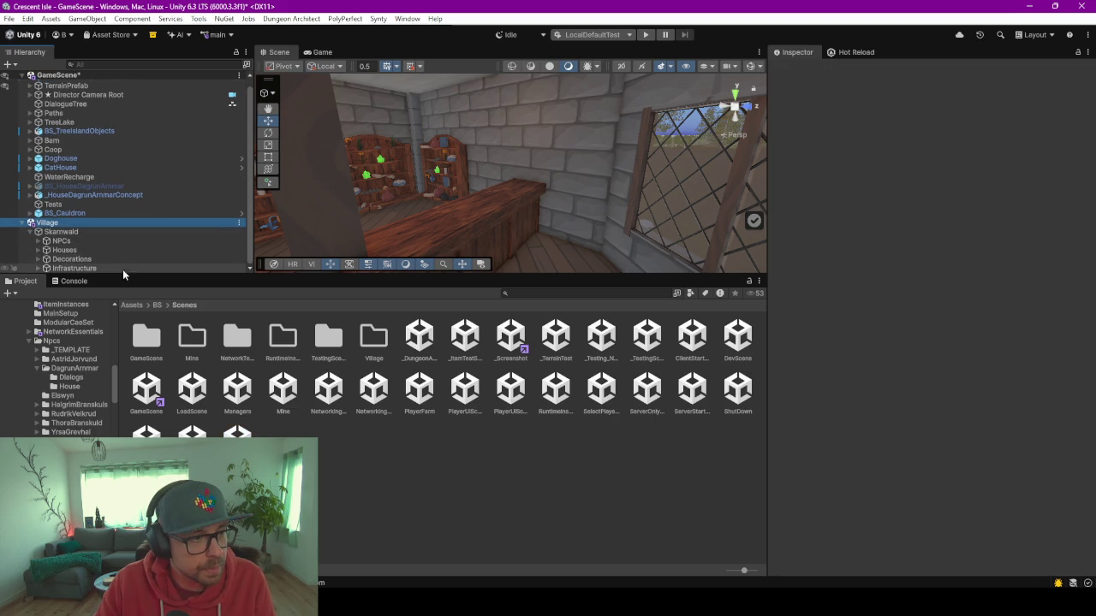
Find AutoSpawned_Alchemist under Houses and parent it to _HouseDagrunArmarConcept.
left_click(38, 268)
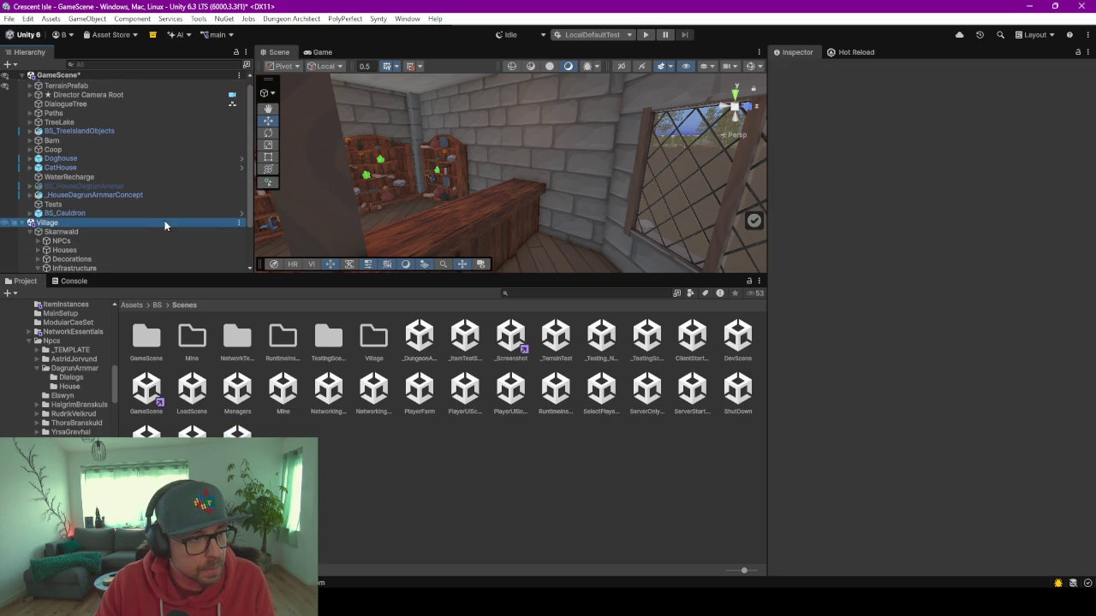
left_click_drag(177, 280, 179, 342)
left_click(37, 277)
left_click(41, 259)
left_click(39, 258)
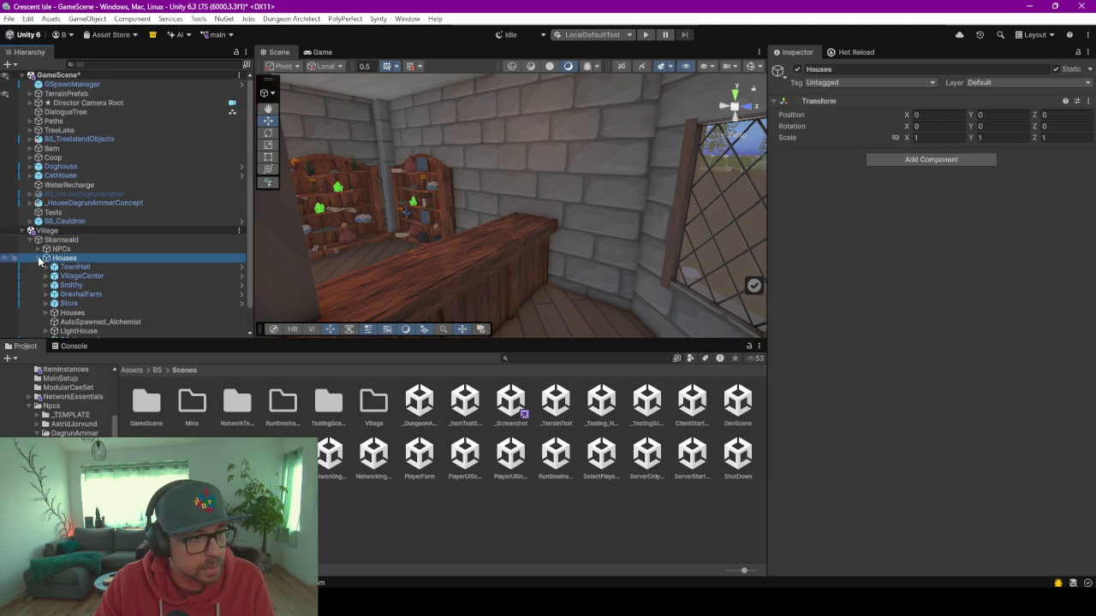
left_click(40, 258)
left_click(39, 259)
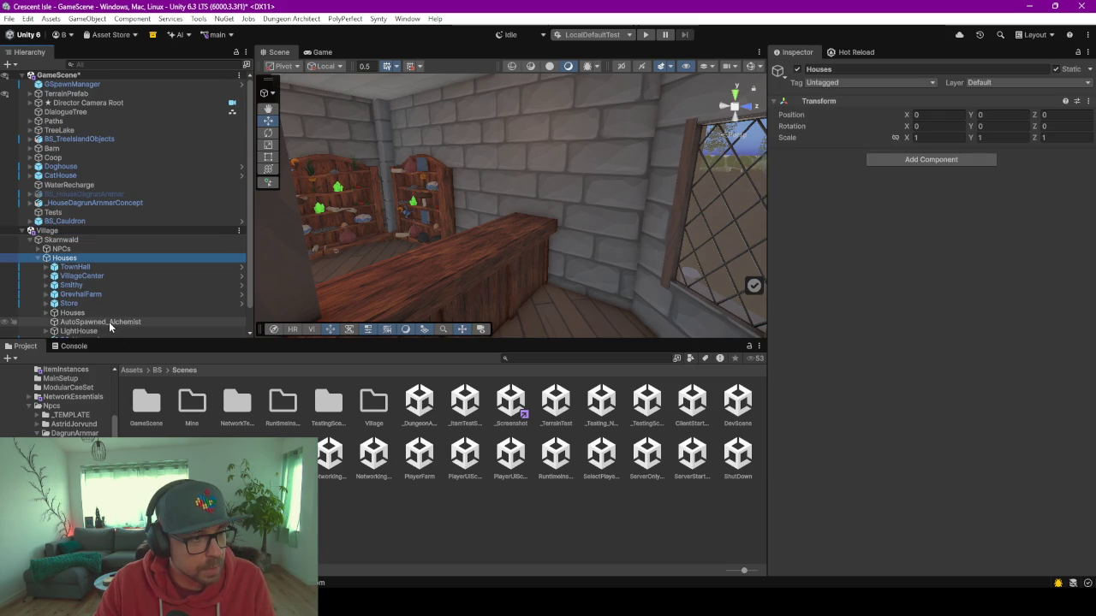
left_click(111, 323)
left_click_drag(82, 199, 89, 206)
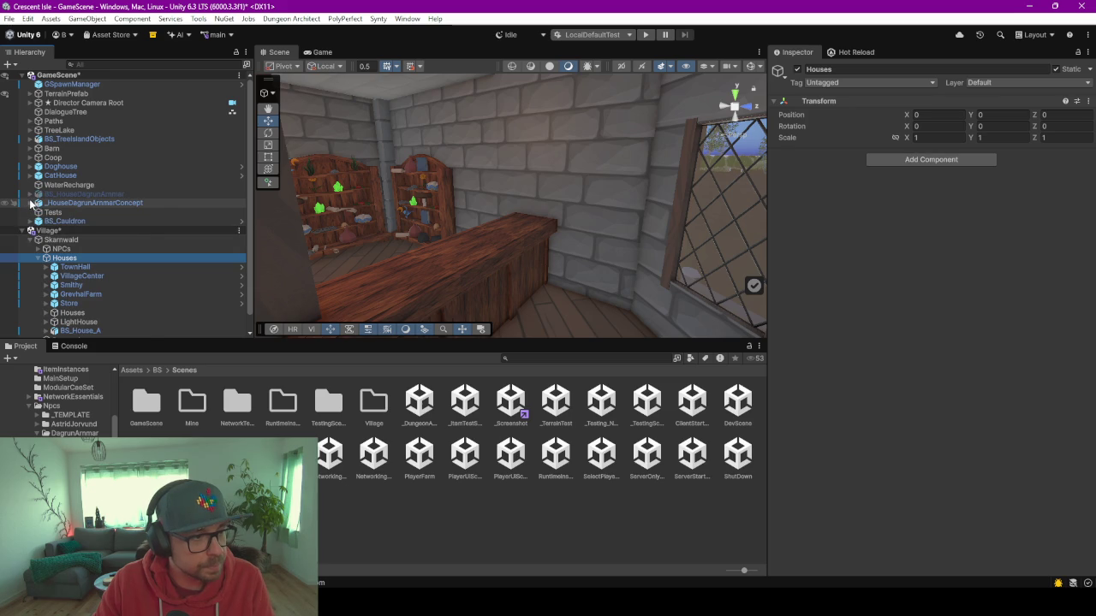
Raise the AutoSpawned_Alchemist spawner up to counter height.
left_click(29, 202)
scroll(93, 226, "down", 10)
scroll(93, 226, "up", 10)
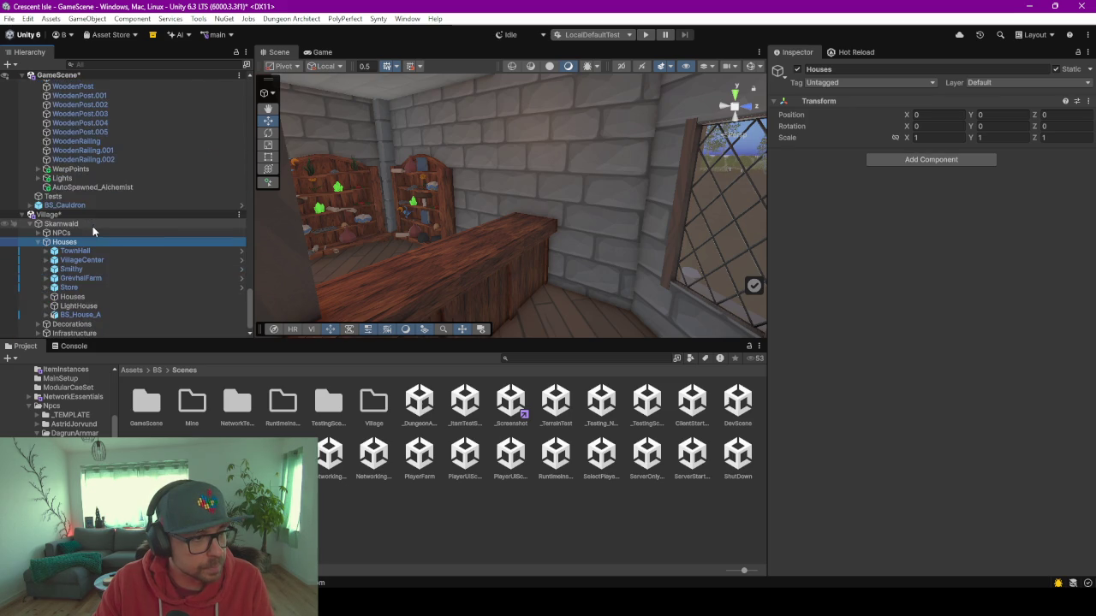
left_click(87, 186)
left_click_drag(467, 274, 471, 257)
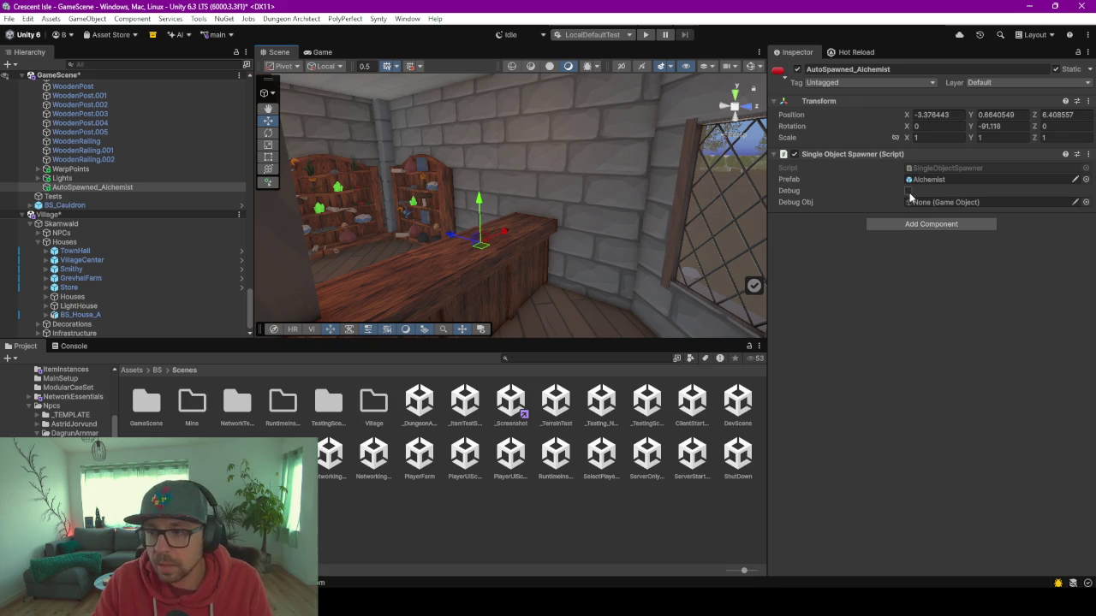
Look along the counter and open a sales table's BS_SalesTable prefab for editing.
scroll(613, 198, "up", 5)
mouse_move(714, 255)
left_mouse_down()
mouse_move(460, 311)
mouse_move(474, 264)
mouse_move(540, 264)
mouse_move(693, 310)
mouse_move(599, 274)
mouse_move(650, 231)
mouse_move(727, 200)
mouse_move(443, 203)
left_mouse_up()
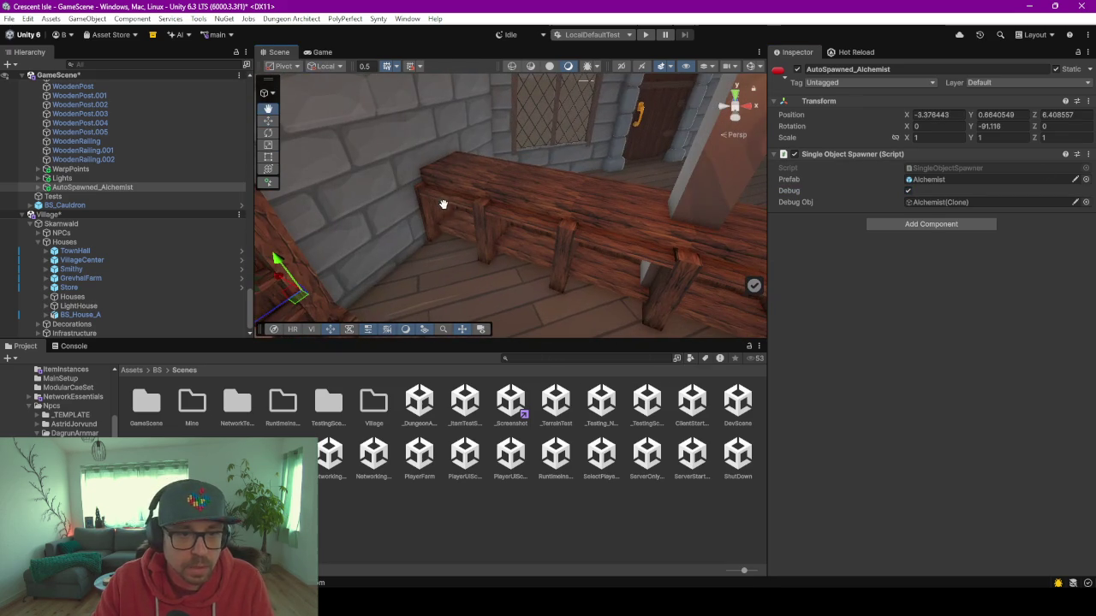
left_click(536, 237)
double_click(835, 101)
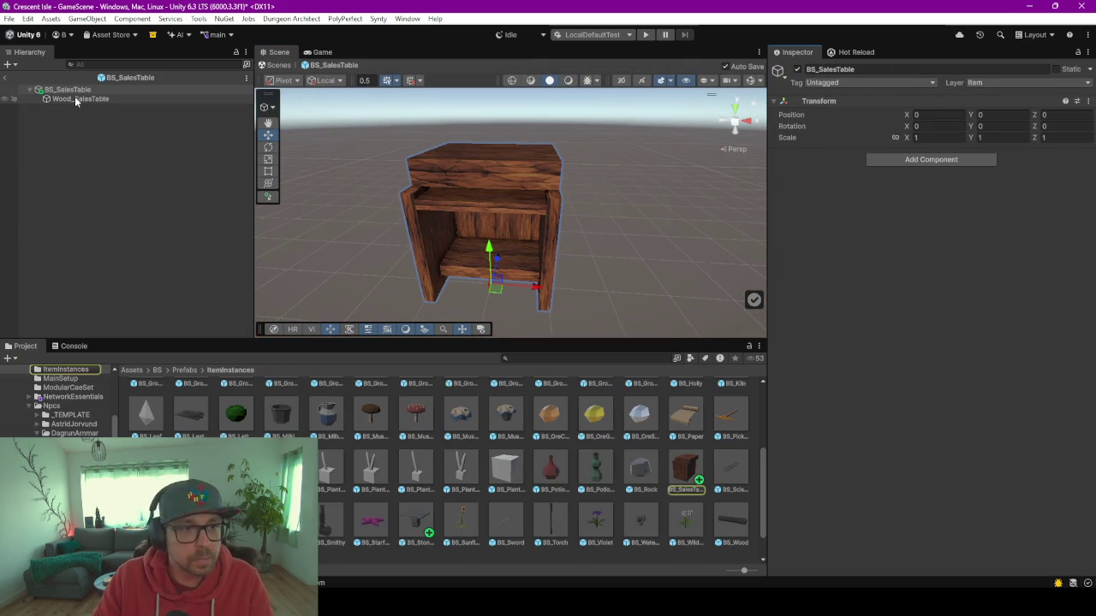
Add a Box Collider (about 1 × 1.108 × 0.926) to Wood_SalesTable and show its outline.
left_click(75, 98)
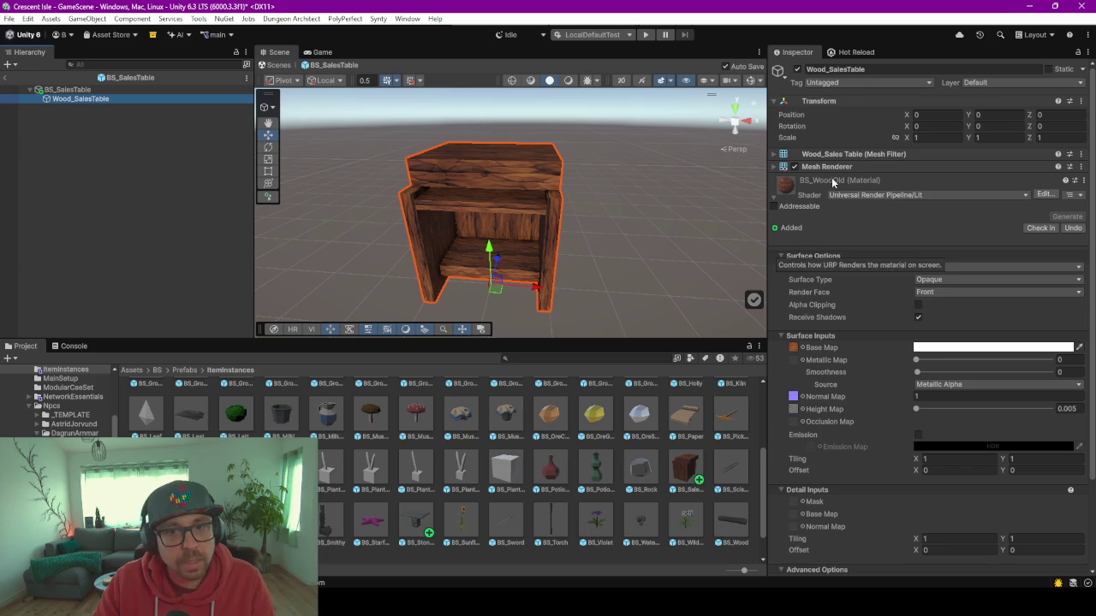
mouse_move(764, 191)
left_mouse_down()
mouse_move(736, 256)
mouse_move(732, 317)
left_mouse_up()
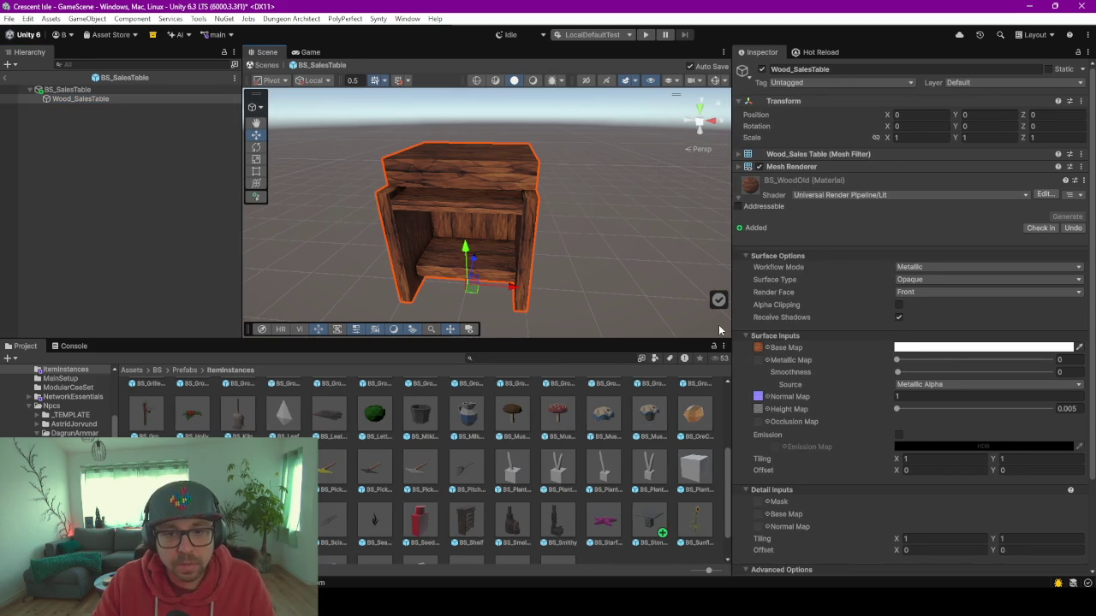
left_click(744, 255)
left_click(745, 266)
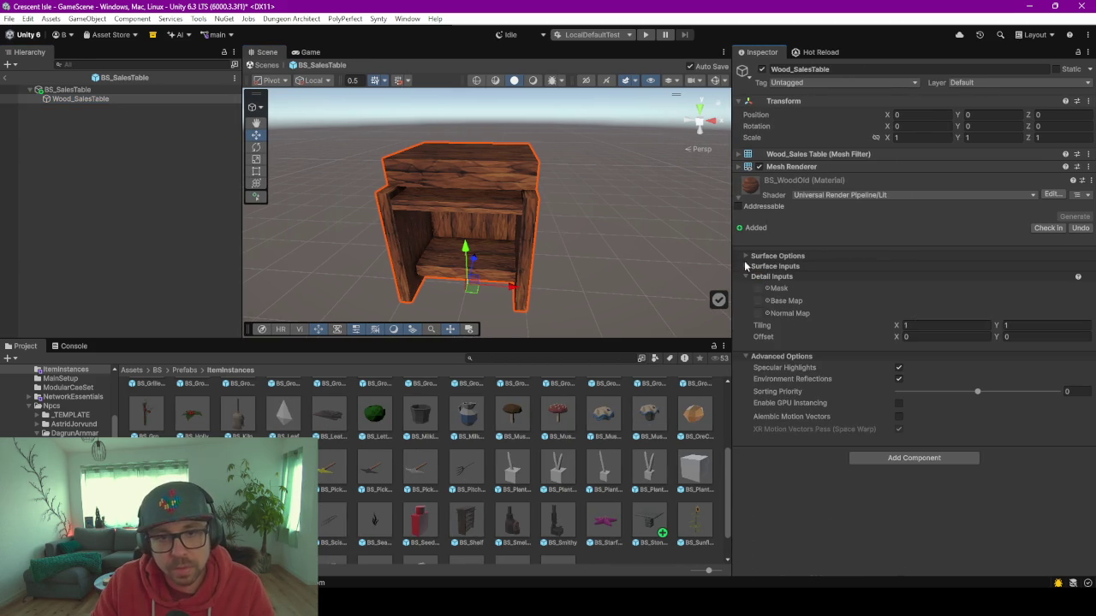
left_click(890, 457)
type("box")
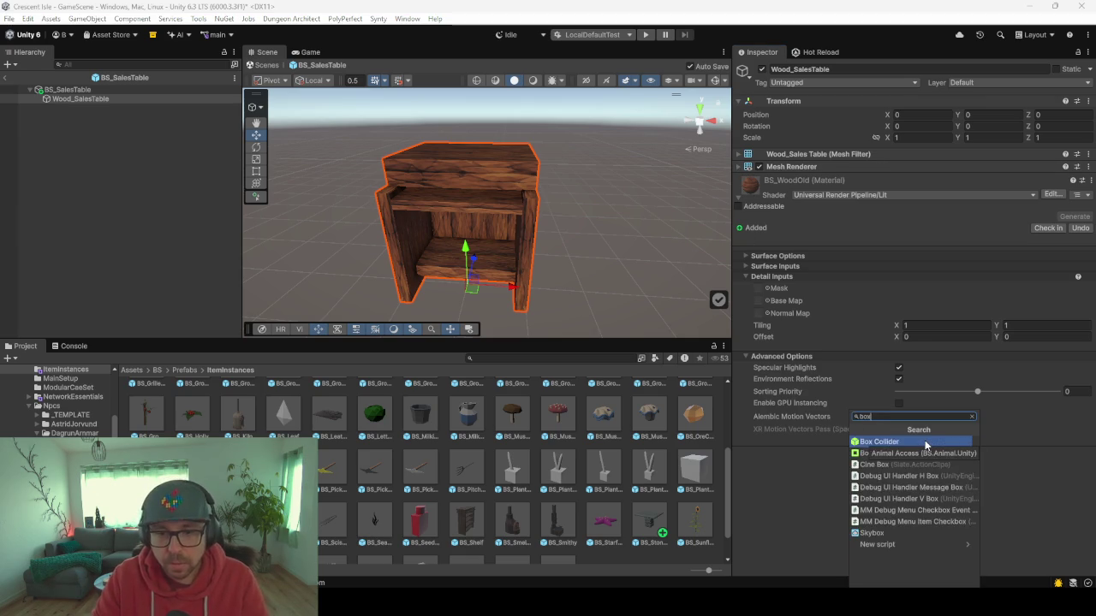
left_click(924, 442)
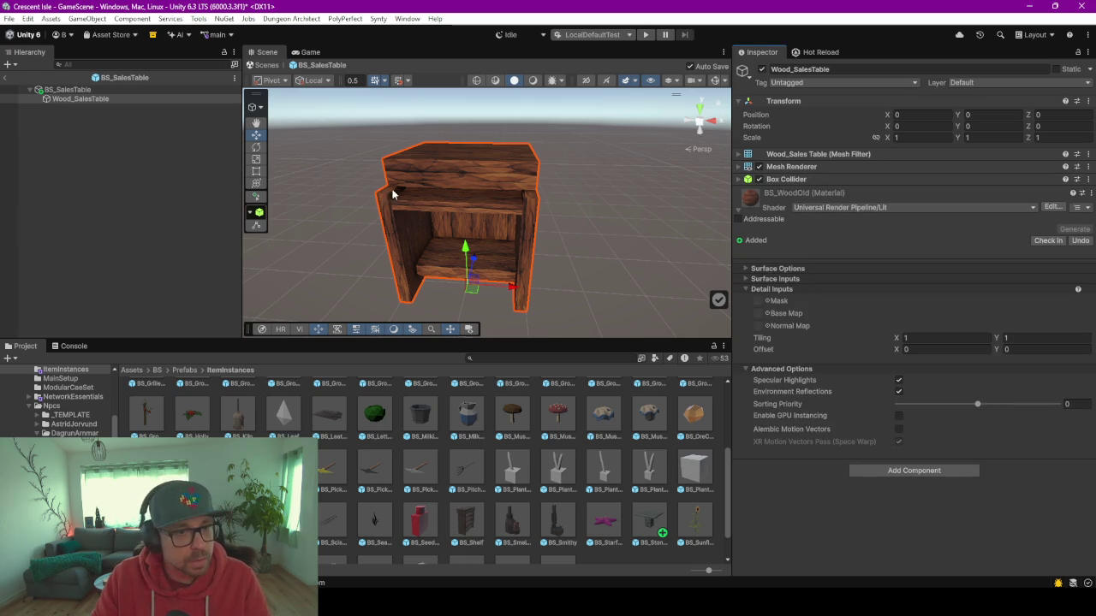
scroll(438, 163, "down", 3)
scroll(438, 163, "up", 2)
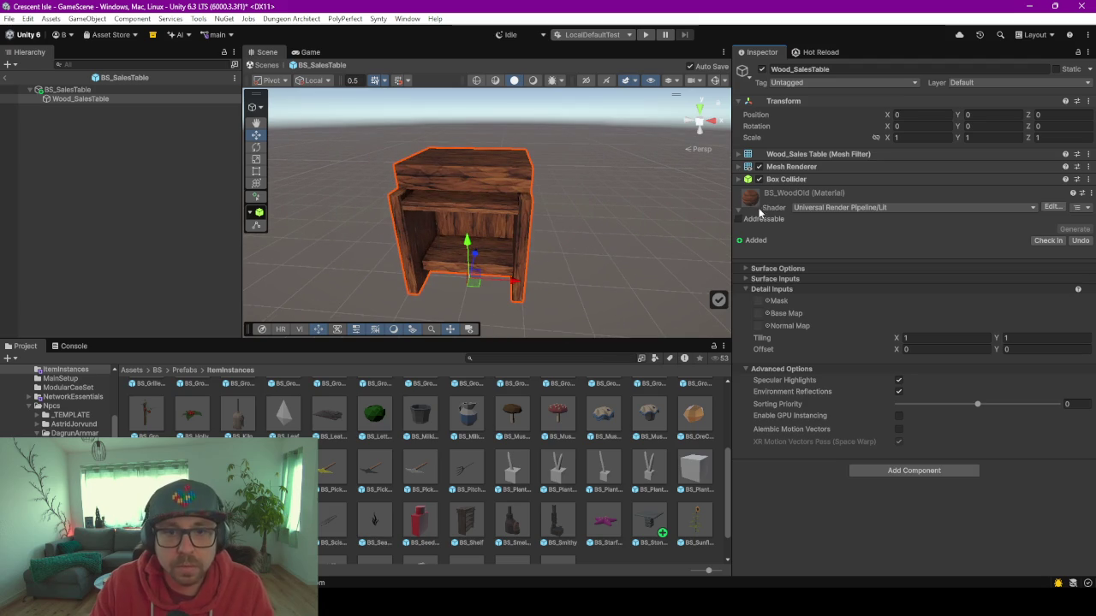
left_click(740, 179)
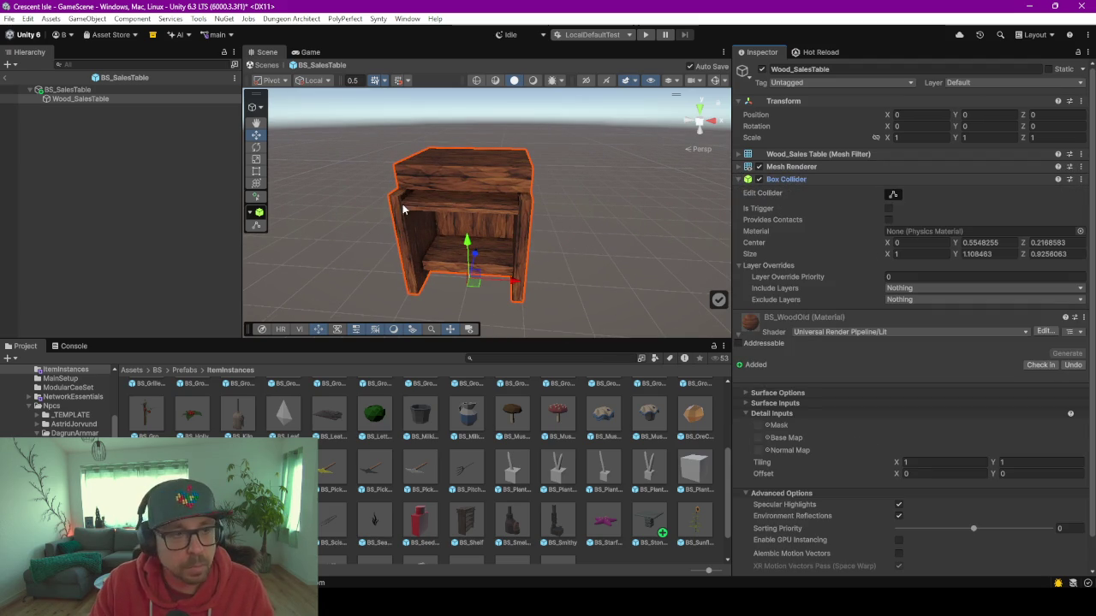
left_click(715, 79)
Edit the Box Collider, raising its bottom face into a thin tabletop slab (1 × 0.182 × 0.926 at Y 1.018).
mouse_move(590, 225)
left_mouse_down()
mouse_move(472, 185)
mouse_move(650, 192)
mouse_move(479, 205)
mouse_move(661, 211)
mouse_move(663, 176)
mouse_move(411, 214)
mouse_move(734, 163)
mouse_move(550, 237)
left_mouse_up()
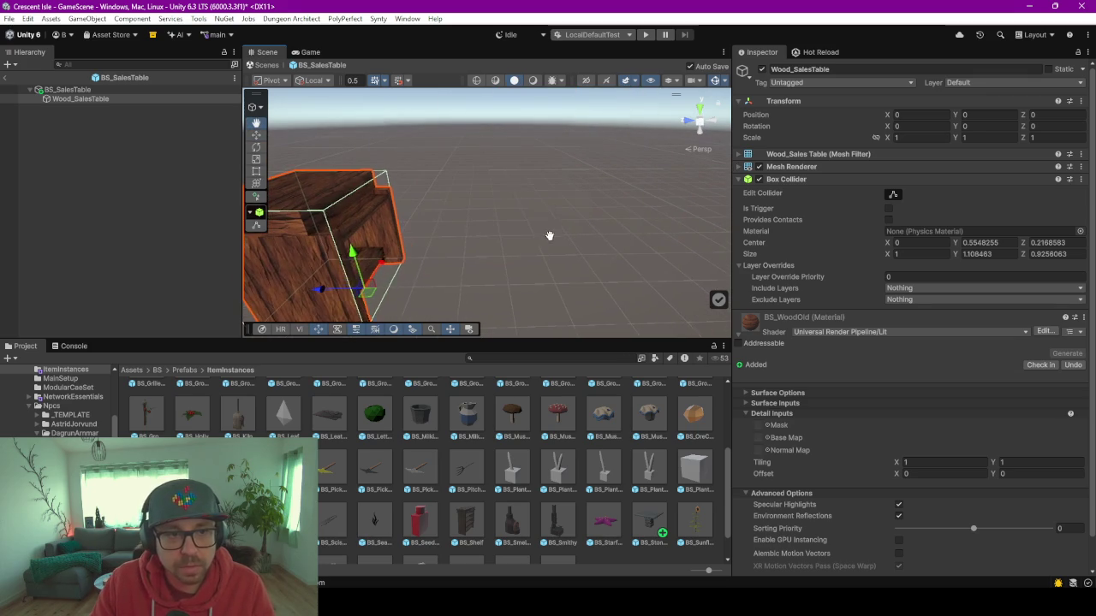
key("f")
left_click_drag(478, 257, 447, 263)
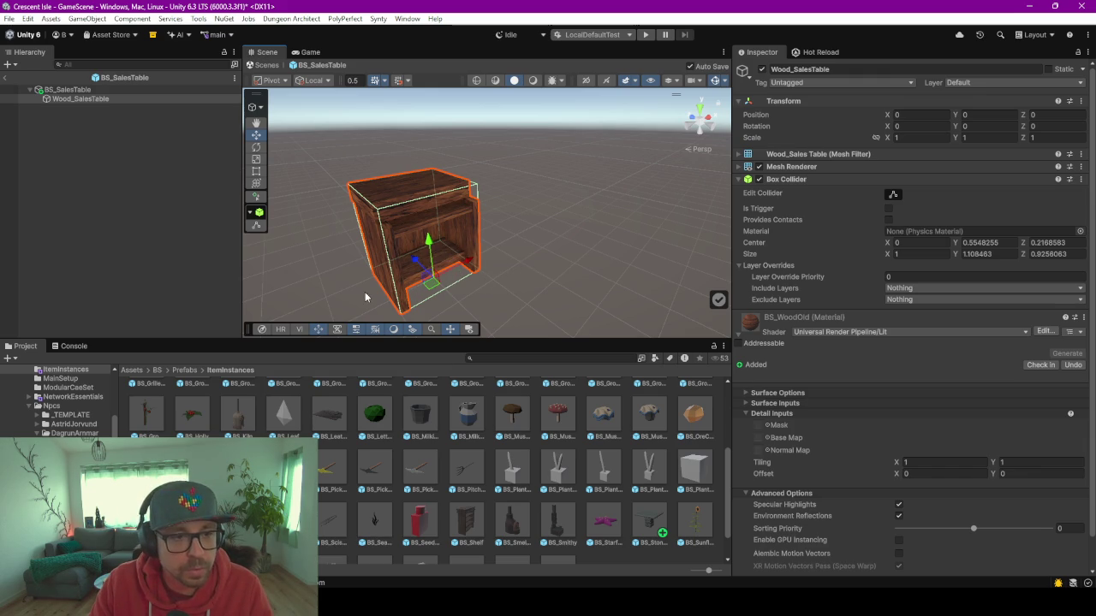
left_click_drag(335, 270, 394, 260)
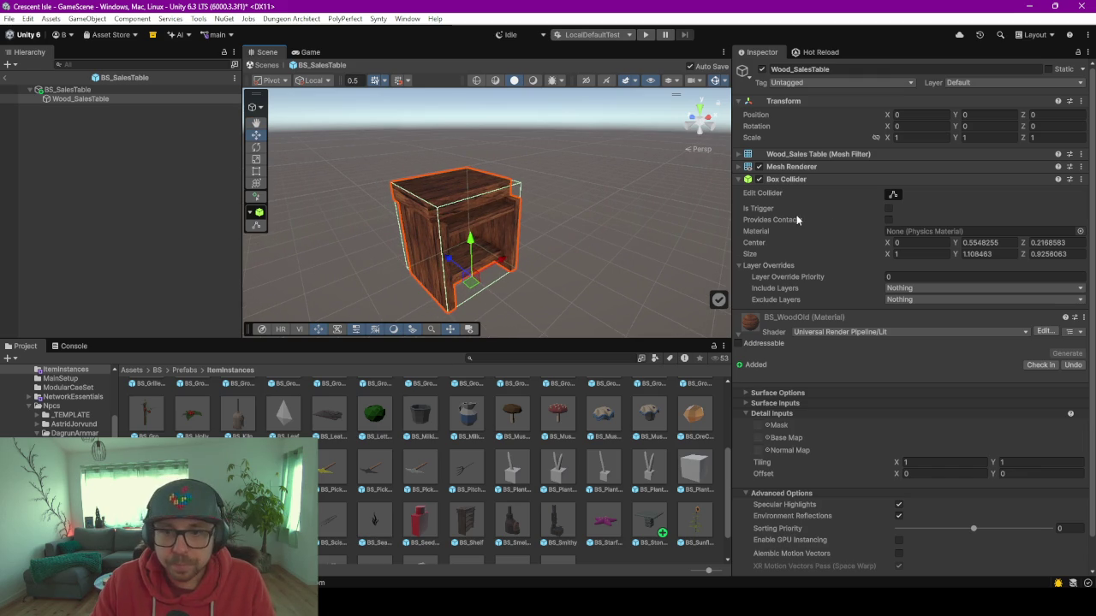
left_click(893, 194)
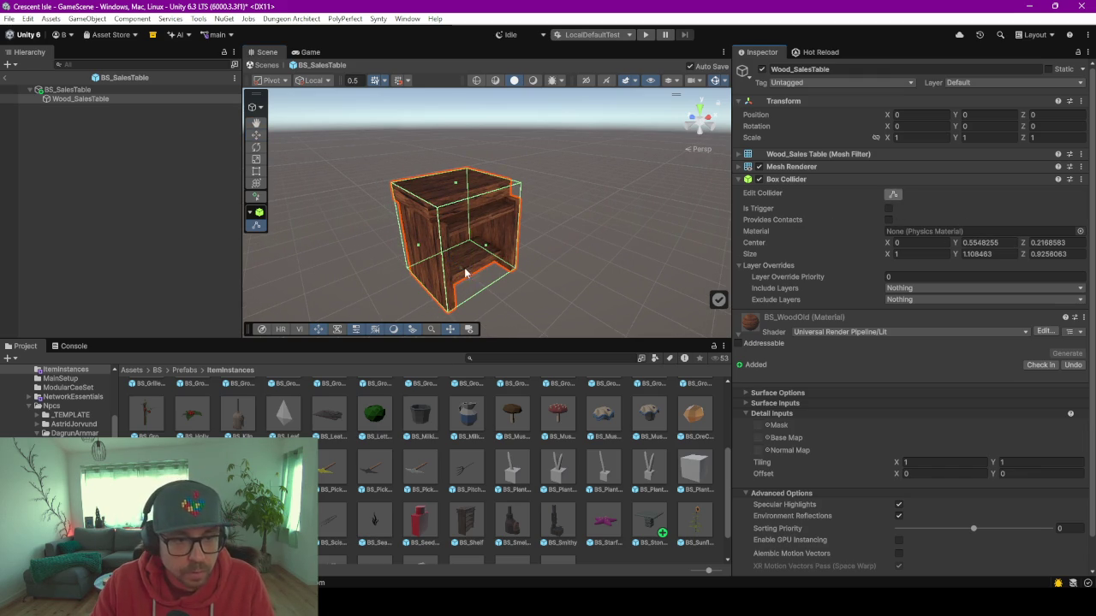
left_click_drag(463, 272, 458, 197)
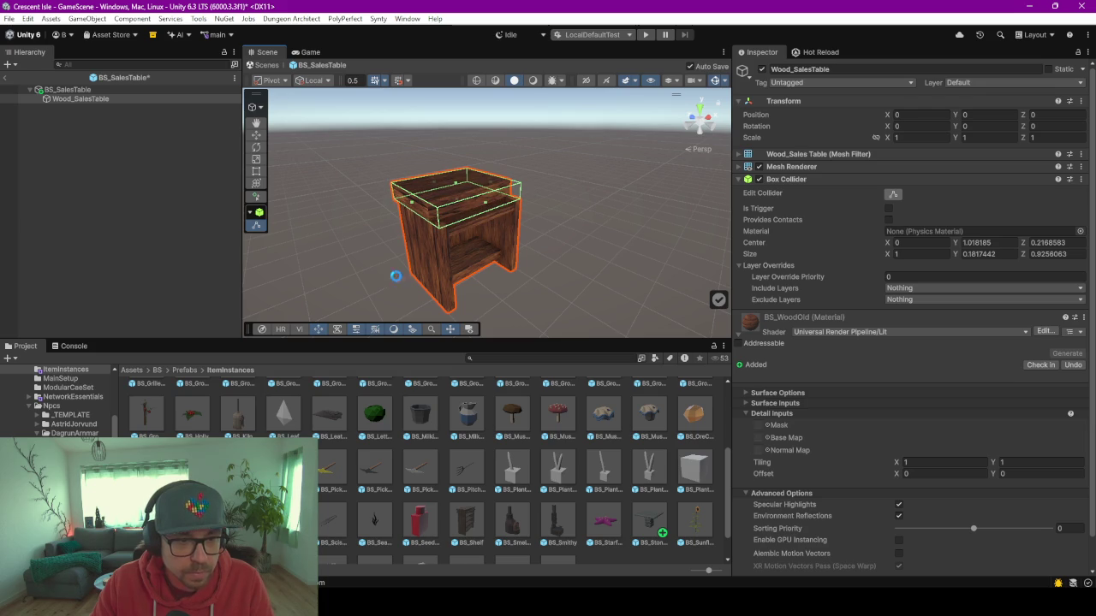
Inspect the trimmed collider from another angle, then return to GameScene.
right_click(640, 252)
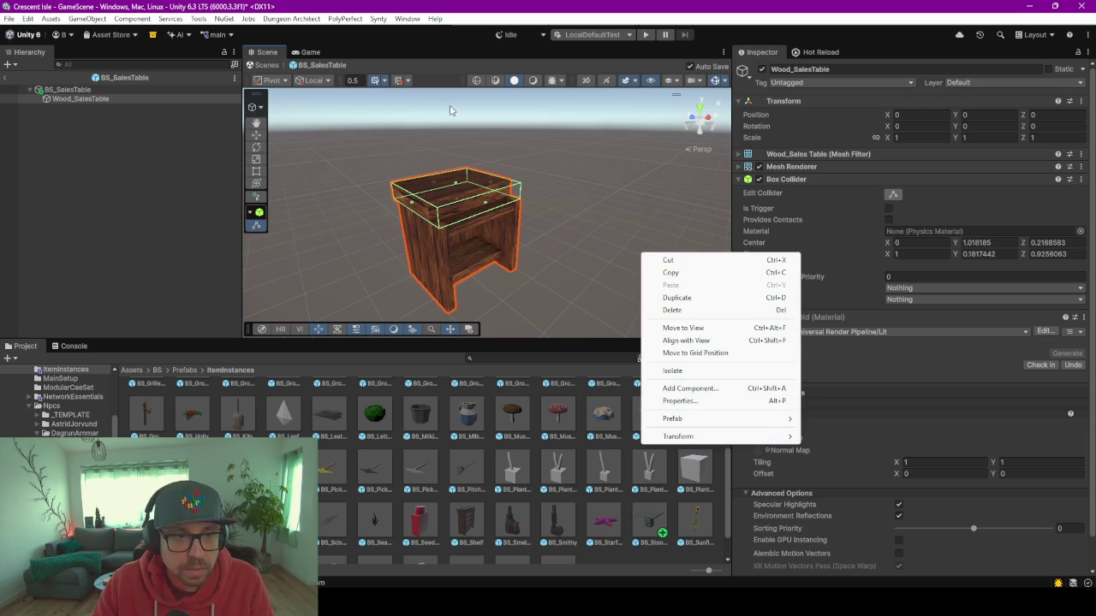
key("Escape")
right_click(501, 144)
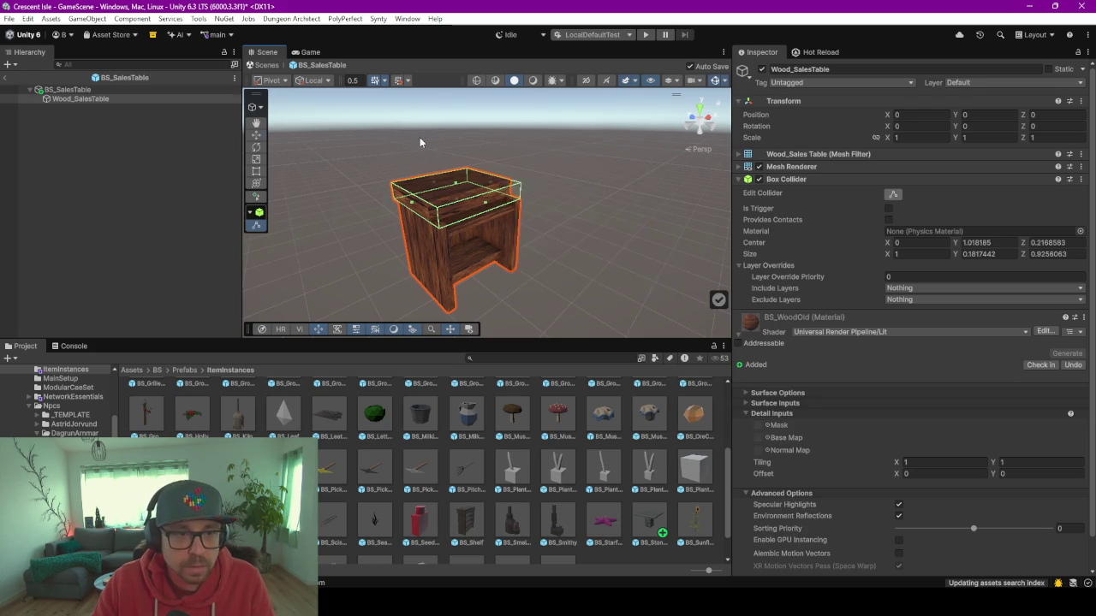
left_click(419, 137)
left_click_drag(418, 136, 513, 149)
left_click(513, 180)
mouse_move(414, 143)
left_mouse_down()
mouse_move(541, 179)
mouse_move(609, 127)
mouse_move(609, 102)
mouse_move(590, 219)
mouse_move(496, 202)
mouse_move(503, 229)
mouse_move(437, 224)
mouse_move(502, 193)
left_mouse_up()
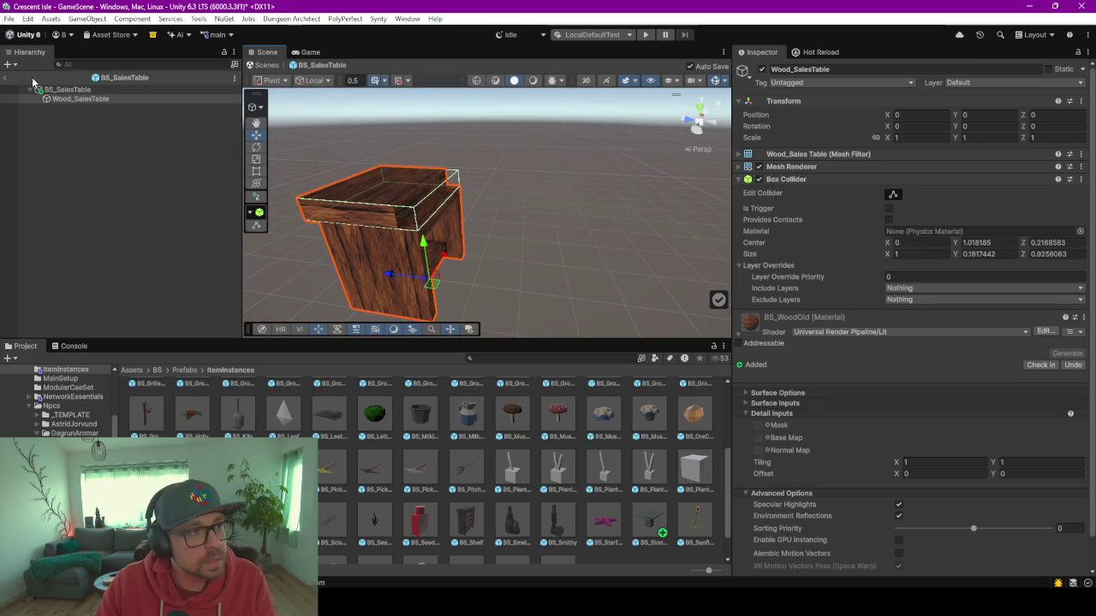
left_click(5, 77)
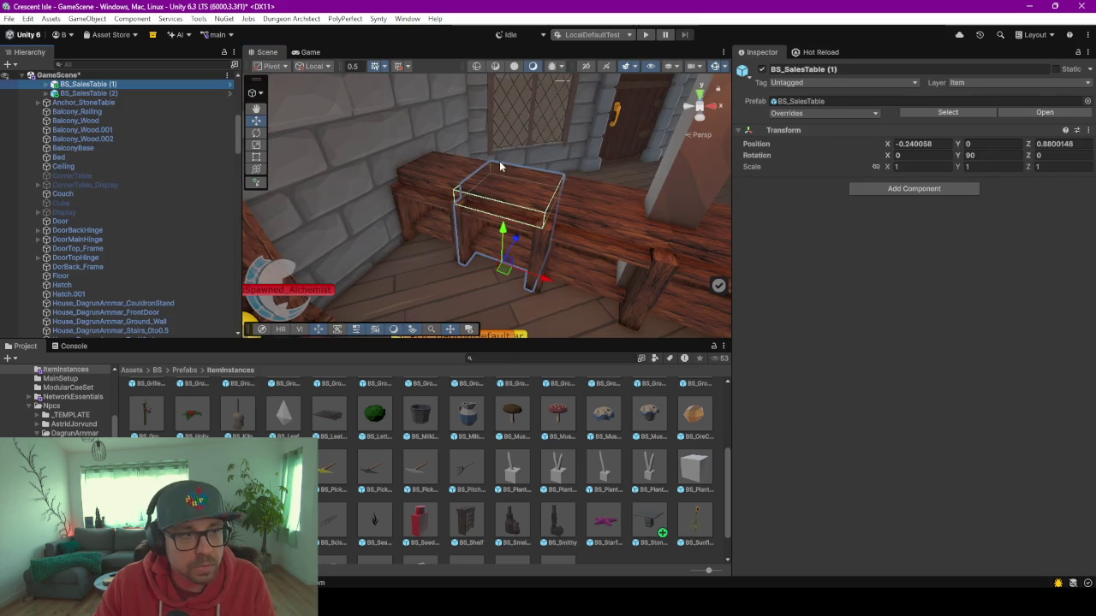
Move the AutoSpawned_Alchemist spawner onto the sales table top along the counter.
left_click(292, 293)
mouse_move(295, 297)
left_mouse_down()
mouse_move(530, 188)
mouse_move(513, 183)
mouse_move(606, 219)
mouse_move(321, 222)
left_mouse_up()
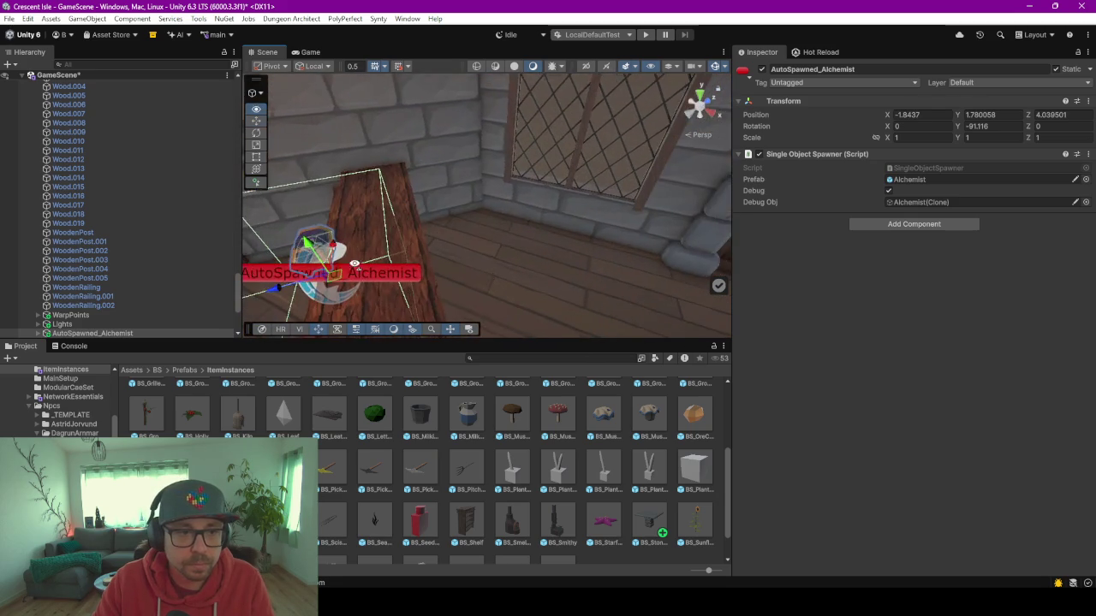
key("f")
left_click_drag(478, 217, 523, 230)
mouse_move(676, 218)
left_mouse_down()
mouse_move(582, 214)
mouse_move(398, 141)
mouse_move(527, 218)
mouse_move(647, 236)
mouse_move(736, 225)
left_mouse_up()
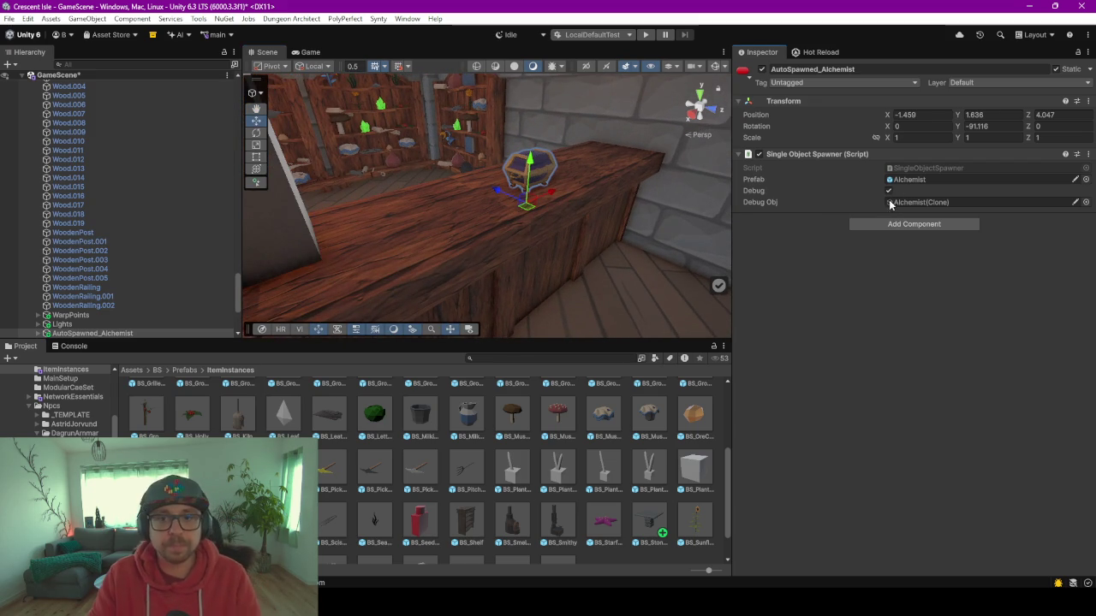
Switch off the spawner's Debug preview and start play mode to test the scene.
left_click(888, 191)
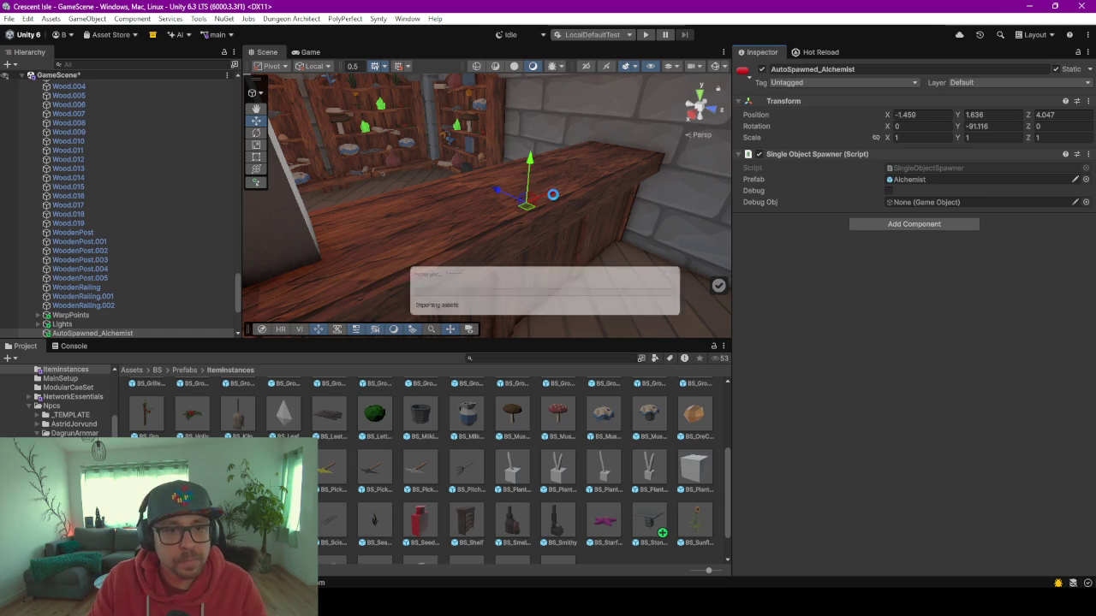
mouse_move(485, 137)
left_mouse_down()
mouse_move(496, 274)
mouse_move(521, 183)
mouse_move(636, 237)
mouse_move(550, 304)
mouse_move(471, 269)
left_mouse_up()
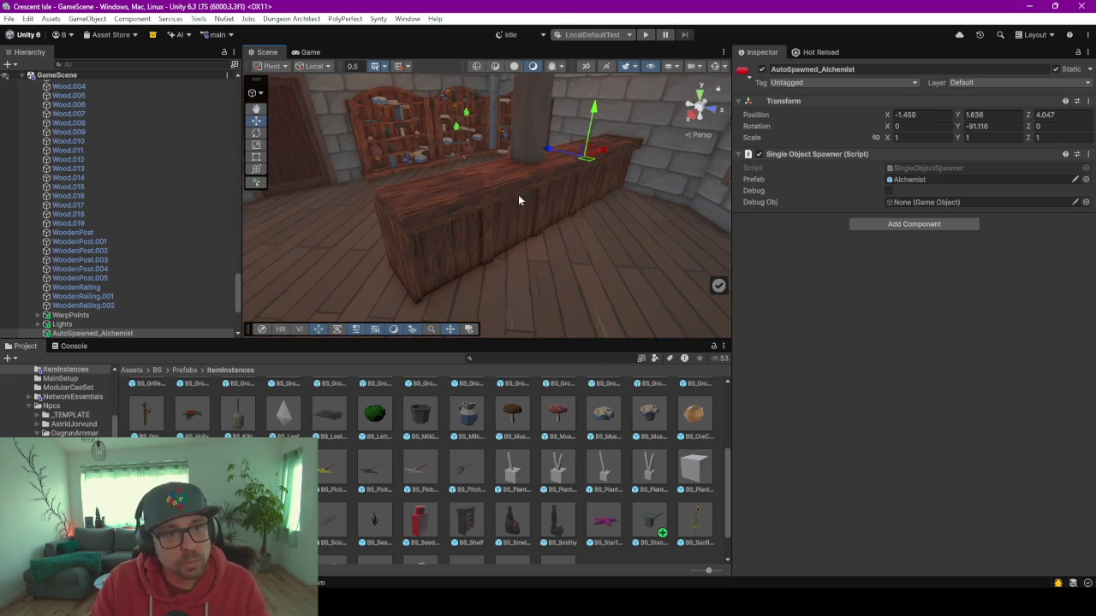
left_click(646, 34)
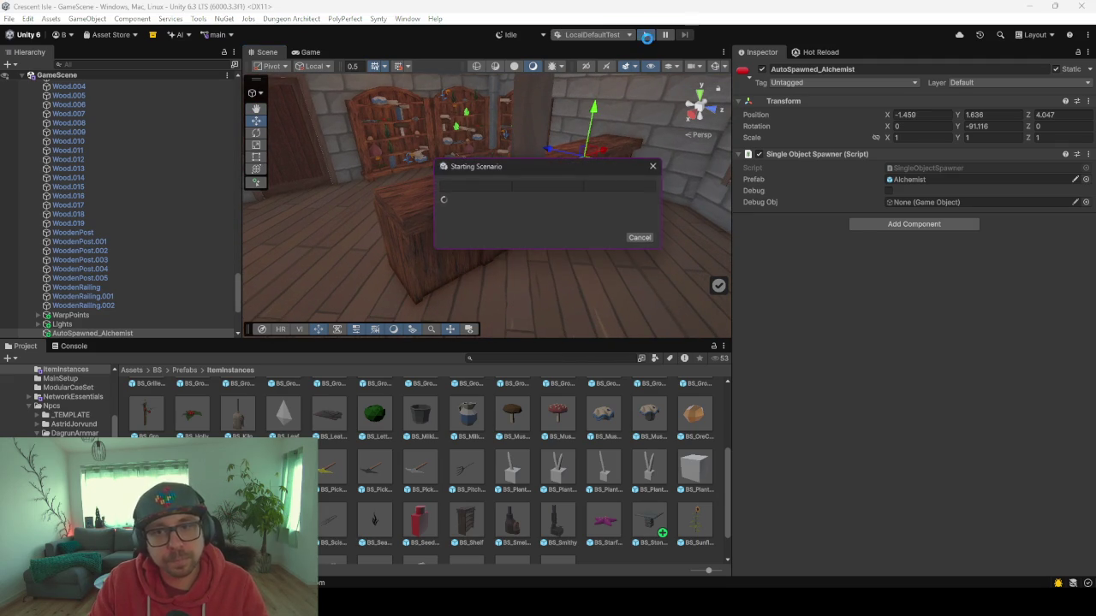
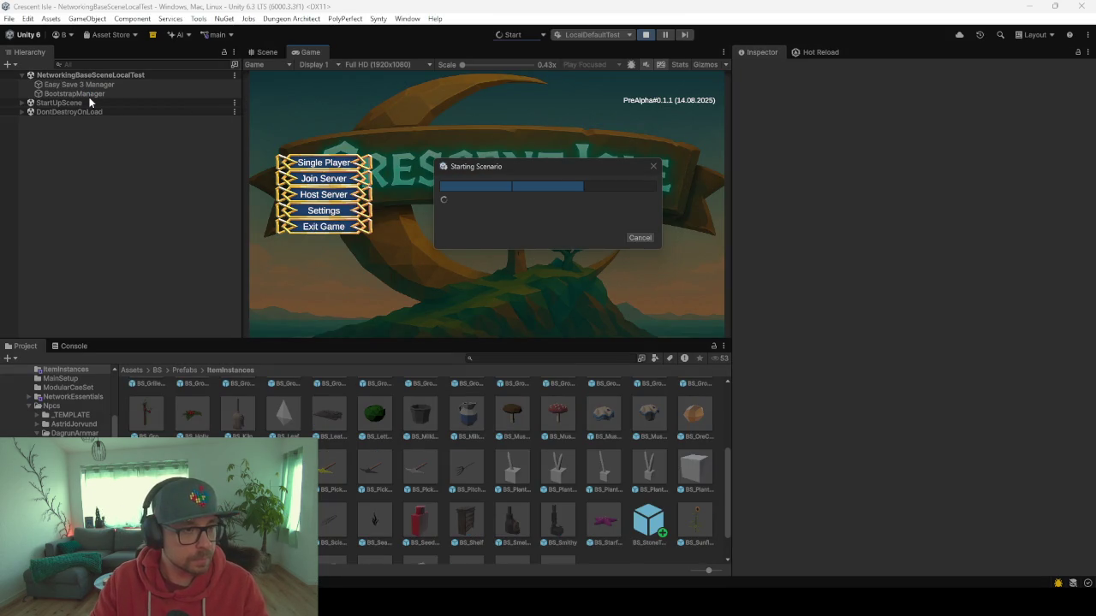
Choose Single Player, load the saved game slot, and start with the chosen character.
left_click(343, 178)
left_click(347, 164)
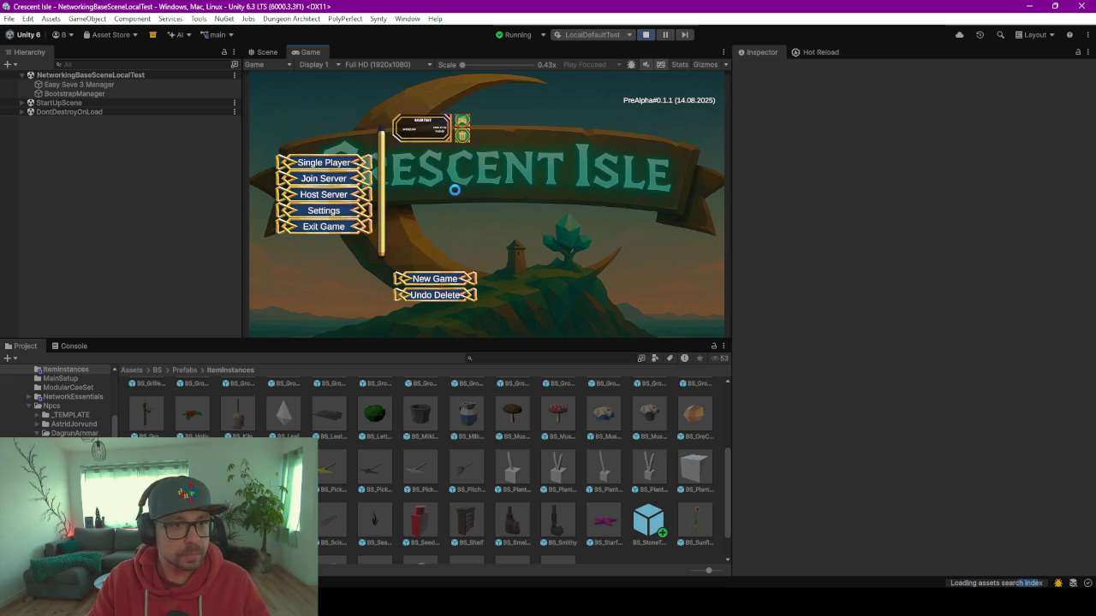
left_click(422, 128)
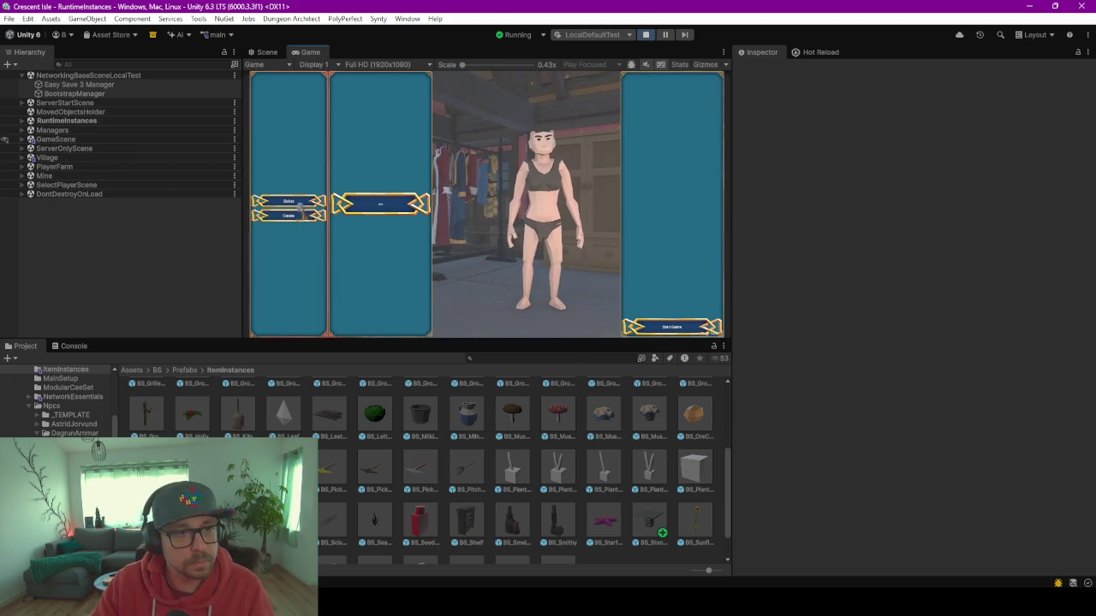
left_click(672, 332)
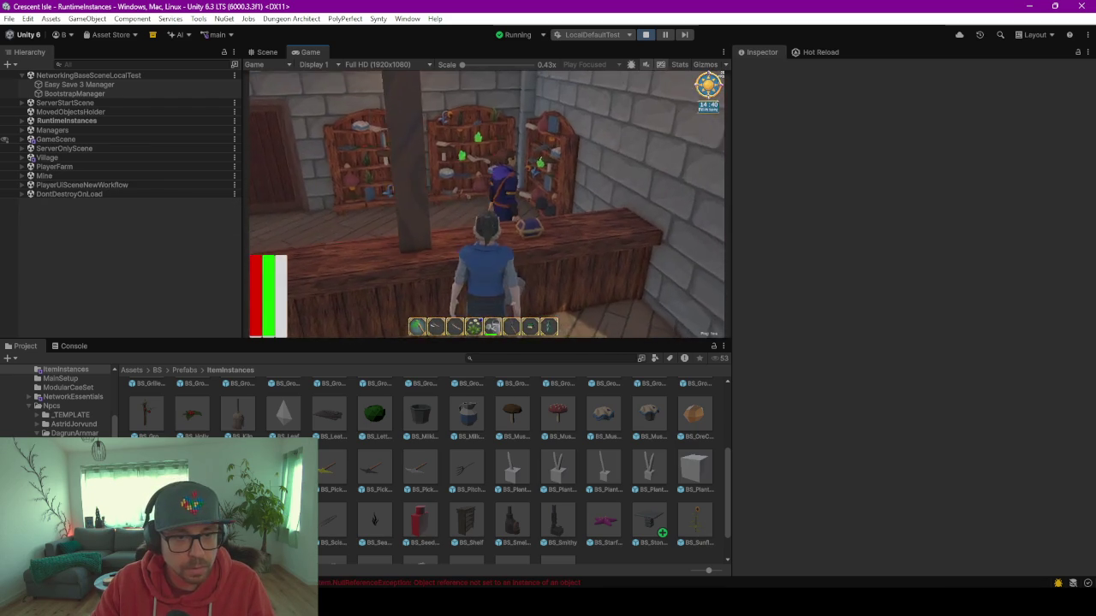
Walk the character to the counter and briefly check the inventory/shop panel.
key("w")
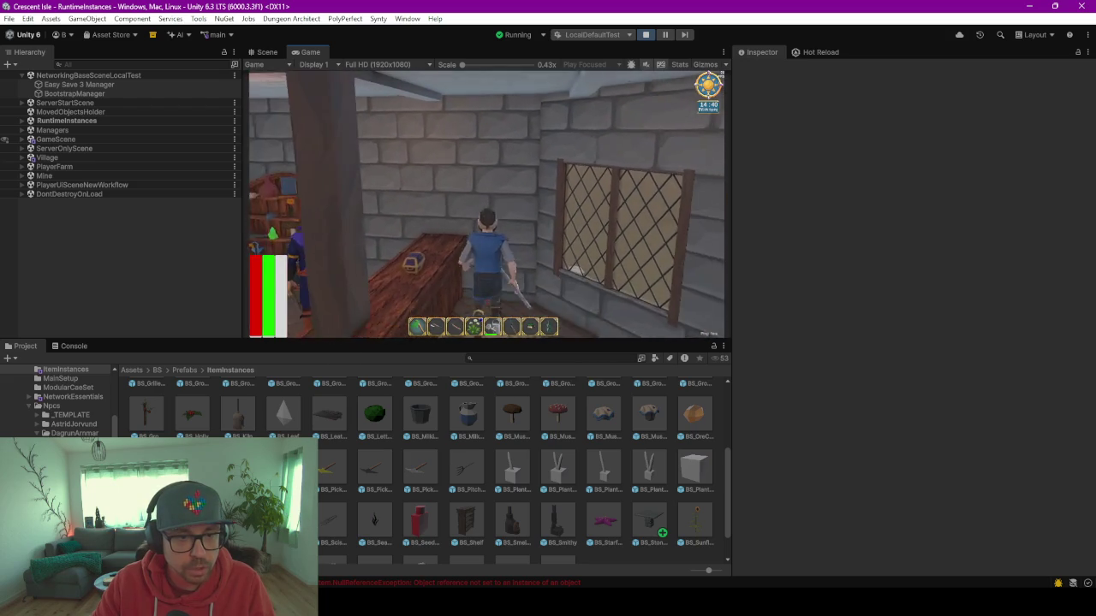
key("e")
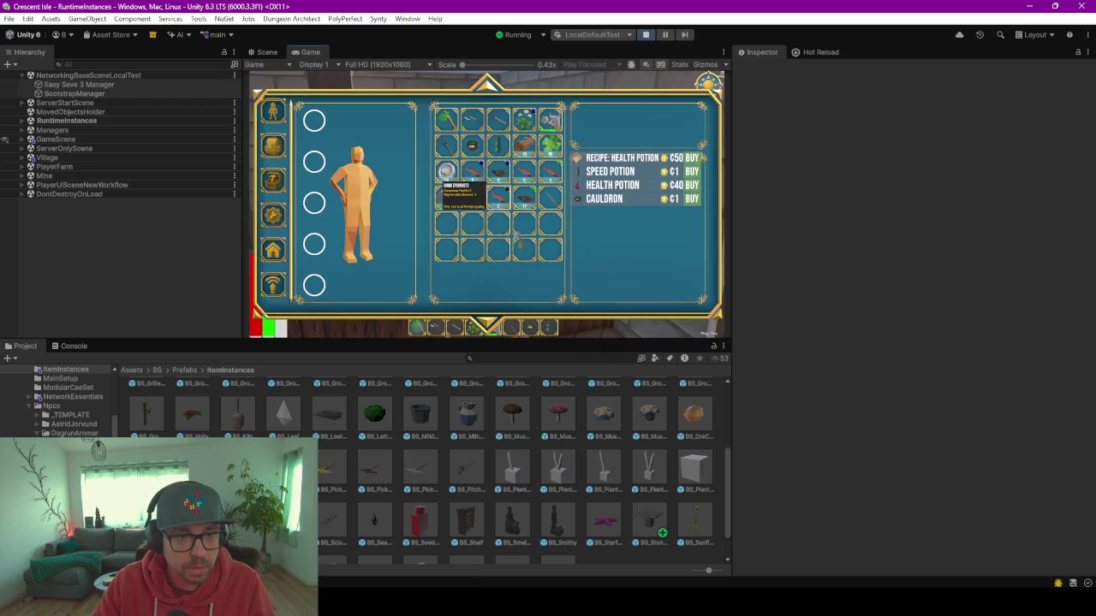
key("e")
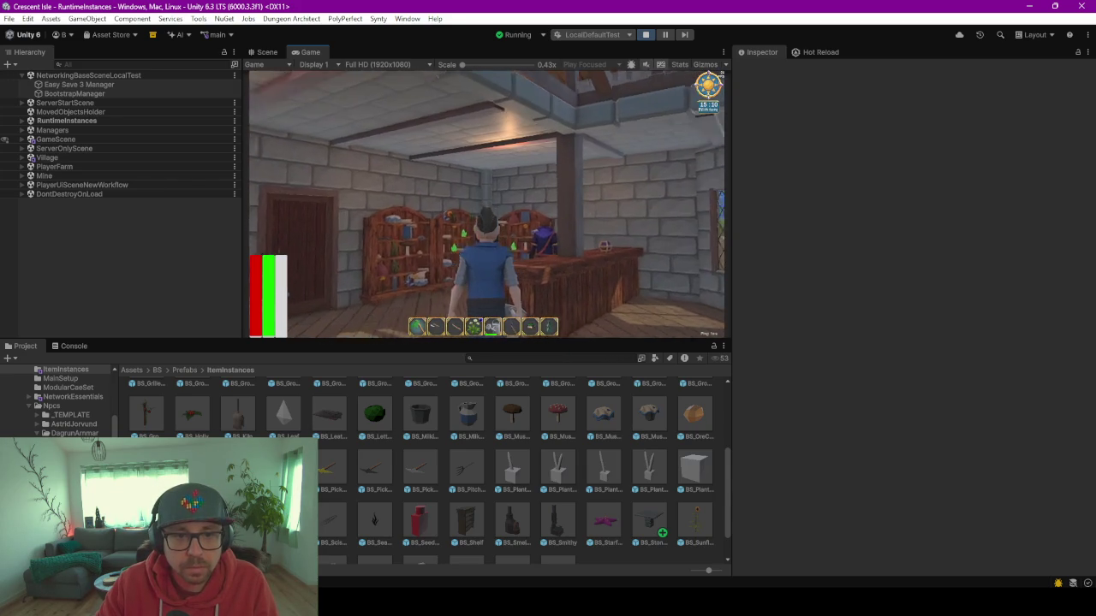
Refocus the Game view and walk the character around the shop toward the front door.
left_click(600, 300)
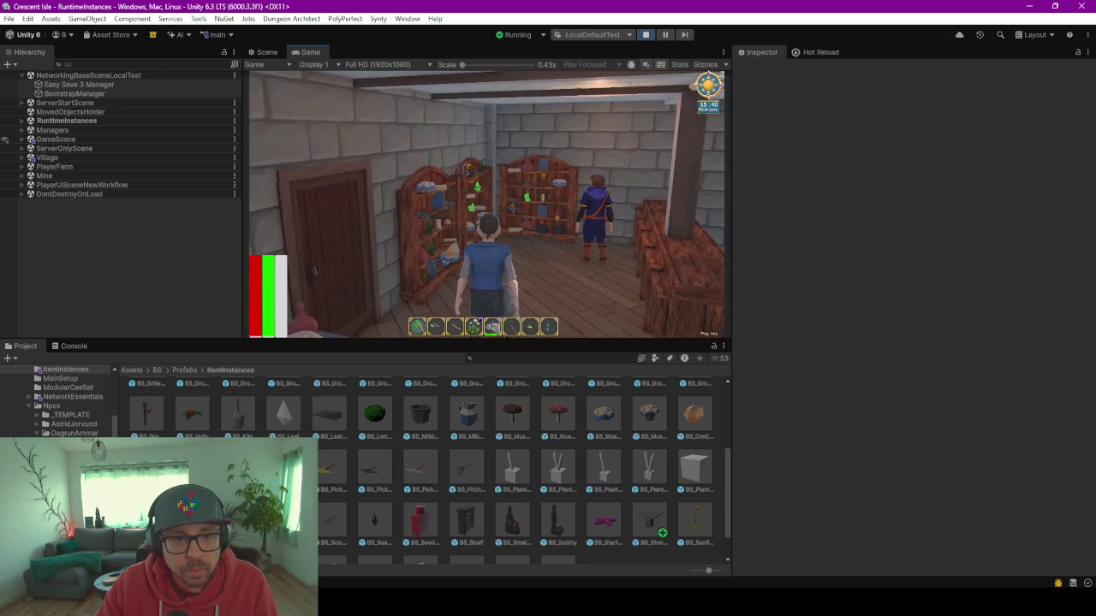
key("alt+Tab")
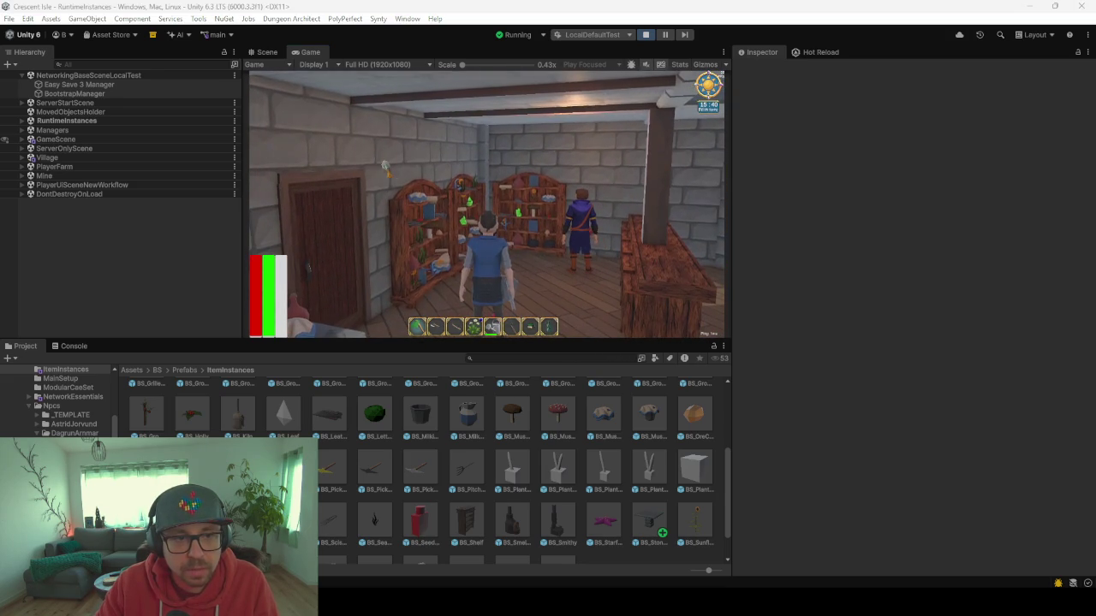
left_click(308, 267)
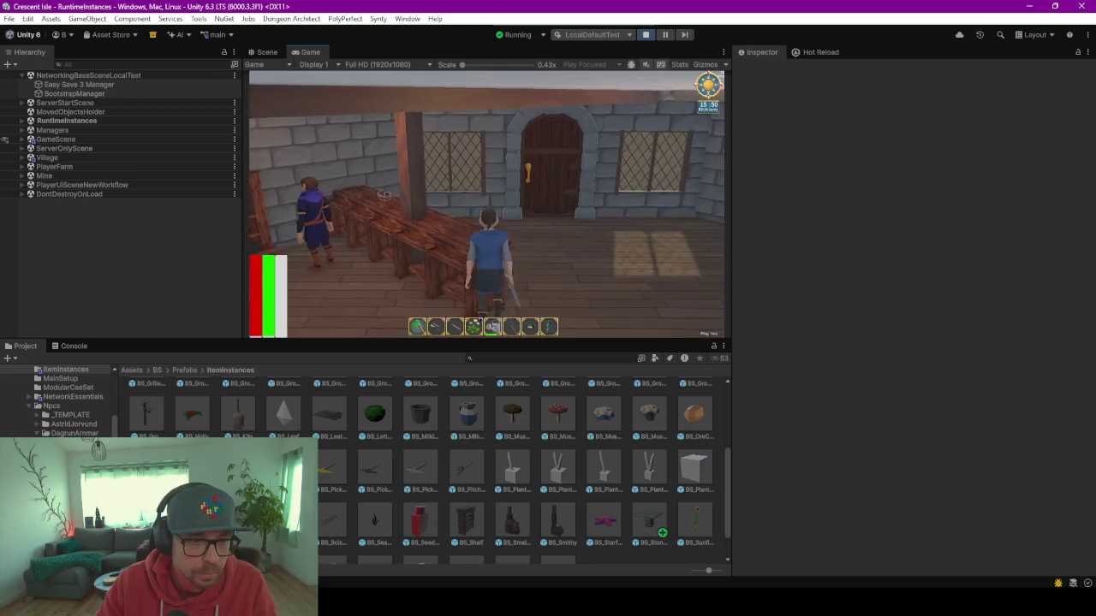
Walk the character out through the shop doorway and turn toward the stone house.
key("w")
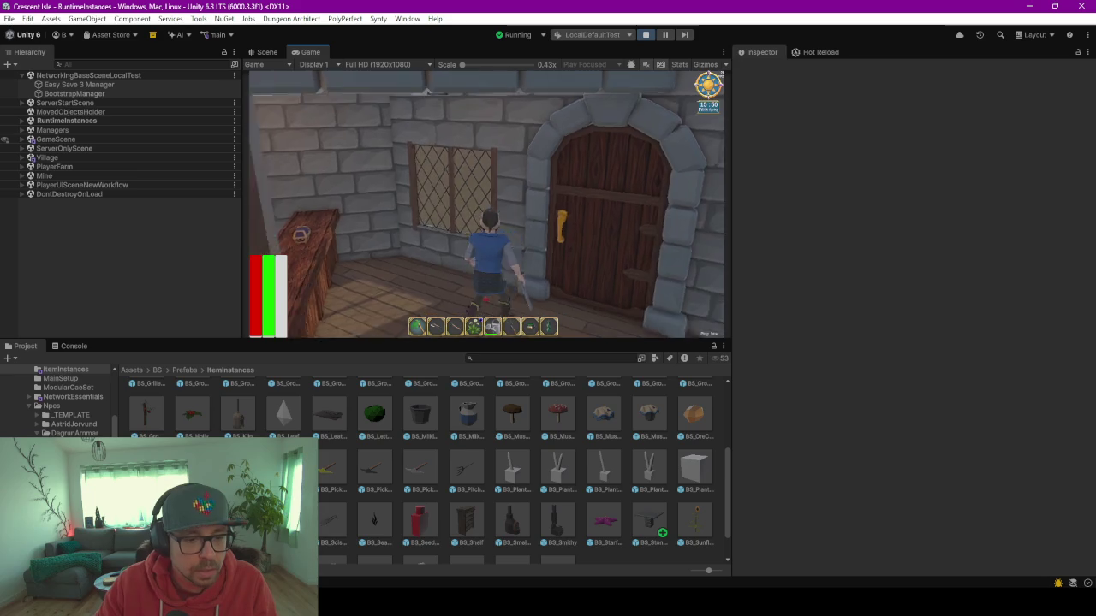
key("w")
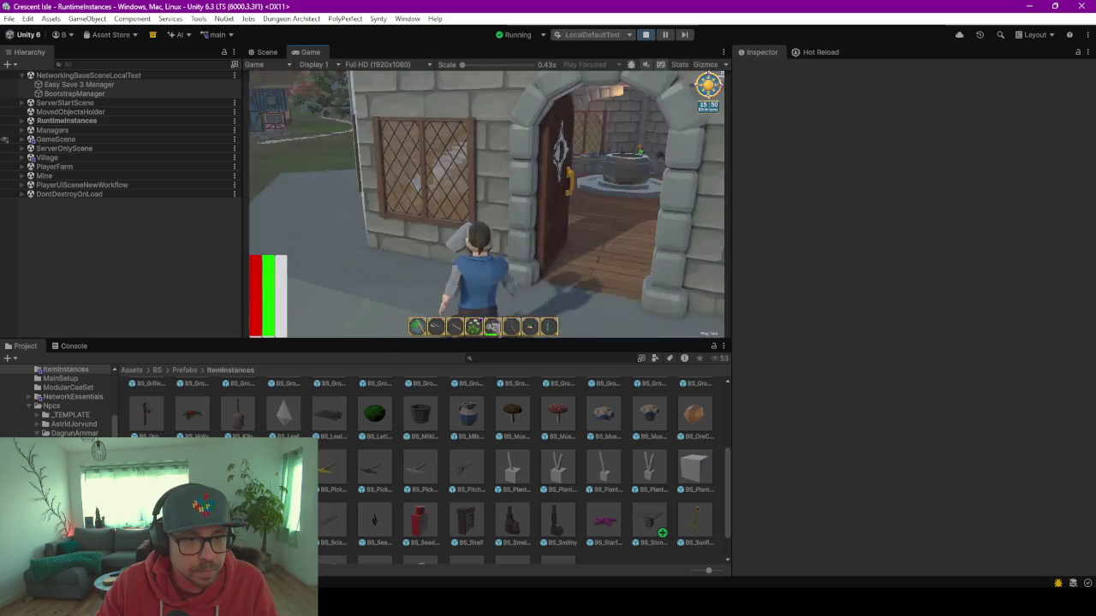
key("w")
key("s")
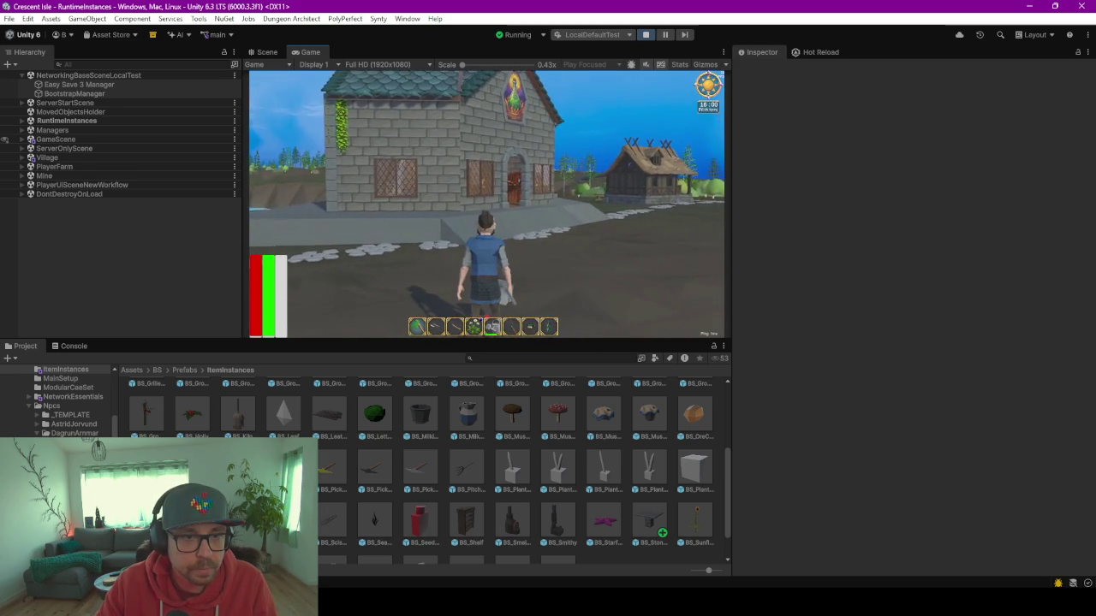
key("a")
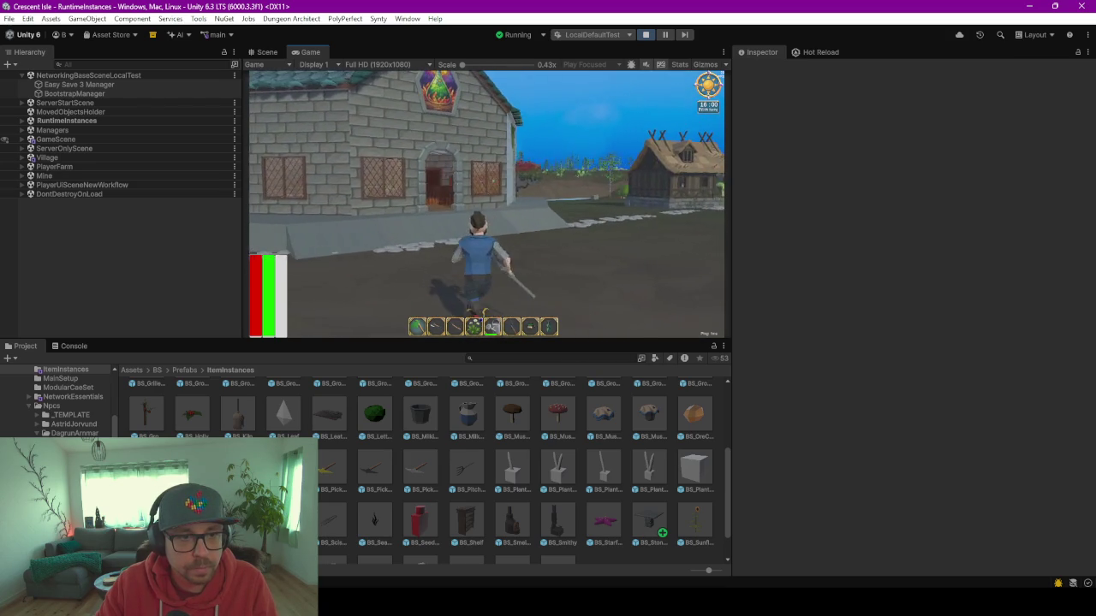
Walk back in through the door and across the wooden floor toward the pillar.
key("w")
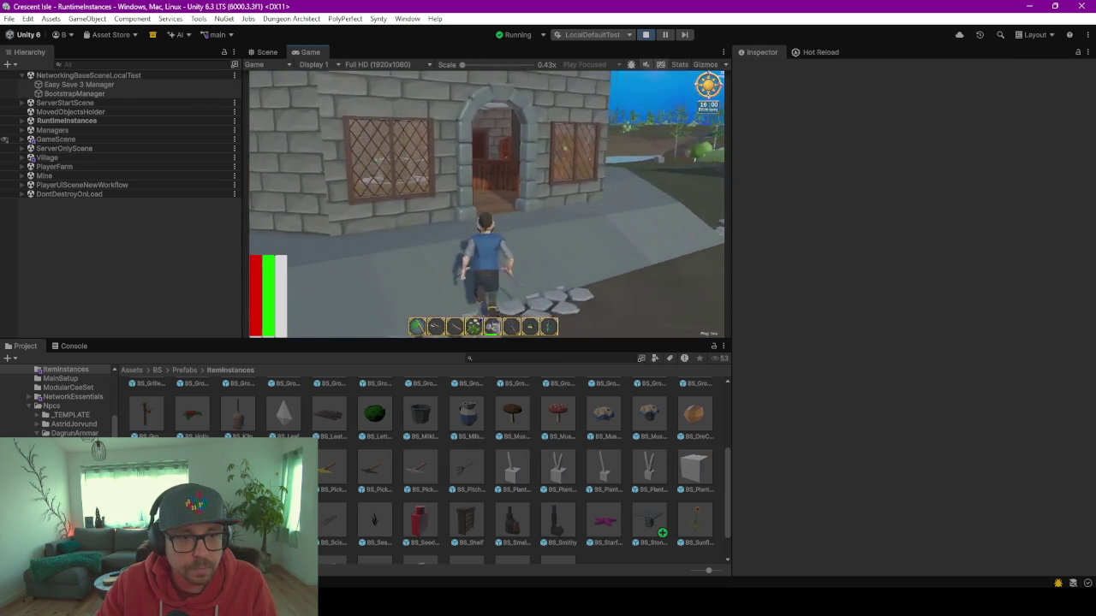
key("w")
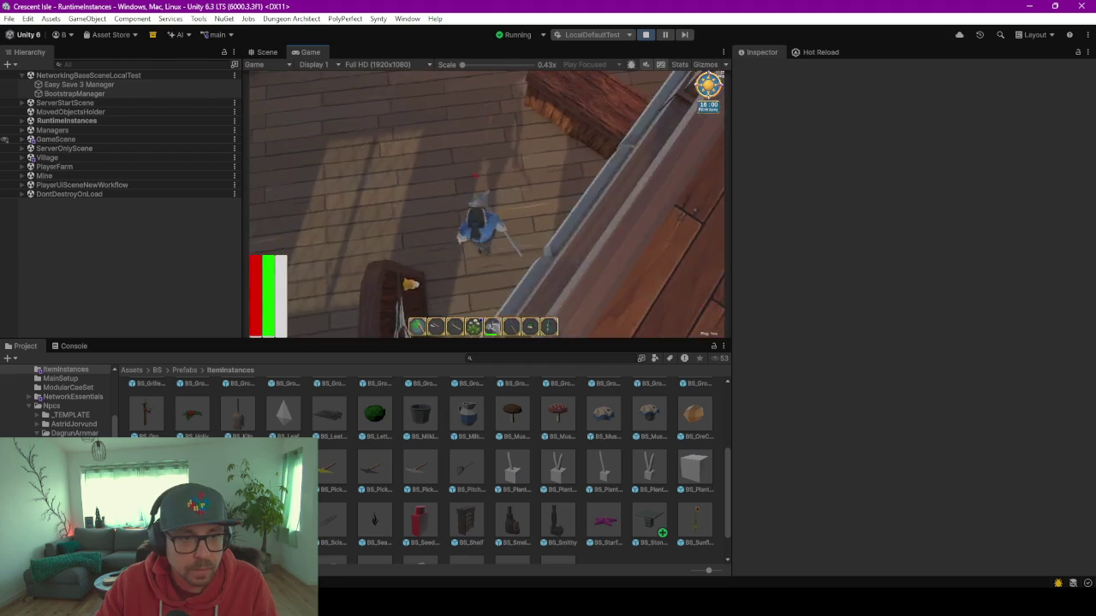
key("w")
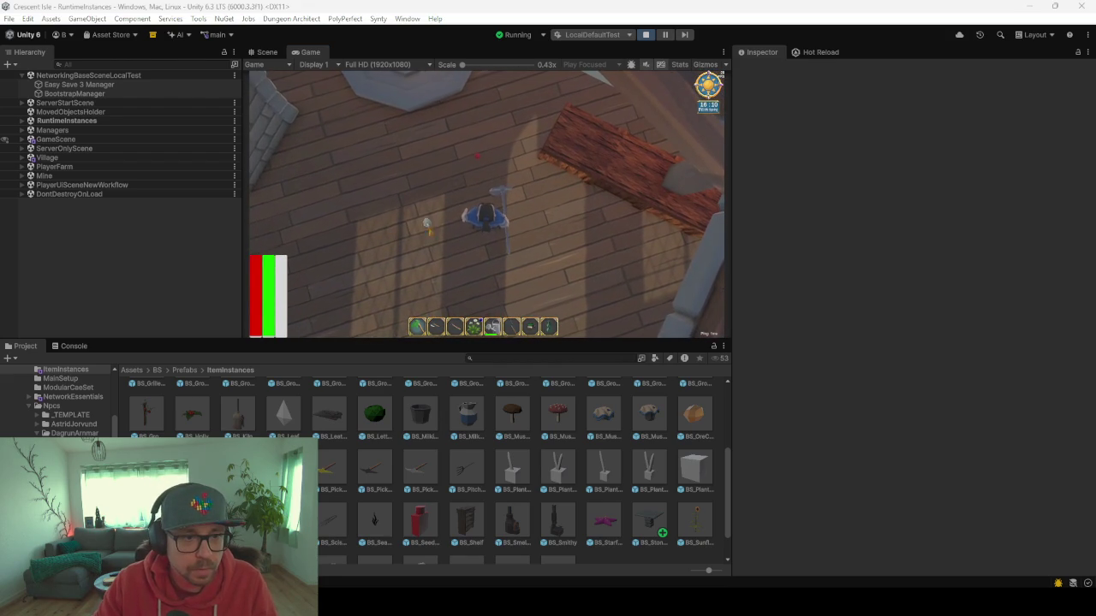
key("w")
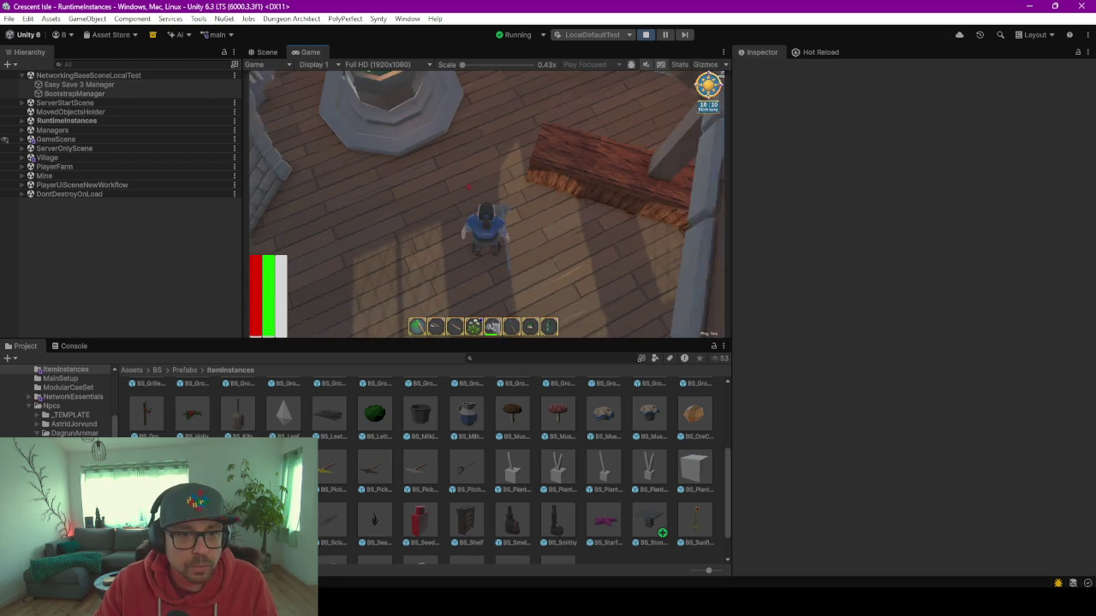
key("w")
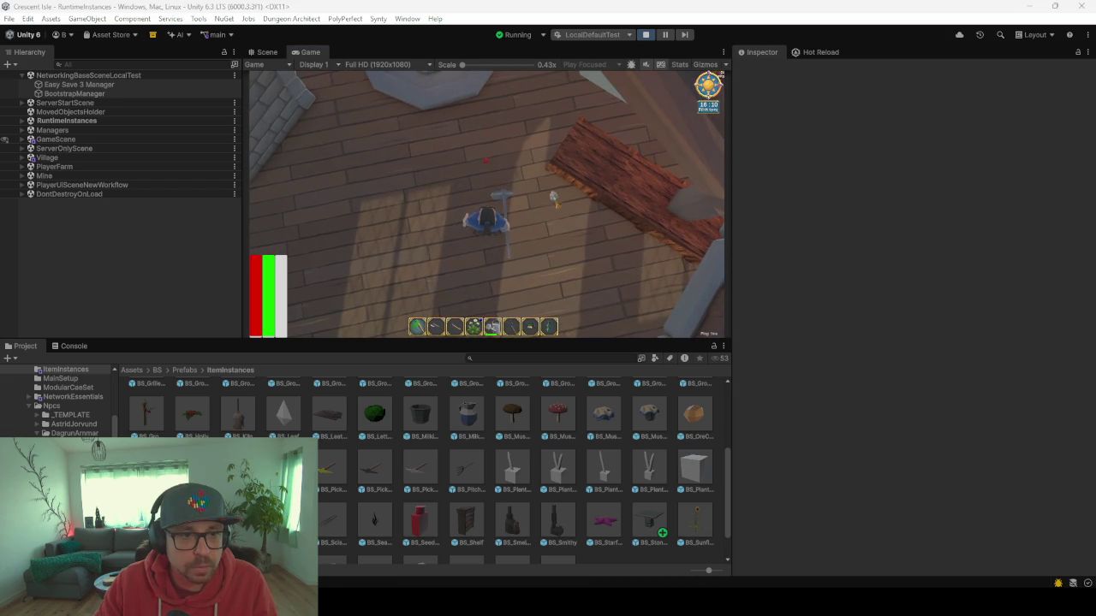
scroll(486, 206, "down", 3)
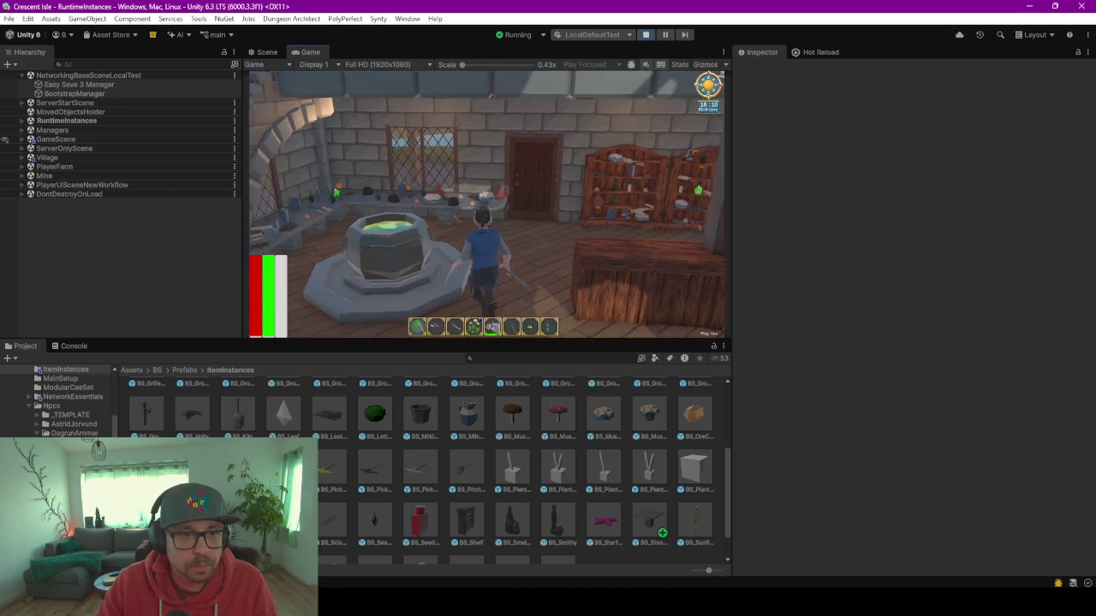
Look around at the bookshelves, stone wall, cauldron and window, ending on the counter.
key("d")
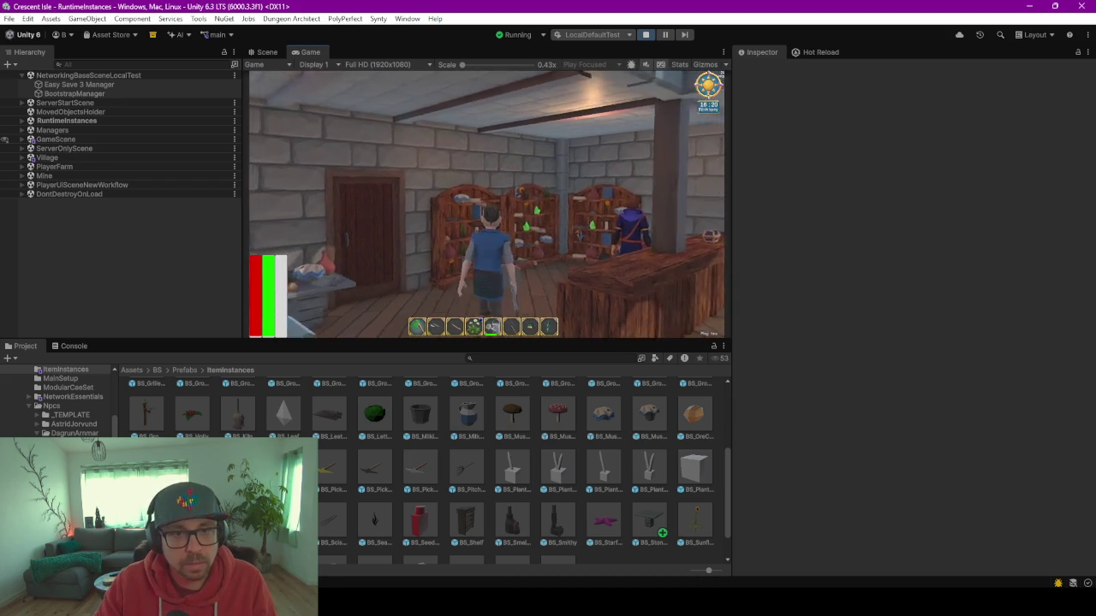
key("a")
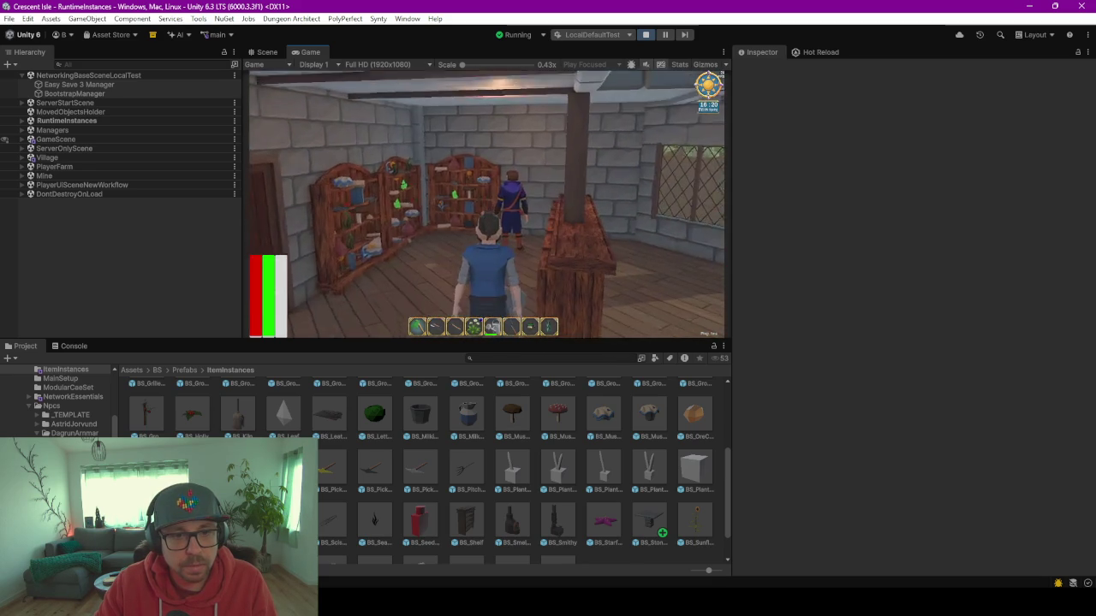
key("a")
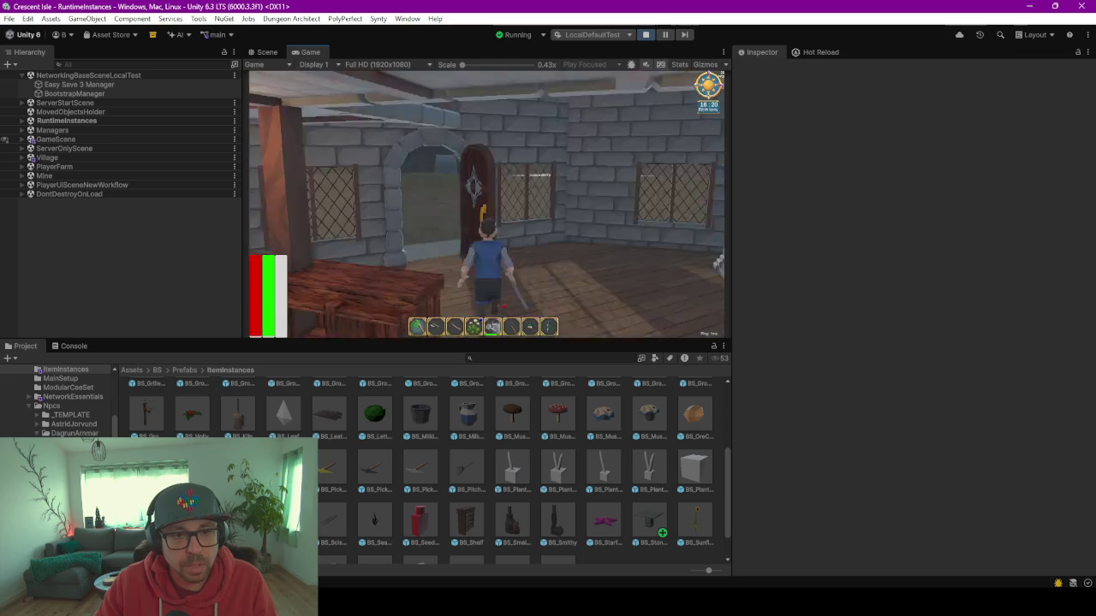
key("a")
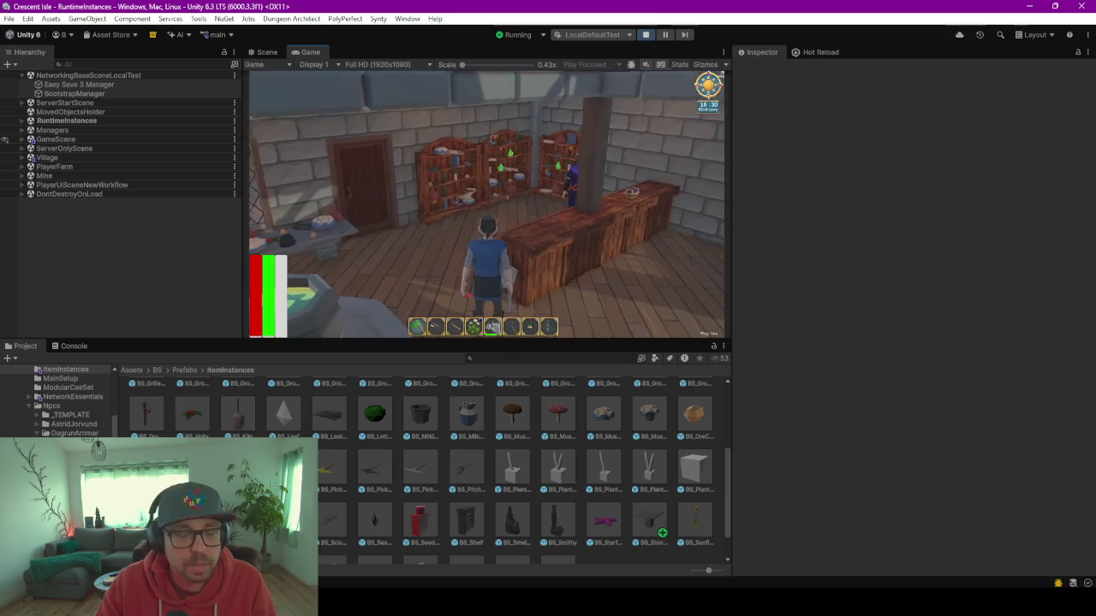
key("a")
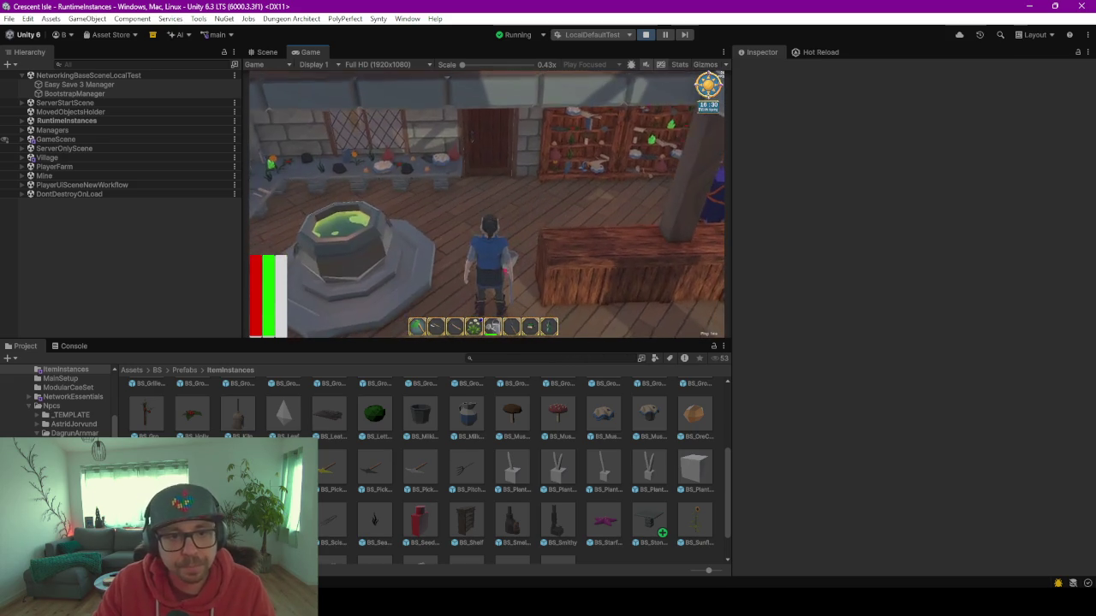
key("d")
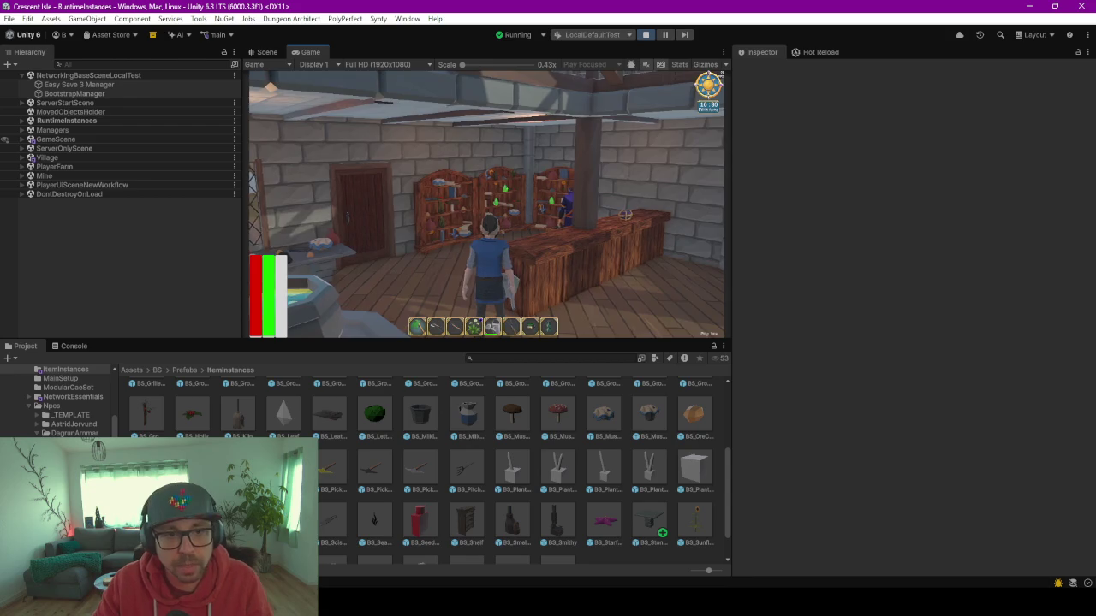
Walk back out into the village and bring up the in-game menu.
key("a")
key("w")
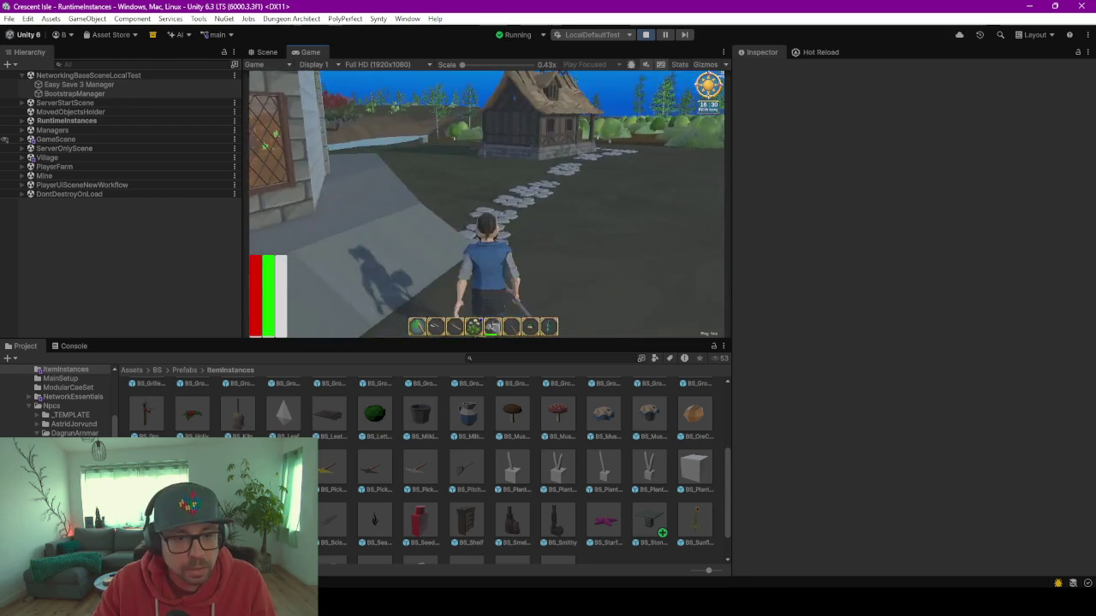
key("Tab")
Shut down the running game and open the BS_Shelf prefab from the Project window.
left_click(511, 147)
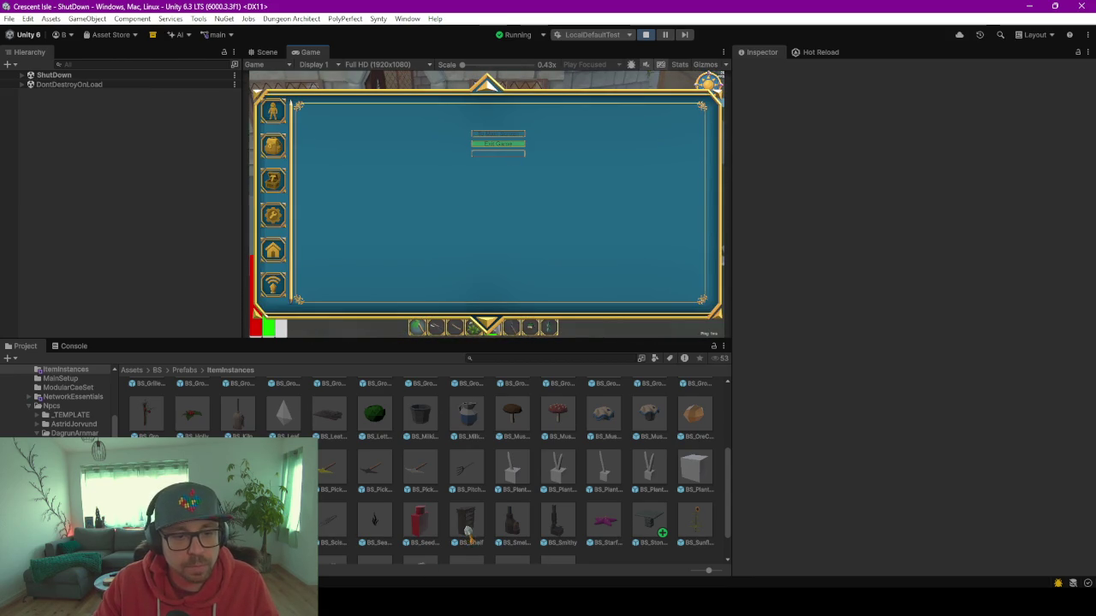
left_click(459, 517)
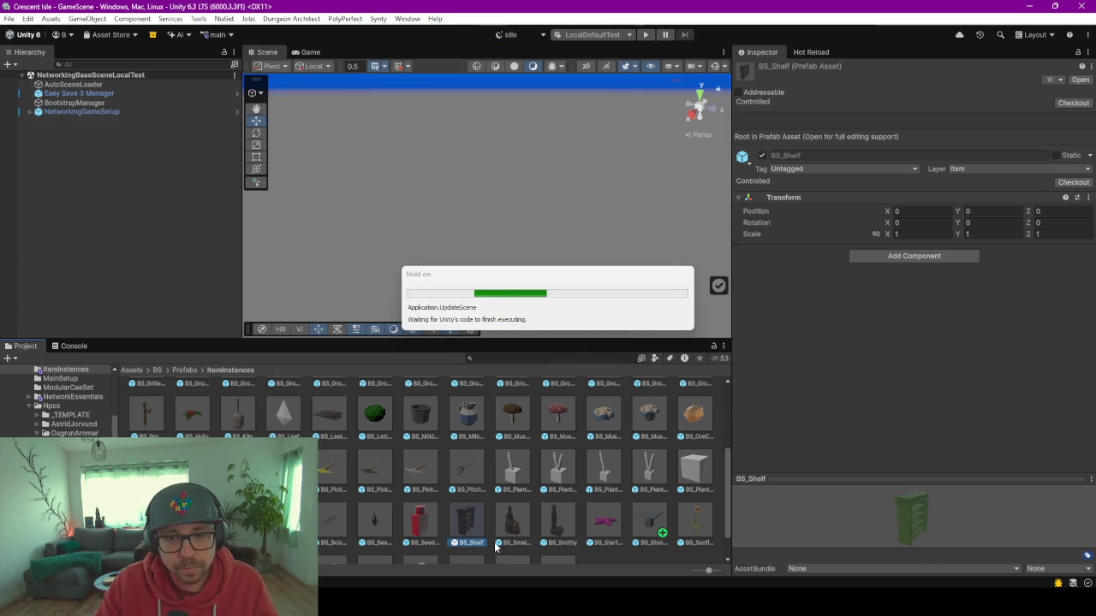
double_click(466, 517)
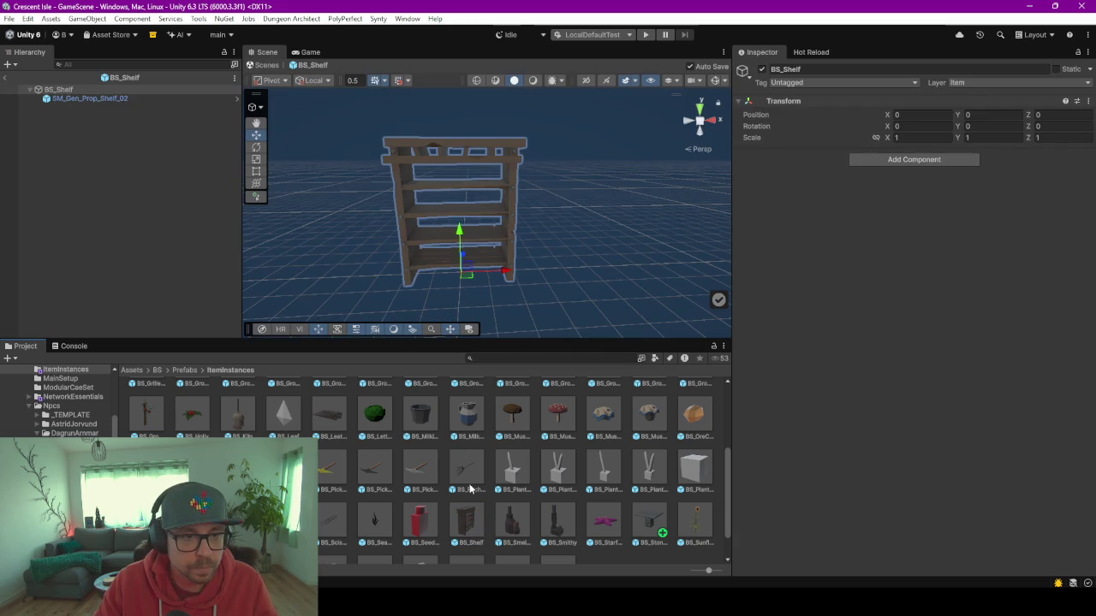
Zoom in, select the SM_Gen_Prop_Shelf_02 mesh and orbit to a close side view.
mouse_move(477, 259)
left_mouse_down()
mouse_move(570, 264)
mouse_move(496, 247)
mouse_move(599, 230)
mouse_move(558, 224)
mouse_move(540, 269)
mouse_move(506, 260)
mouse_move(512, 224)
mouse_move(570, 215)
mouse_move(736, 249)
mouse_move(717, 228)
mouse_move(499, 203)
mouse_move(509, 197)
mouse_move(536, 225)
mouse_move(570, 224)
left_mouse_up()
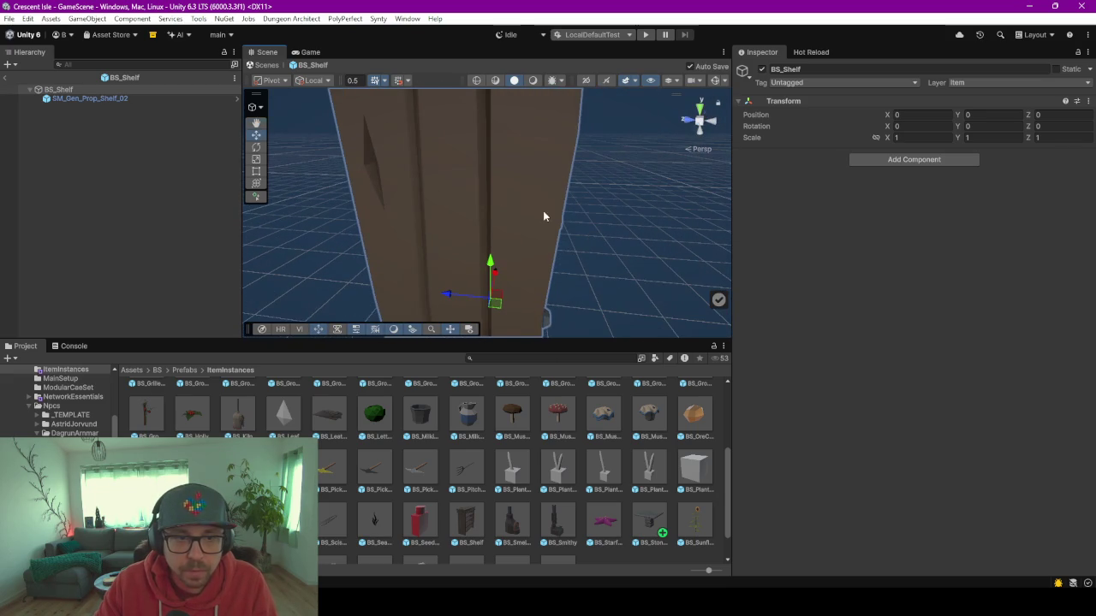
left_click(465, 181)
mouse_move(464, 181)
left_mouse_down()
mouse_move(501, 215)
mouse_move(607, 235)
mouse_move(628, 225)
mouse_move(620, 216)
mouse_move(570, 232)
mouse_move(557, 226)
mouse_move(609, 214)
mouse_move(590, 180)
mouse_move(487, 163)
mouse_move(424, 202)
left_mouse_up()
mouse_move(491, 228)
left_mouse_down()
mouse_move(448, 179)
mouse_move(362, 162)
mouse_move(354, 235)
mouse_move(421, 264)
left_mouse_up()
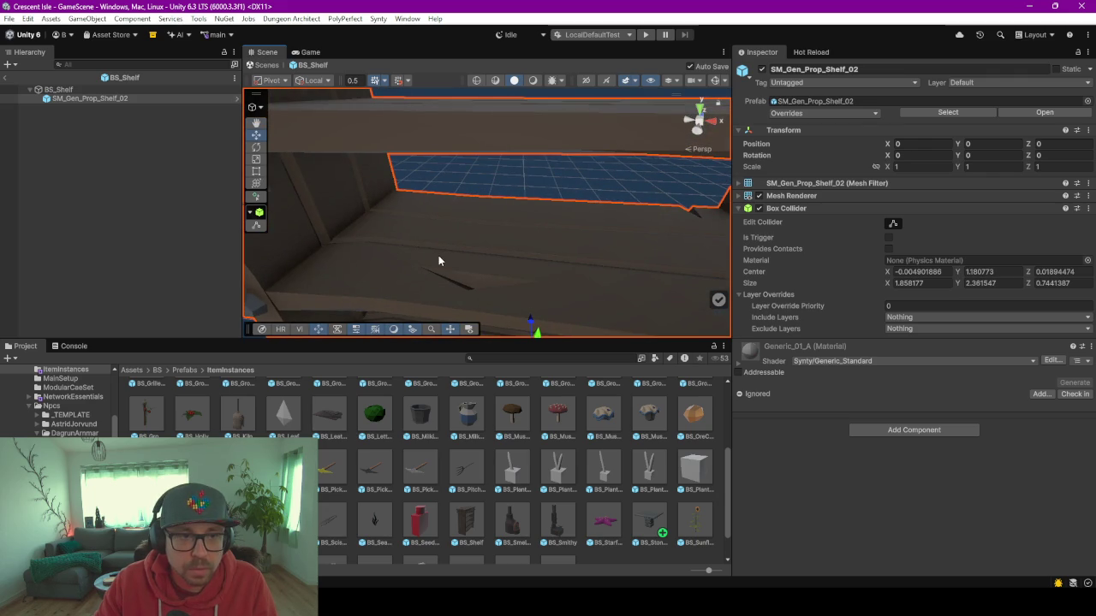
Export SM_Gen_Prop_Shelf_02 to FBX in Binary format into Assets/BS/FBXExports.
key("f")
right_click(123, 99)
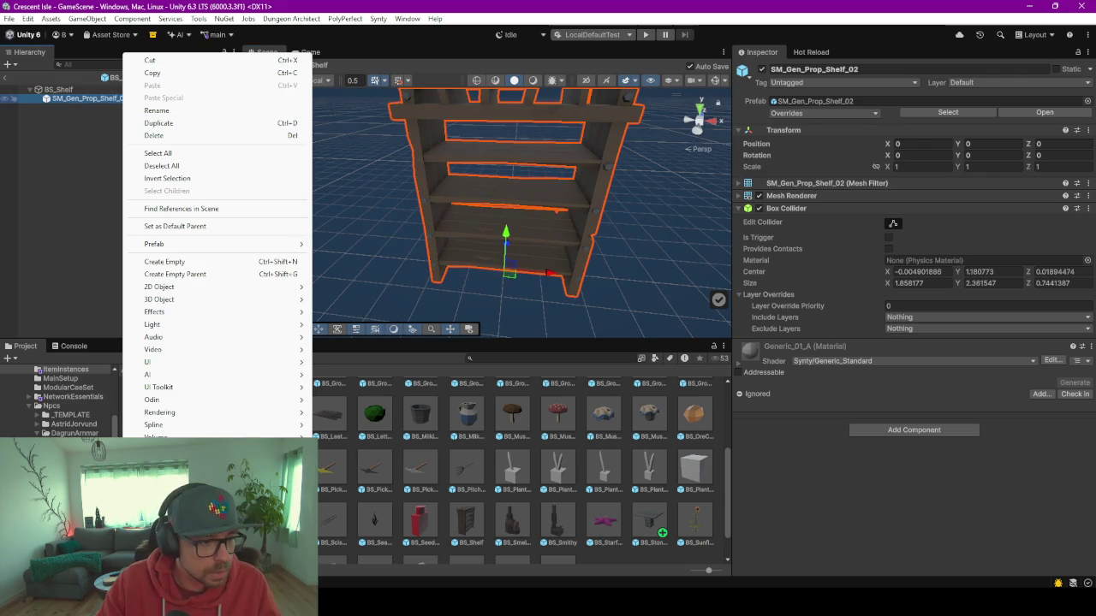
left_click(171, 500)
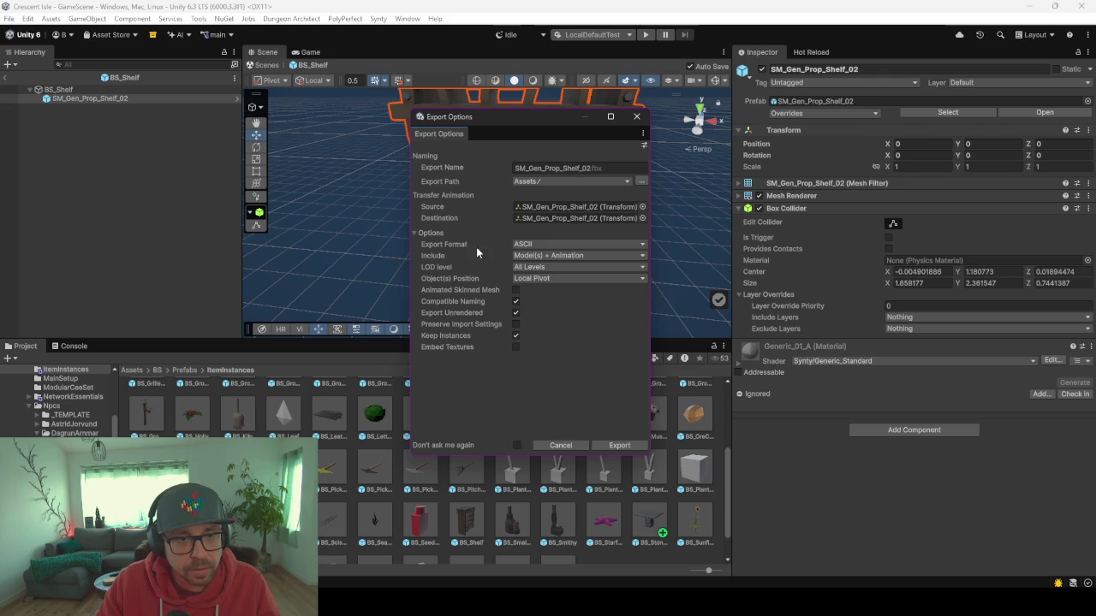
left_click(549, 243)
left_click(542, 270)
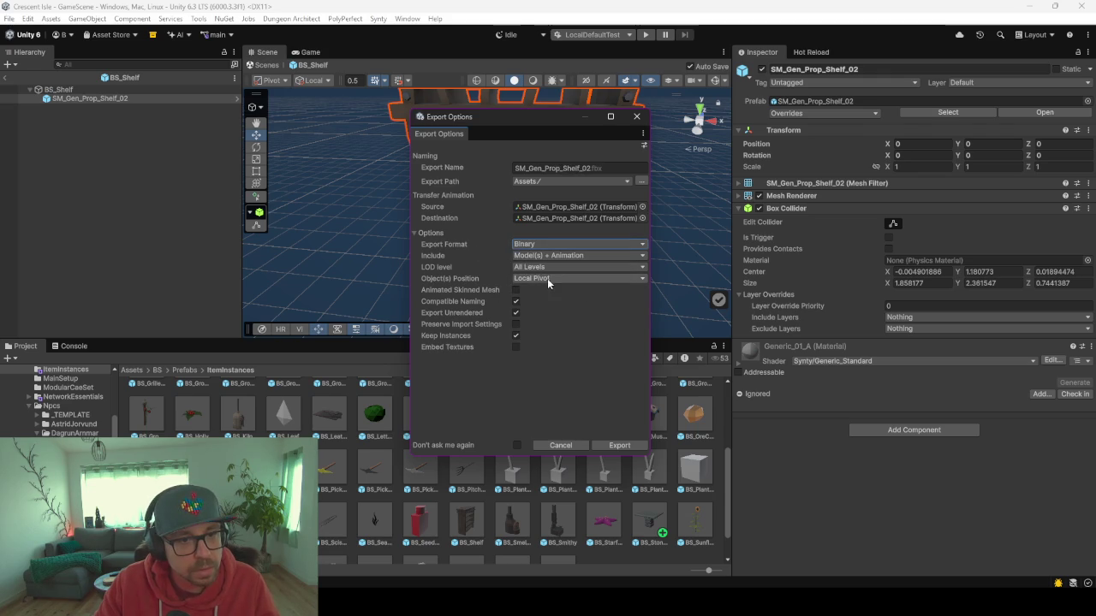
left_click(627, 183)
left_click(535, 197)
left_click_drag(544, 65, 590, 77)
left_click(774, 527)
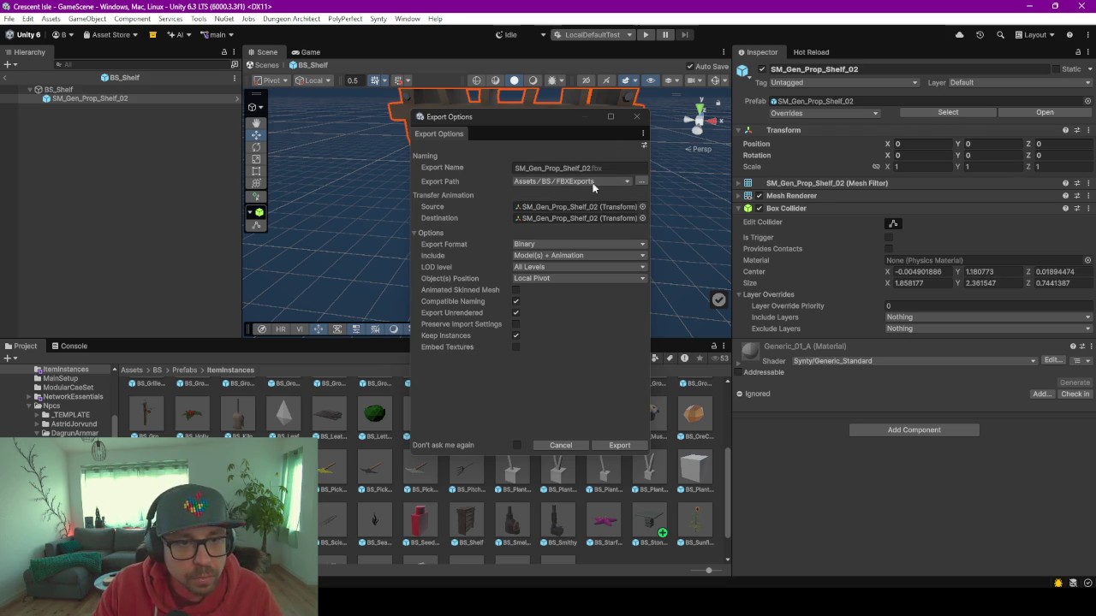
left_click(620, 445)
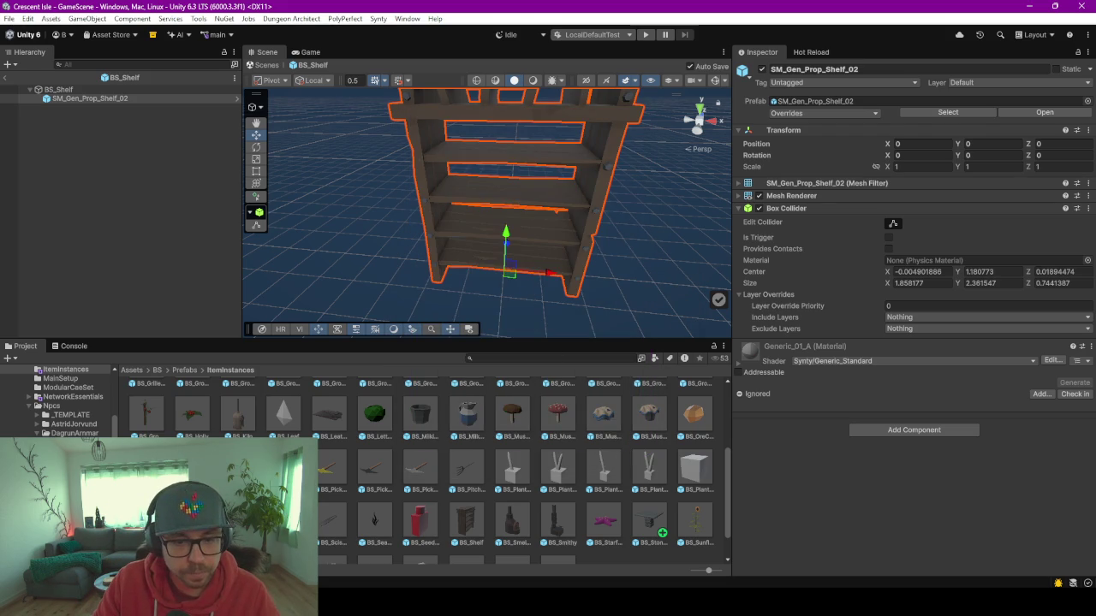
left_click(591, 548)
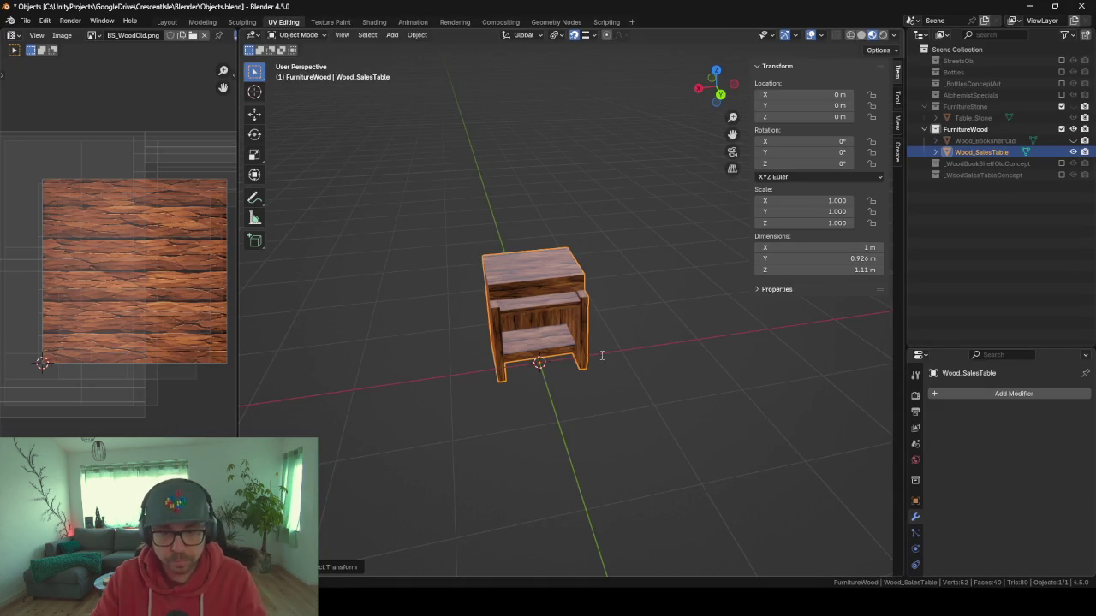
Import SM_Gen_Prop_Shelf_02.fbx from BS/FBXExports via 'import fbx' search and enter its Edit Mode.
key("F3")
type("import")
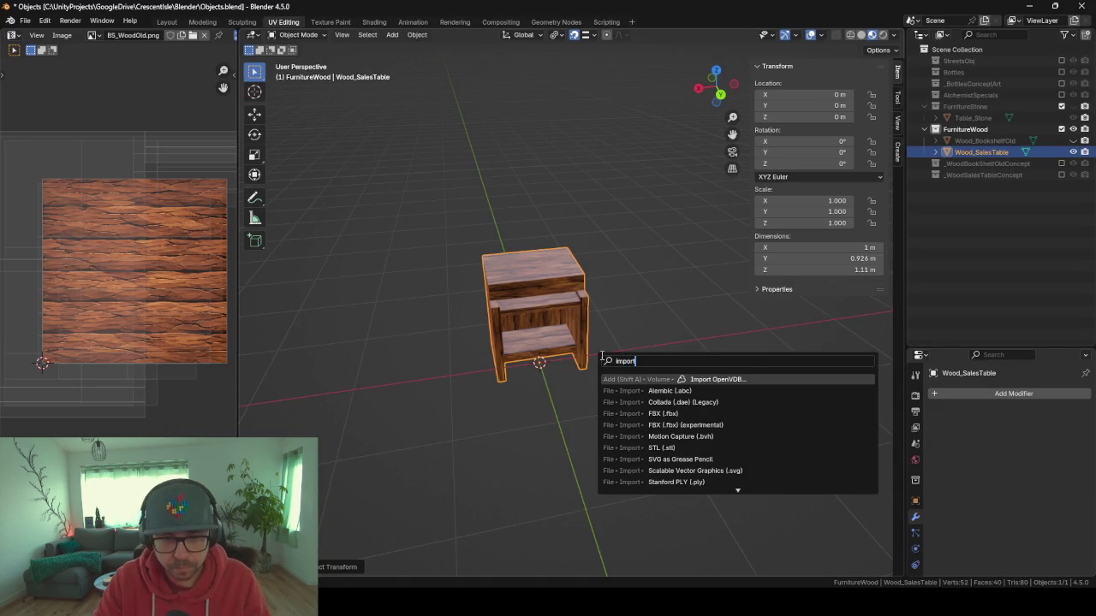
type(" fbx")
key("Return")
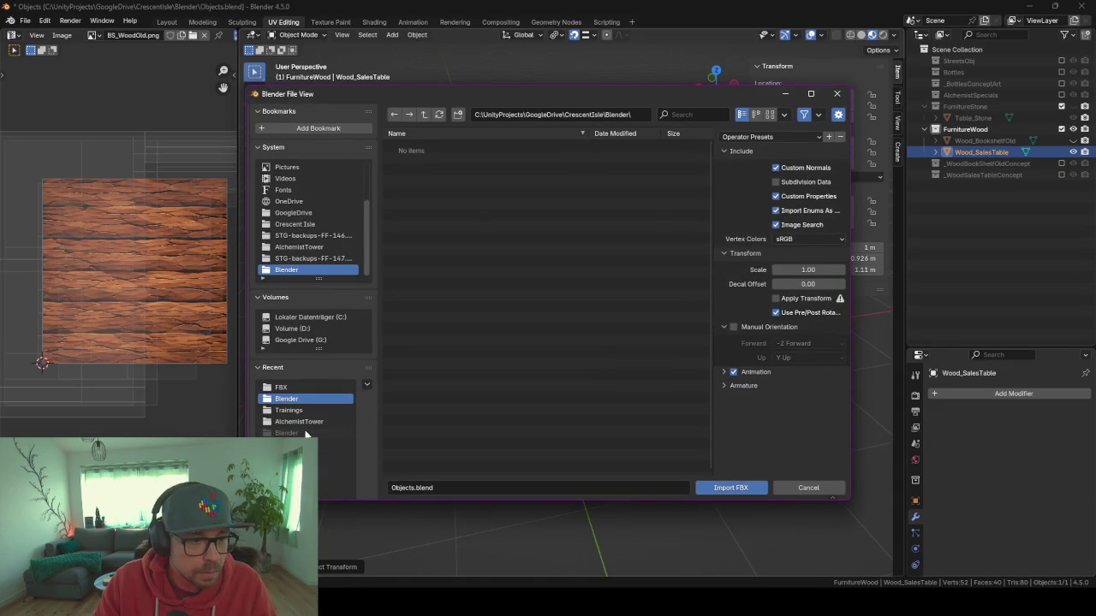
left_click(280, 387)
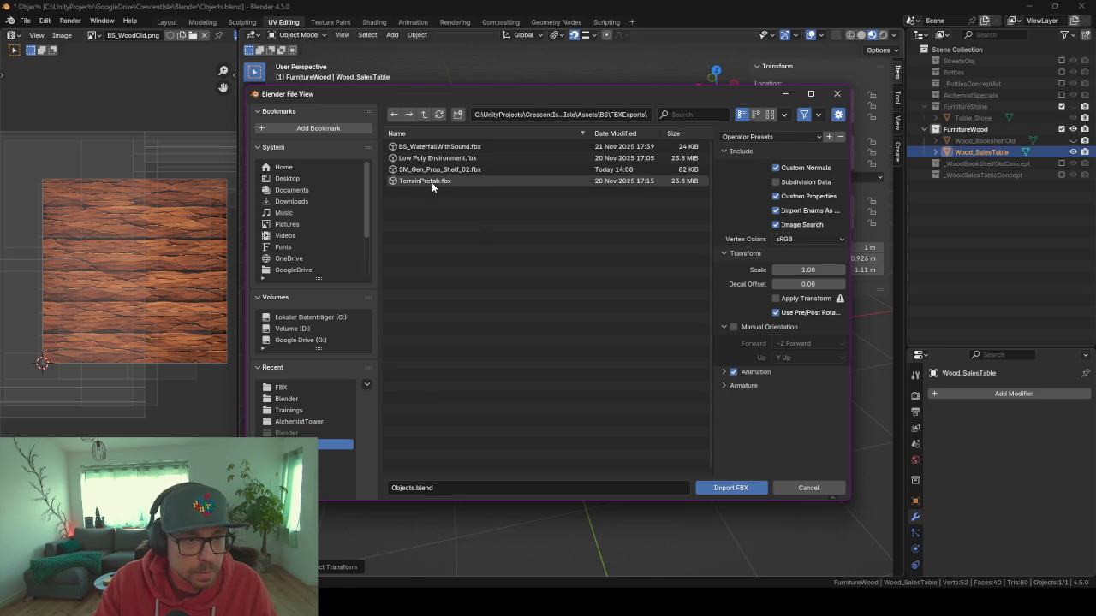
left_click(430, 170)
left_click(709, 492)
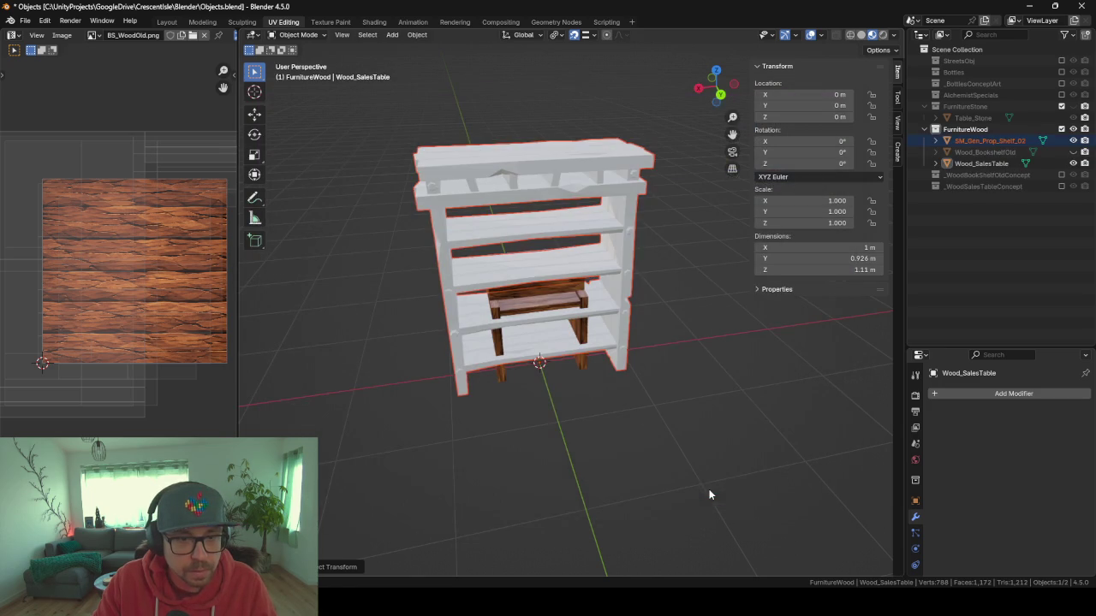
mouse_move(441, 219)
left_mouse_down()
mouse_move(500, 224)
mouse_move(620, 305)
mouse_move(570, 283)
left_mouse_up()
key("Tab")
scroll(501, 224, "up", 3)
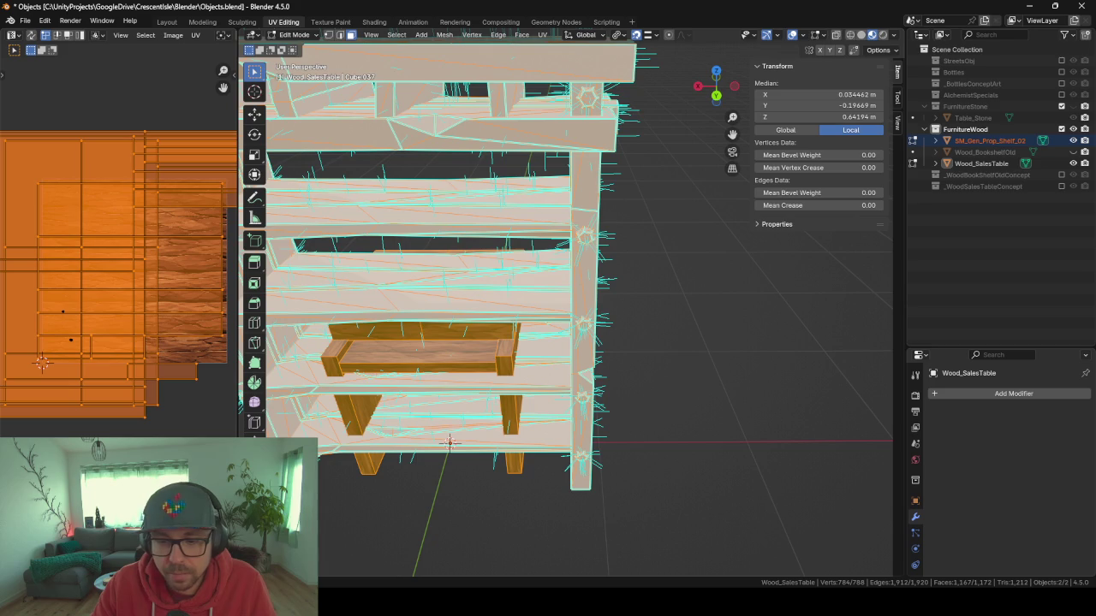
Leave the shelf's Edit Mode and check Wood_SalesTable's UVs in Edit Mode.
left_click_drag(663, 357, 501, 332)
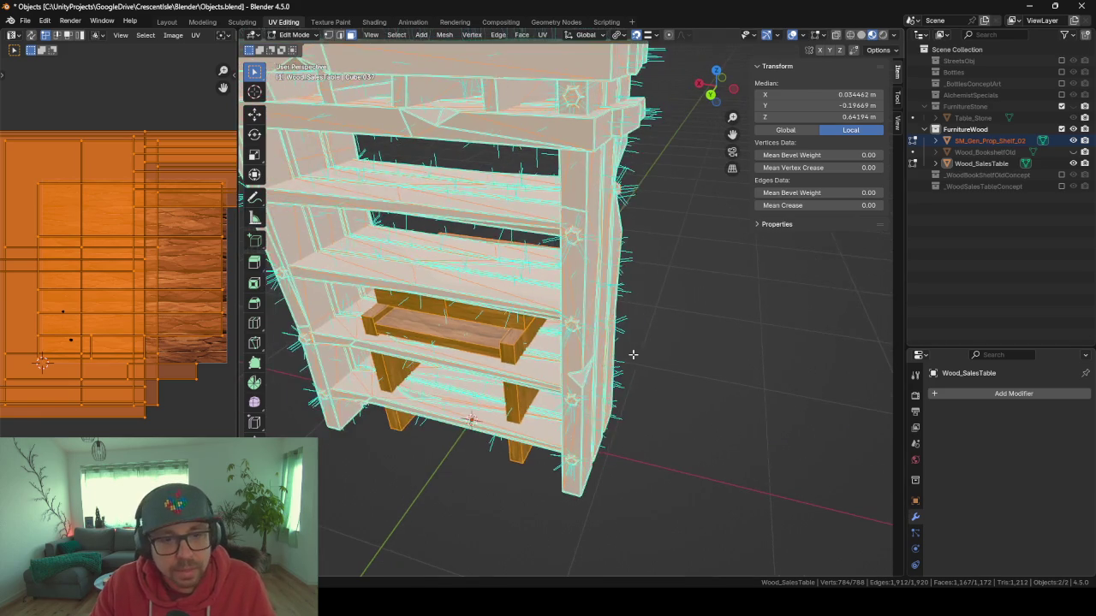
key("Tab")
left_click(496, 329)
key("Tab")
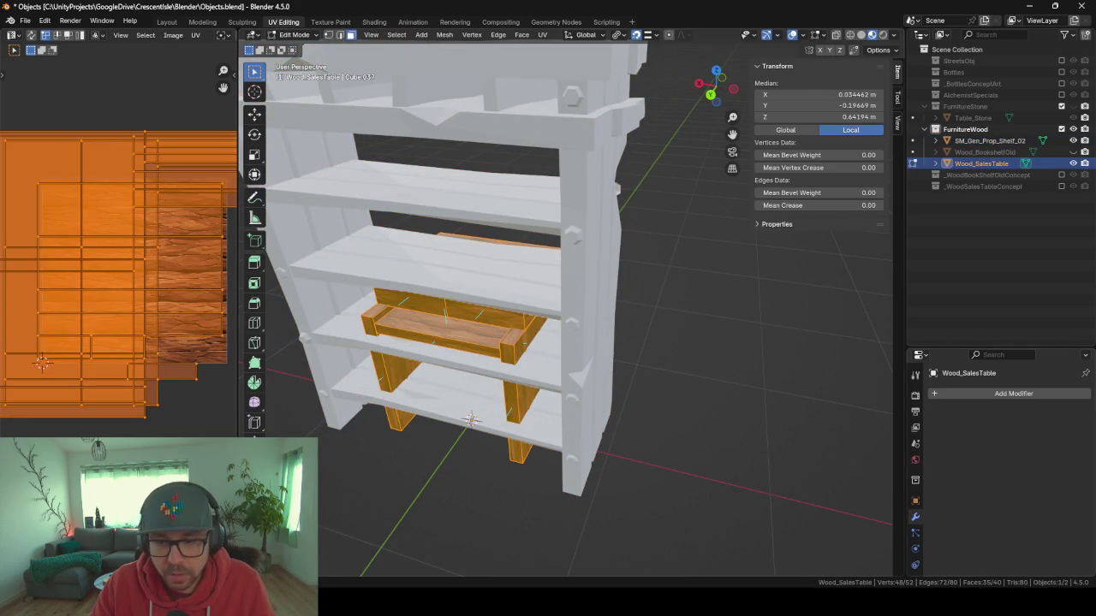
key("Tab")
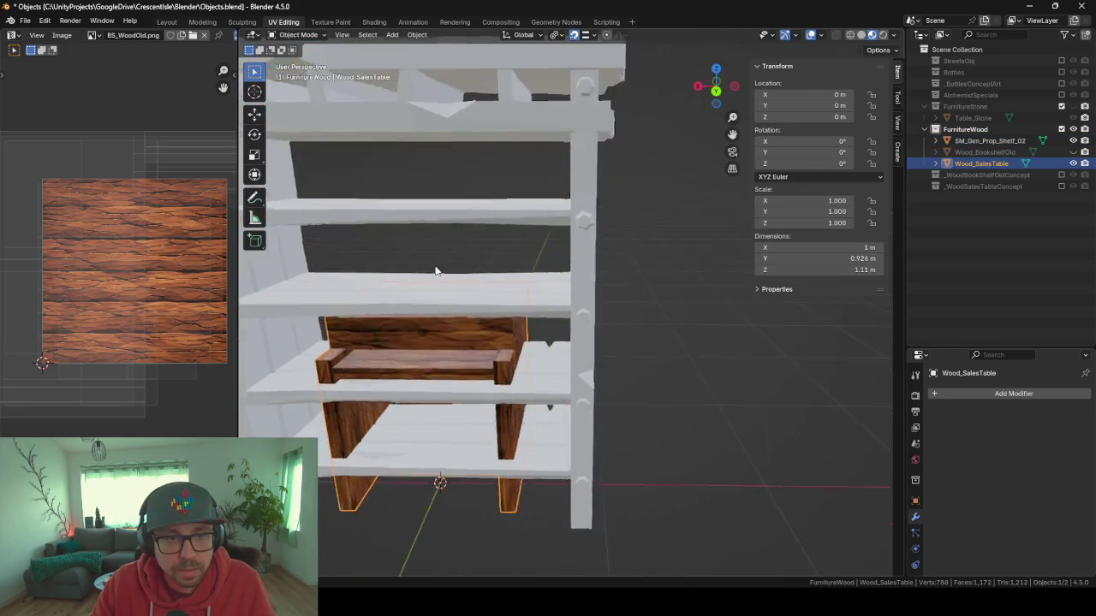
Unhide Wood_BookshelfOld in the Outliner and inspect its UVs in Edit Mode.
left_click(1072, 152)
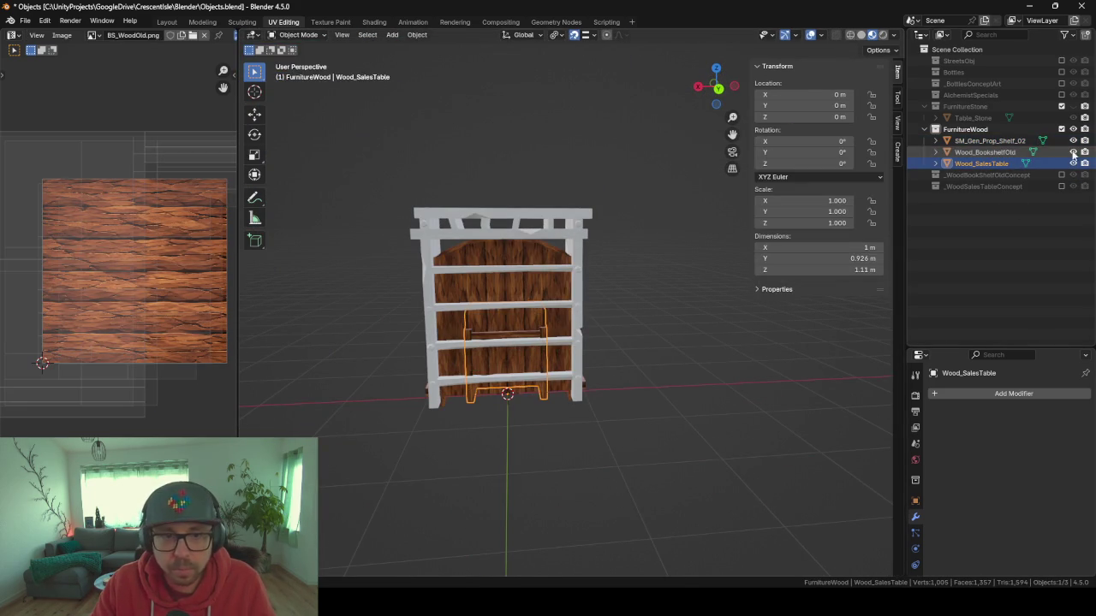
left_click(528, 254)
key("Tab")
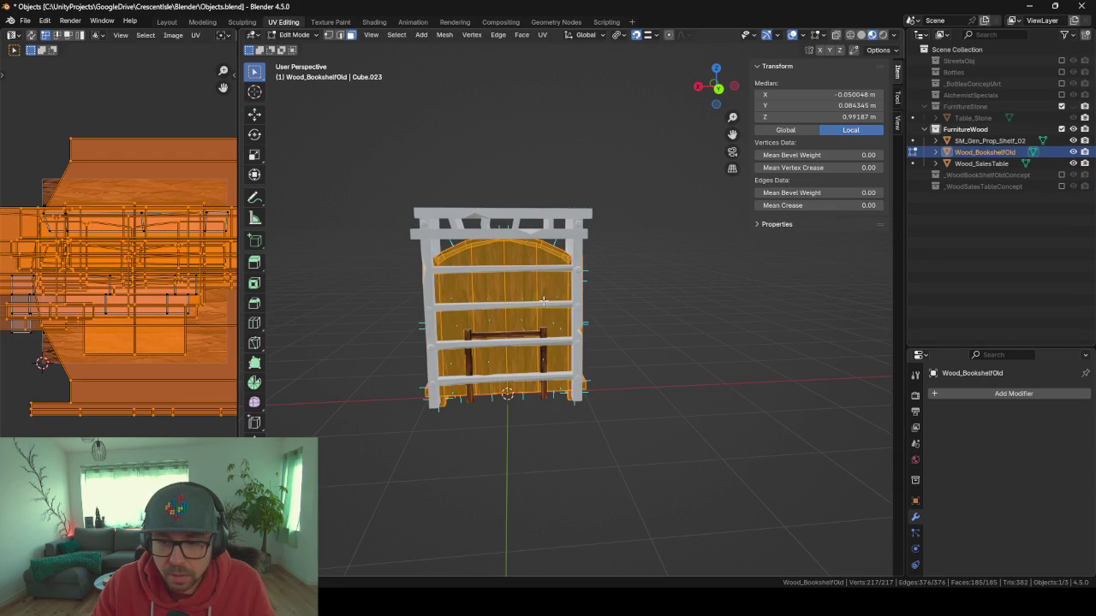
mouse_move(464, 414)
left_mouse_down()
mouse_move(719, 440)
mouse_move(599, 419)
mouse_move(609, 332)
mouse_move(573, 389)
mouse_move(620, 393)
mouse_move(505, 389)
mouse_move(508, 413)
mouse_move(591, 368)
left_mouse_up()
key("Tab")
Select the imported SM_Gen_Prop_Shelf_02 and enter Edit Mode on it.
left_click(608, 333)
key("Tab")
scroll(505, 389, "up", 8)
Leave Edit Mode and hide Wood_SalesTable and Wood_BookshelfOld with H.
scroll(508, 413, "up", 4)
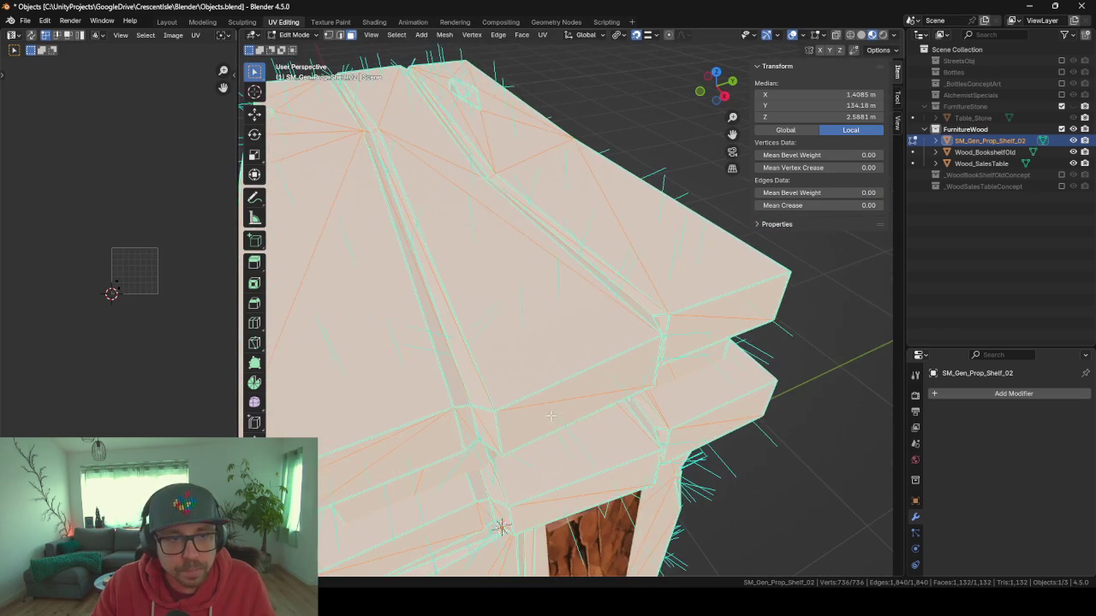
left_click_drag(532, 339, 686, 321)
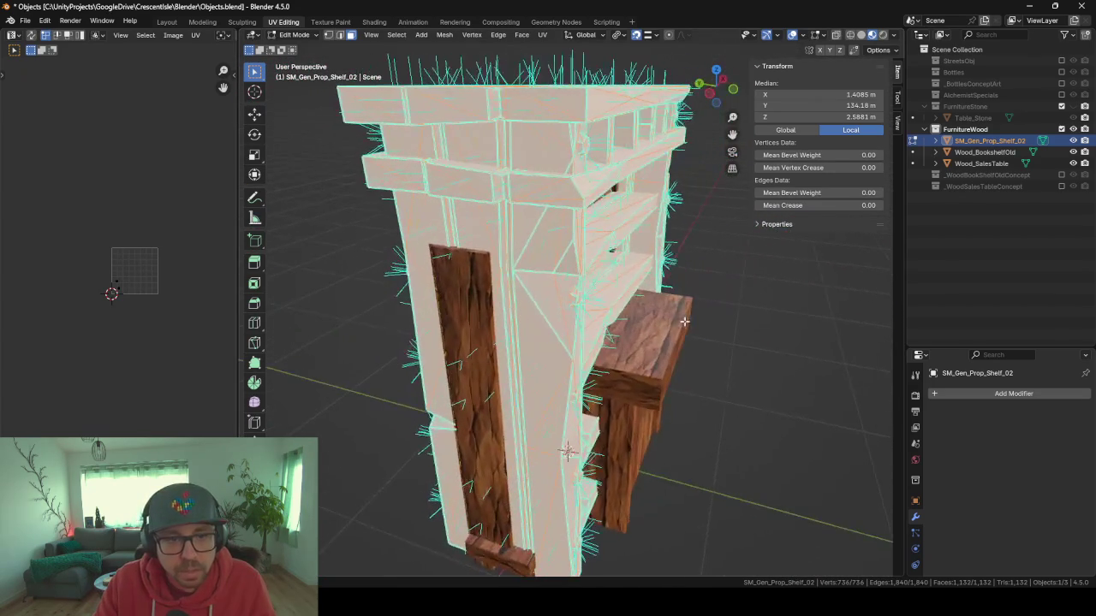
left_click_drag(495, 172, 531, 200)
left_click_drag(561, 333, 492, 322)
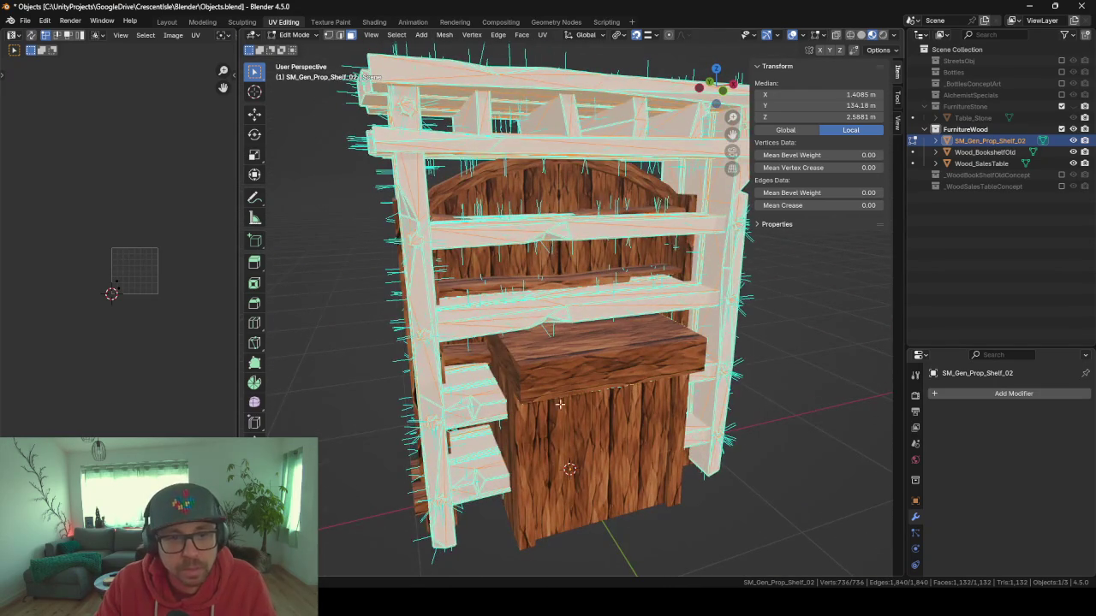
key("Tab")
left_click(583, 385)
key("h")
left_click(552, 277)
mouse_move(552, 276)
left_mouse_down()
mouse_move(564, 277)
mouse_move(572, 342)
mouse_move(511, 341)
mouse_move(666, 393)
left_mouse_up()
key("h")
Edit the imported shelf and L-select a whole shelf board from one face.
left_click(508, 304)
key("Tab")
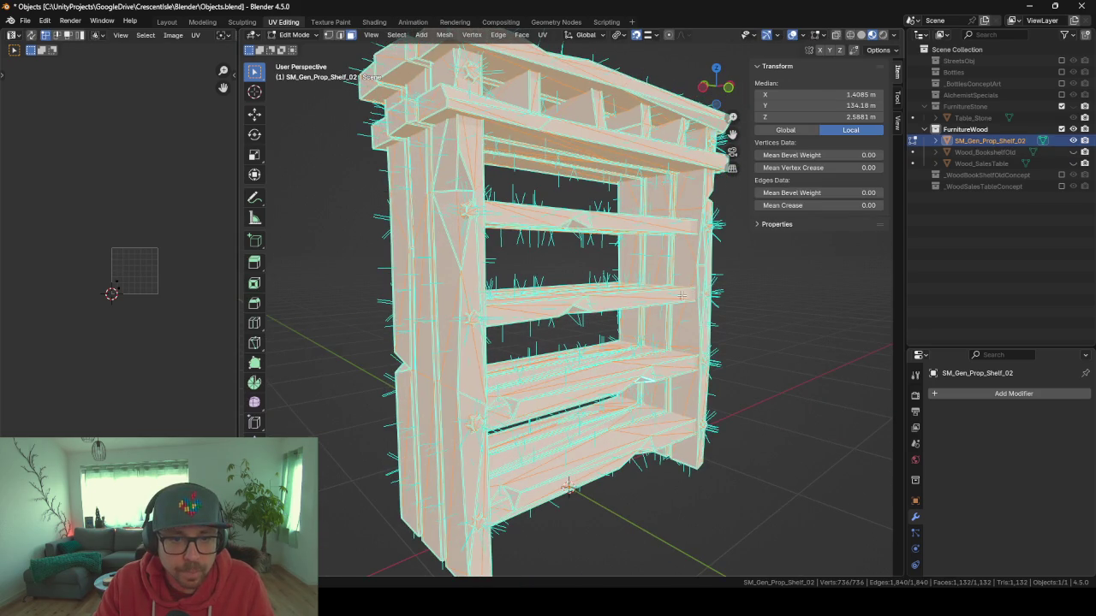
left_click(651, 306)
left_click_drag(516, 306, 555, 323)
key("l")
left_click_drag(553, 361, 549, 207)
mouse_move(646, 291)
left_mouse_down()
mouse_move(607, 206)
mouse_move(624, 525)
left_mouse_up()
Select a triangle face on the bottom rail, inspect from several angles, then exit Edit Mode.
left_click(543, 512)
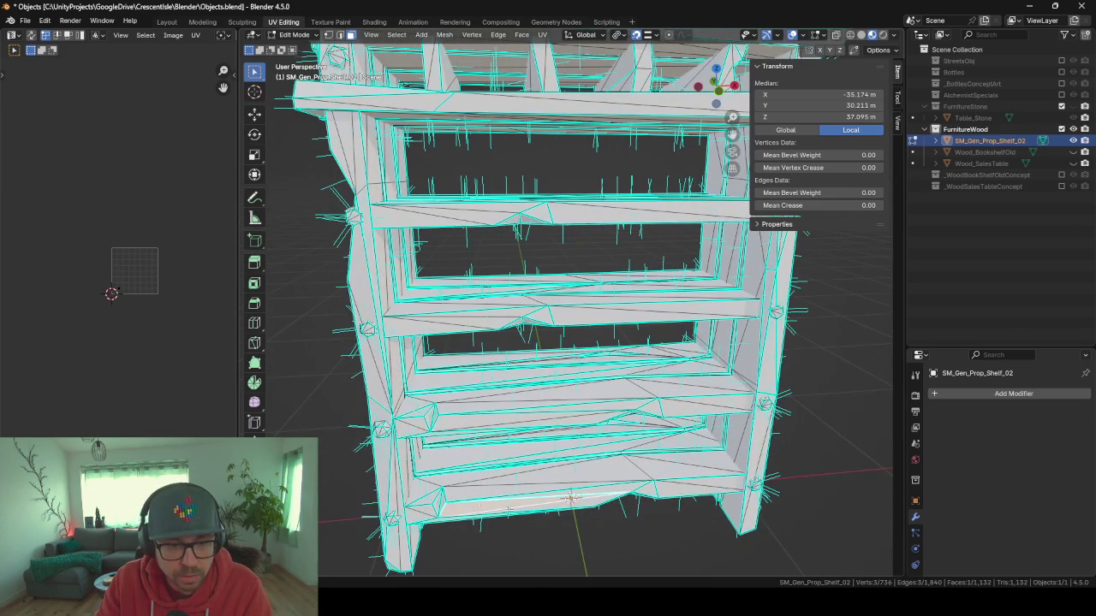
left_click_drag(598, 413, 564, 402)
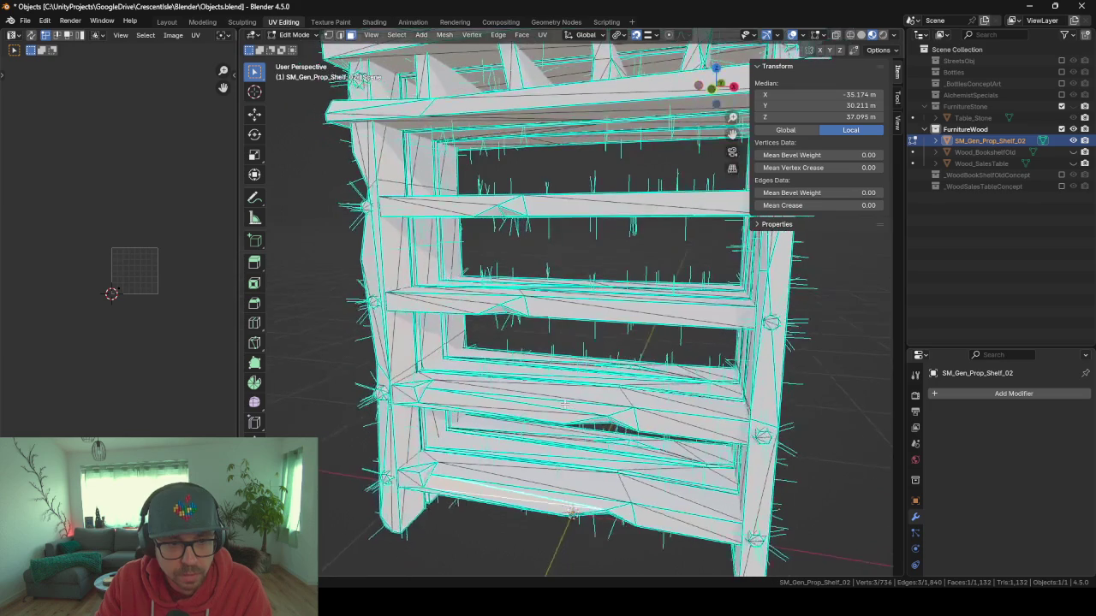
scroll(500, 414, "down", 3)
left_click_drag(500, 414, 614, 431)
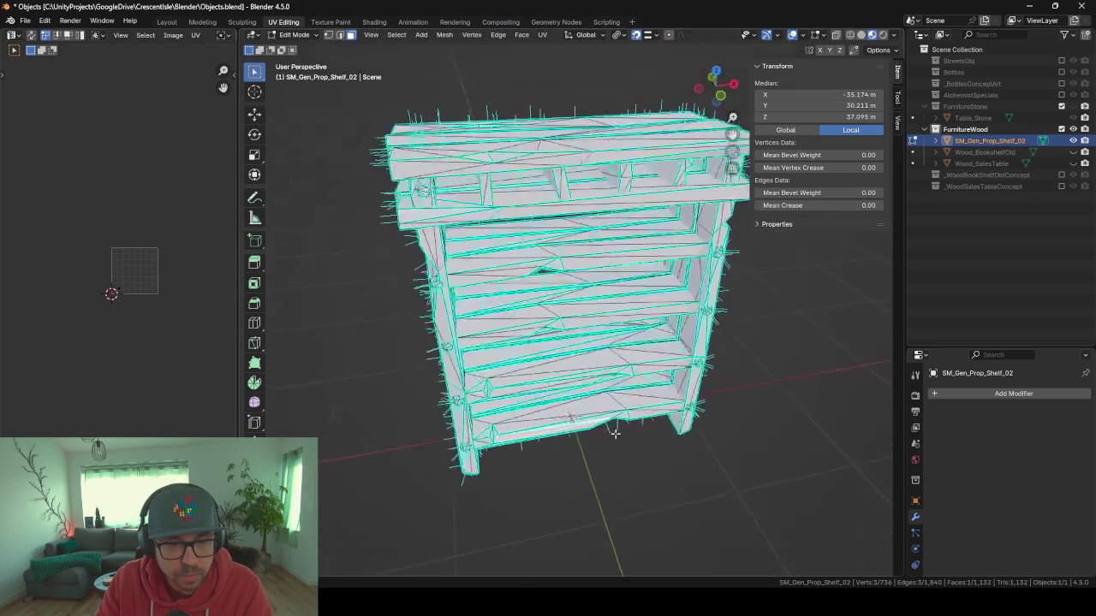
mouse_move(578, 350)
left_mouse_down()
mouse_move(582, 406)
mouse_move(586, 358)
left_mouse_up()
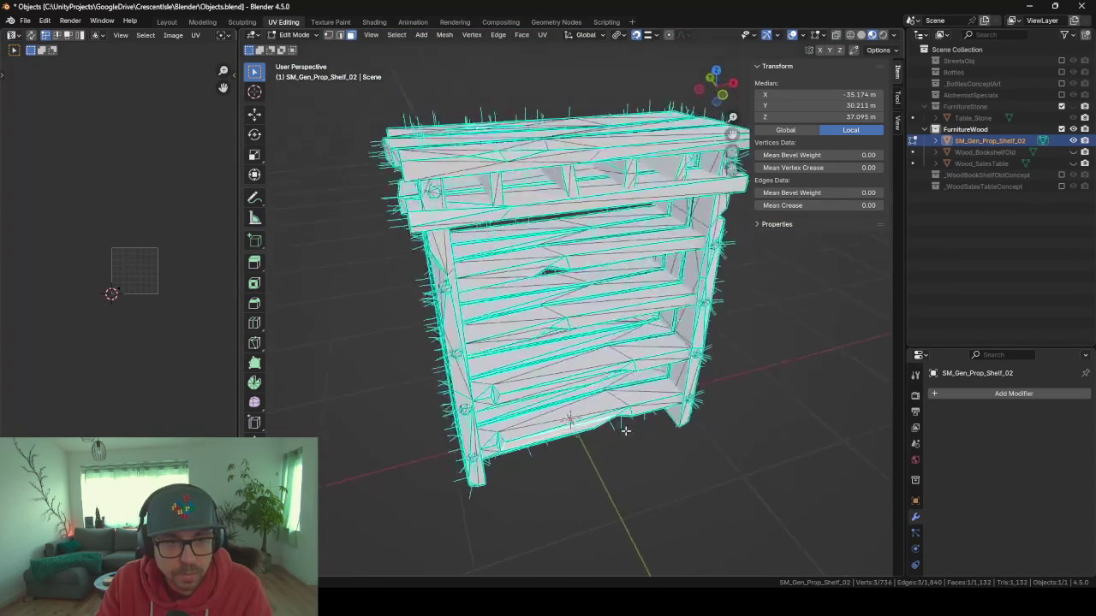
mouse_move(639, 440)
left_mouse_down()
mouse_move(699, 439)
mouse_move(550, 386)
mouse_move(509, 385)
mouse_move(548, 376)
mouse_move(642, 440)
mouse_move(535, 344)
mouse_move(548, 376)
mouse_move(565, 385)
mouse_move(750, 297)
mouse_move(618, 313)
mouse_move(710, 322)
mouse_move(629, 325)
mouse_move(720, 332)
mouse_move(536, 331)
mouse_move(460, 261)
mouse_move(489, 356)
mouse_move(561, 343)
left_mouse_up()
key("Tab")
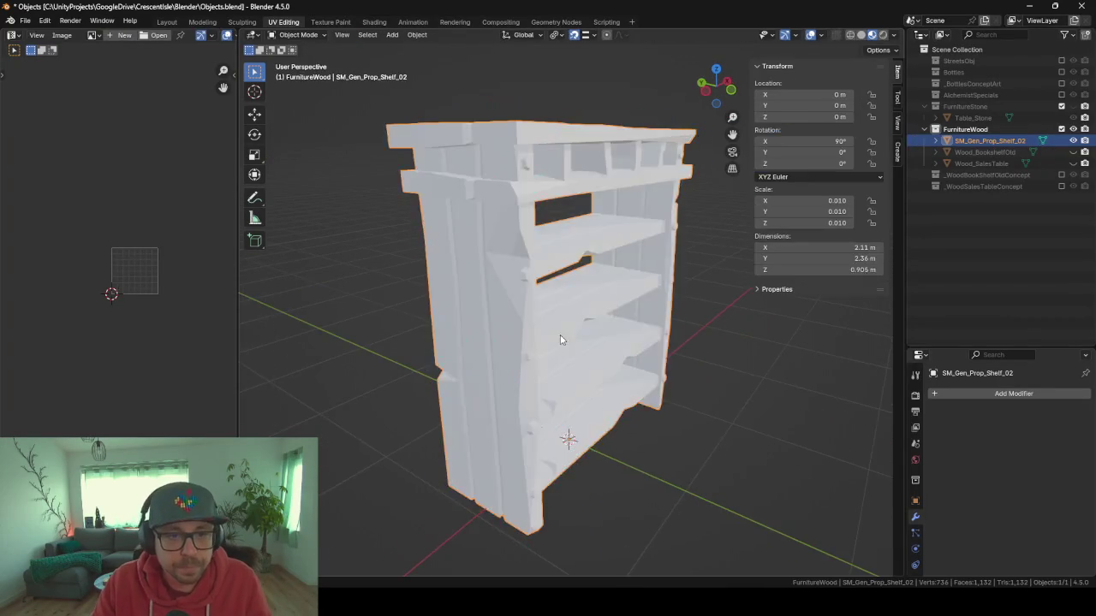
Orbit to a lower front view of the shelf and glance over at Unity.
mouse_move(670, 335)
left_mouse_down()
mouse_move(565, 328)
mouse_move(569, 364)
mouse_move(601, 388)
mouse_move(519, 393)
mouse_move(544, 428)
left_mouse_up()
key("Tab")
key("Tab")
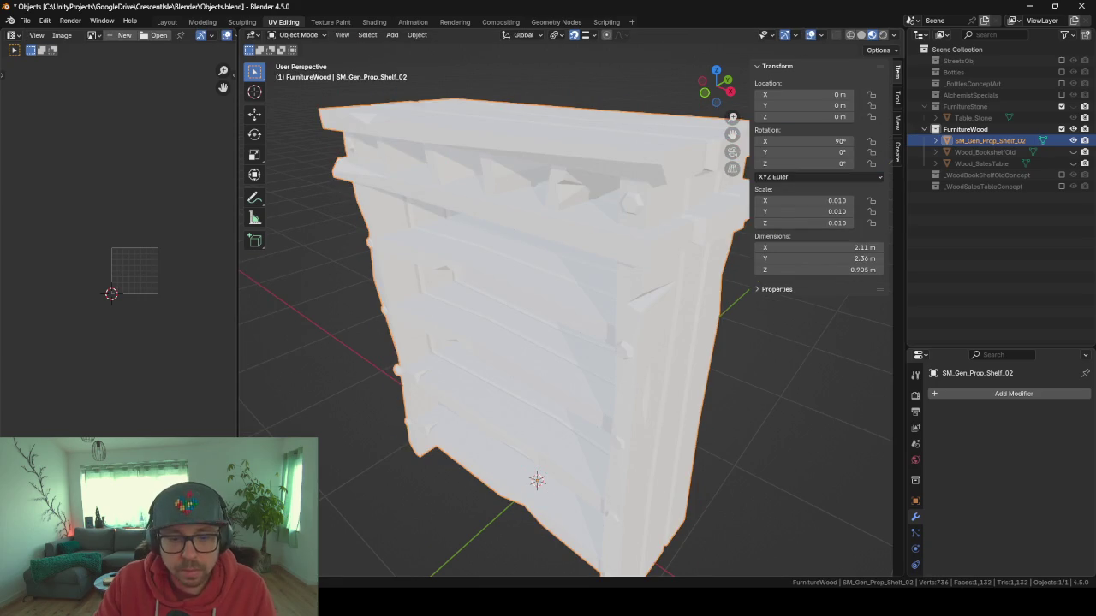
left_click(599, 531)
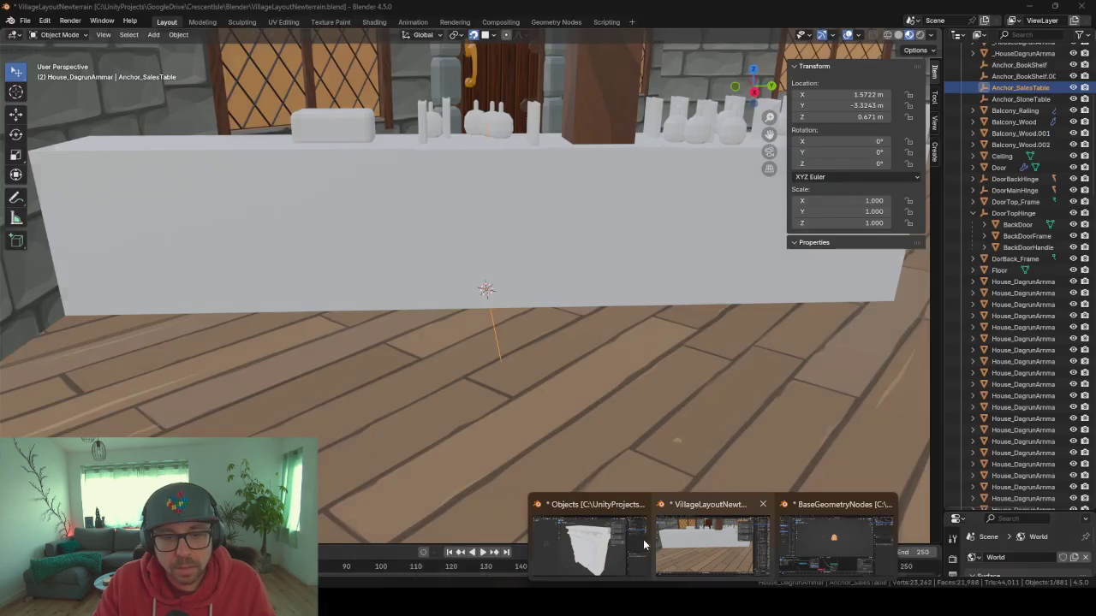
Recheck the shelf's UVs in Blender's Edit Mode, then bring the Unity editor forward.
left_click(591, 513)
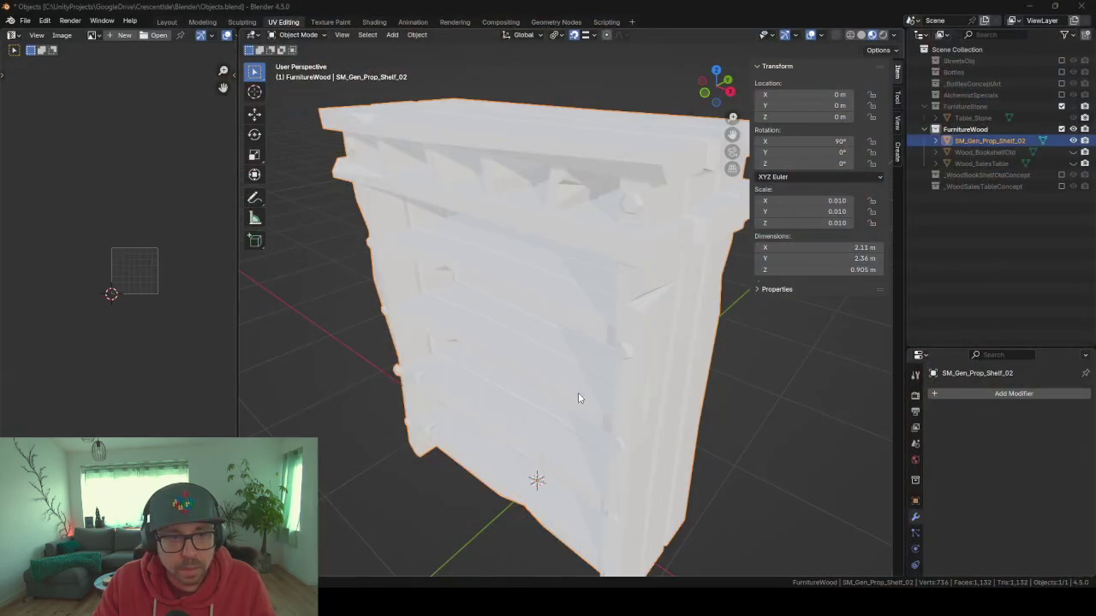
key("Tab")
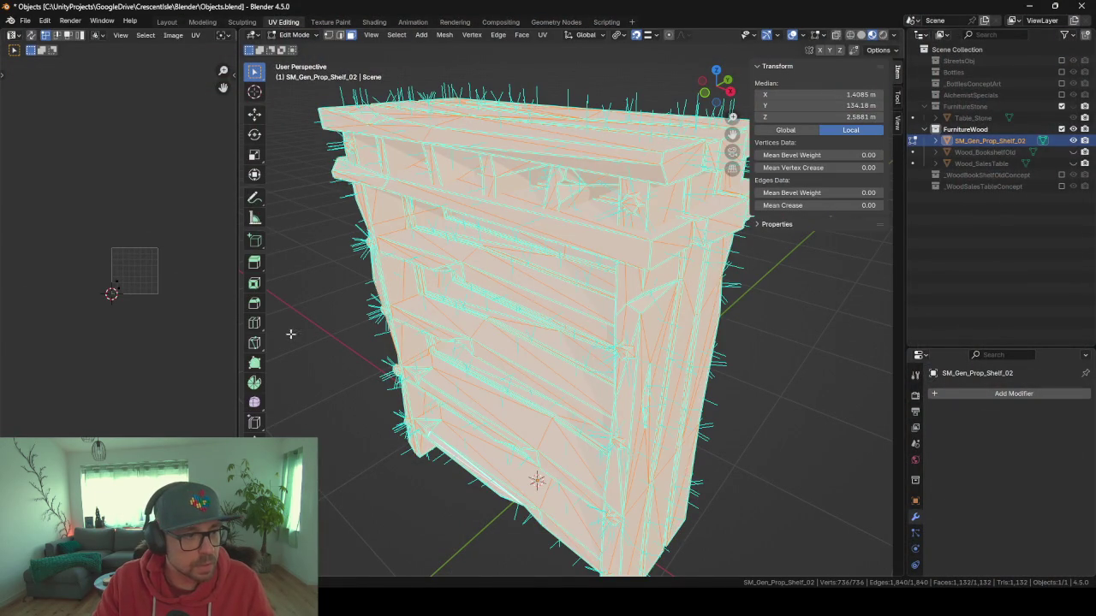
scroll(146, 201, "up", 5)
left_click_drag(150, 229, 141, 251)
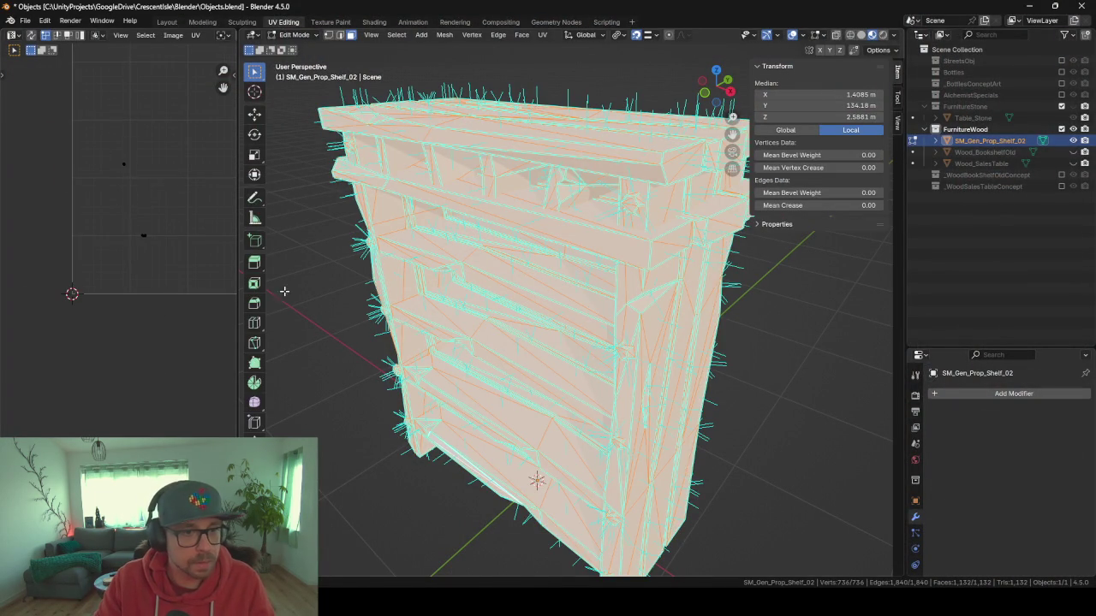
key("Tab")
scroll(630, 420, "up", 3)
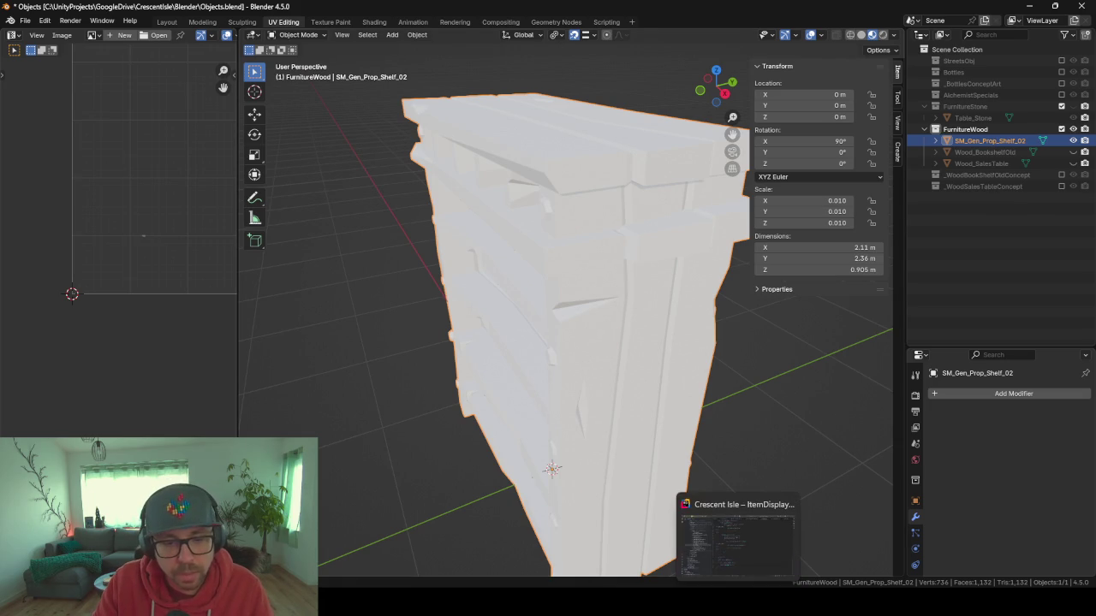
left_click(604, 535)
left_click(603, 535)
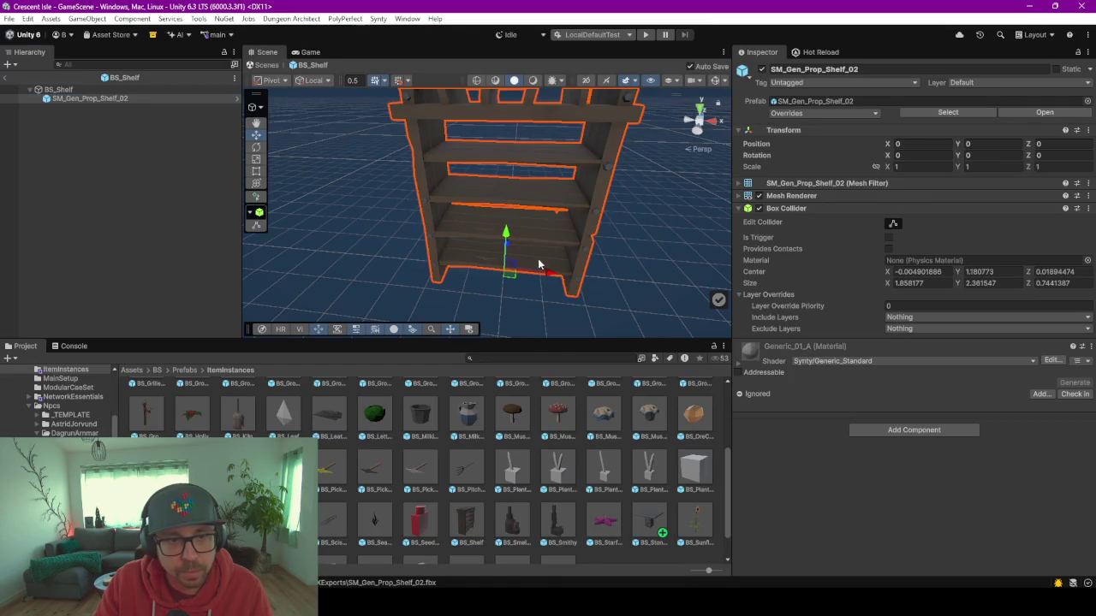
Enlarge the Unity Scene view, then orbit and zoom to inspect the imported shelf from all sides.
left_click_drag(523, 338, 522, 504)
scroll(552, 347, "down", 5)
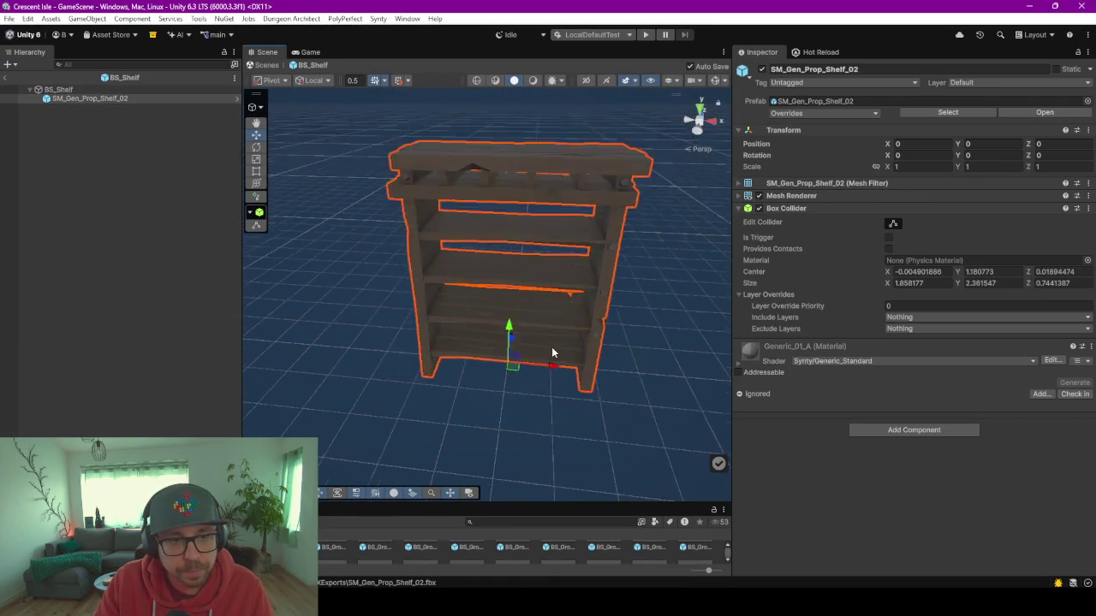
mouse_move(469, 264)
left_mouse_down()
mouse_move(533, 250)
mouse_move(442, 286)
mouse_move(562, 325)
mouse_move(580, 301)
mouse_move(571, 278)
mouse_move(466, 304)
mouse_move(548, 316)
mouse_move(452, 321)
left_mouse_up()
scroll(571, 278, "up", 3)
scroll(453, 321, "up", 3)
mouse_move(570, 342)
left_mouse_down()
mouse_move(489, 318)
mouse_move(522, 314)
left_mouse_up()
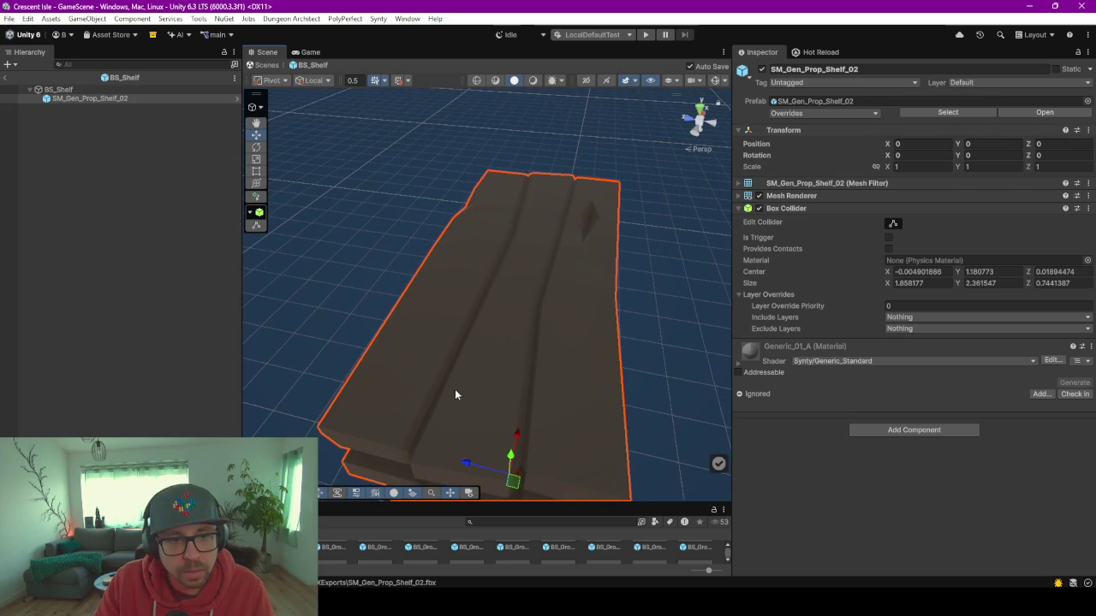
mouse_move(463, 293)
left_mouse_down()
mouse_move(435, 313)
mouse_move(473, 385)
mouse_move(476, 283)
mouse_move(504, 294)
mouse_move(477, 313)
mouse_move(520, 320)
mouse_move(439, 323)
mouse_move(590, 350)
mouse_move(327, 358)
left_mouse_up()
mouse_move(604, 347)
left_mouse_down()
mouse_move(457, 325)
mouse_move(529, 324)
left_mouse_up()
scroll(529, 324, "down", 3)
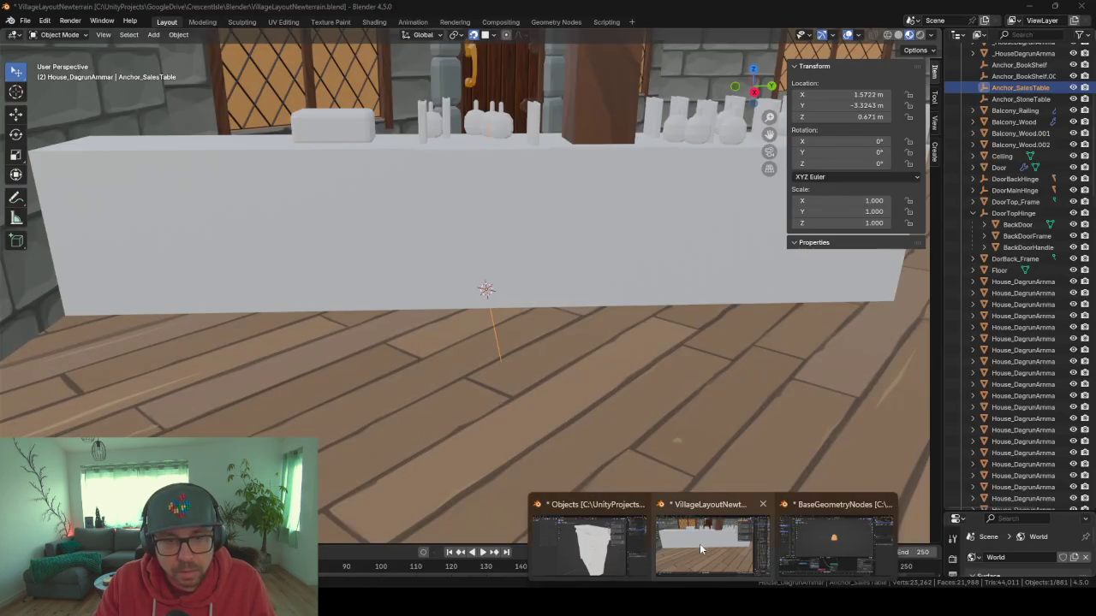
Frame Anchor_SalesTable in the VillageLayoutNewterrain file, then switch back to the Objects.blend window.
left_click(699, 544)
mouse_move(507, 147)
left_mouse_down()
mouse_move(589, 213)
mouse_move(472, 218)
mouse_move(479, 237)
mouse_move(563, 289)
mouse_move(701, 326)
left_mouse_up()
key("KP_Decimal")
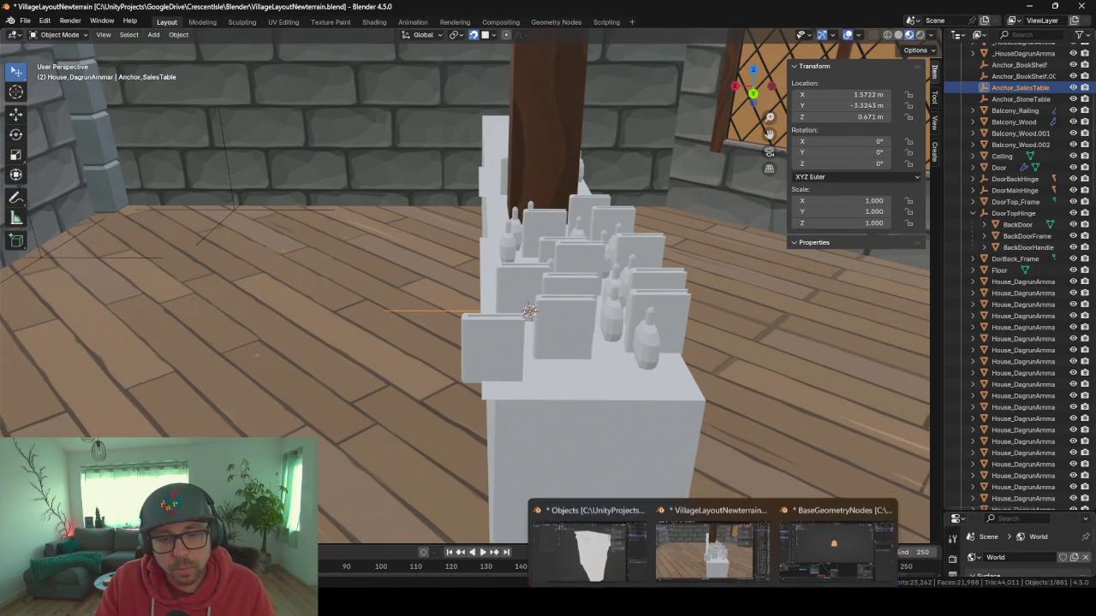
left_click(606, 537)
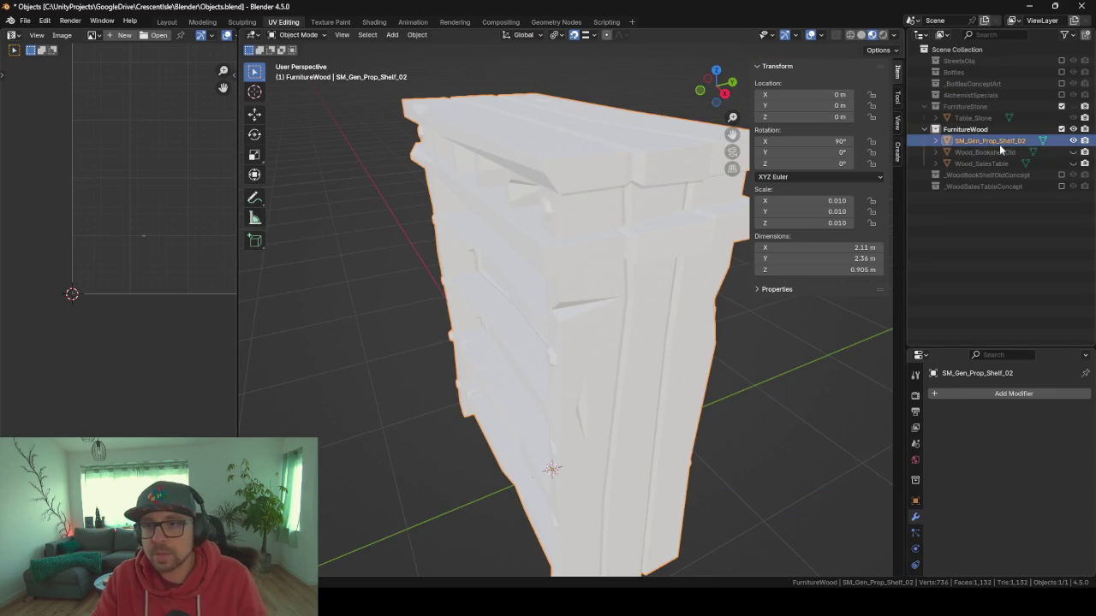
Hide SM_Gen_Prop_Shelf_02, unhide and select Wood_SalesTable, and enter its Edit Mode.
left_click(1072, 140)
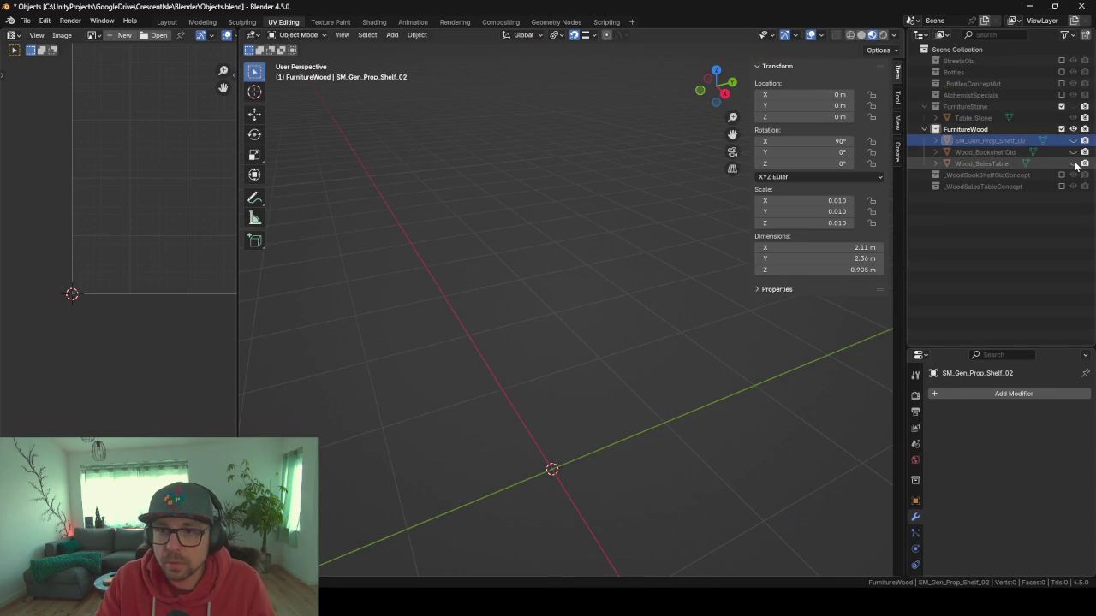
left_click(1072, 163)
left_click(549, 423)
scroll(548, 421, "up", 4)
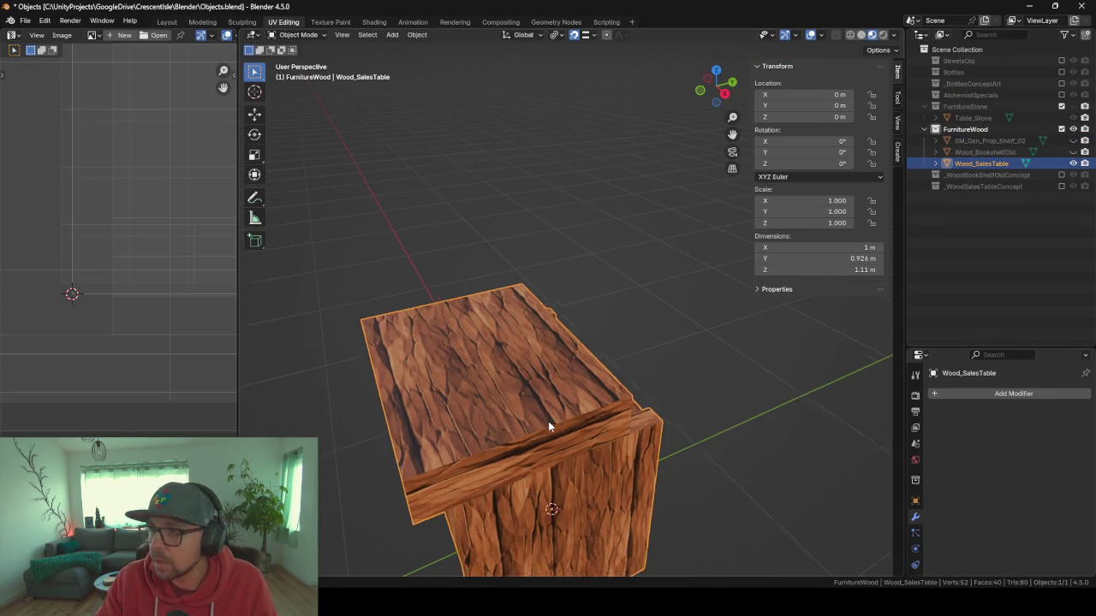
left_click_drag(624, 464, 548, 411)
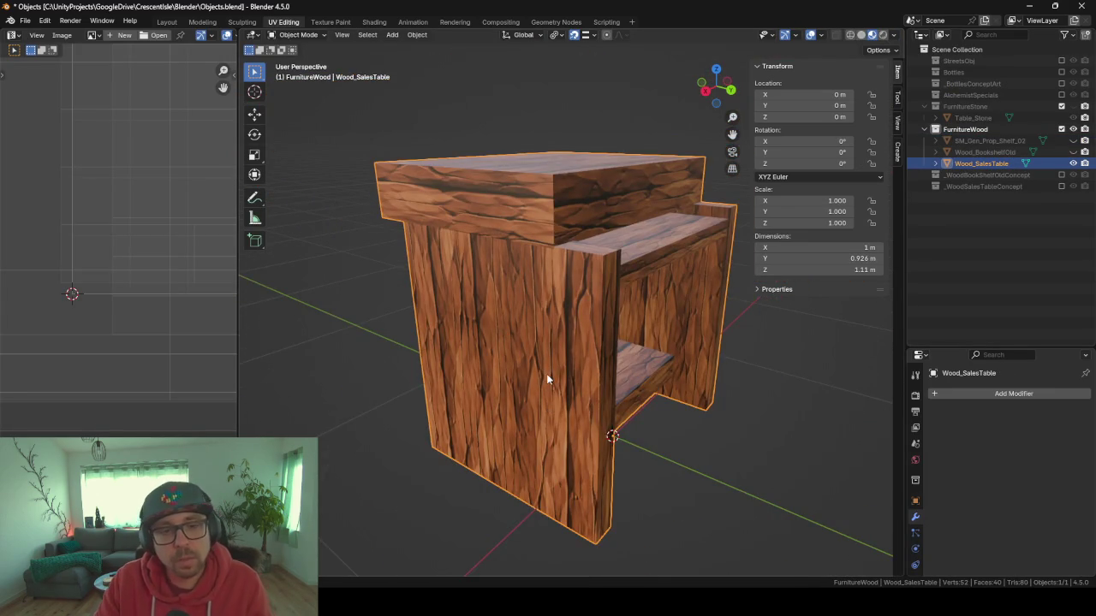
mouse_move(470, 280)
left_mouse_down()
mouse_move(625, 301)
mouse_move(487, 232)
mouse_move(512, 264)
mouse_move(563, 226)
mouse_move(579, 242)
mouse_move(476, 241)
mouse_move(532, 243)
mouse_move(614, 224)
mouse_move(561, 224)
mouse_move(528, 238)
mouse_move(568, 271)
mouse_move(548, 263)
mouse_move(558, 174)
mouse_move(550, 206)
mouse_move(582, 257)
mouse_move(675, 231)
mouse_move(626, 251)
mouse_move(669, 251)
mouse_move(567, 224)
left_mouse_up()
key("Tab")
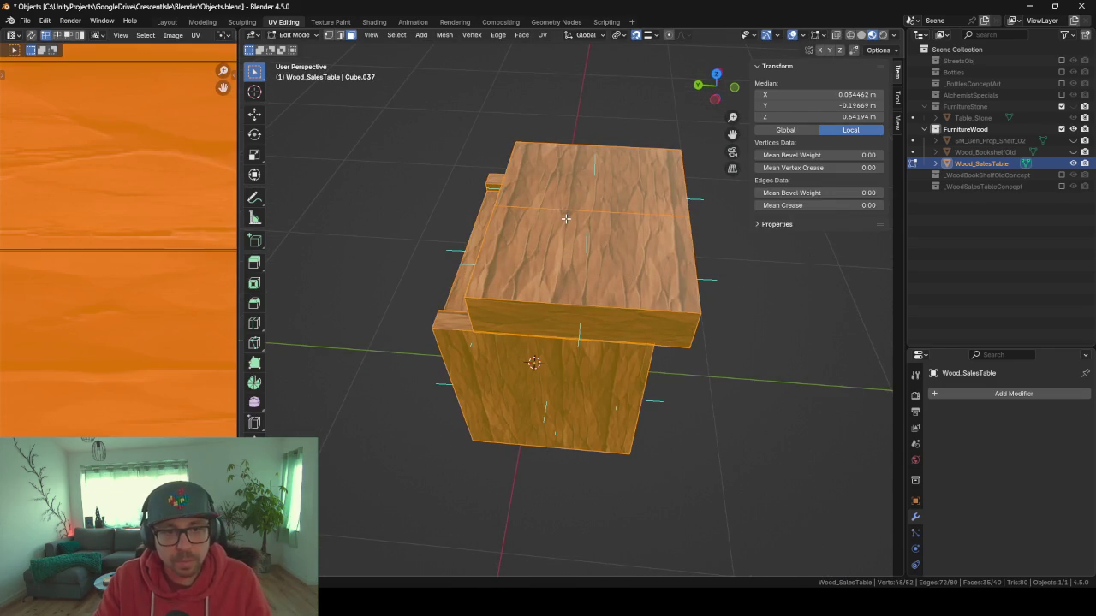
Switch to face select and slide a tabletop edge loop into place.
left_click(566, 219)
left_click(345, 34)
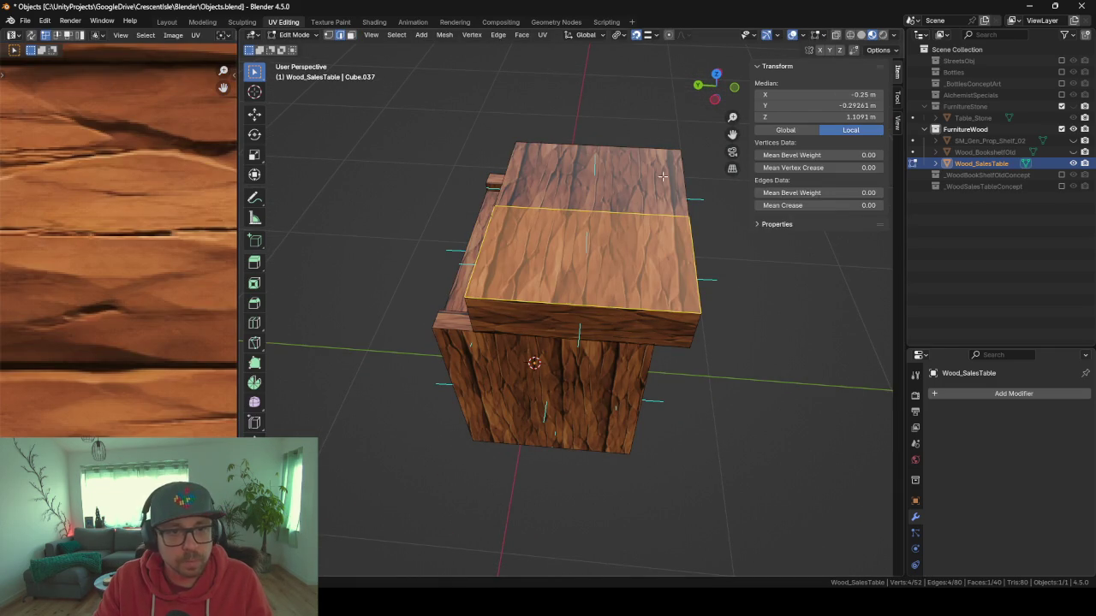
left_click_drag(618, 218, 673, 221)
key("g")
key("g")
left_click(749, 265)
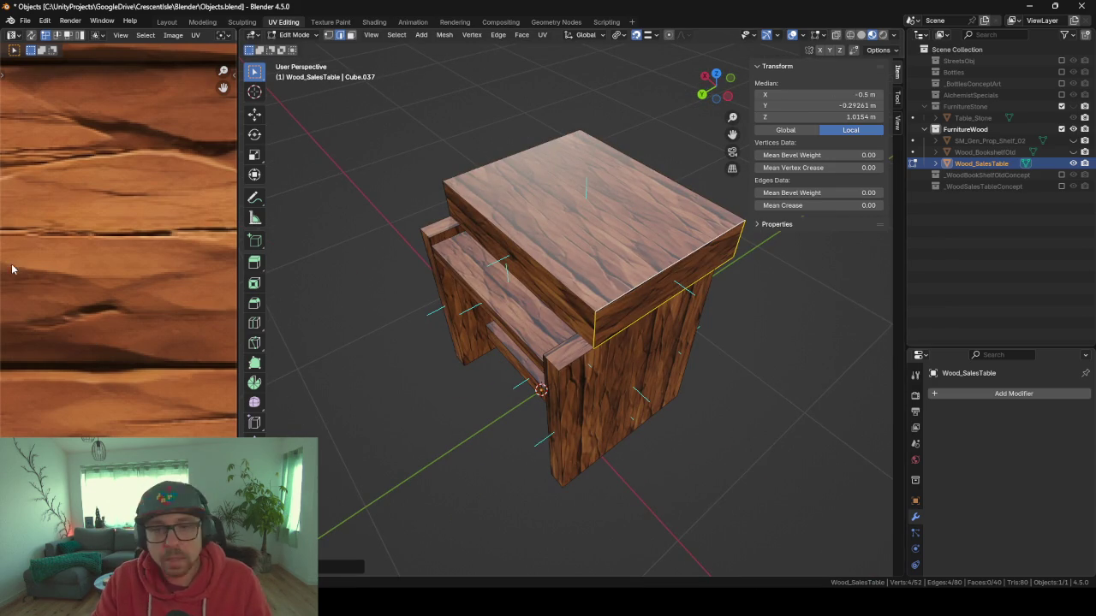
left_click_drag(571, 300, 521, 323)
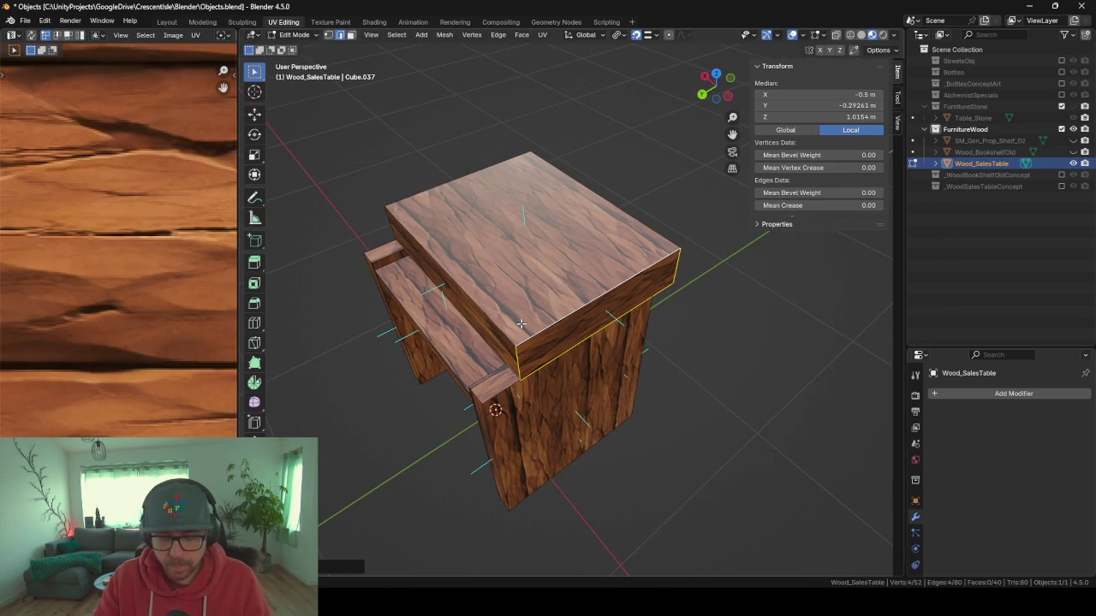
Merge overlapping vertices across the whole mesh, then select the top slab.
key("a")
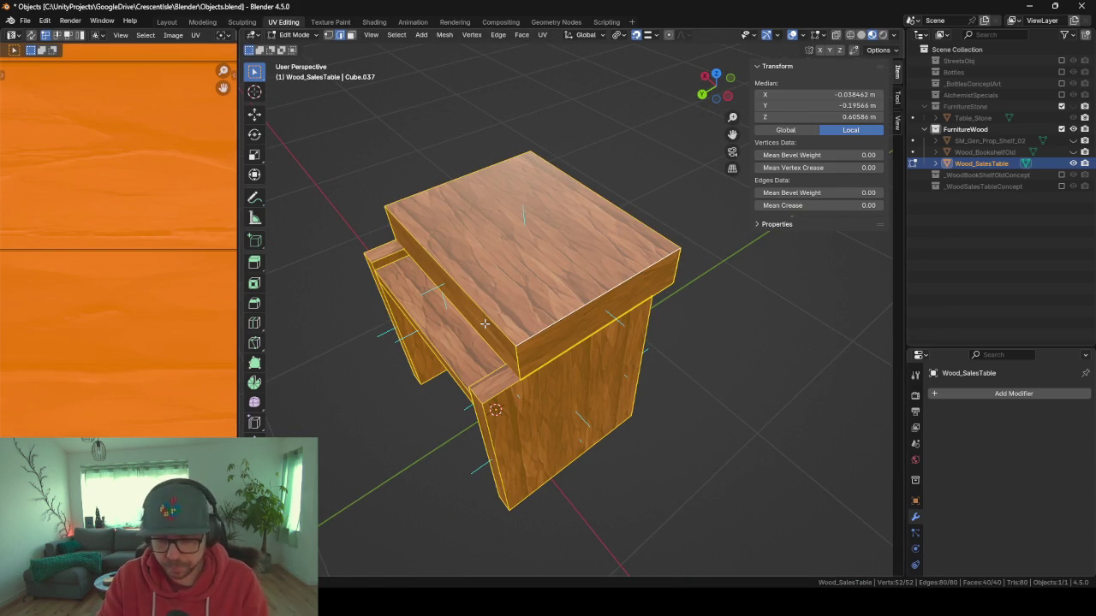
key("alt+a")
key("l")
key("m")
left_click(486, 315)
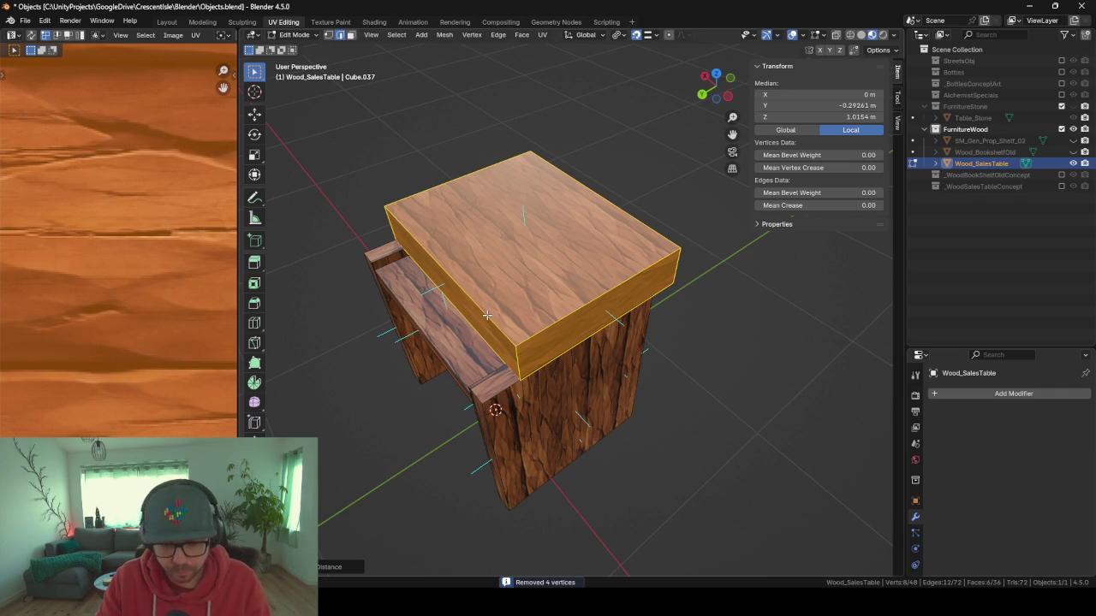
Add two loop cuts across the top slab.
key("ctrl+r")
scroll(559, 298, "up", 1)
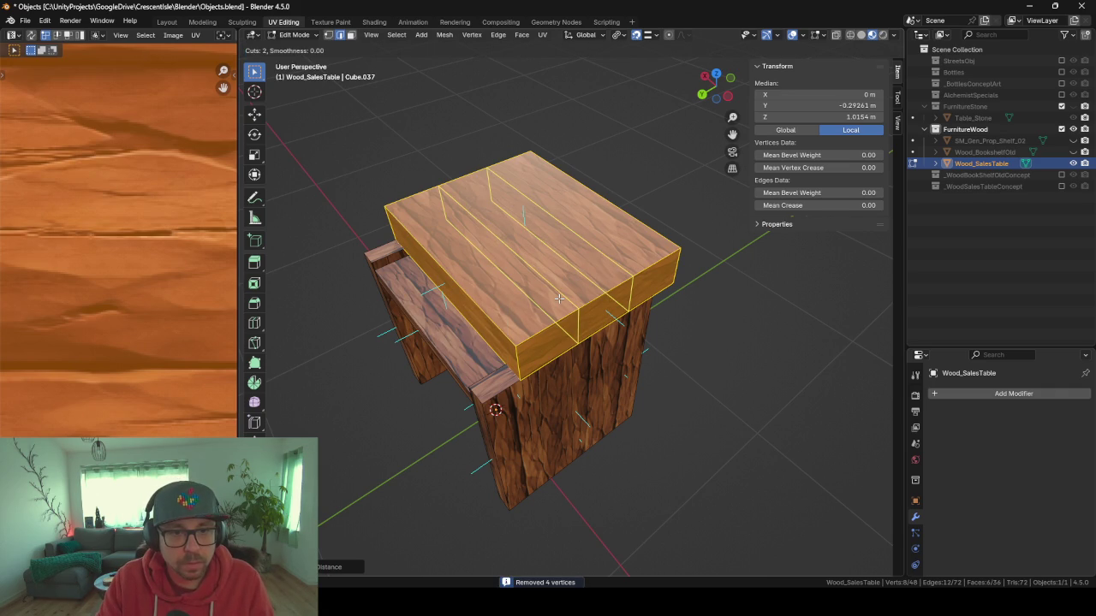
scroll(559, 298, "up", 1)
scroll(558, 298, "down", 1)
left_click(559, 297)
right_click(559, 298)
Bevel both cut loops into two-segment plank seams.
left_click_drag(615, 326, 394, 137)
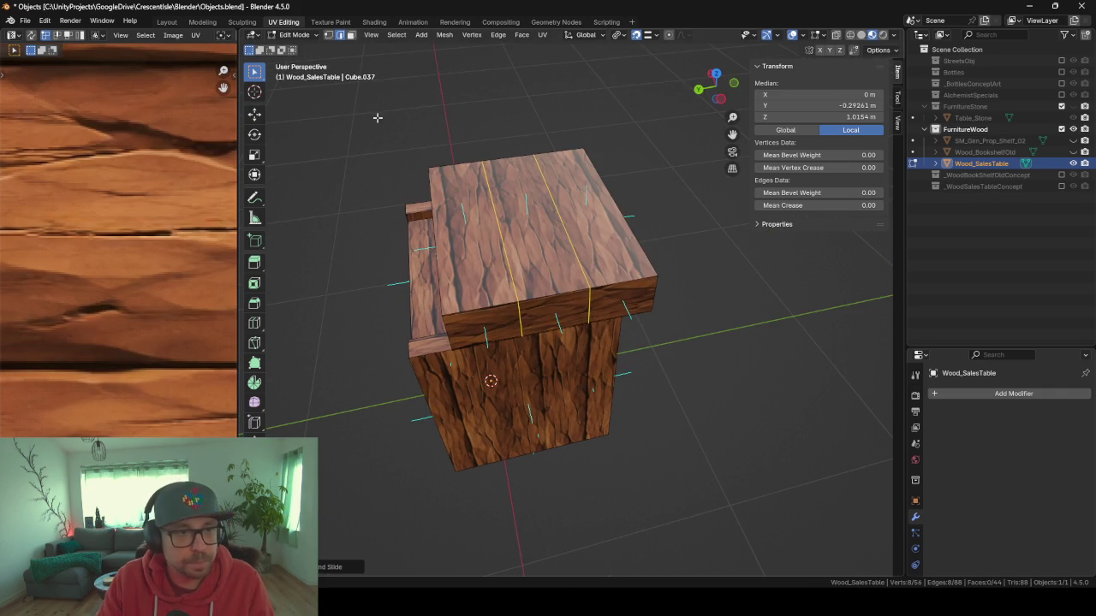
left_click(503, 250, "alt")
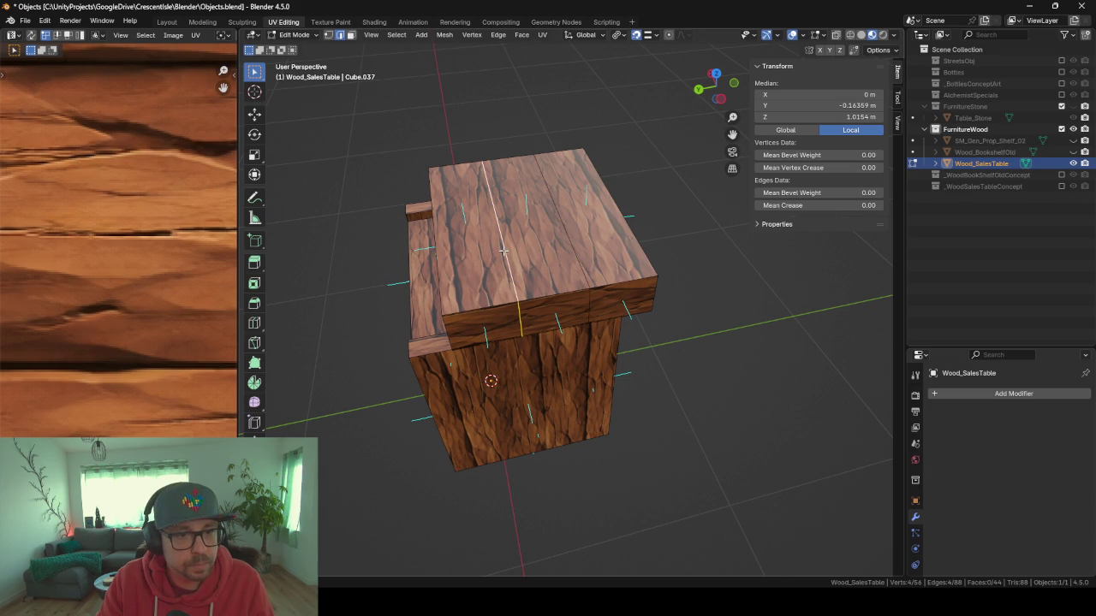
left_click(573, 253, "alt+shift")
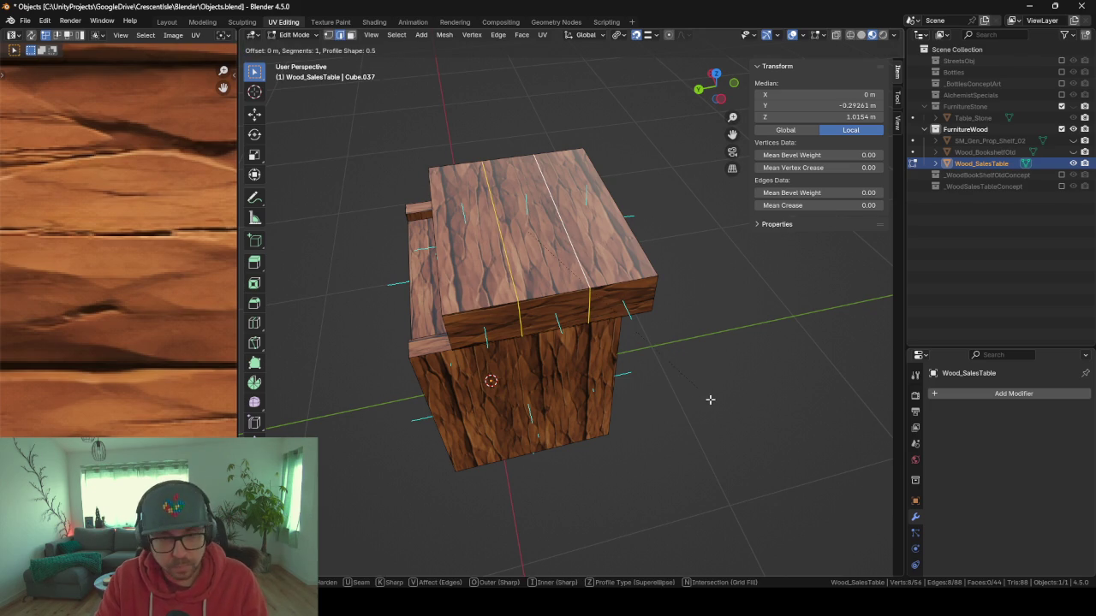
key("ctrl+b")
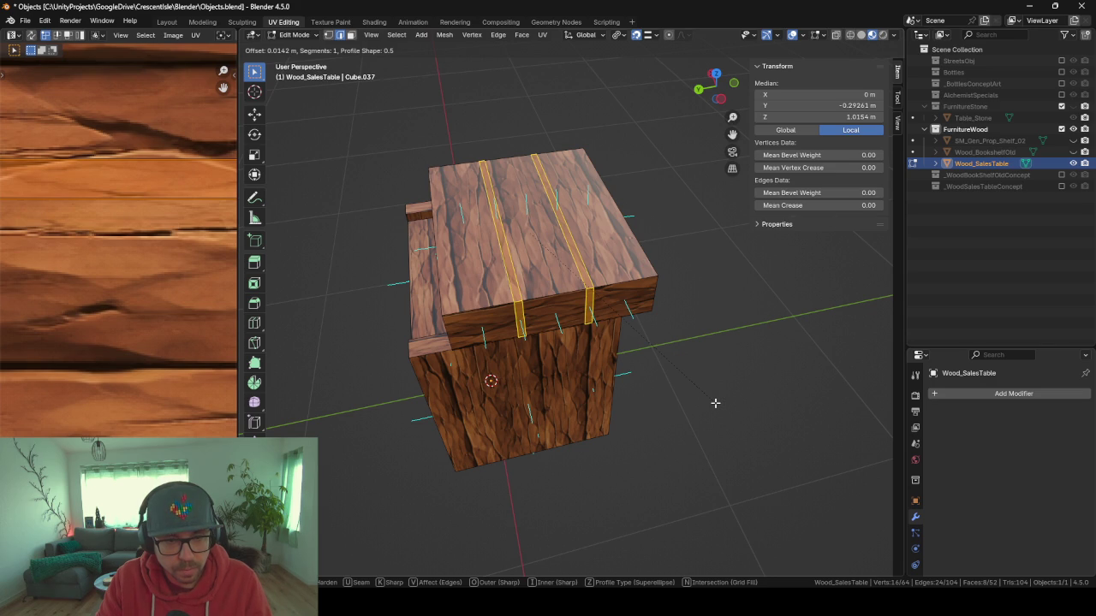
scroll(715, 403, "up", 1)
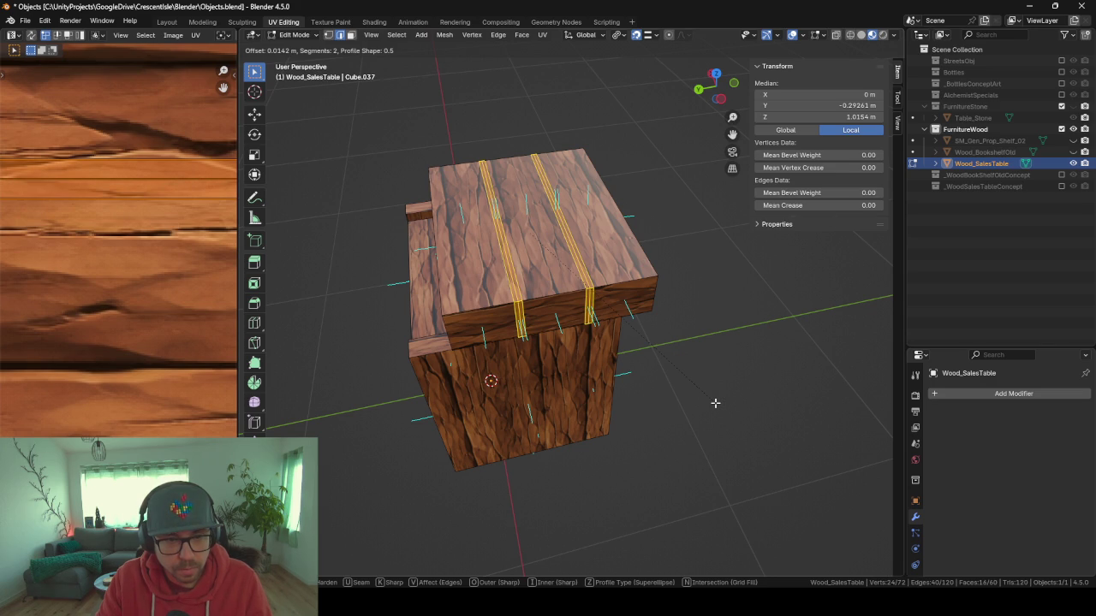
left_click(715, 402)
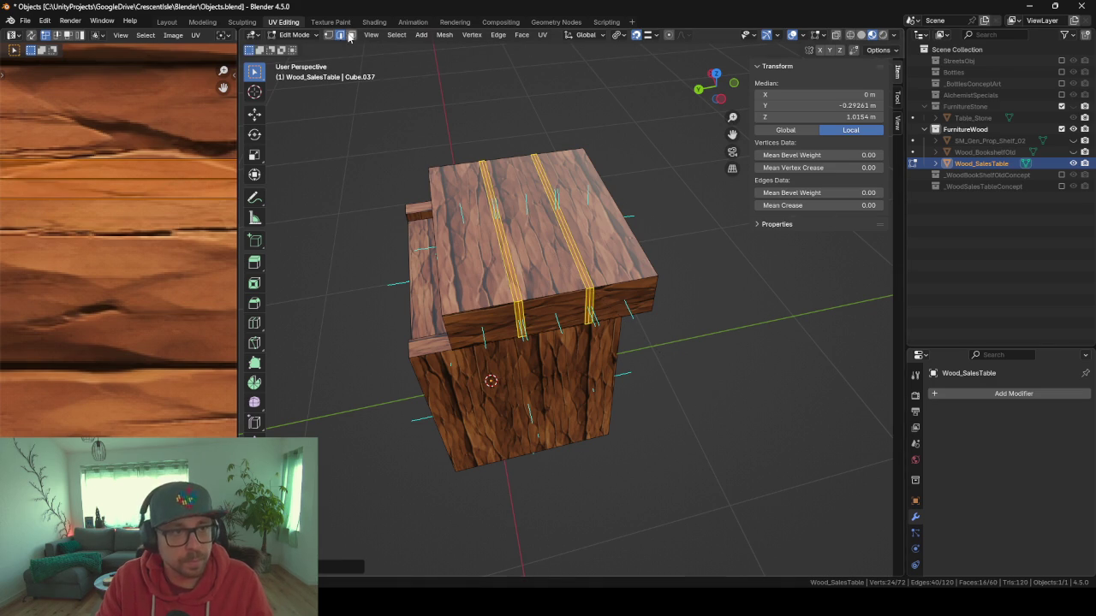
Scale one seam loop down slightly.
left_click(516, 295, "alt")
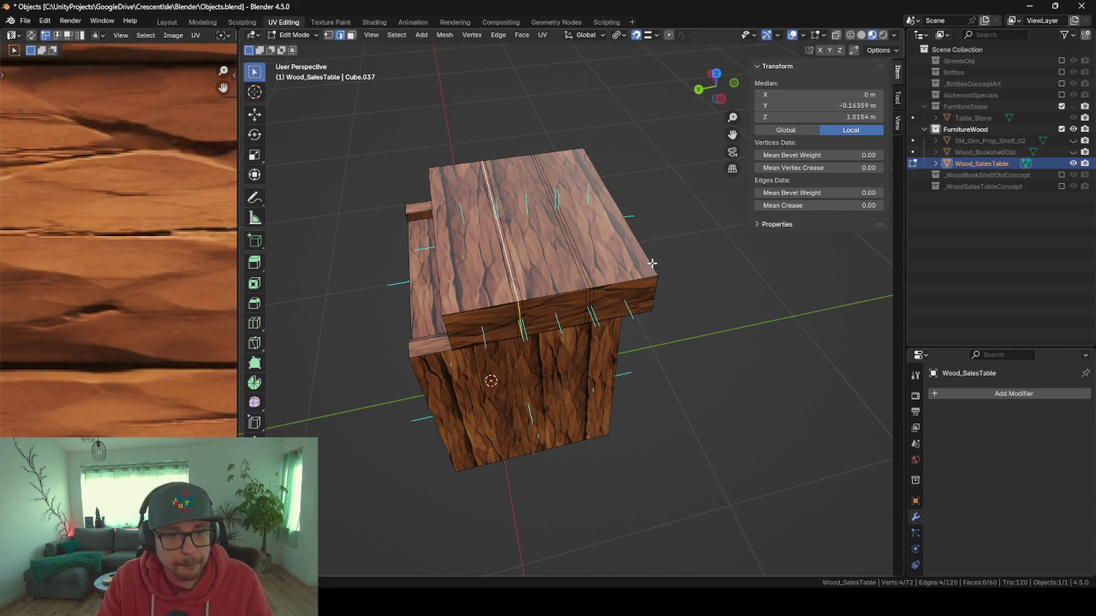
left_click(586, 274, "alt+shift")
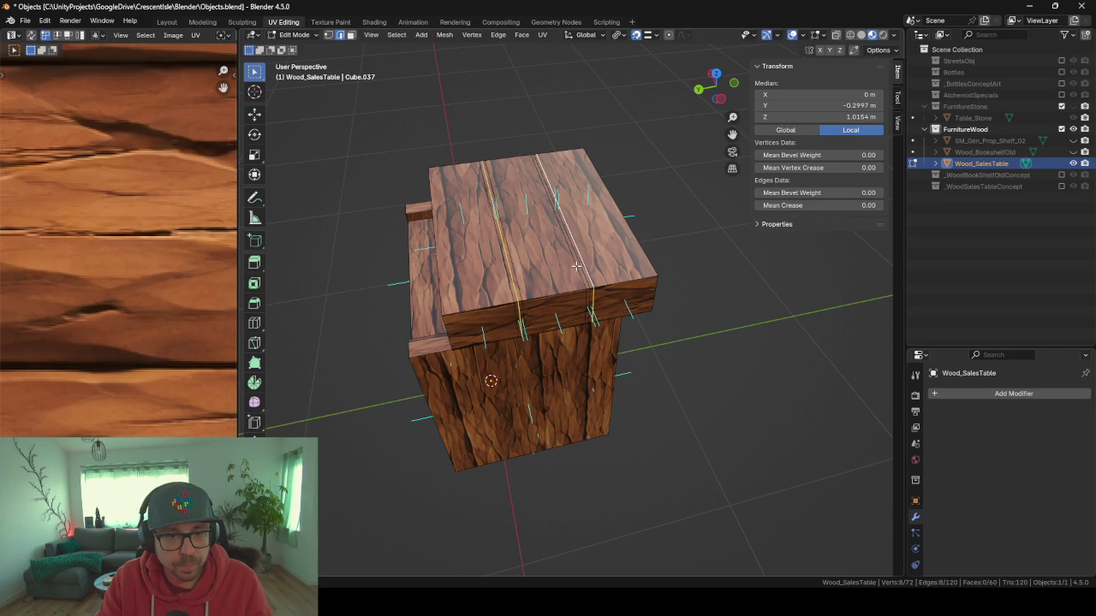
left_click(584, 274, "alt")
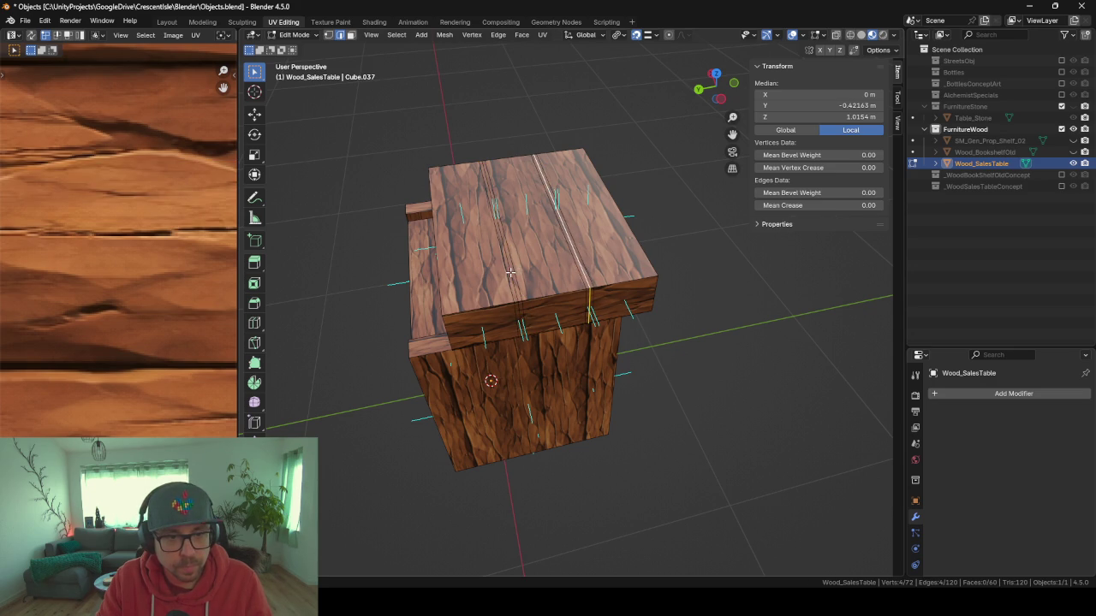
key("s")
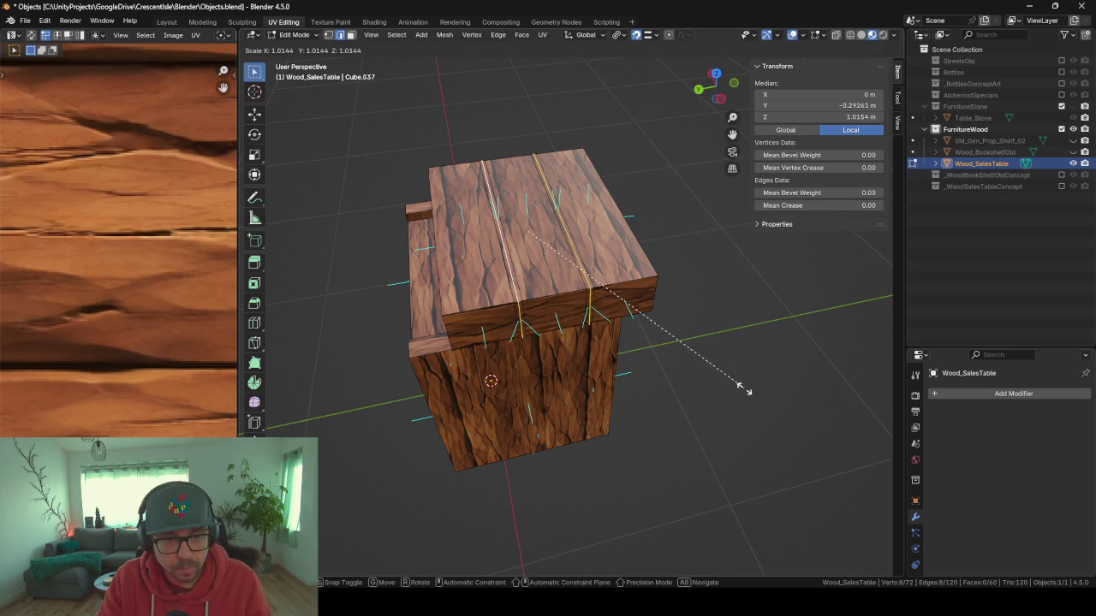
left_click(732, 380)
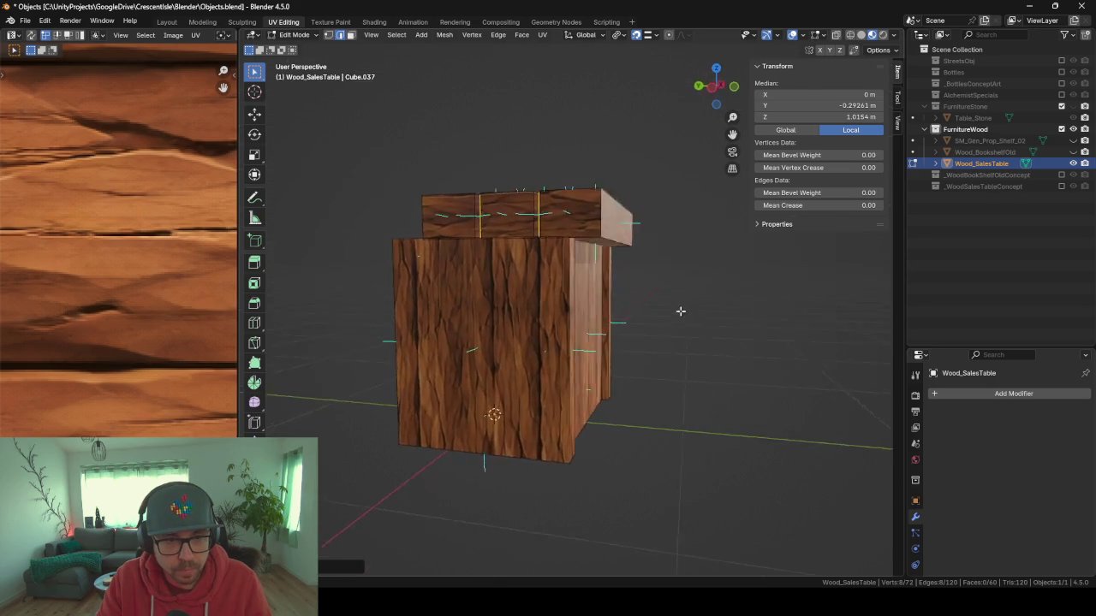
Scale the selected tabletop geometry along the Y axis.
key("Tab")
mouse_move(668, 333)
left_mouse_down()
mouse_move(621, 299)
mouse_move(729, 329)
left_mouse_up()
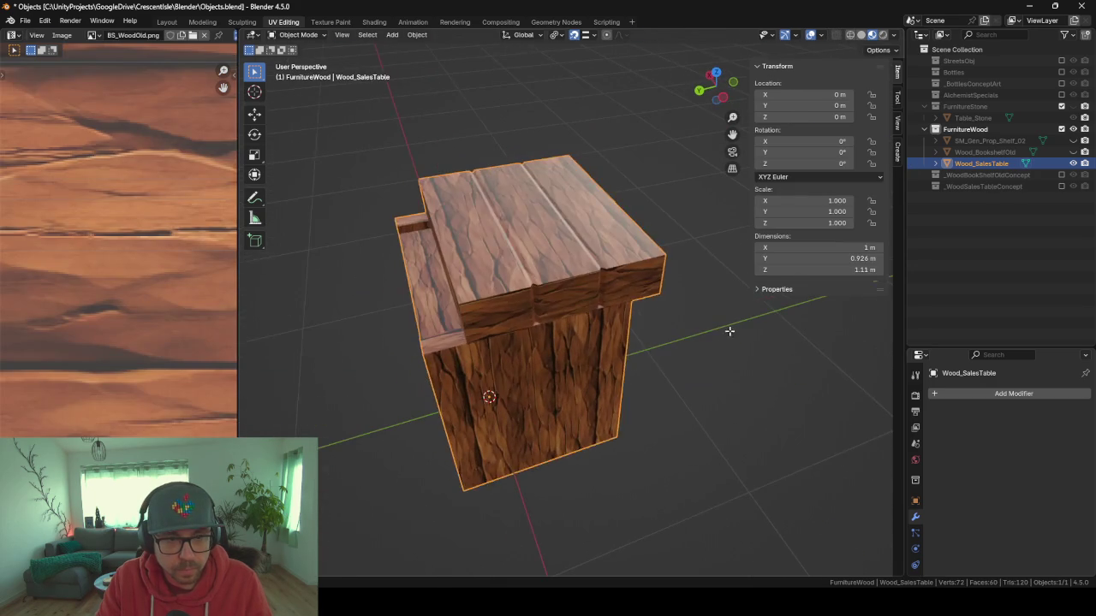
key("Tab")
key("s")
key("y")
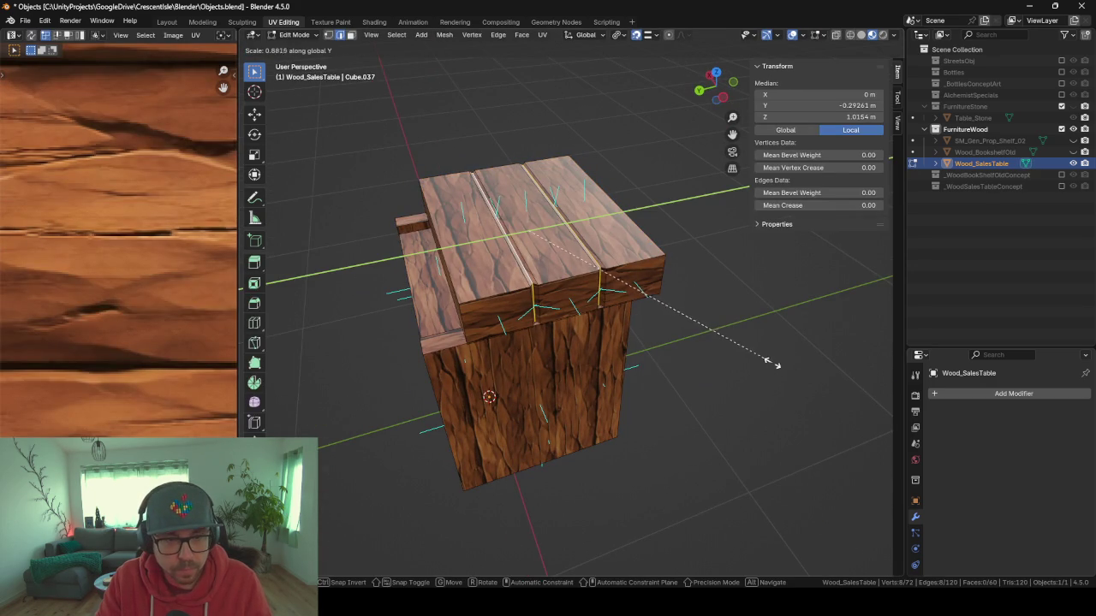
left_click(724, 331)
key("Tab")
mouse_move(725, 331)
left_mouse_down()
mouse_move(671, 283)
mouse_move(709, 321)
left_mouse_up()
Rotate the table 90 degrees around the vertical axis and return to Edit Mode.
key("r")
key("z")
key("9")
key("0")
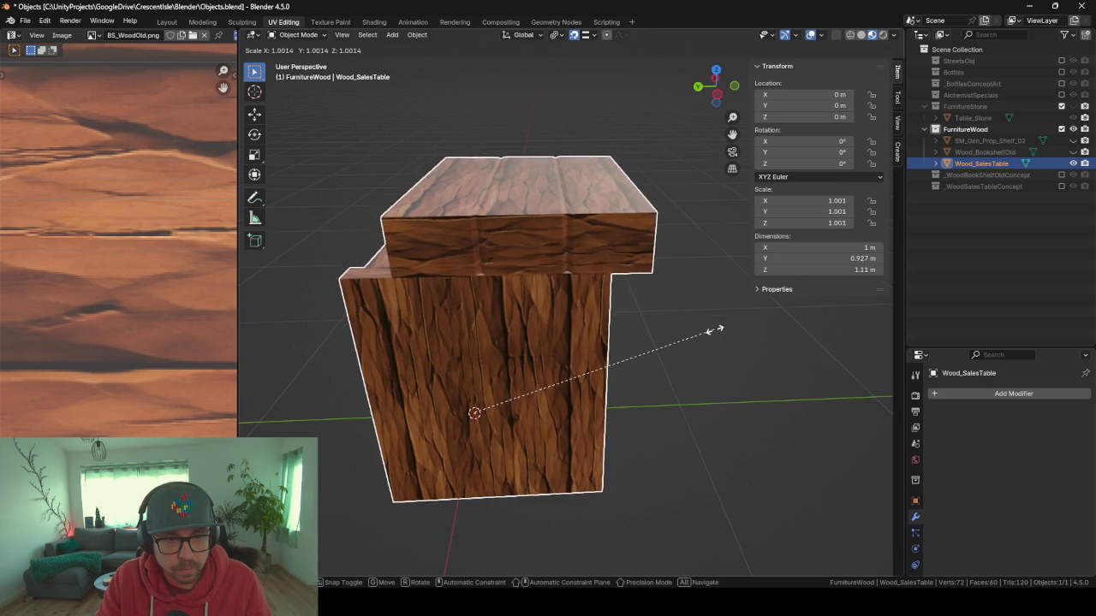
key("Return")
key("Tab")
mouse_move(764, 364)
left_mouse_down()
mouse_move(799, 333)
mouse_move(793, 360)
left_mouse_up()
Select the tabletop planks and hide the rest of the table mesh.
key("l")
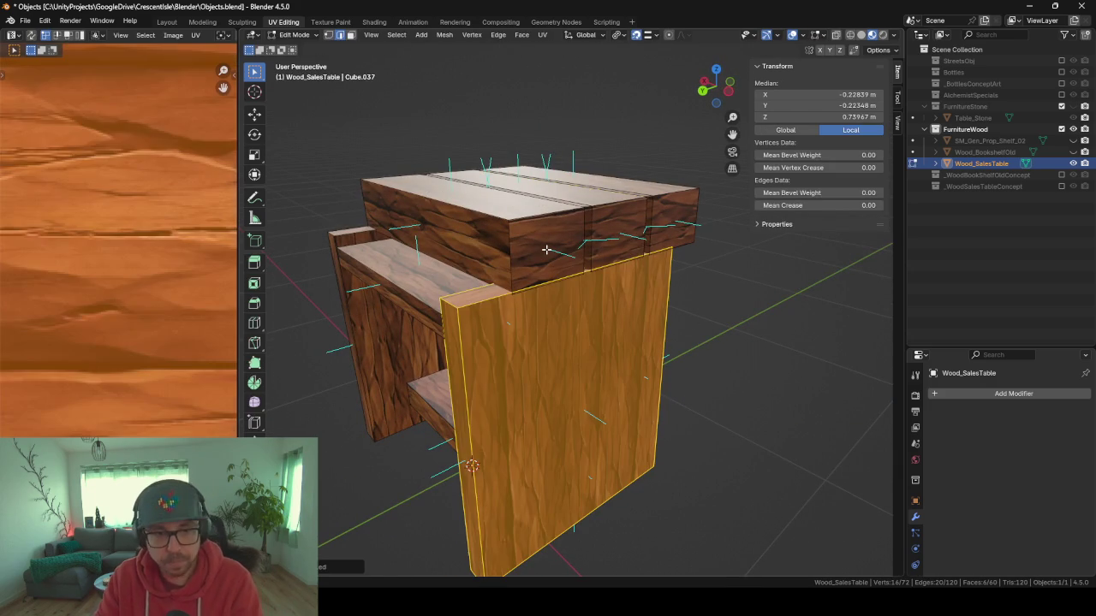
left_click(509, 222)
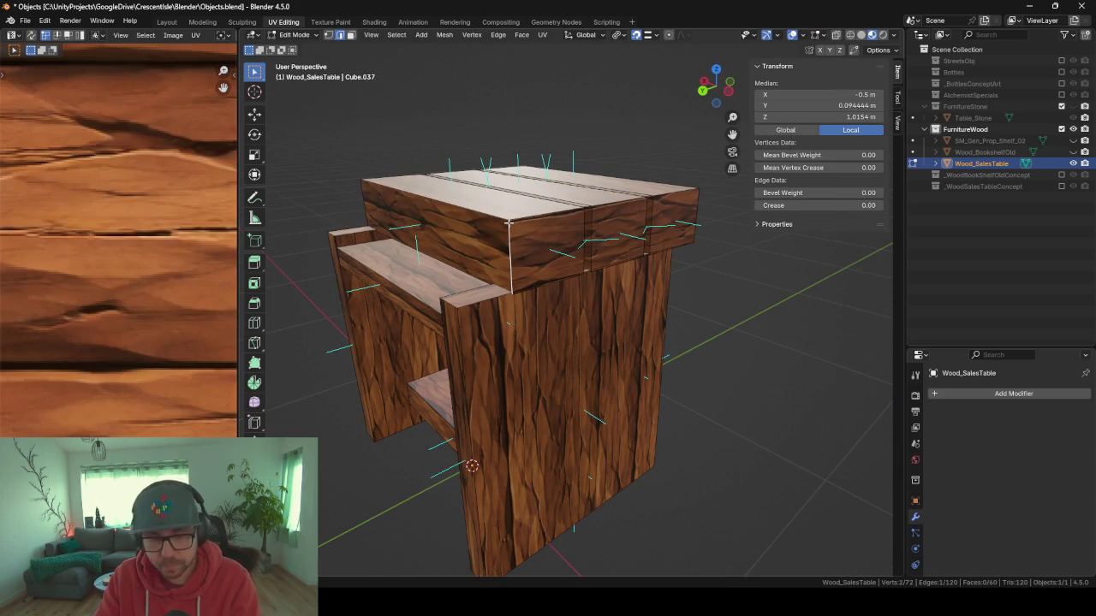
key("l")
key("shift+h")
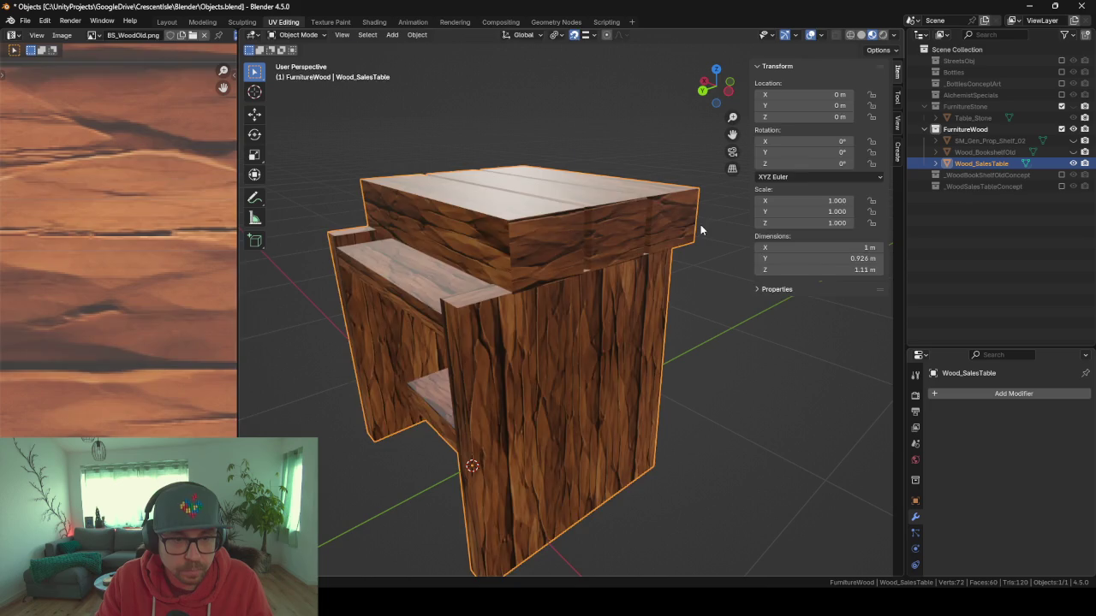
key("Tab")
Scale both plank seam loops along the Y axis.
left_click(508, 158, "alt")
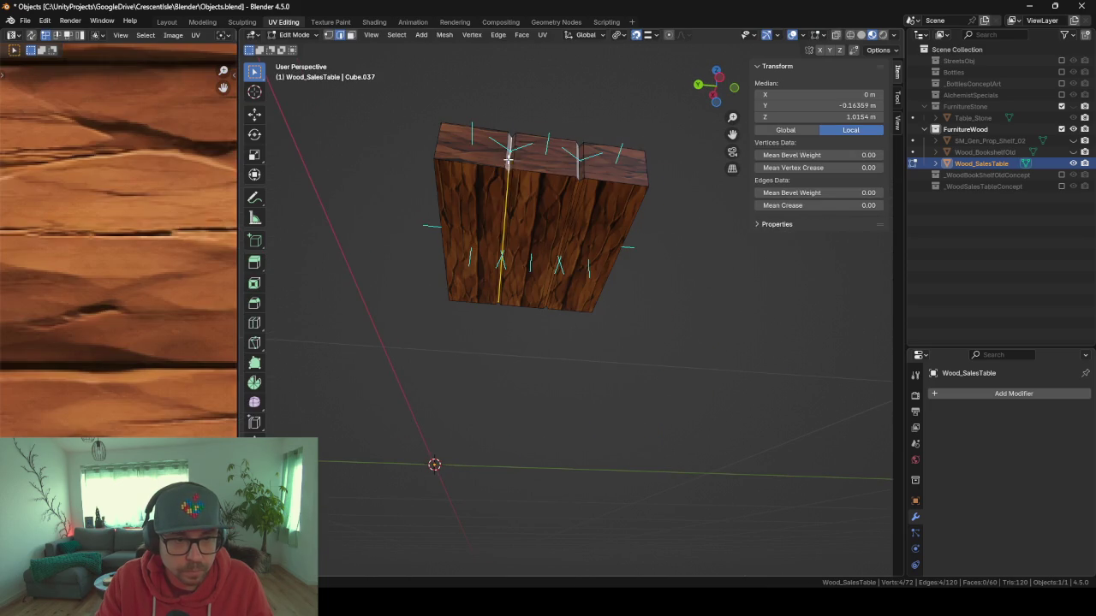
left_click(572, 216, "alt+shift")
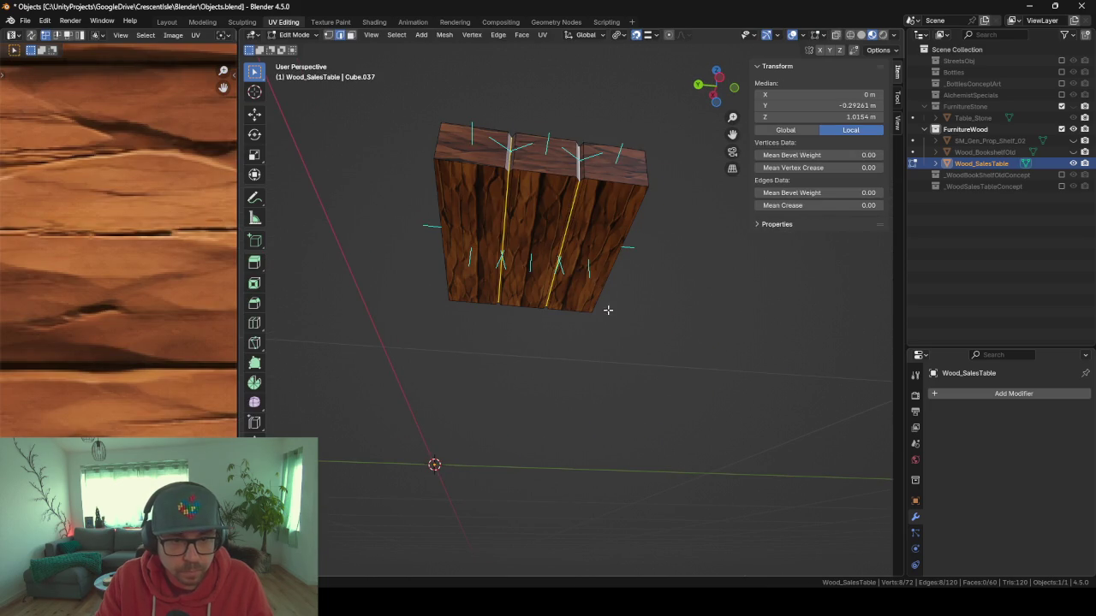
key("s")
key("y")
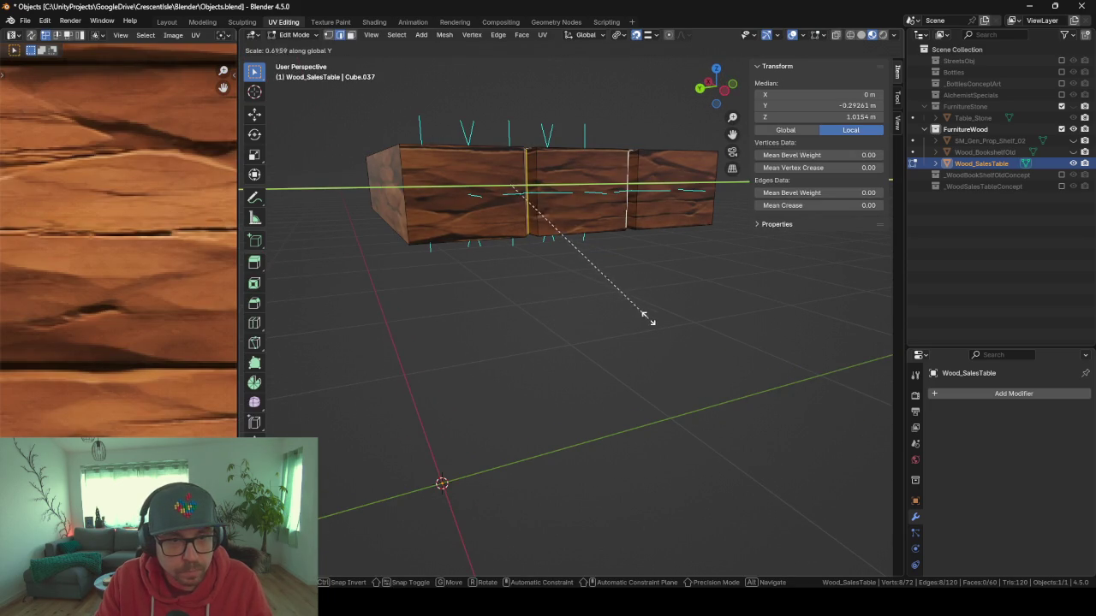
left_click(588, 252)
Scale the seam loops along Z, then review the tabletop from above.
mouse_move(588, 251)
left_mouse_down()
mouse_move(611, 359)
mouse_move(673, 403)
mouse_move(719, 410)
left_mouse_up()
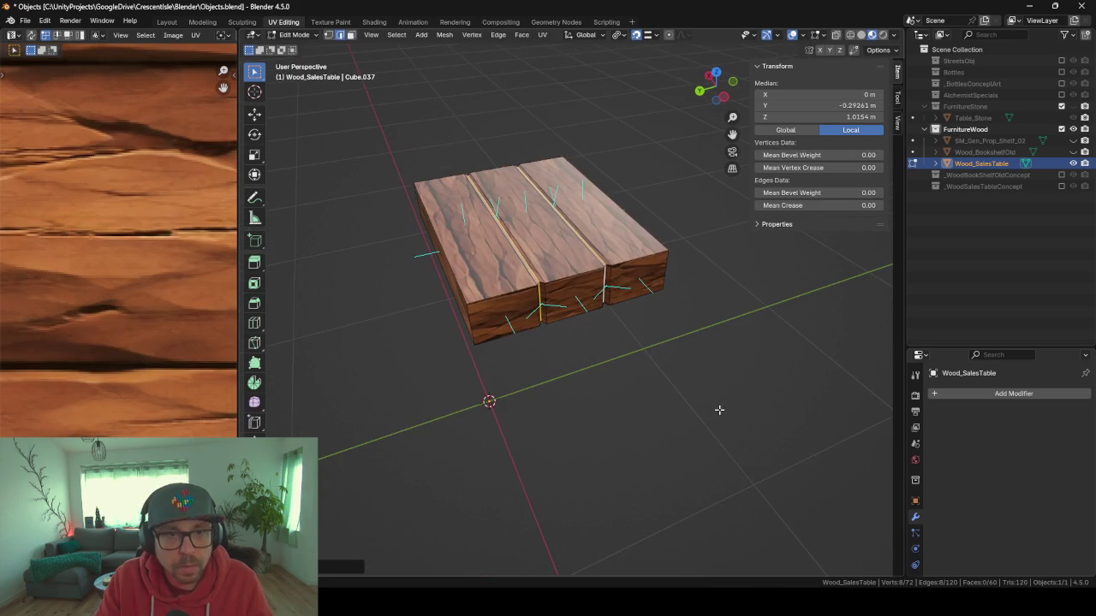
key("s")
key("x")
key("y")
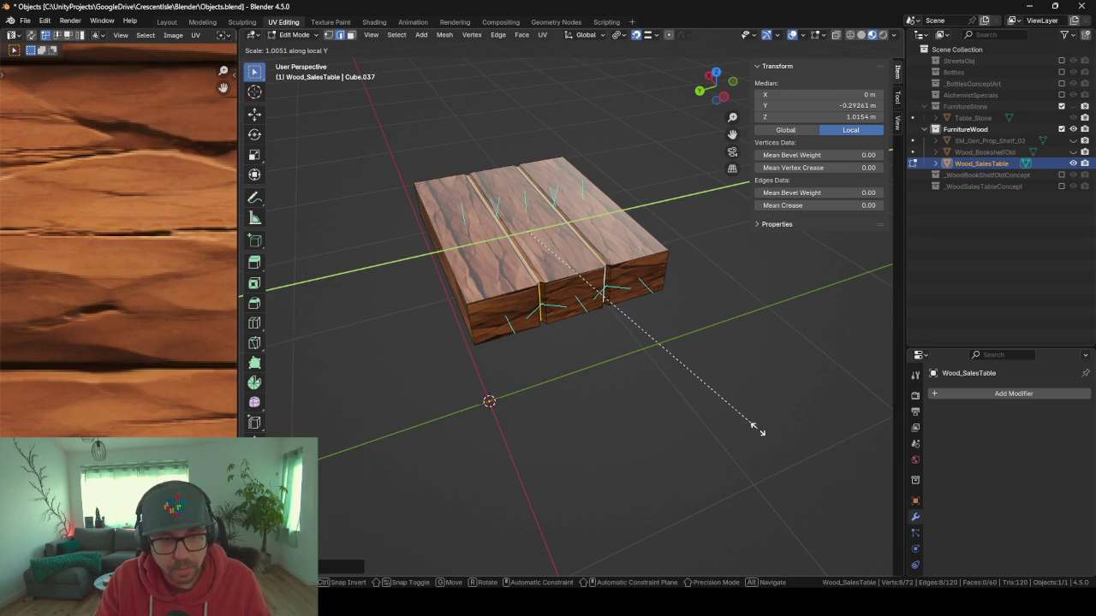
key("z")
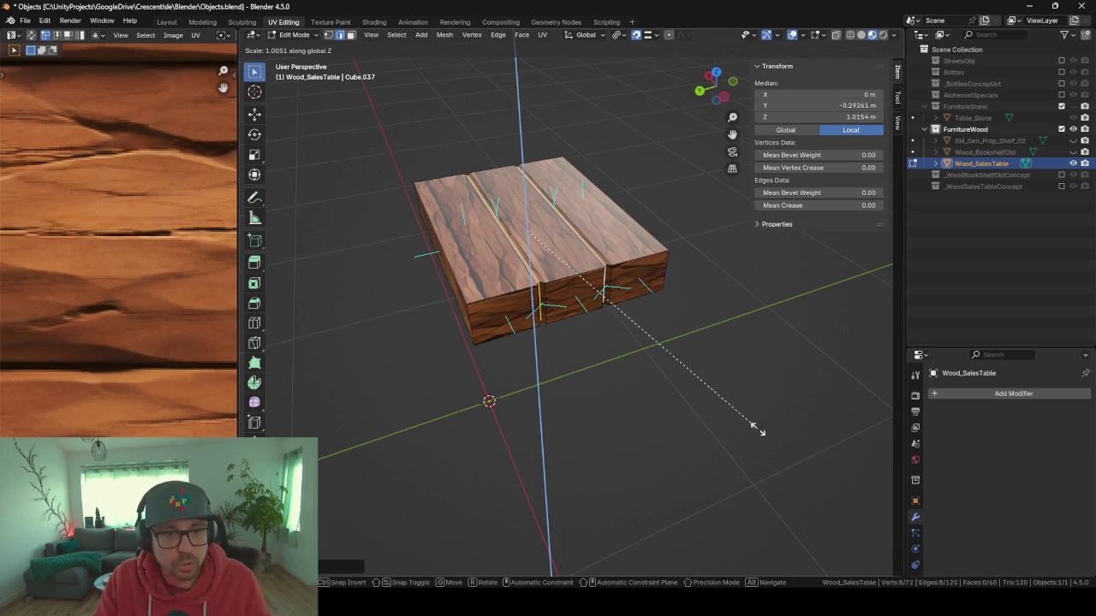
left_click(717, 409)
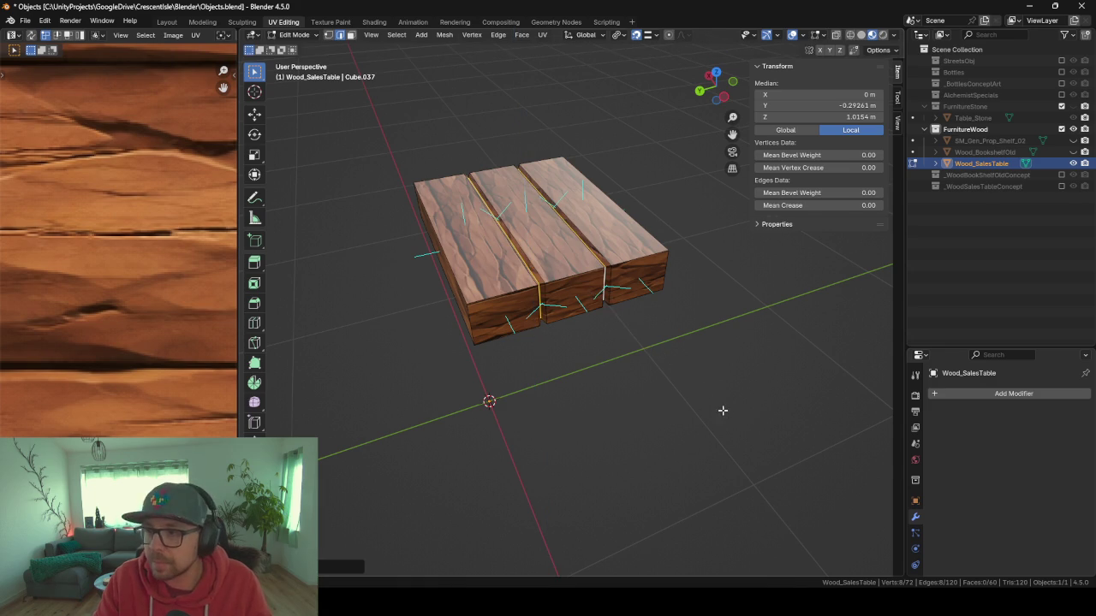
key("Tab")
key("Tab")
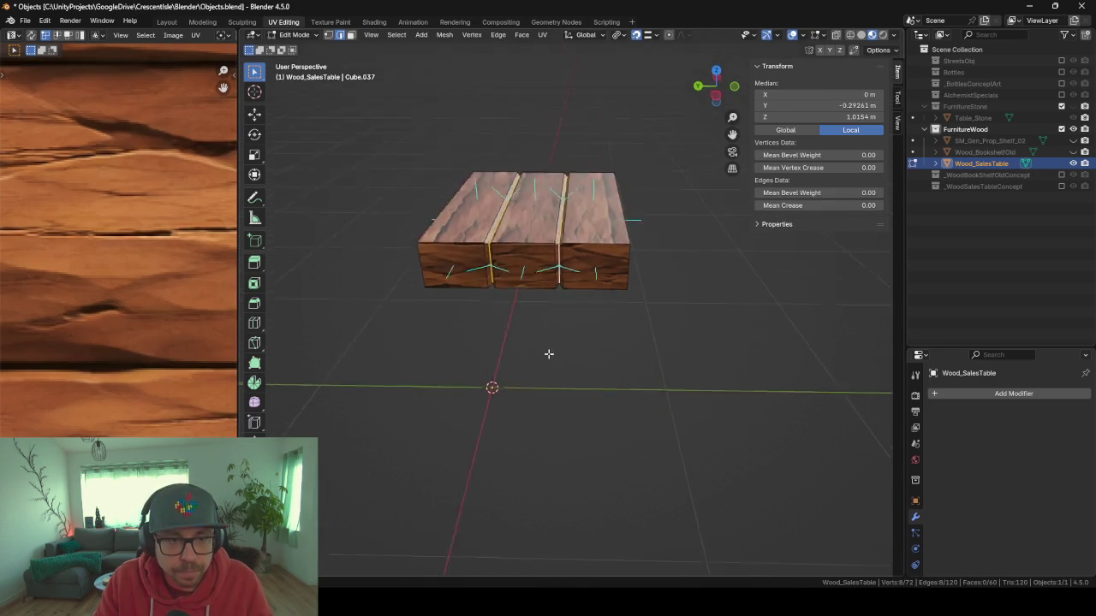
key("Tab")
scroll(548, 394, "up", 3)
mouse_move(556, 378)
left_mouse_down()
mouse_move(608, 414)
mouse_move(692, 420)
mouse_move(762, 398)
mouse_move(725, 392)
mouse_move(716, 419)
mouse_move(691, 421)
left_mouse_up()
key("Tab")
Add three evenly spaced crosswise loop cuts across the planks.
key("ctrl+r")
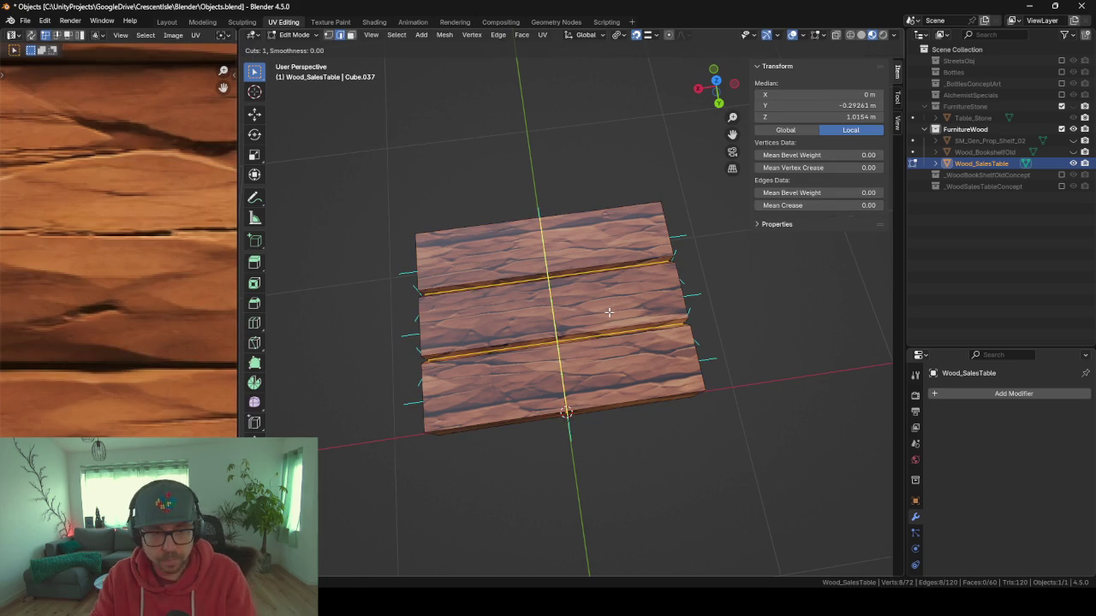
scroll(567, 289, "up", 2)
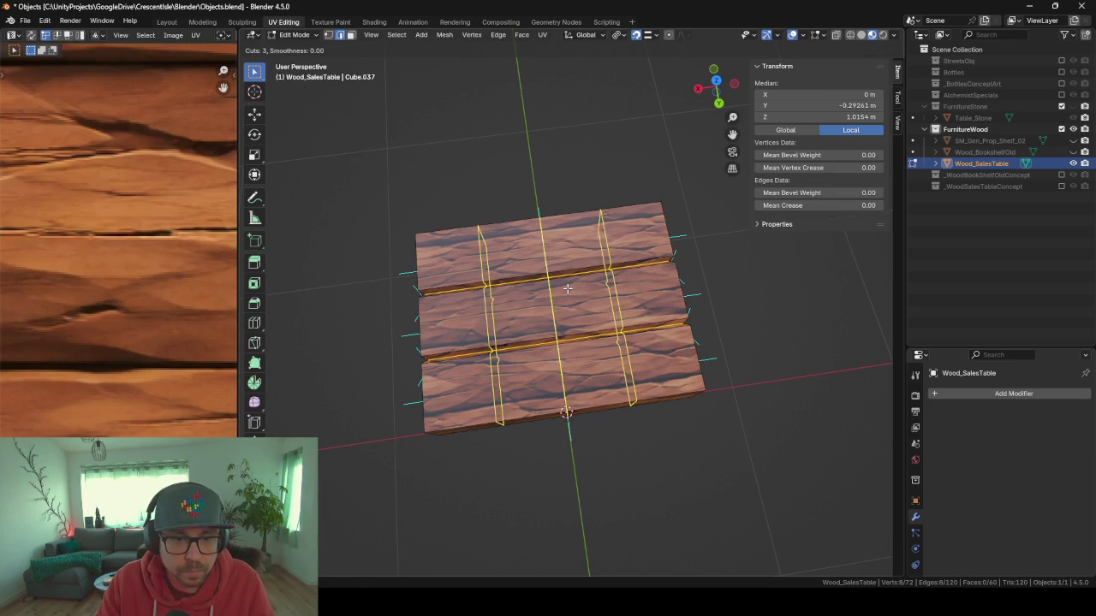
left_click(567, 288)
right_click(531, 256)
mouse_move(435, 151)
left_mouse_down()
mouse_move(550, 152)
mouse_move(587, 377)
left_mouse_up()
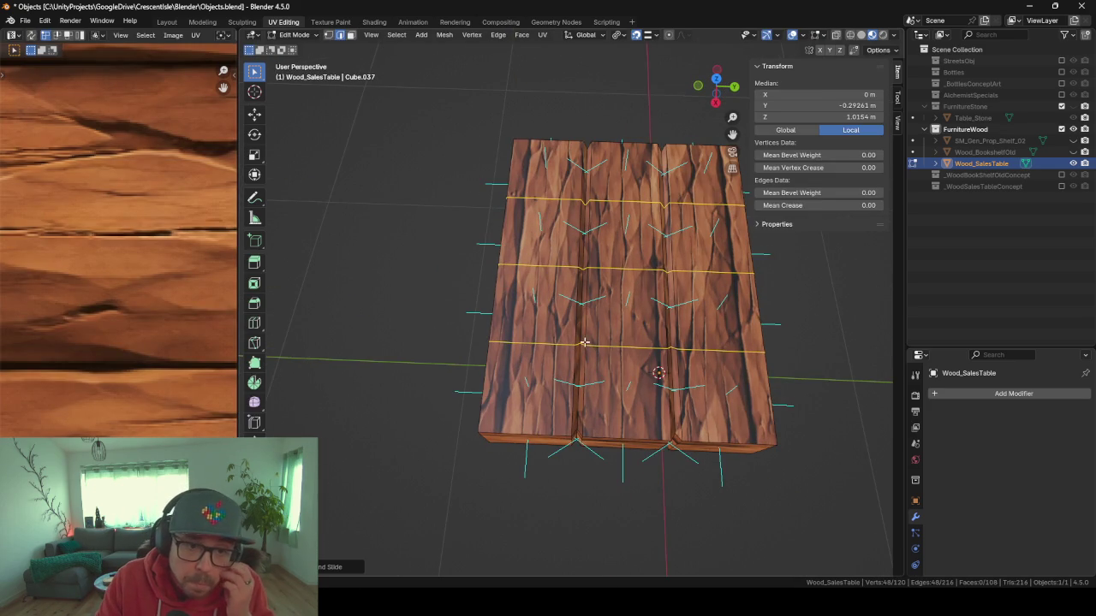
Nudge a pair of seam edges slightly along Y.
left_click(584, 343)
left_click(582, 346, "shift")
left_click(584, 347, "shift")
left_click(581, 380, "shift")
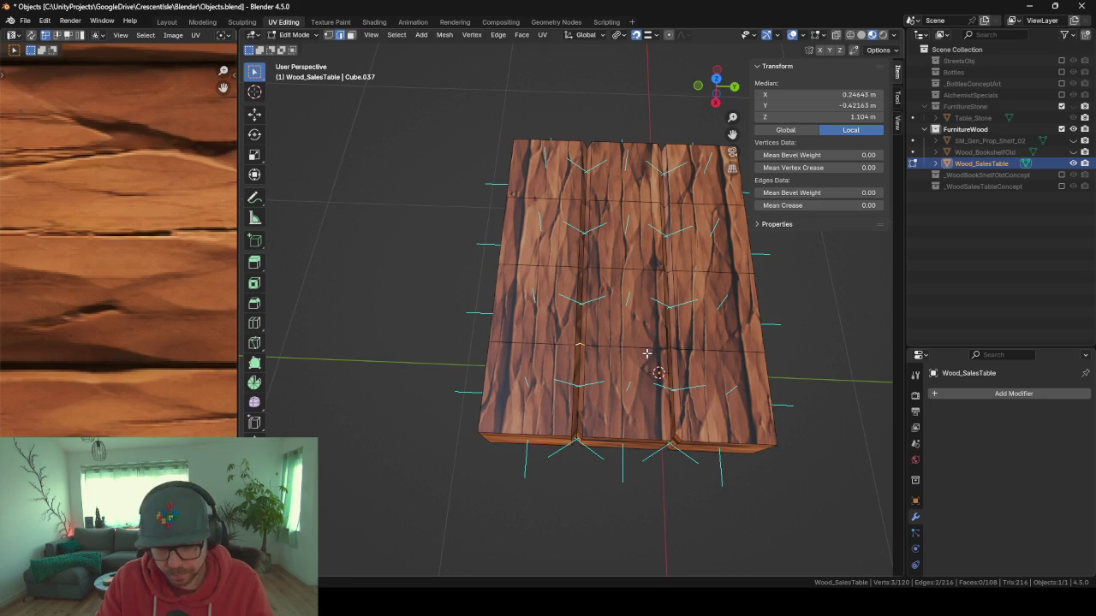
key("g")
key("x")
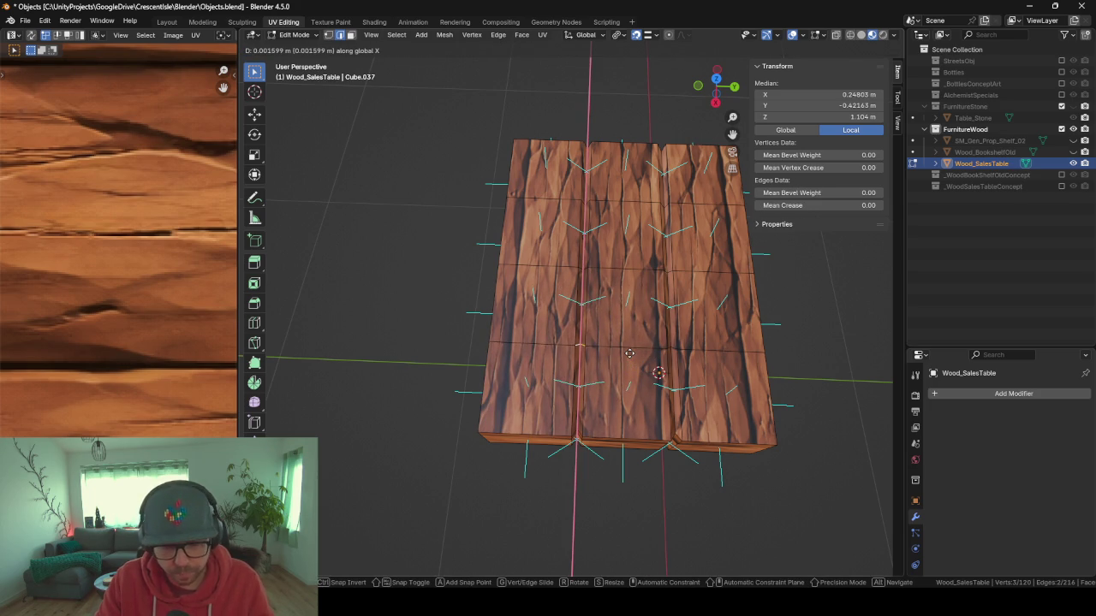
key("y")
left_click(632, 348)
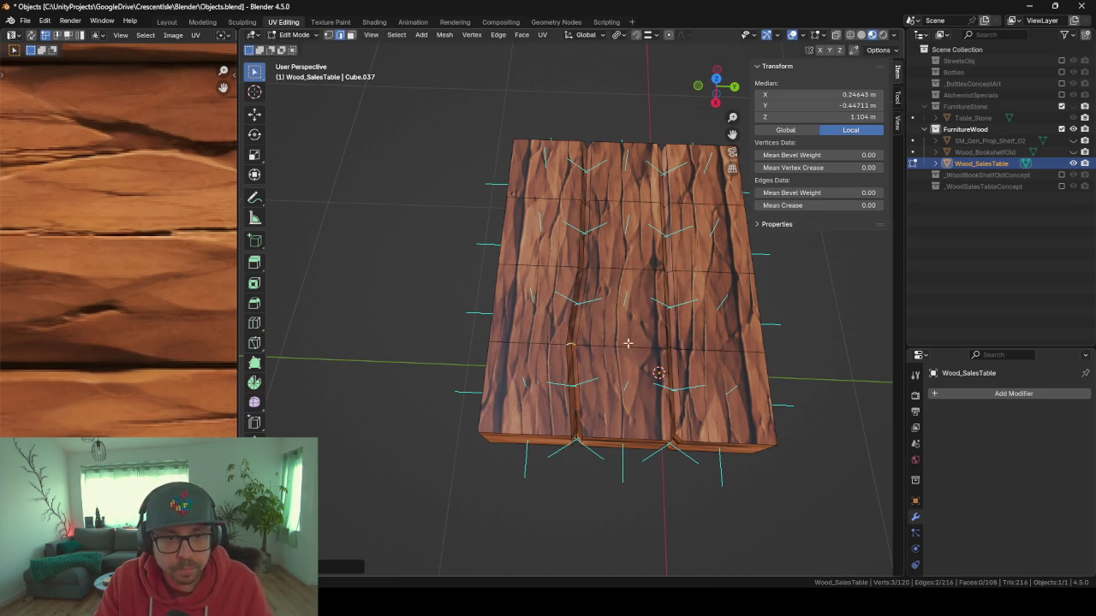
Nudge two more single seam edges along Y, one further up the top.
left_click(585, 272)
key("g")
key("y")
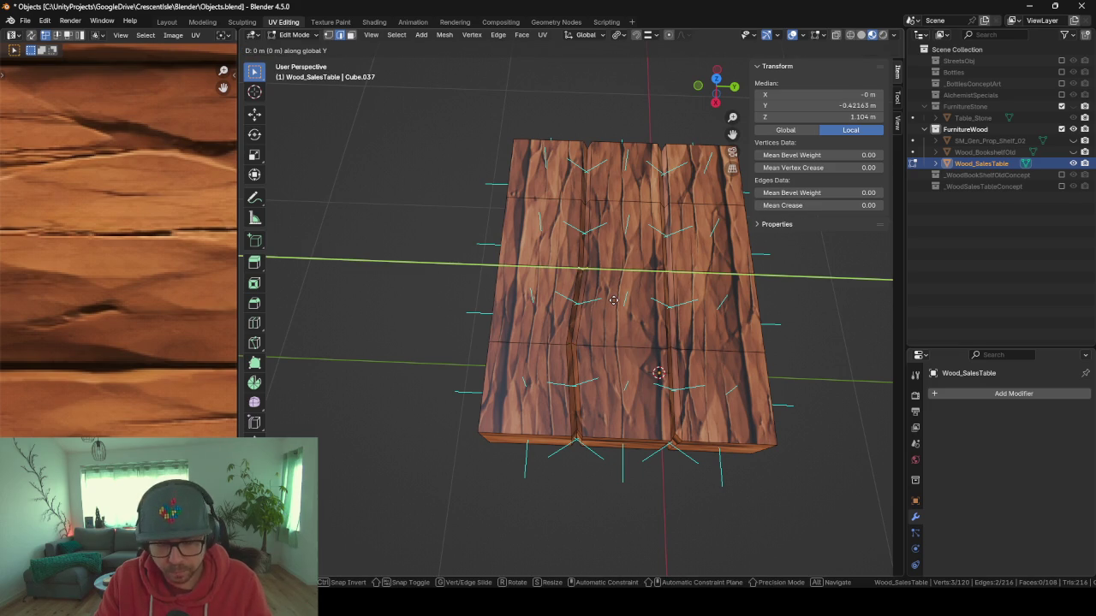
left_click(607, 272)
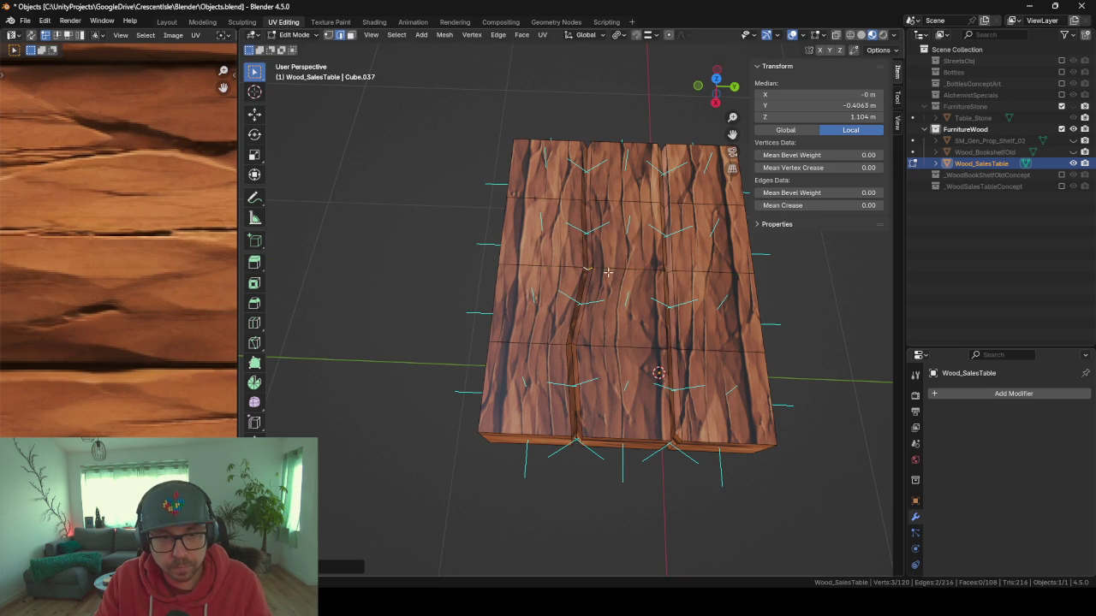
left_click(585, 205)
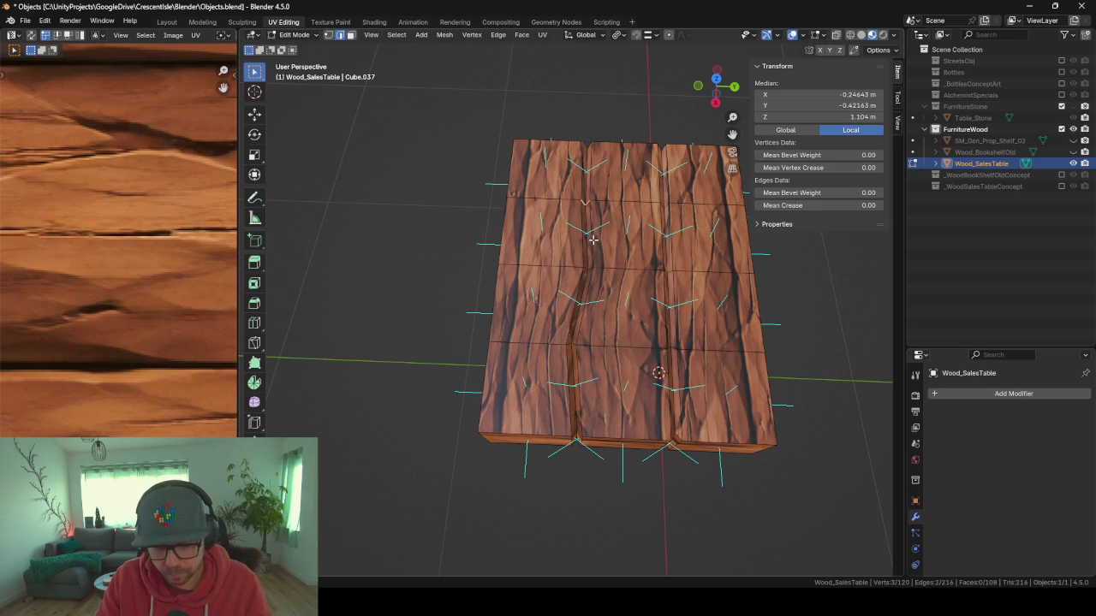
key("g")
key("y")
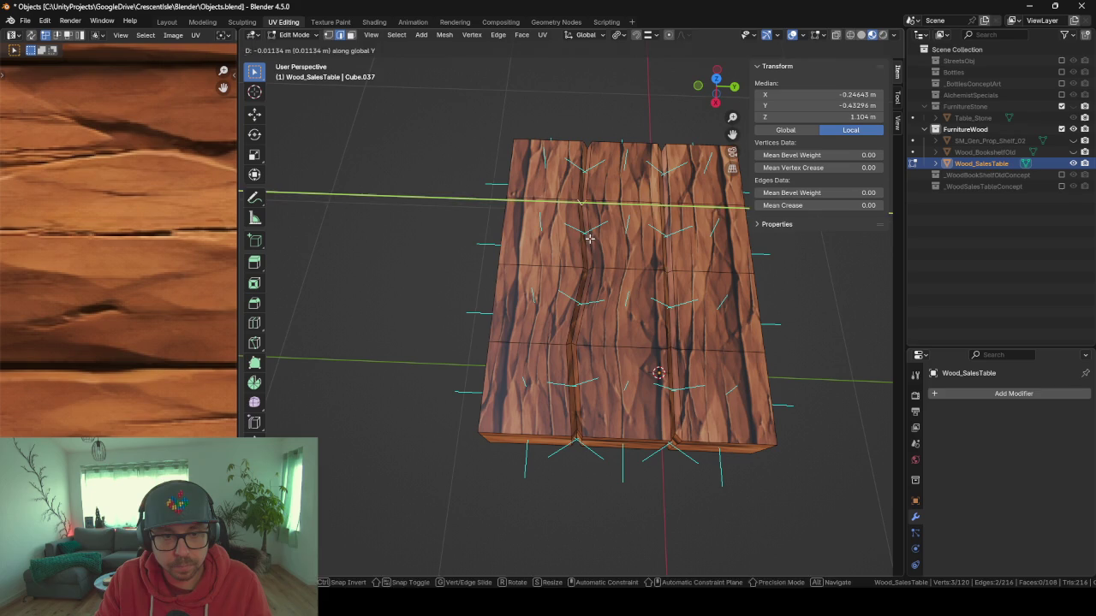
left_click(588, 238)
Select two neighbouring seam edges and zoom in on them.
left_click(663, 207)
left_click(666, 216, "shift")
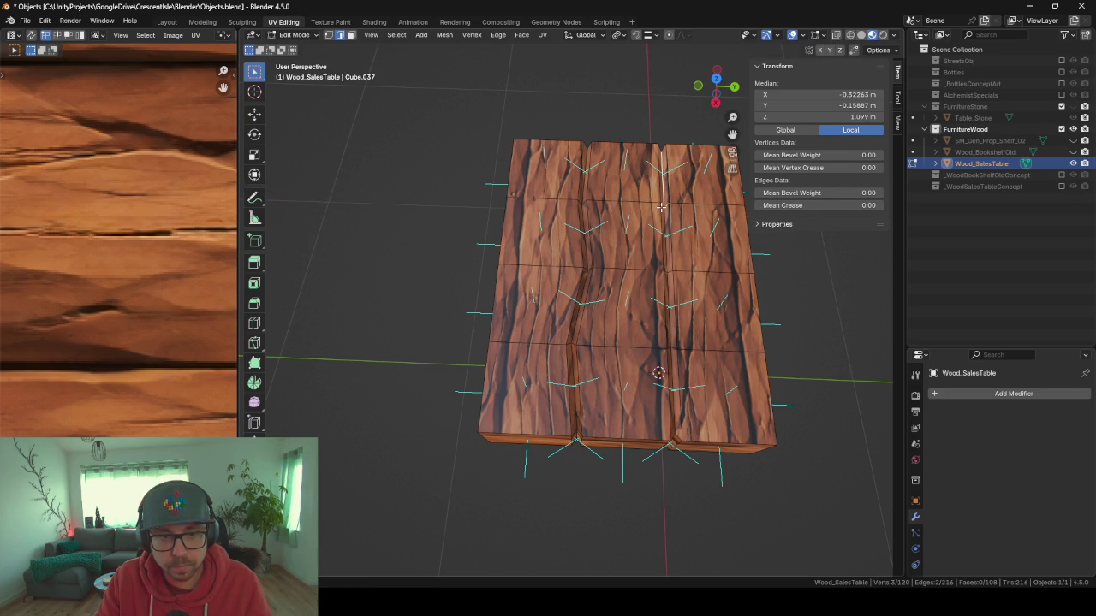
left_click(664, 204)
left_click(663, 242, "shift")
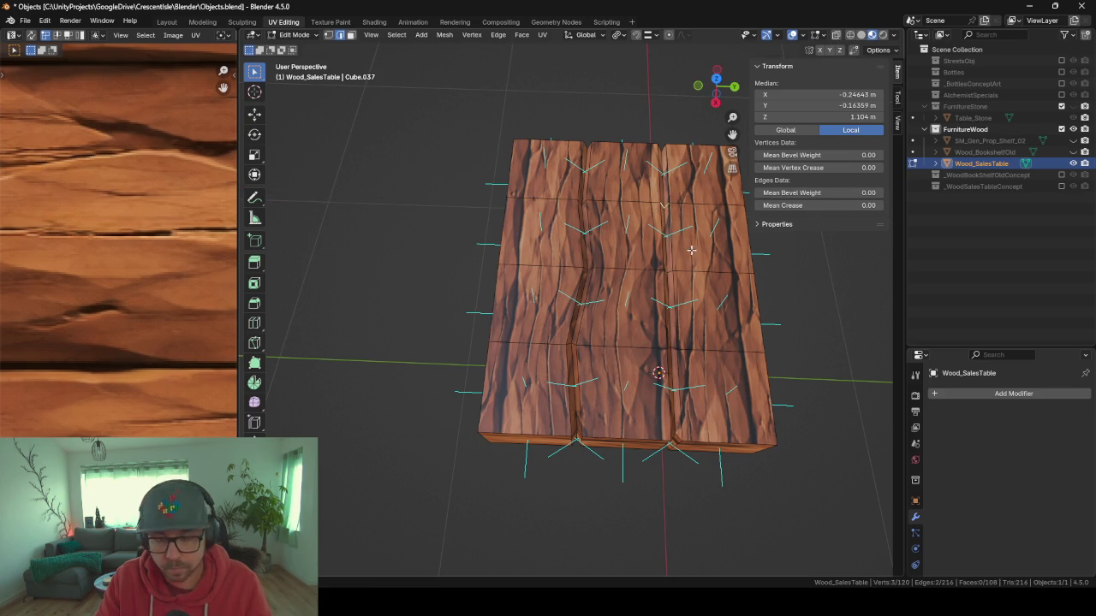
key("KP_Decimal")
Shift the selected seam edges along Y in two small nudges.
scroll(693, 259, "down", 6)
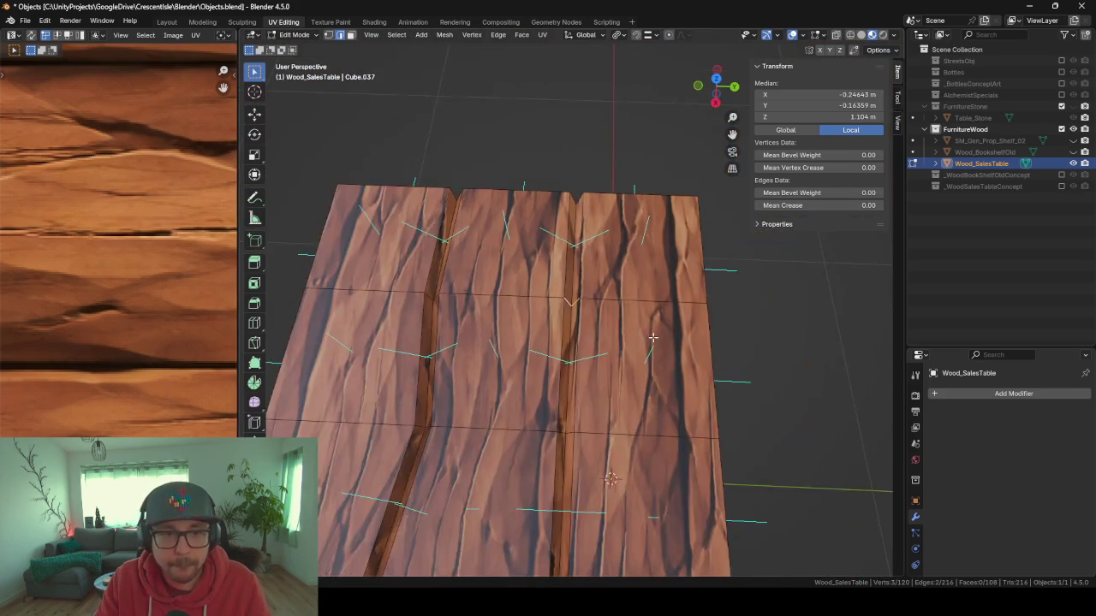
key("g")
key("x")
key("y")
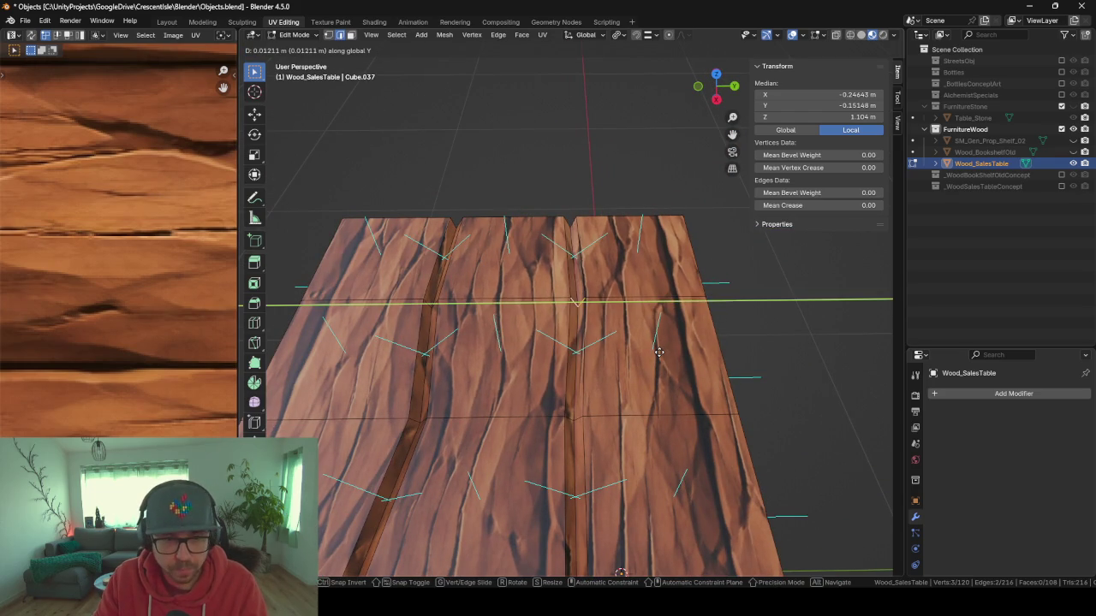
left_click(659, 352)
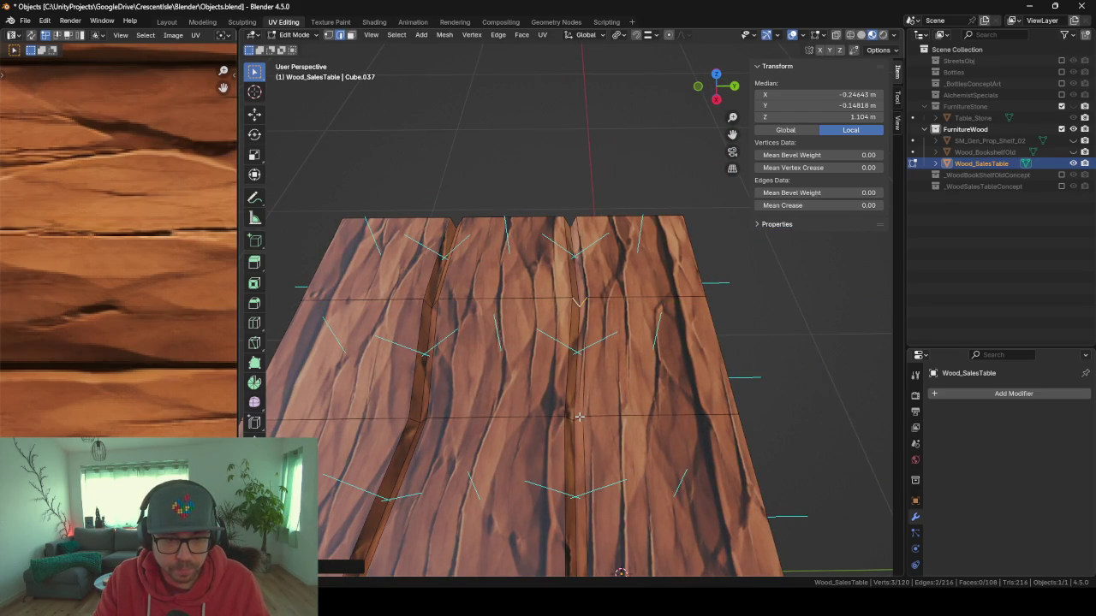
key("g")
key("y")
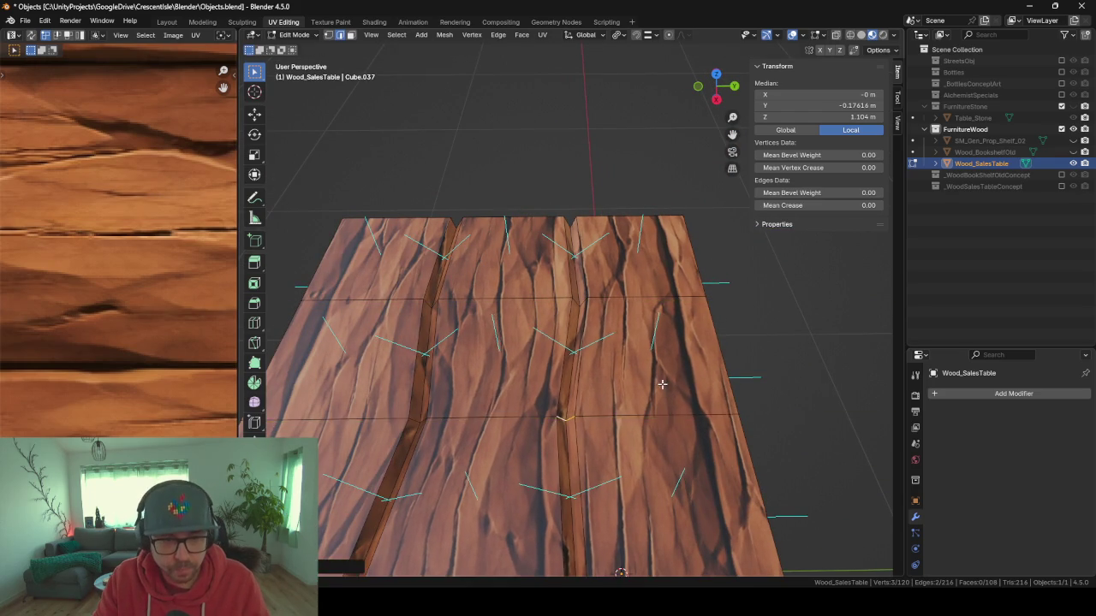
left_click(661, 384)
Nudge the seam edges between the middle planks along Y.
scroll(651, 378, "down", 3)
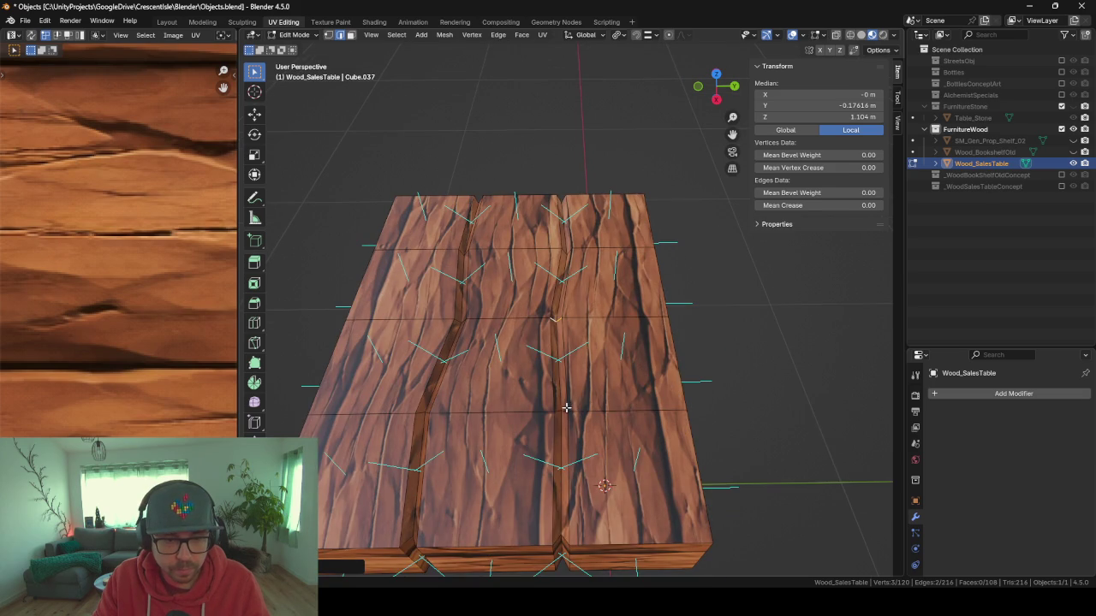
left_click(561, 409)
left_click(557, 413, "shift")
key("g")
key("y")
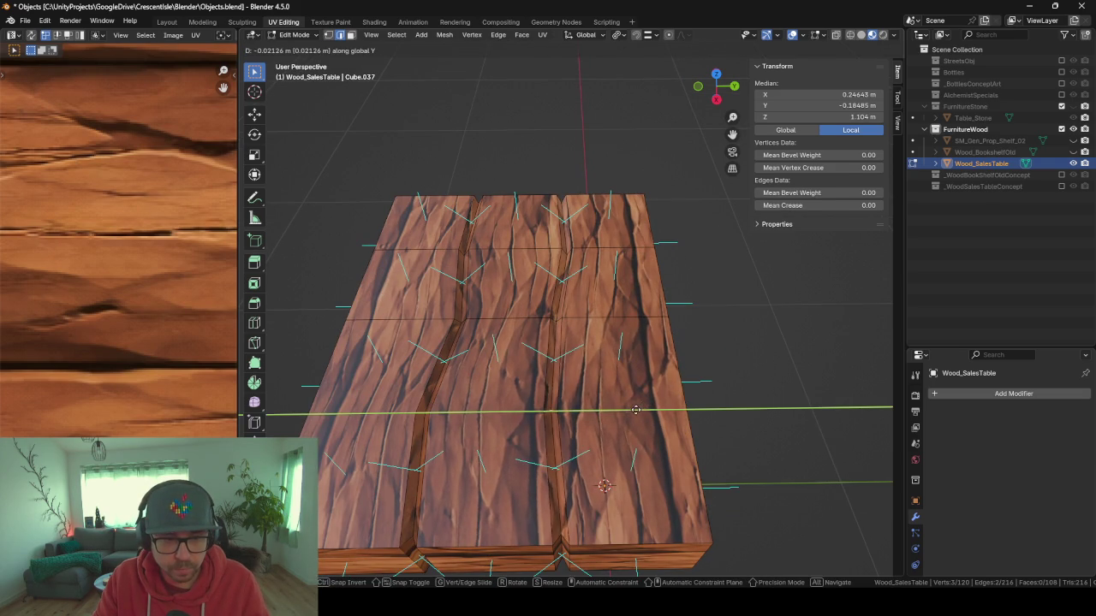
left_click(633, 409)
Return to Object Mode, then open and cancel the FBX export.
key("Tab")
scroll(676, 368, "down", 3)
mouse_move(719, 327)
left_mouse_down()
mouse_move(719, 305)
mouse_move(641, 334)
left_mouse_up()
key("F3")
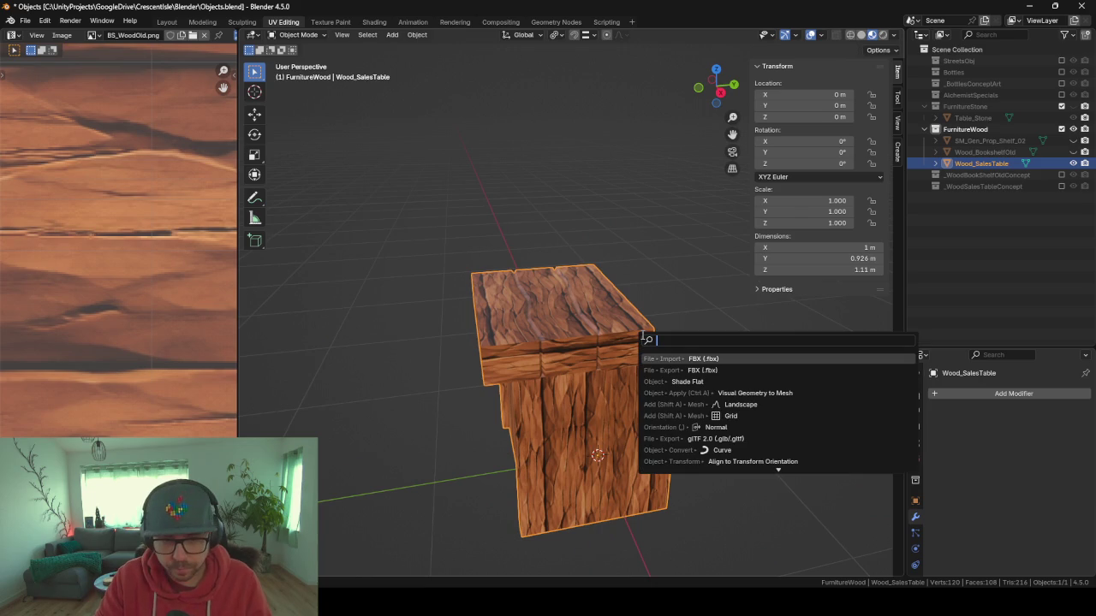
key("Down")
key("Return")
key("Return")
key("F3")
key("Escape")
key("ctrl+z")
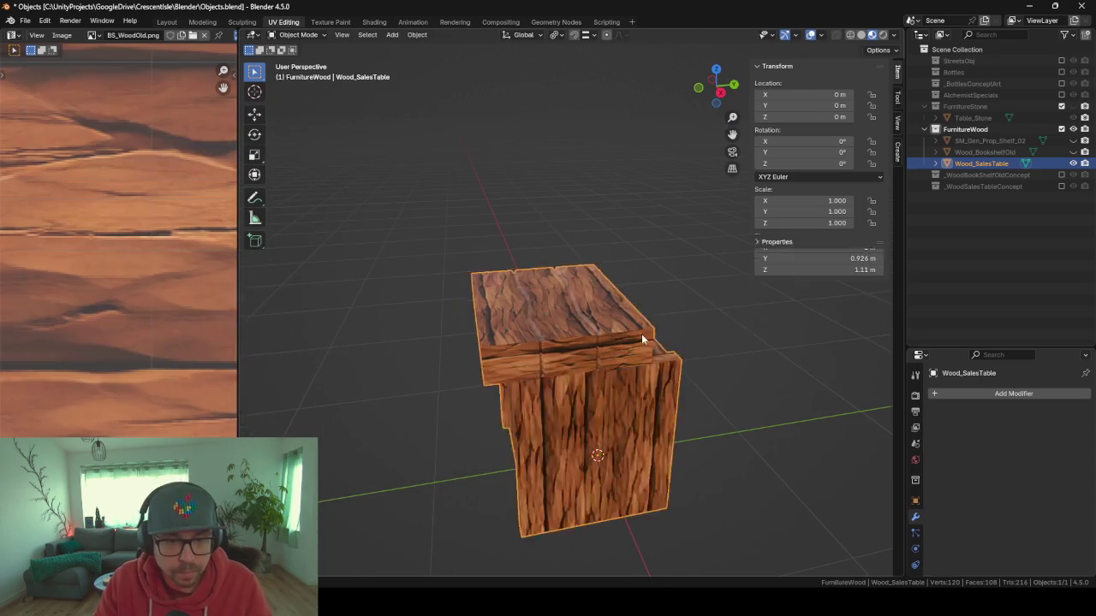